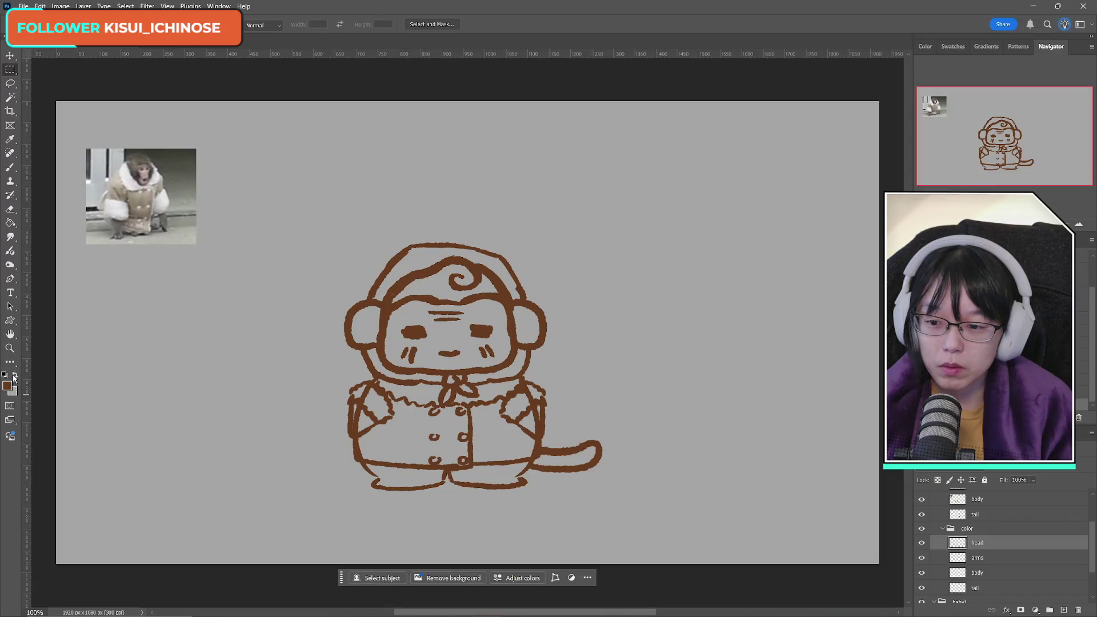
Step: Set the foreground colour to medium brown 8c6b53 and switch to the Brush tool
click(15, 374)
click(7, 386)
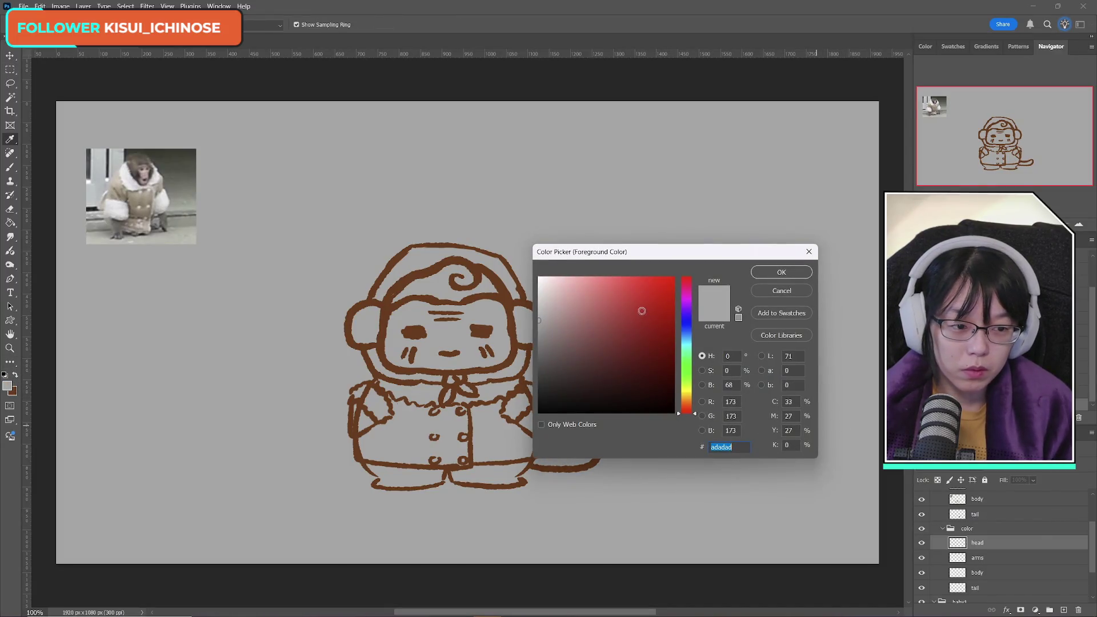
click(688, 407)
mouse_move(631, 364)
mouse_down()
mouse_move(620, 337)
mouse_move(594, 337)
mouse_up()
click(778, 273)
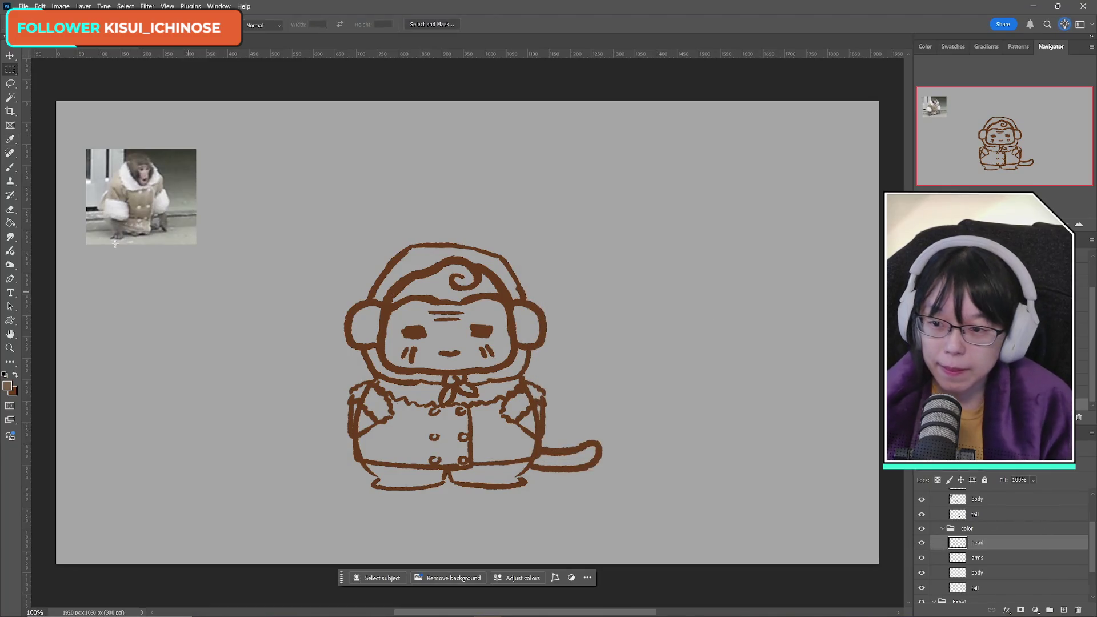
click(11, 167)
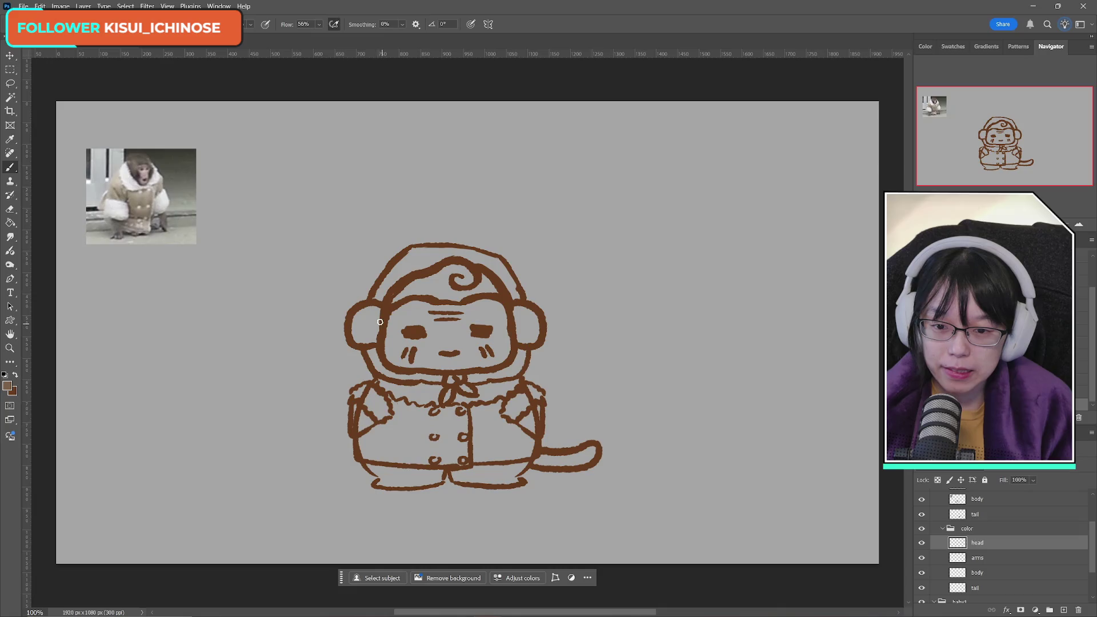
Step: Try brown on the ears, undo it, and paint the hair brown on the head layer
drag(372, 318, 357, 319)
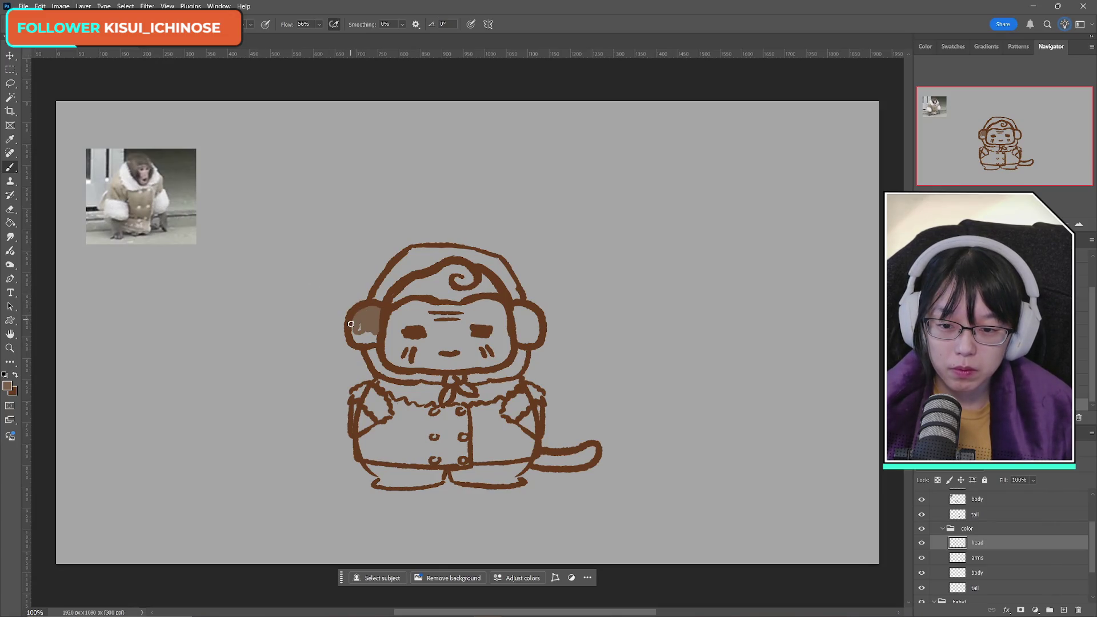
drag(351, 324, 377, 338)
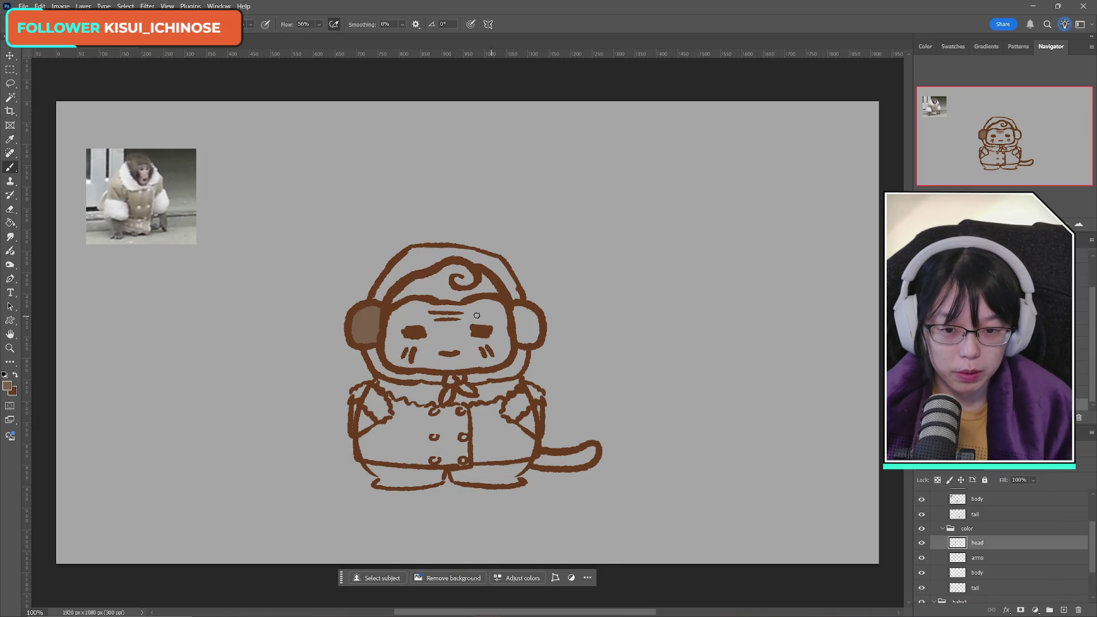
mouse_move(509, 326)
mouse_down()
mouse_move(522, 307)
mouse_move(532, 320)
mouse_move(525, 335)
mouse_up()
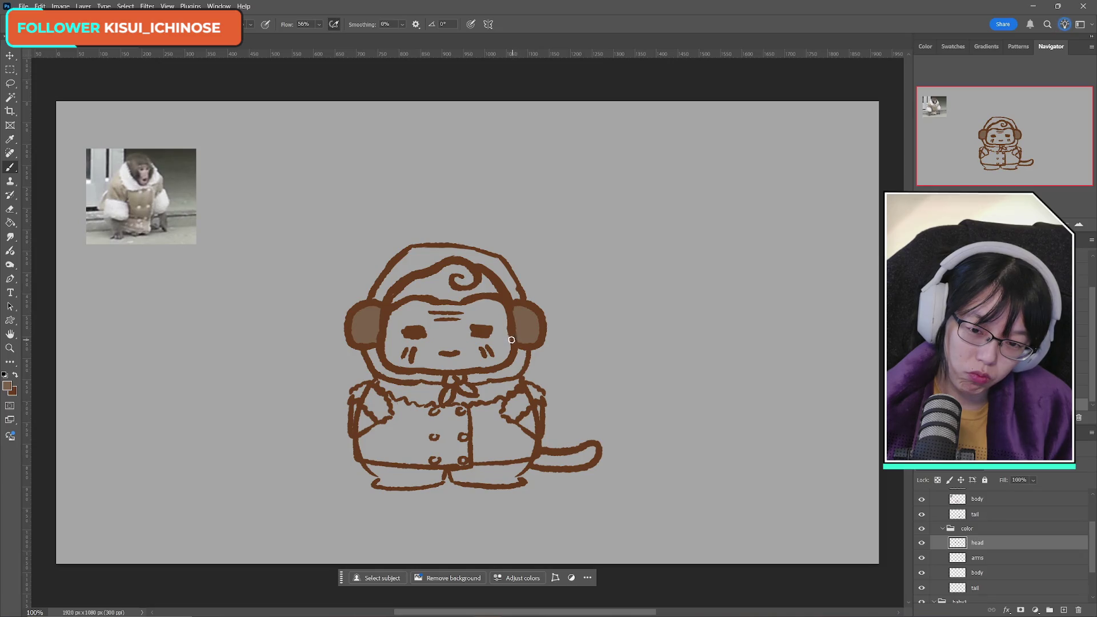
key(ctrl+z)
key(ctrl+z)
key(ctrl+z)
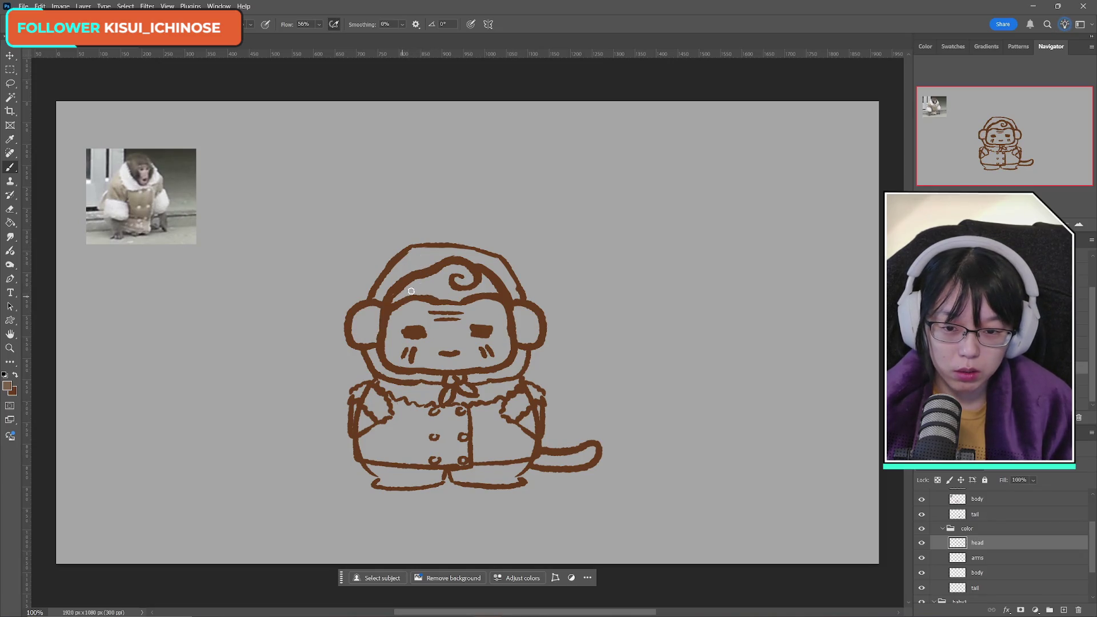
mouse_move(410, 291)
mouse_down()
mouse_move(400, 298)
mouse_move(456, 266)
mouse_move(463, 276)
mouse_move(437, 288)
mouse_move(480, 283)
mouse_move(449, 297)
mouse_move(485, 292)
mouse_move(479, 281)
mouse_up()
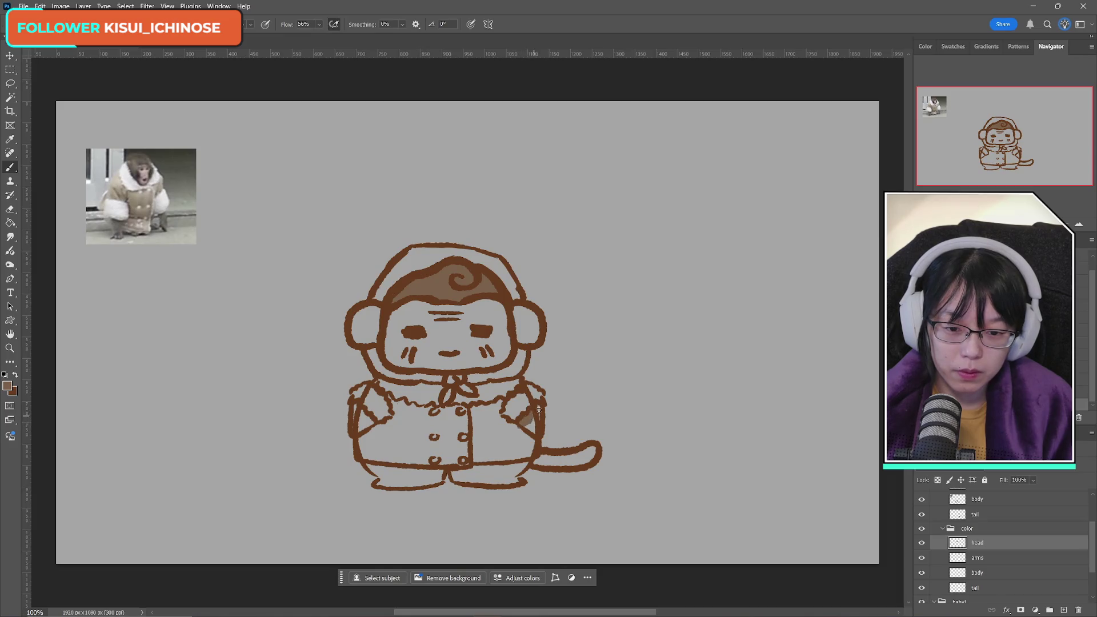
key(ctrl+z)
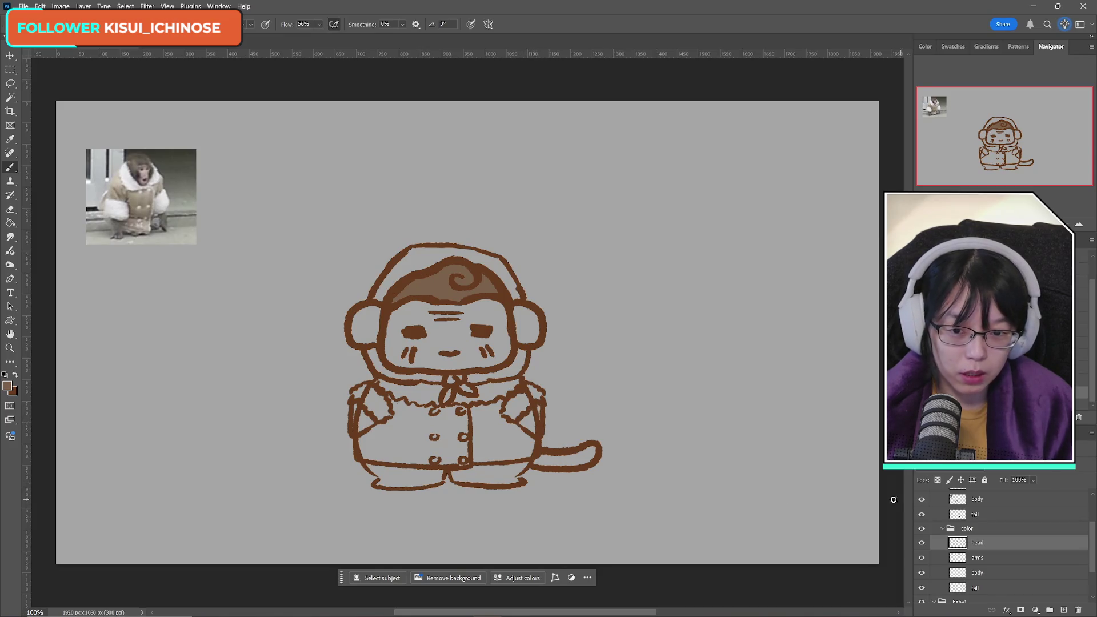
Step: Fill the tail, then the left and right arms, brown on their own layers
click(978, 588)
mouse_move(557, 462)
mouse_down()
mouse_move(543, 458)
mouse_move(559, 458)
mouse_up()
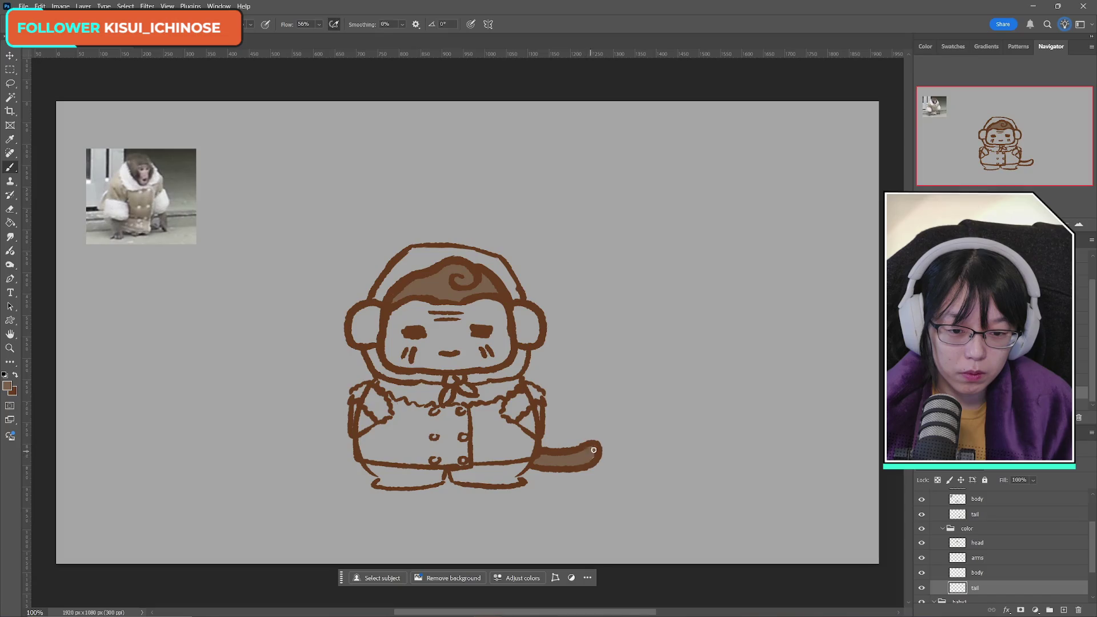
key(alt+bracketright)
key(alt+bracketright)
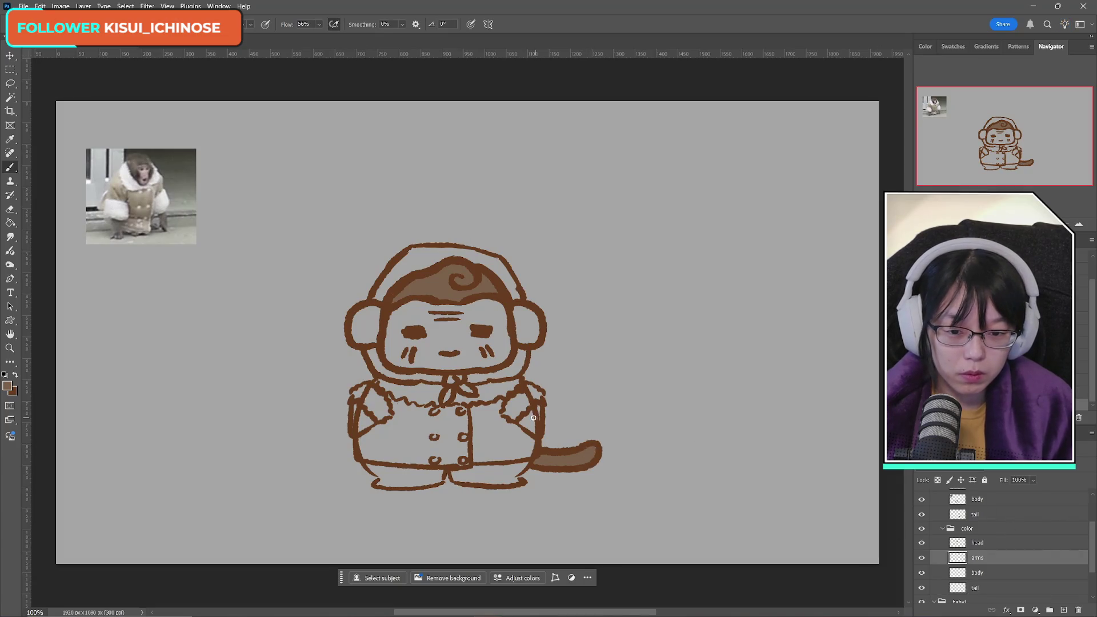
mouse_move(533, 418)
mouse_down()
mouse_move(524, 426)
mouse_move(541, 405)
mouse_move(539, 423)
mouse_up()
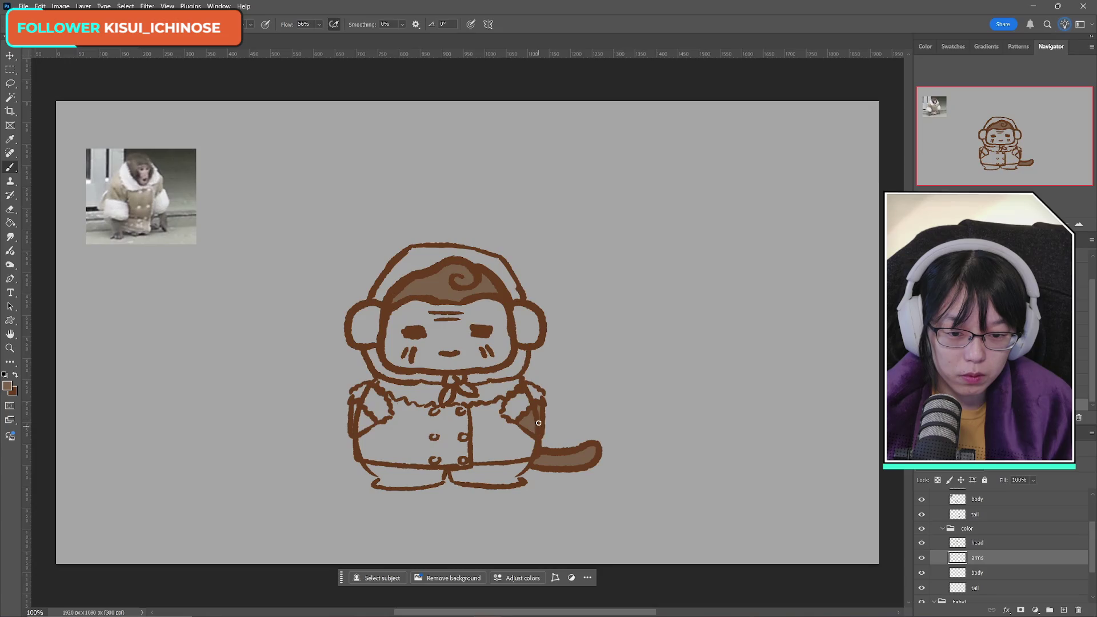
mouse_move(363, 413)
mouse_down()
mouse_move(368, 422)
mouse_move(356, 408)
mouse_up()
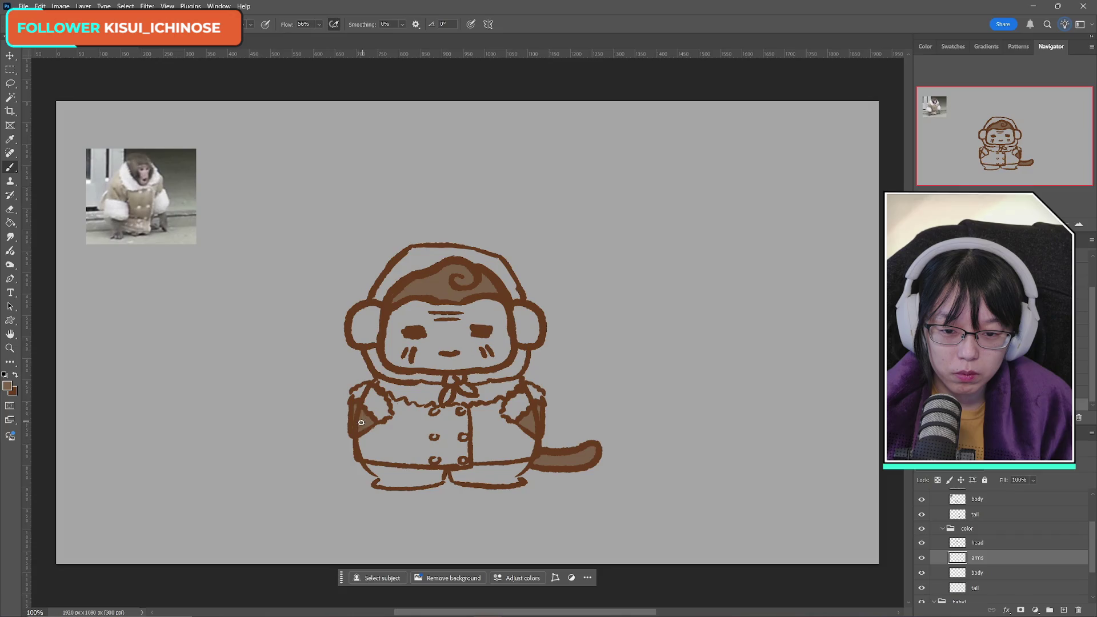
Step: Set the foreground colour to light salmon de9e82
click(8, 390)
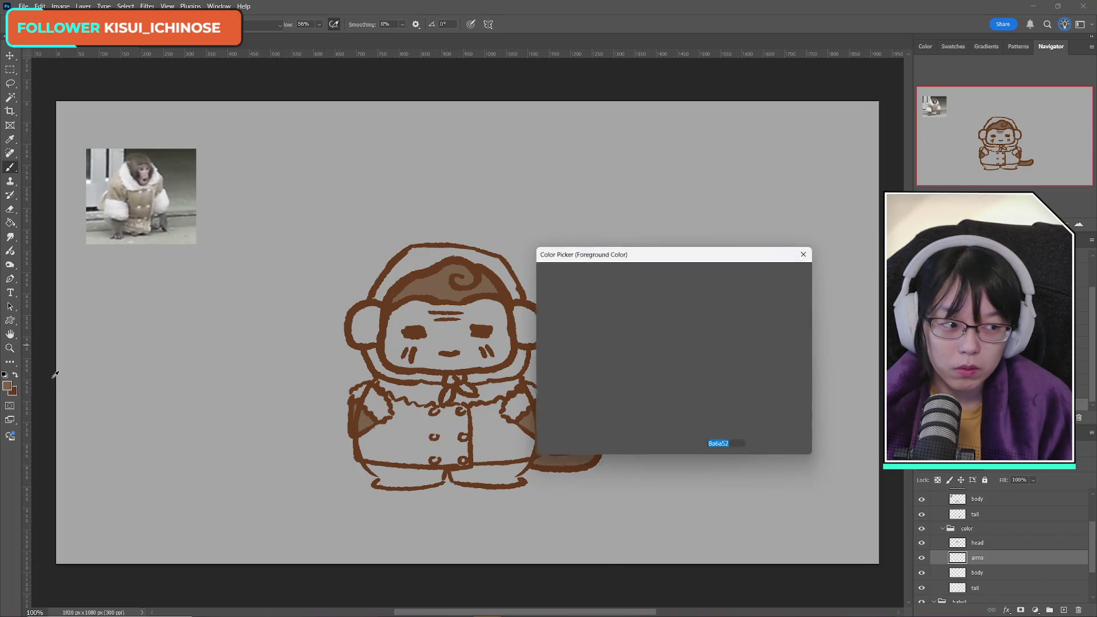
click(614, 308)
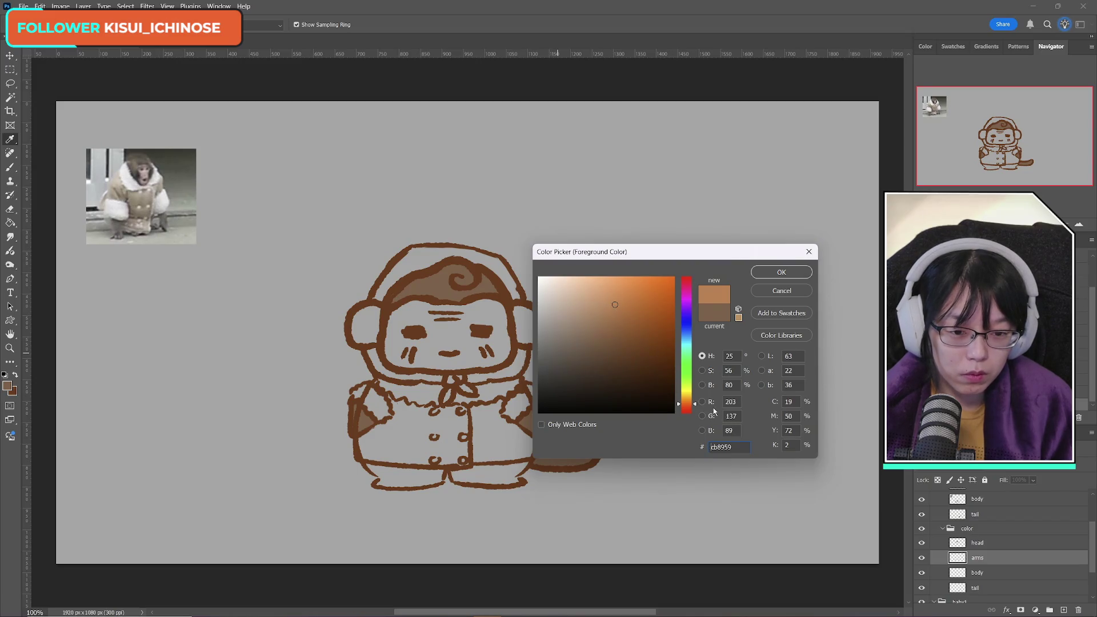
click(689, 409)
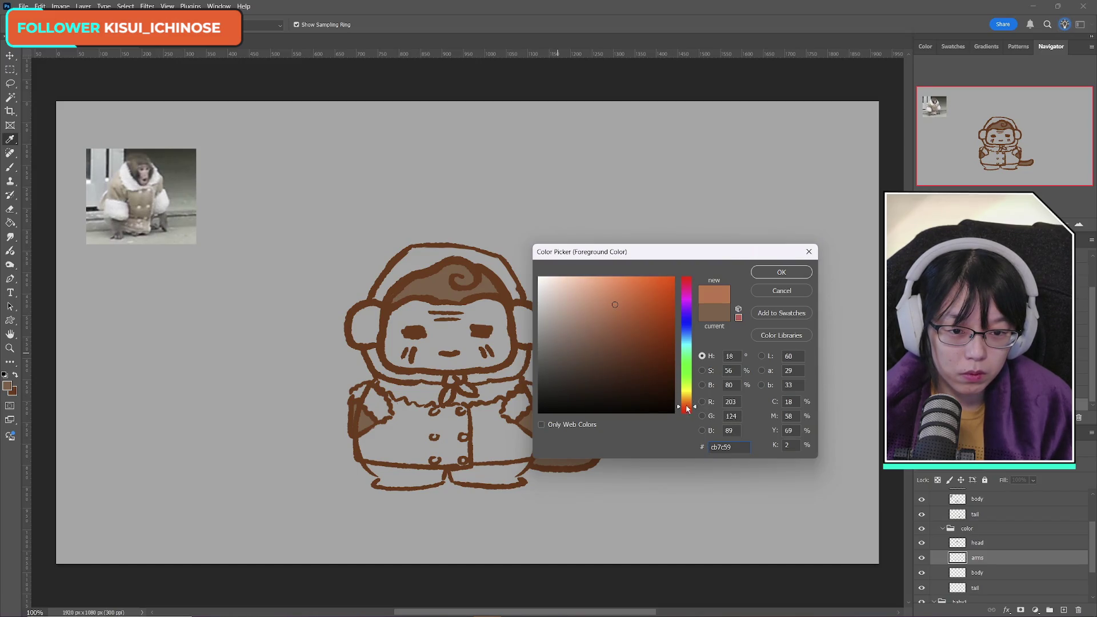
click(601, 303)
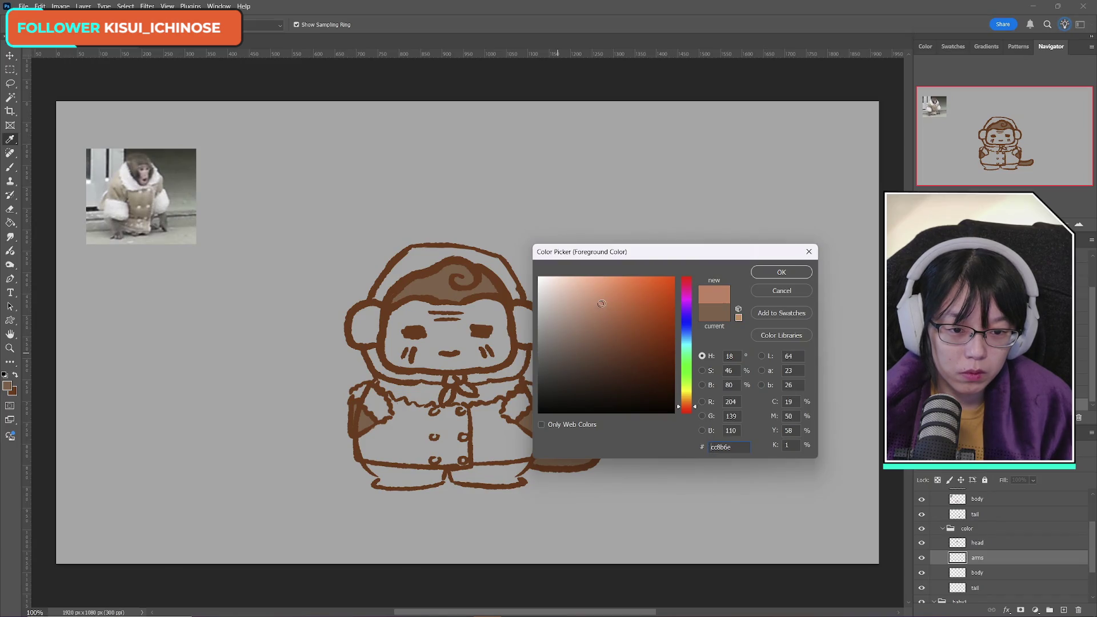
drag(601, 303, 595, 294)
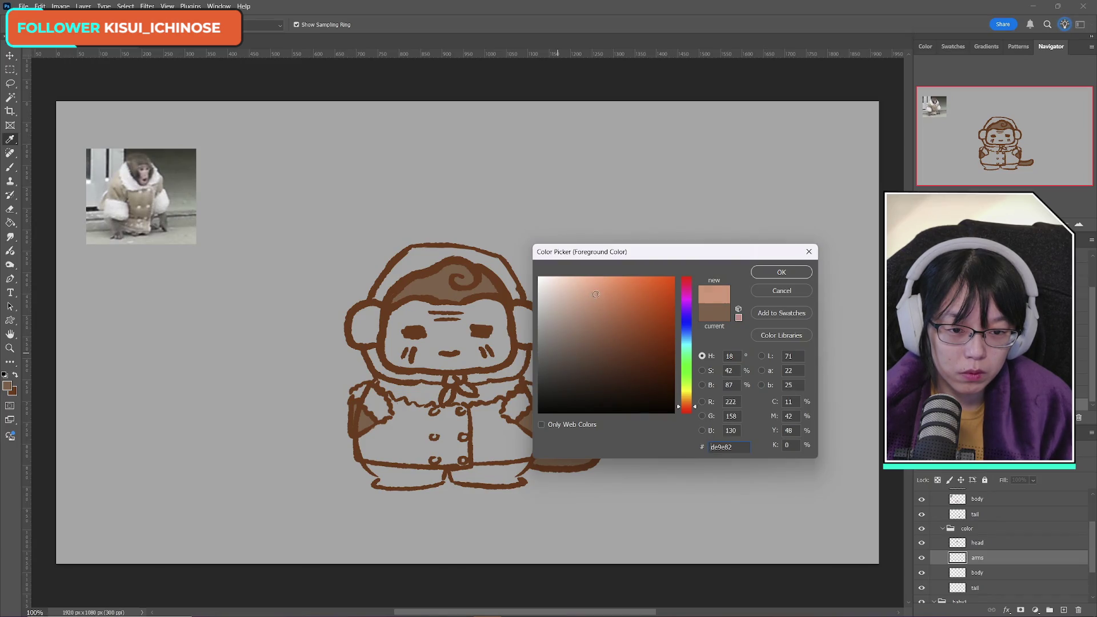
click(778, 272)
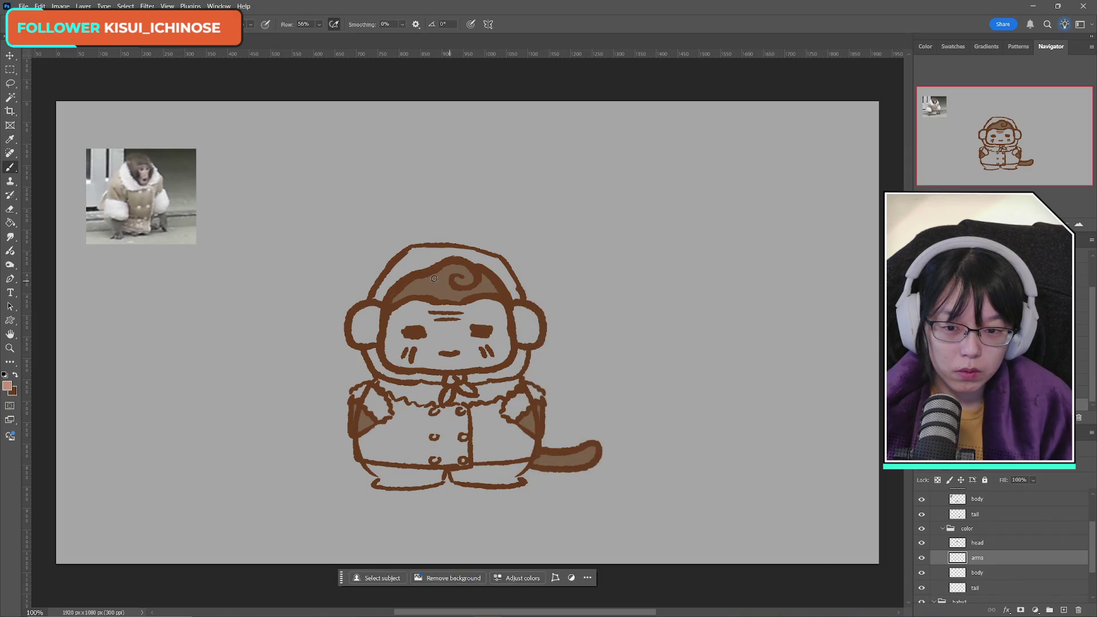
Step: Paint salmon over both ears, the forehead and the left cheek
drag(385, 312, 359, 337)
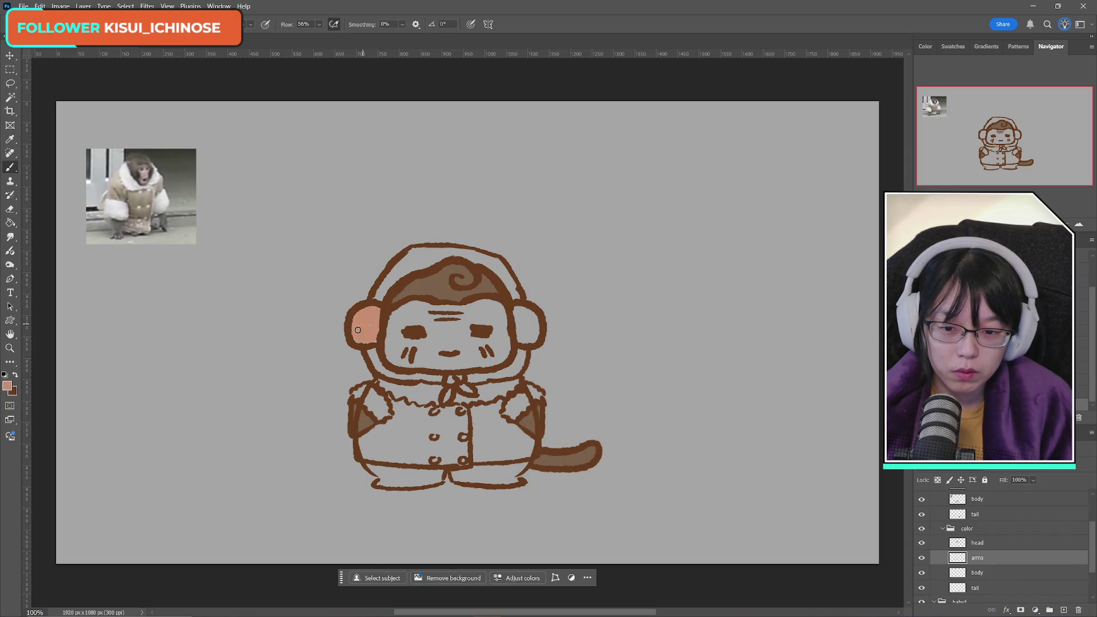
mouse_move(419, 314)
mouse_down()
mouse_move(400, 306)
mouse_move(502, 301)
mouse_move(520, 321)
mouse_up()
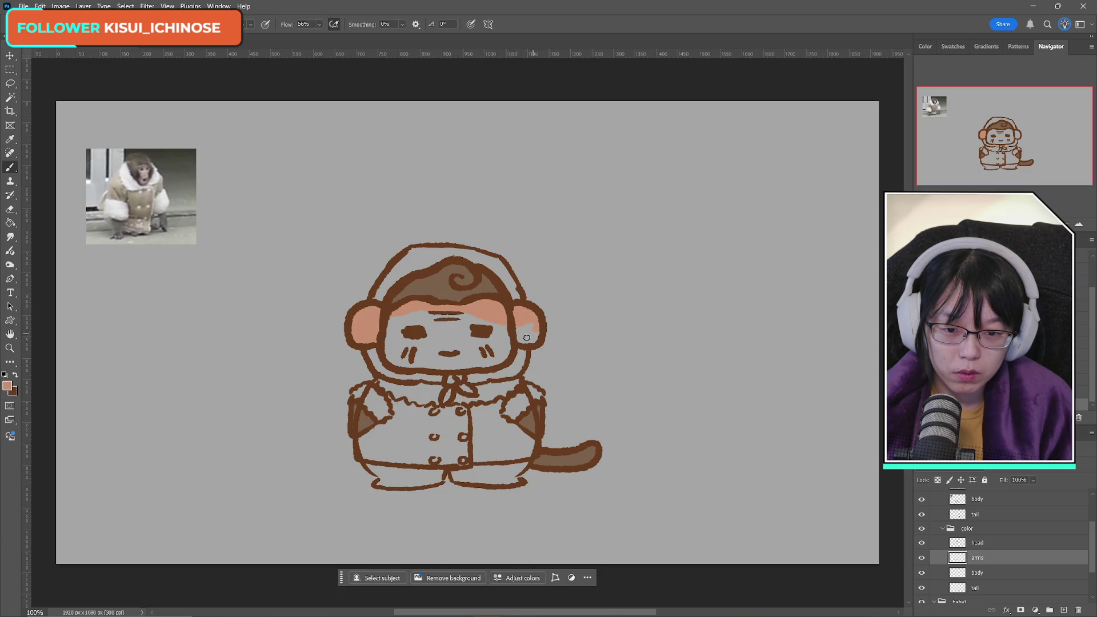
click(525, 329)
mouse_move(402, 336)
mouse_down()
mouse_move(392, 354)
mouse_move(406, 360)
mouse_move(420, 348)
mouse_move(502, 356)
mouse_move(497, 343)
mouse_move(474, 341)
mouse_move(502, 325)
mouse_move(408, 343)
mouse_move(434, 326)
mouse_move(414, 321)
mouse_move(423, 316)
mouse_up()
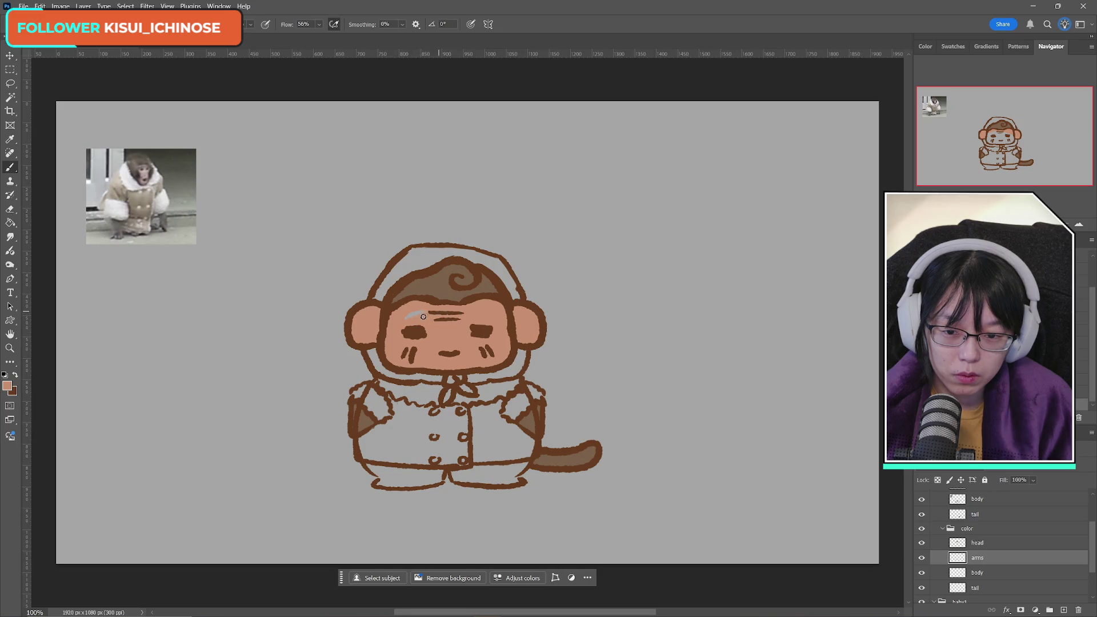
click(10, 211)
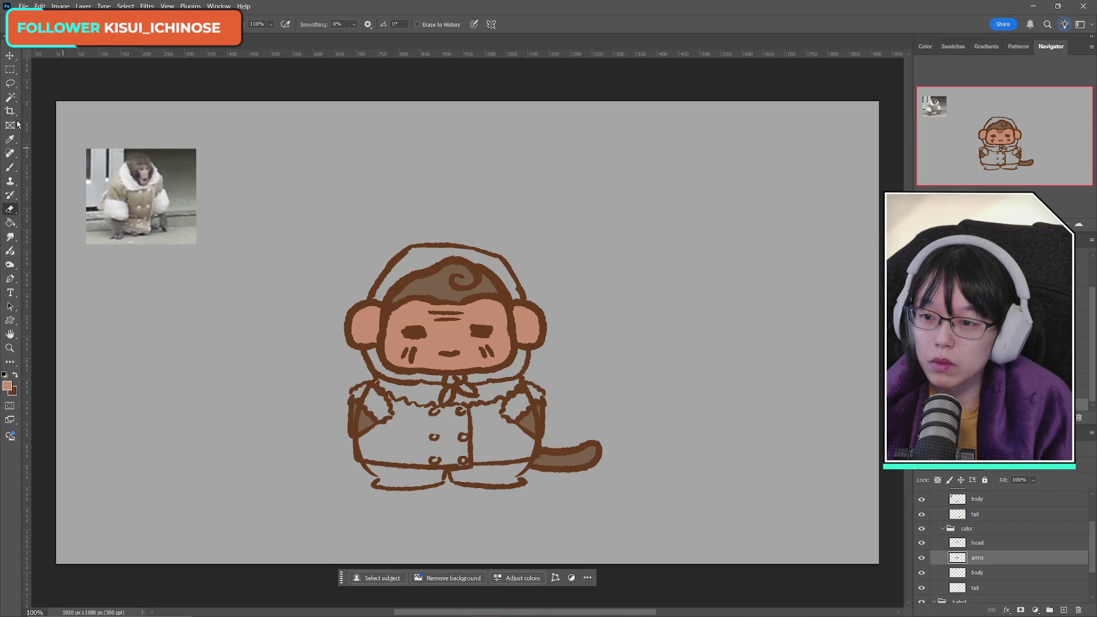
Step: Change the painting colour from salmon to muted yellow d5b962
click(7, 386)
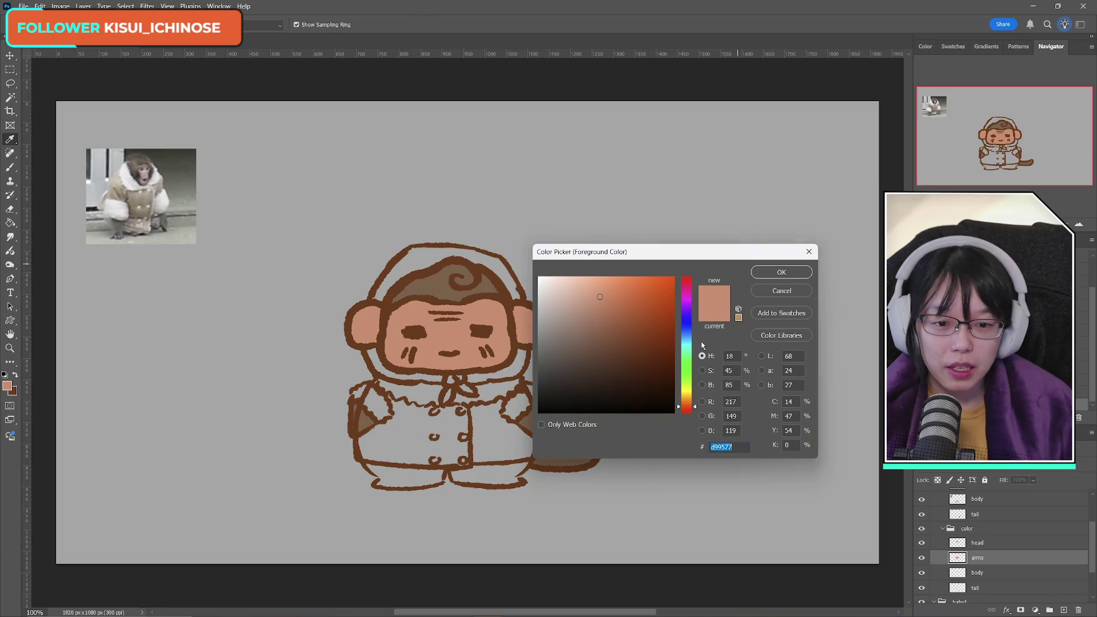
drag(587, 288, 592, 293)
drag(693, 391, 689, 396)
drag(596, 294, 611, 299)
click(781, 271)
key(e)
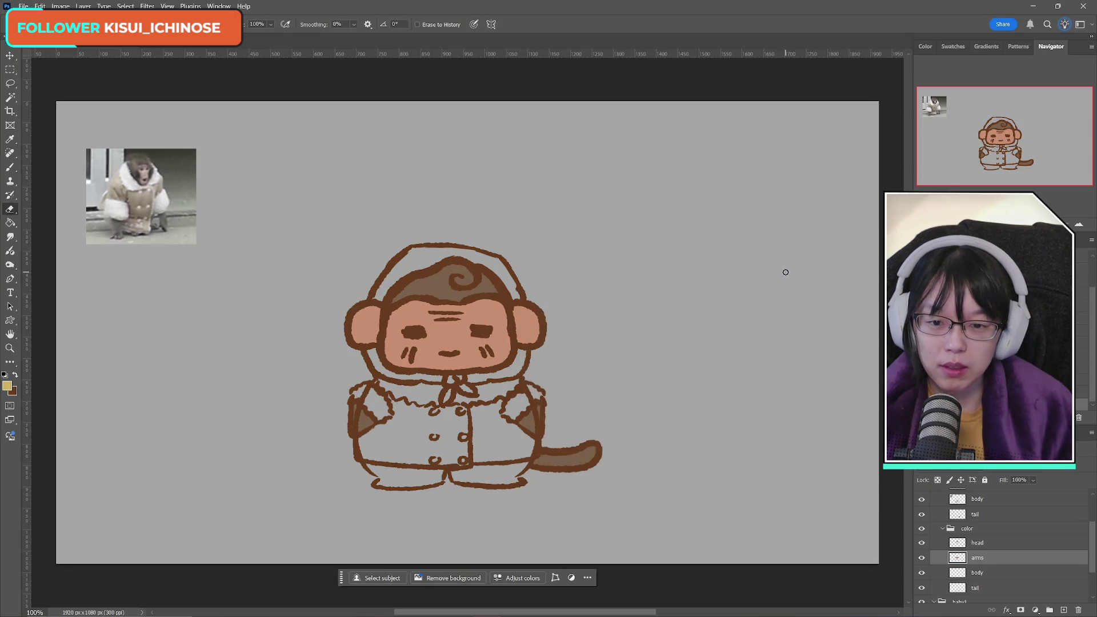
Step: Brighten the yellow painting colour and select the body colour layer
click(7, 386)
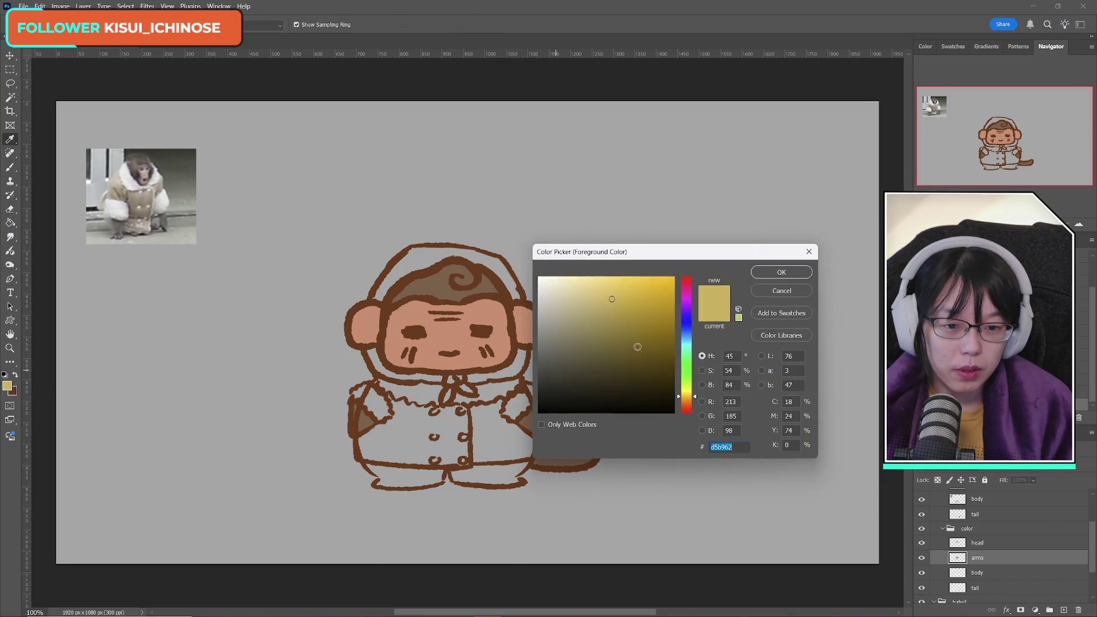
click(621, 286)
click(754, 275)
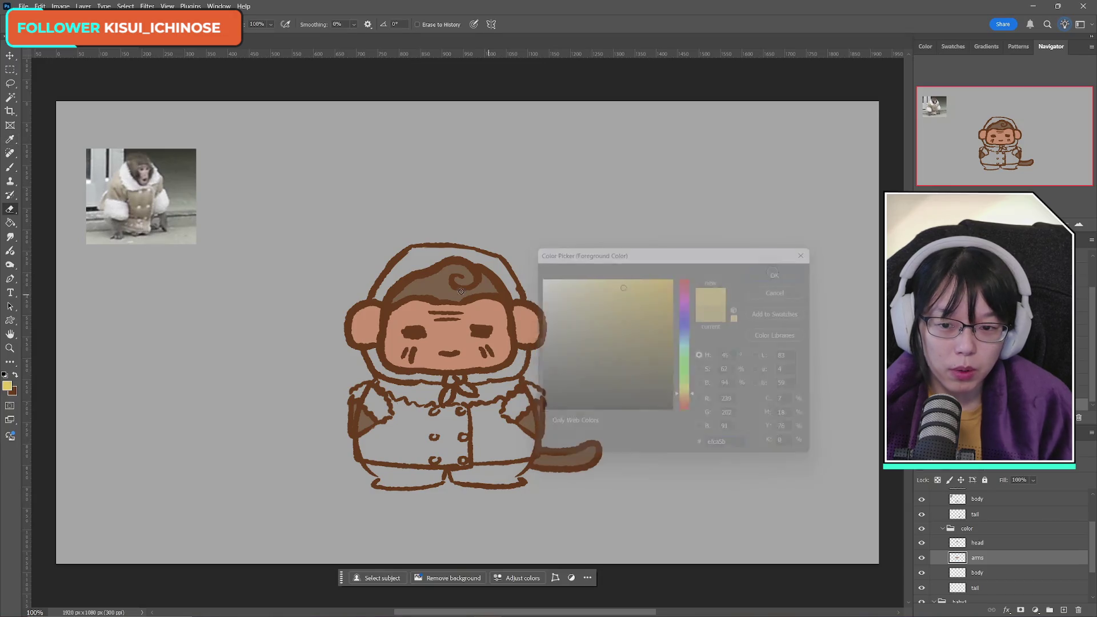
click(984, 573)
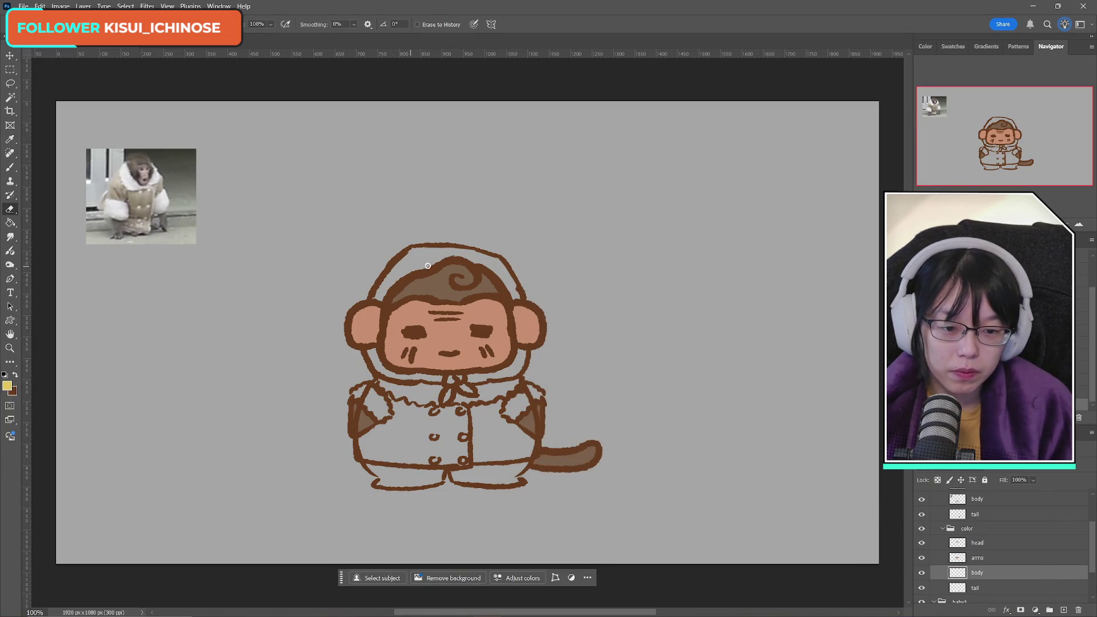
Step: Toggle the head colour and head line art layers off and on to check the fills
click(920, 543)
click(921, 543)
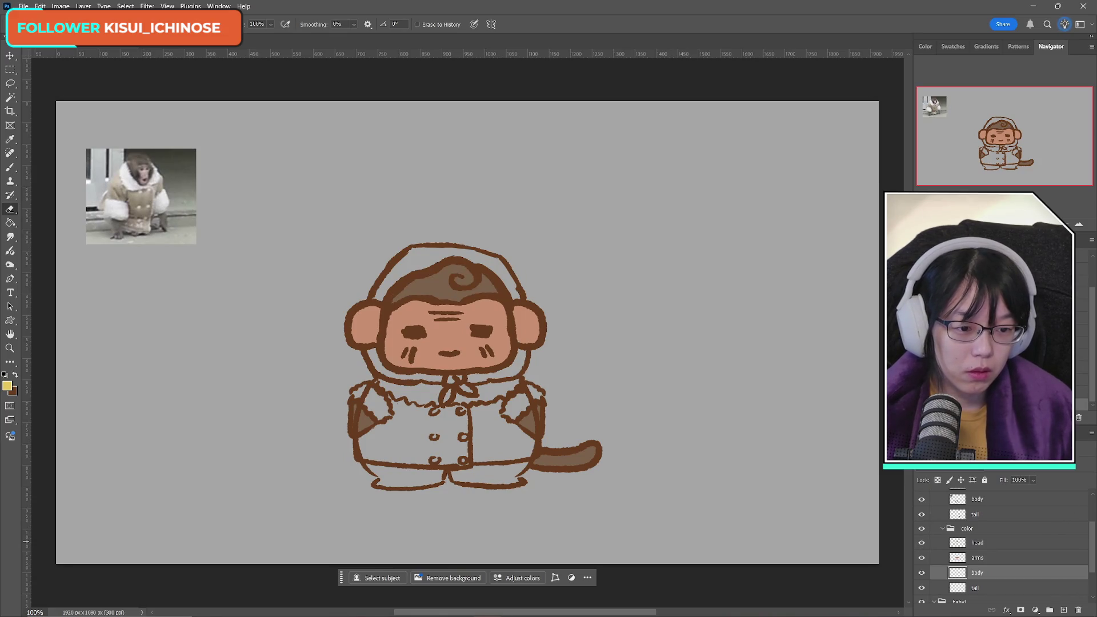
scroll(999, 543, down, 1)
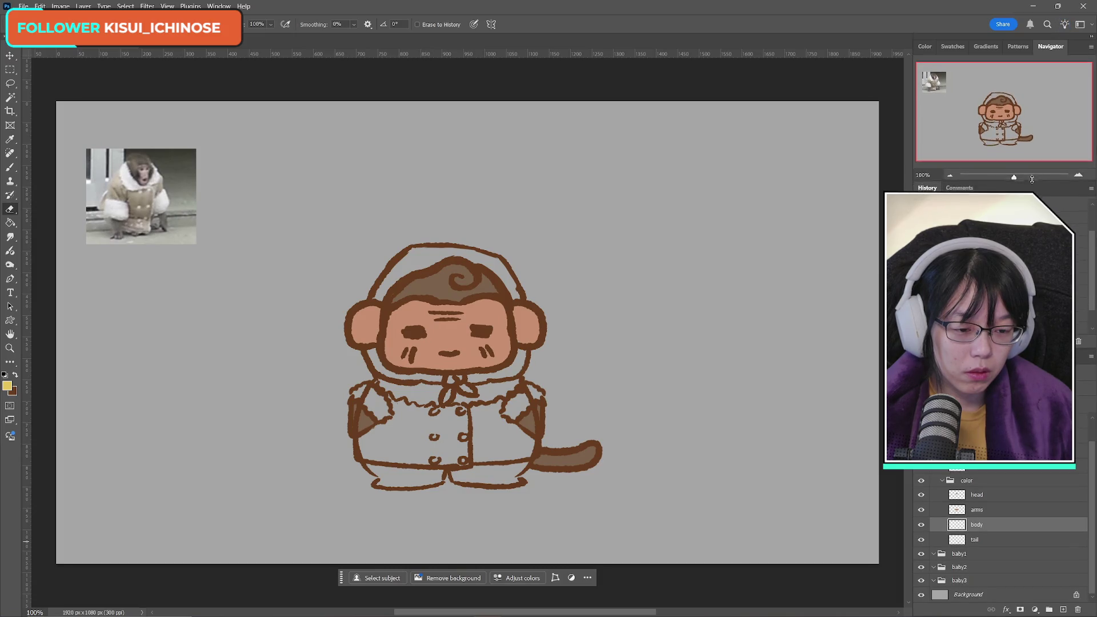
scroll(1015, 496, up, 2)
click(921, 447)
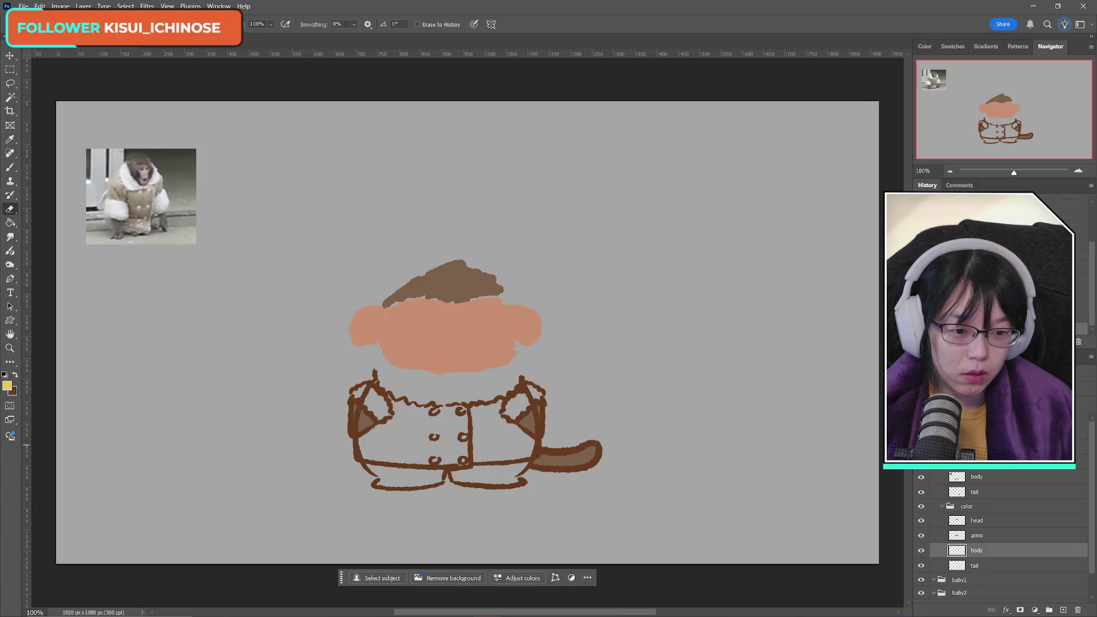
click(921, 446)
click(977, 447)
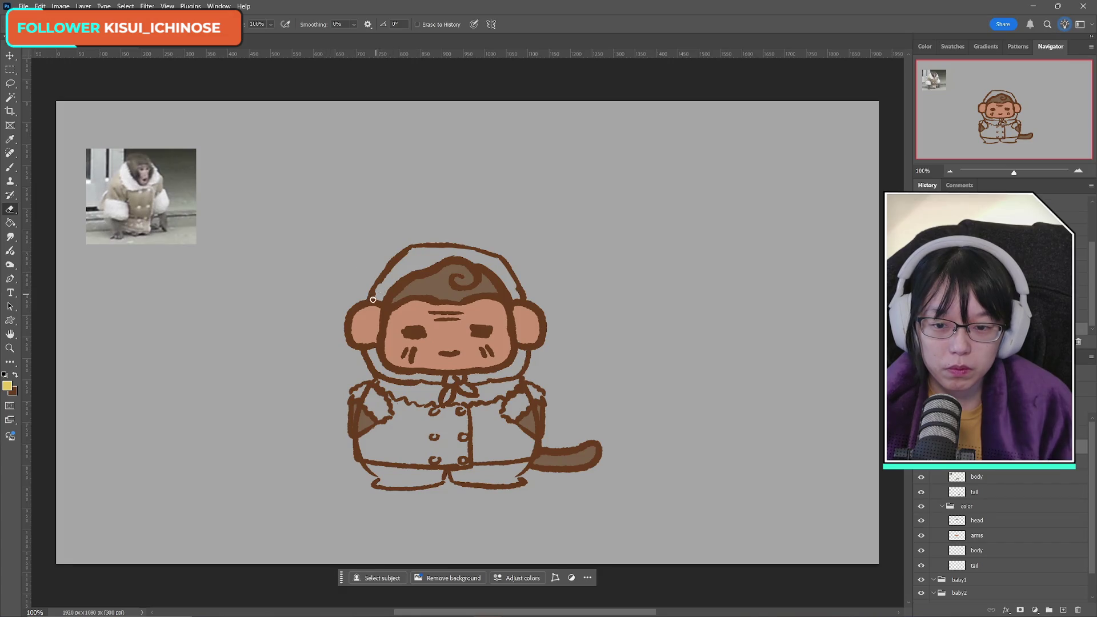
Step: Test a yellow brush dab on the hood and undo it
key(b)
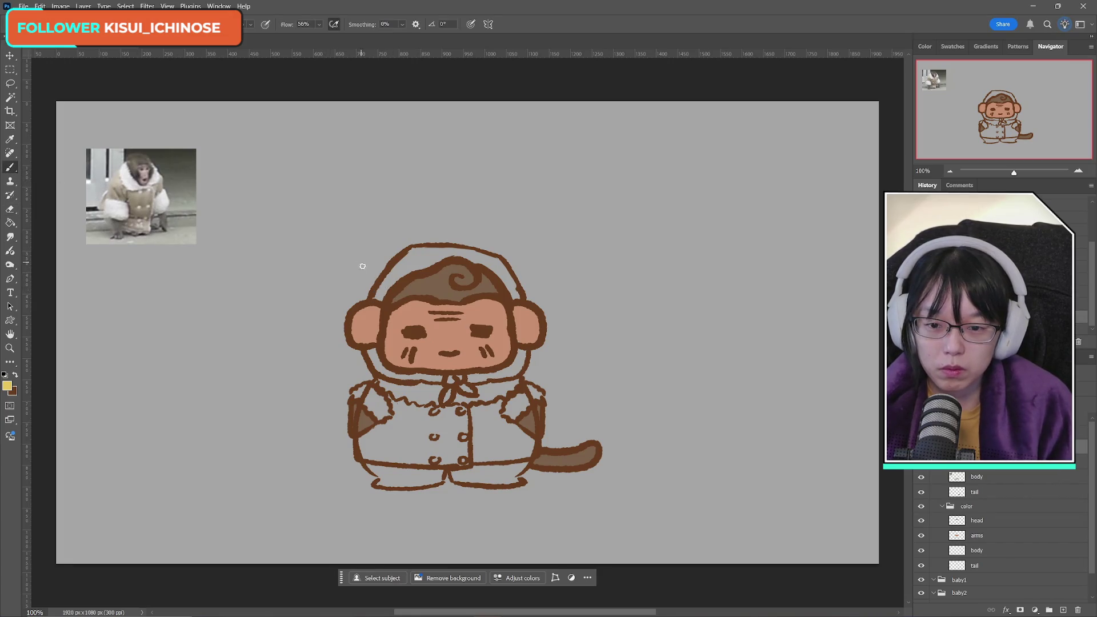
click(377, 286)
key(ctrl+z)
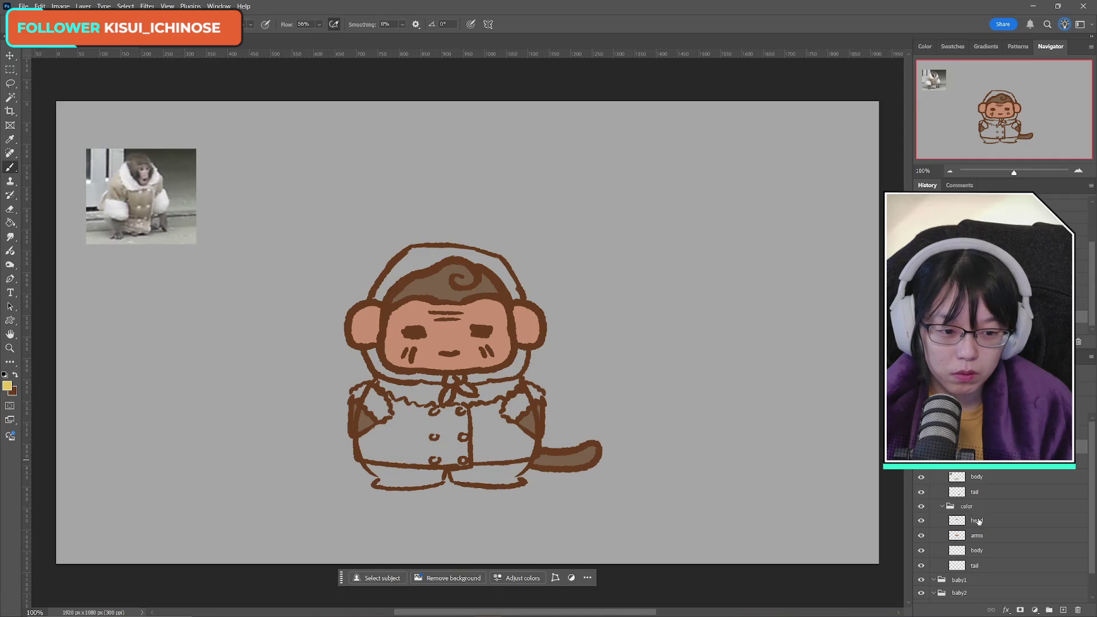
Step: On the head colour layer, brush yellow along the hood outline, lining and scarf knot
click(976, 520)
mouse_move(379, 288)
mouse_down()
mouse_move(437, 261)
mouse_move(408, 255)
mouse_move(434, 249)
mouse_move(462, 251)
mouse_move(431, 261)
mouse_move(460, 255)
mouse_move(499, 269)
mouse_move(516, 298)
mouse_up()
mouse_move(373, 360)
mouse_down()
mouse_move(366, 354)
mouse_move(412, 377)
mouse_move(494, 374)
mouse_move(525, 360)
mouse_up()
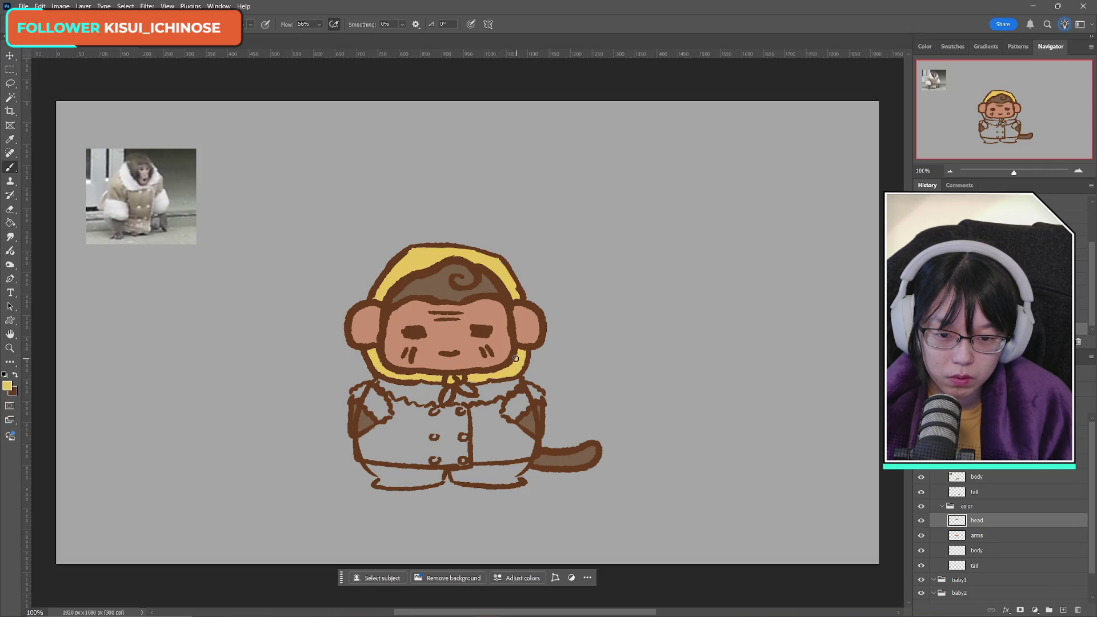
drag(449, 390, 479, 395)
key(e)
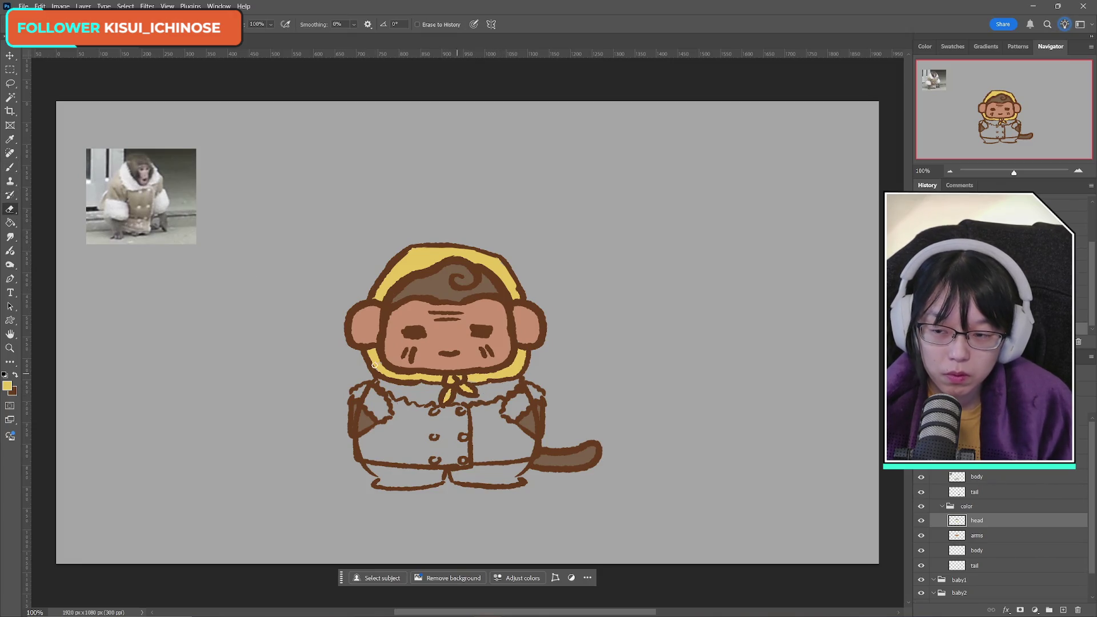
key(b)
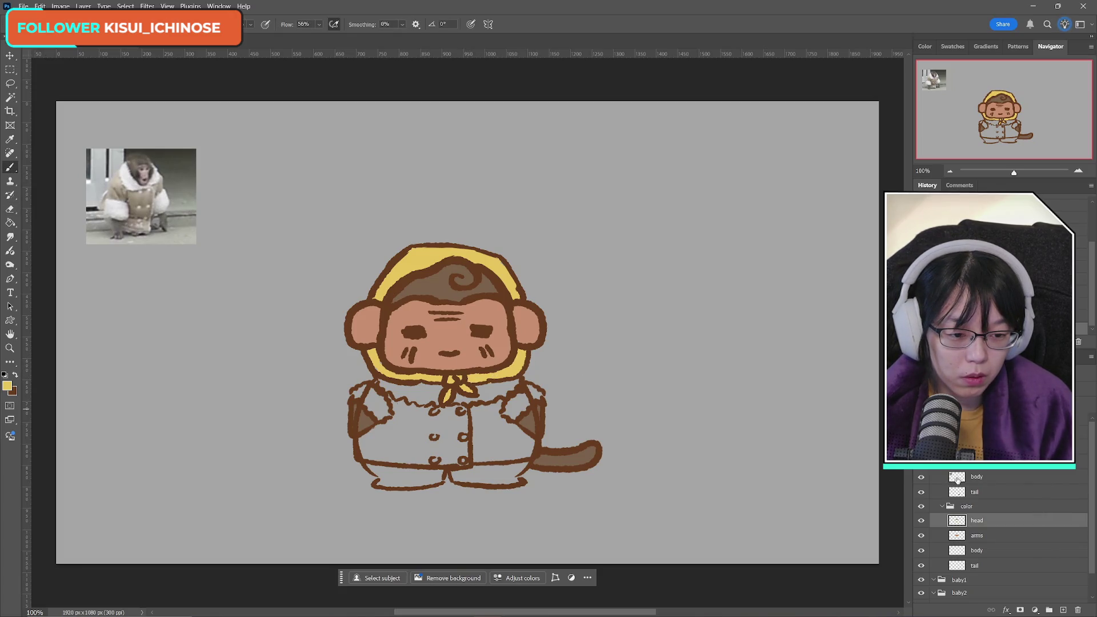
Step: Toggle the head line art and head colour layers to compare the yellow fill
click(921, 447)
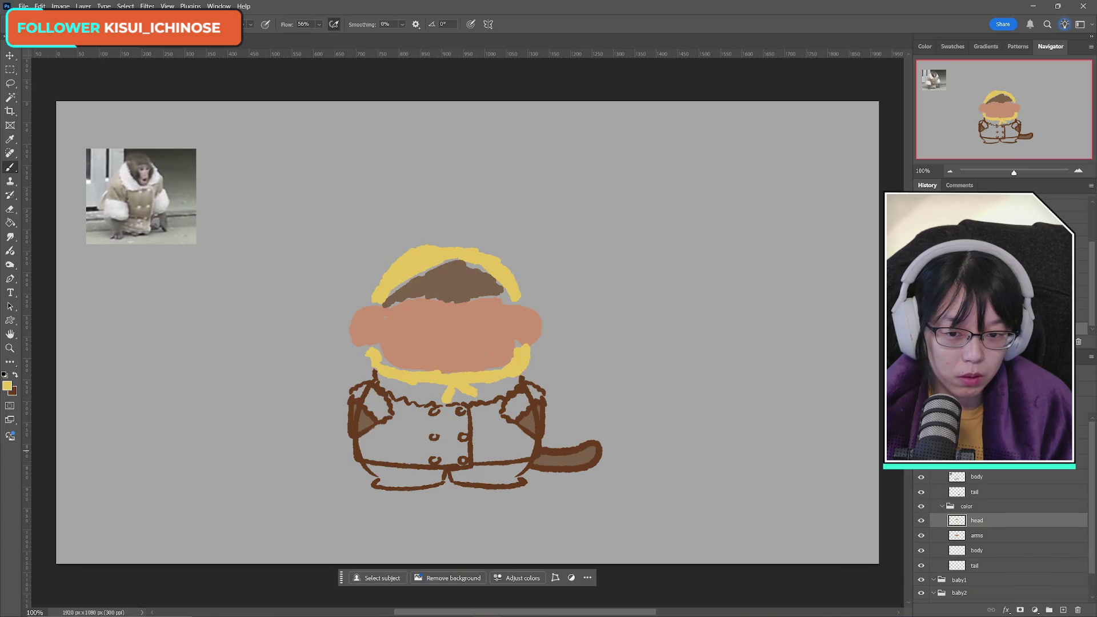
click(920, 447)
click(920, 521)
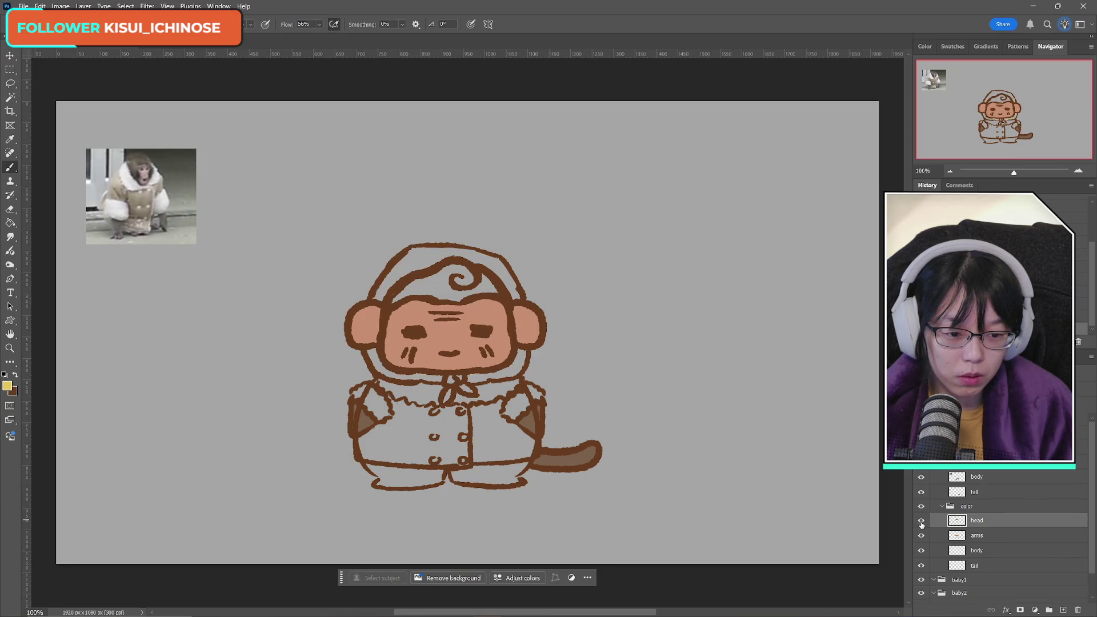
click(920, 520)
click(920, 520)
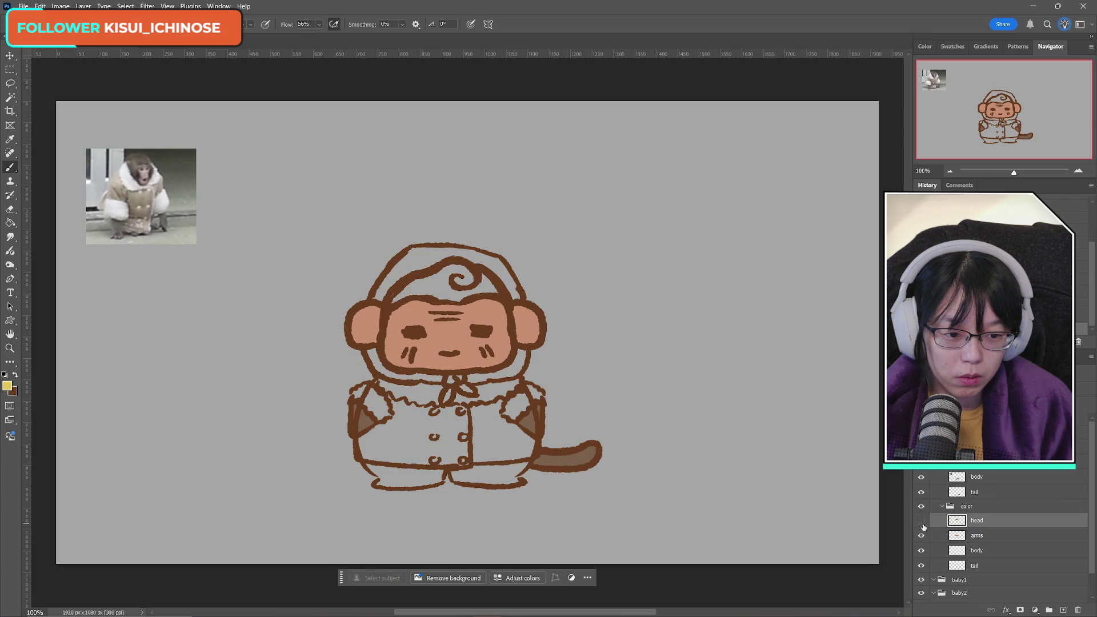
click(921, 521)
click(921, 447)
Step: On the arms layer, Magic Wand-select the old pink face and ear fill
click(921, 447)
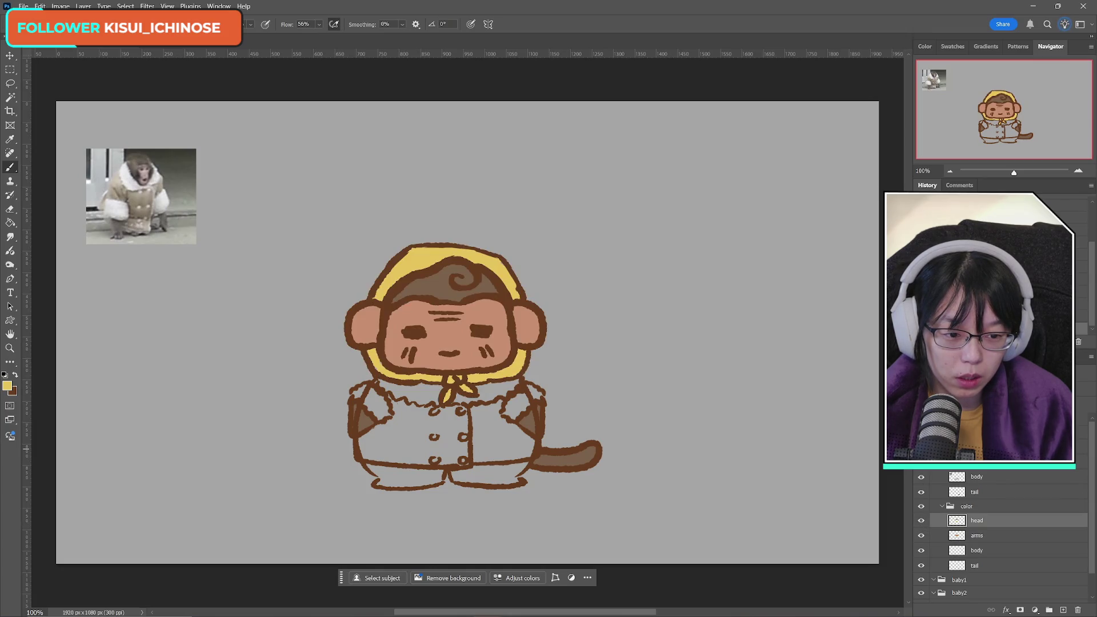
click(920, 536)
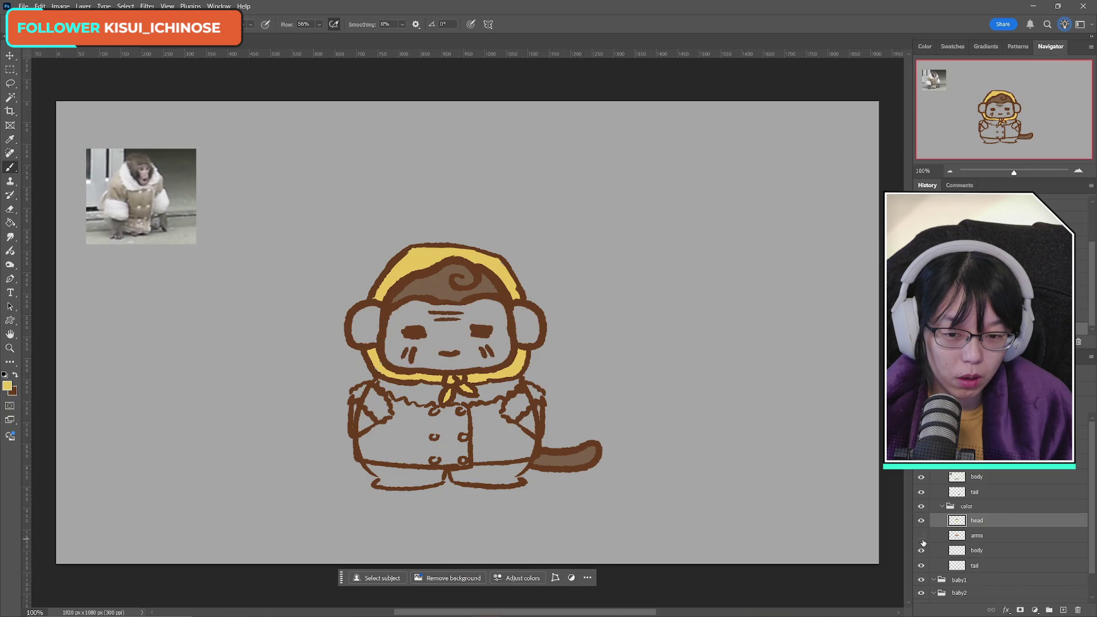
click(921, 536)
click(976, 535)
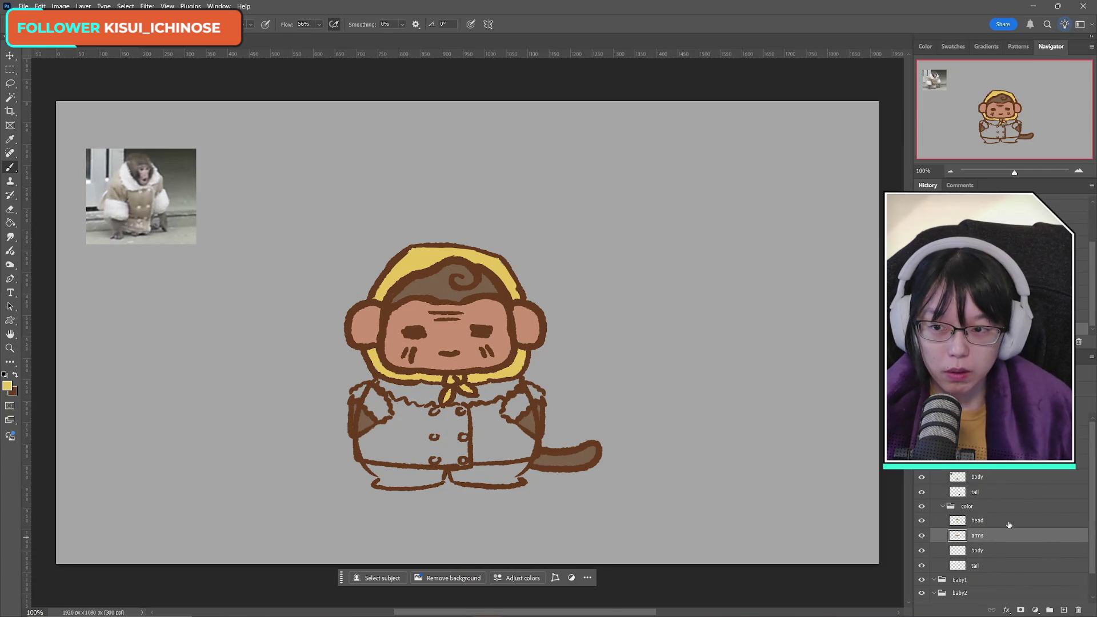
click(9, 97)
click(438, 296)
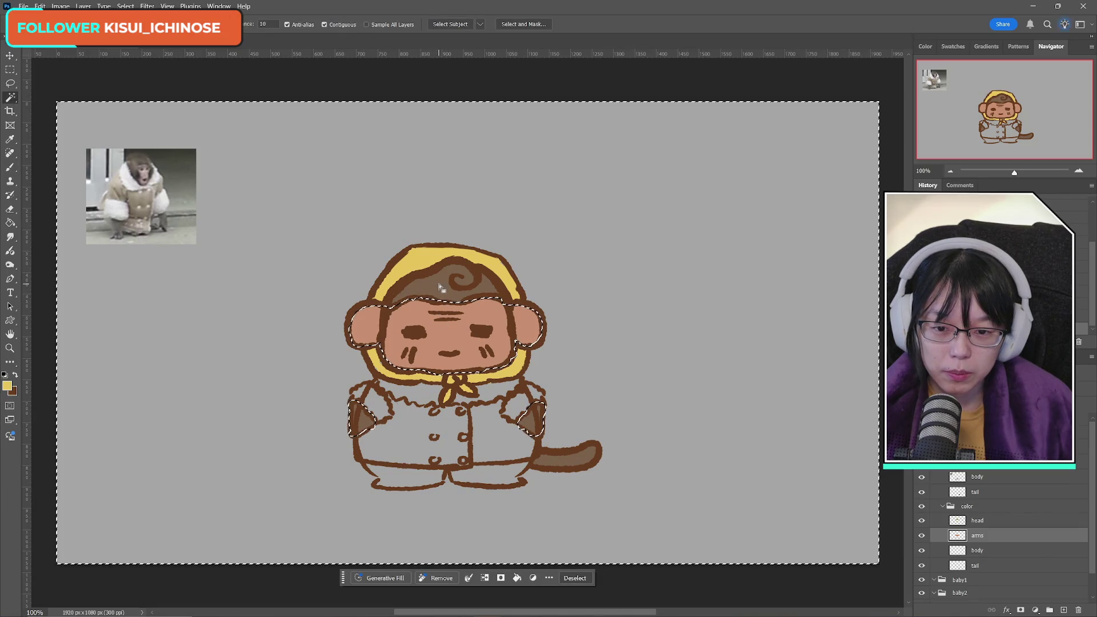
click(921, 535)
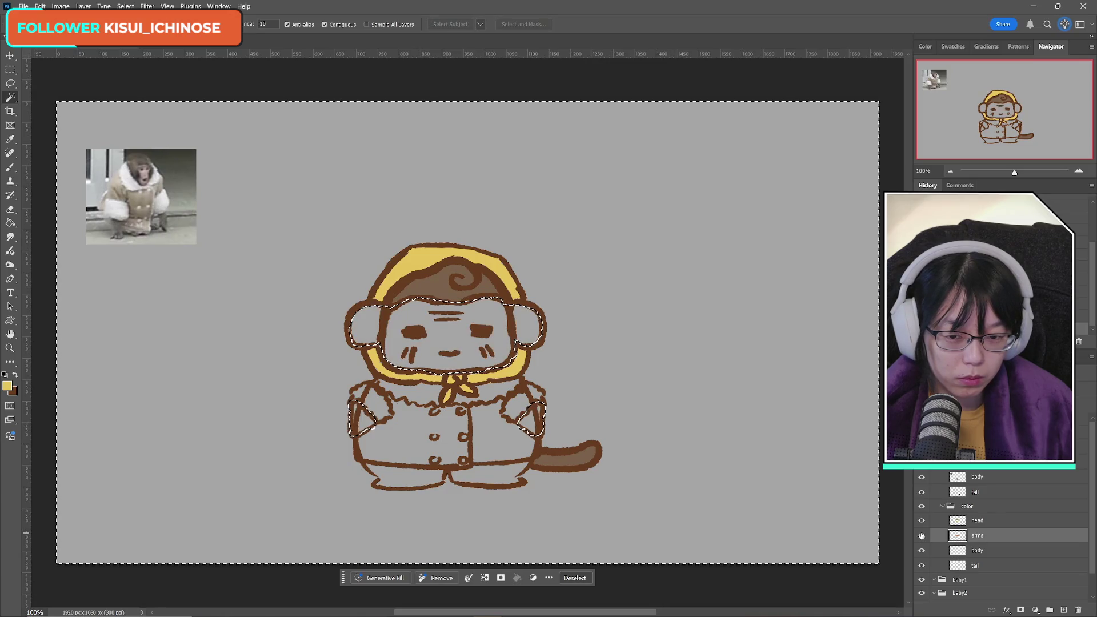
click(921, 536)
click(921, 535)
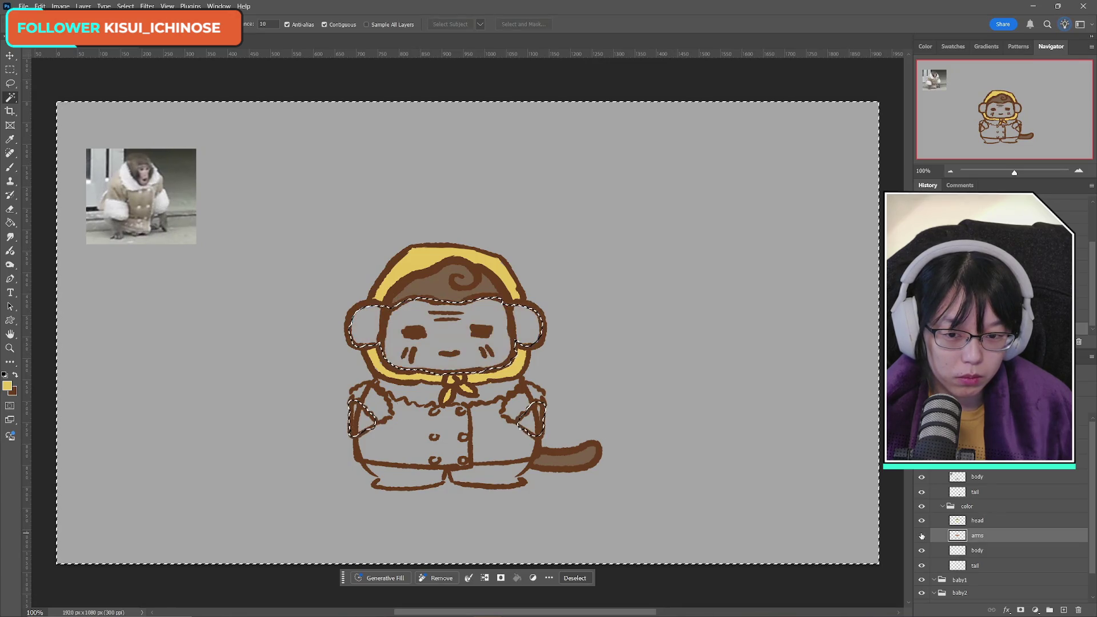
click(920, 535)
Step: Sample the face's skin tone as the new foreground colour
key(i)
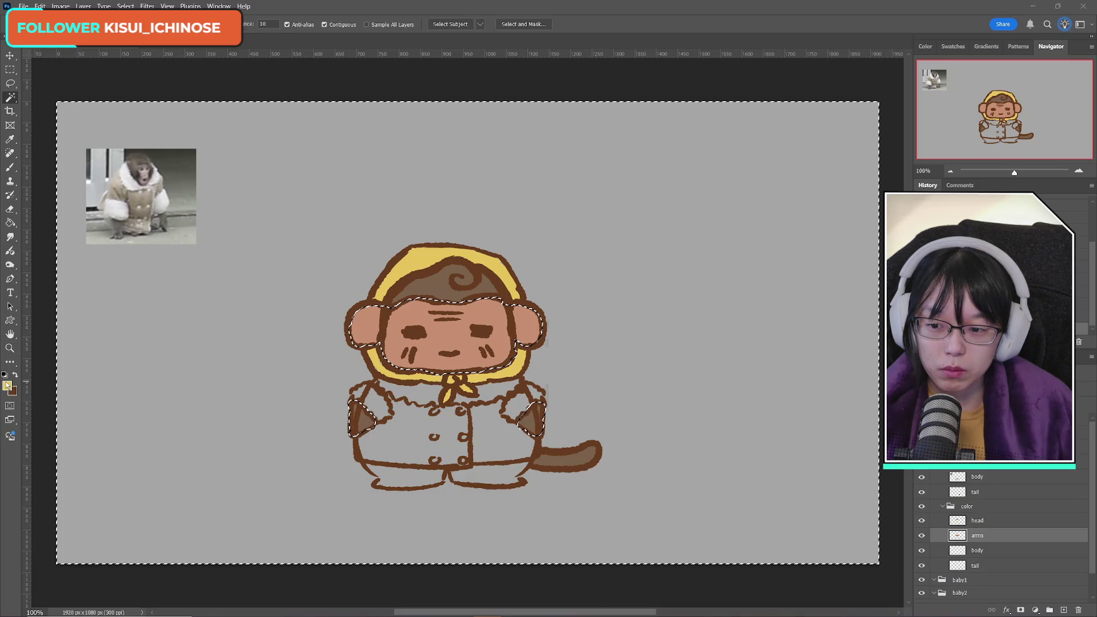
click(8, 385)
click(482, 313)
click(781, 272)
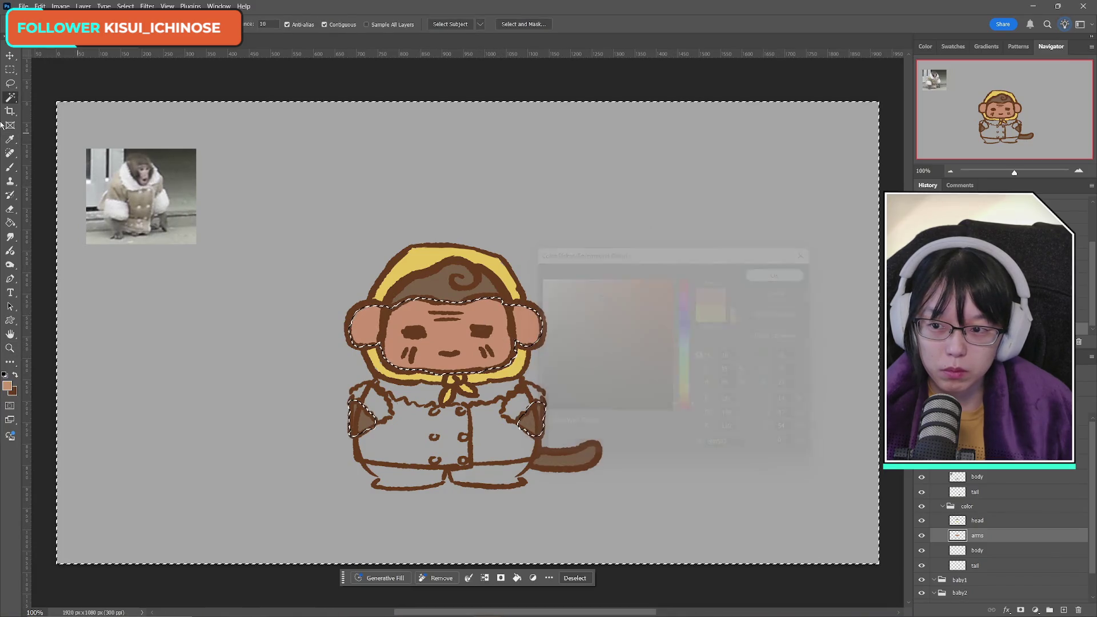
Step: Delete the pink fill inside a rectangular selection around the head
key(m)
mouse_move(285, 207)
mouse_down()
mouse_move(551, 249)
mouse_move(642, 362)
mouse_move(614, 380)
mouse_up()
key(Delete)
Step: Deselect, target the head colour layer, and brush salmon into the left ear and forehead
key(ctrl+d)
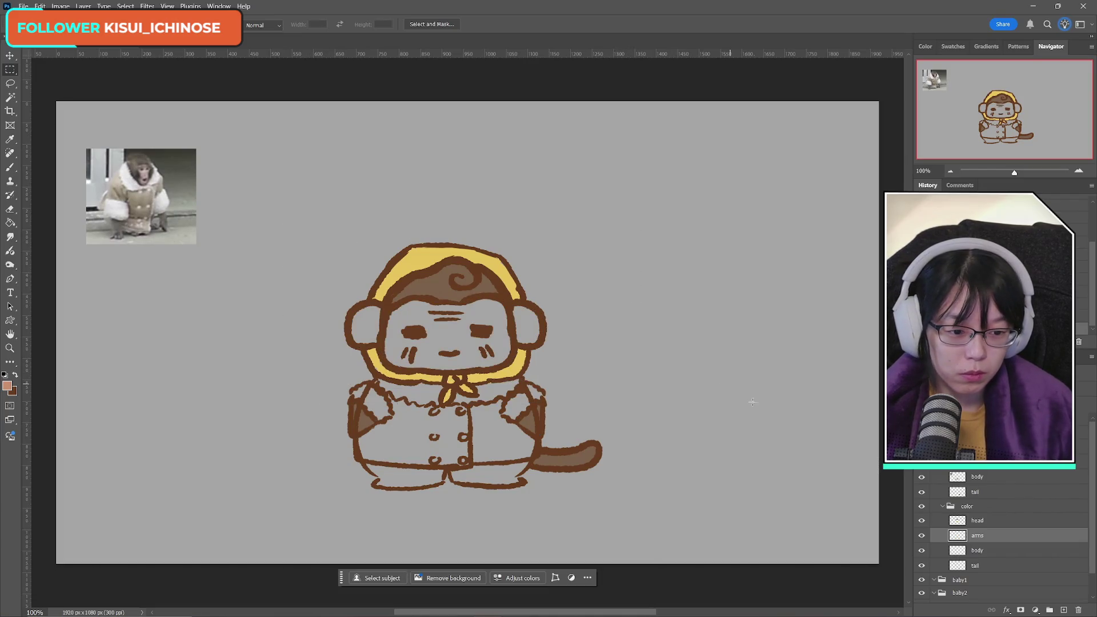
click(977, 520)
click(921, 521)
click(921, 520)
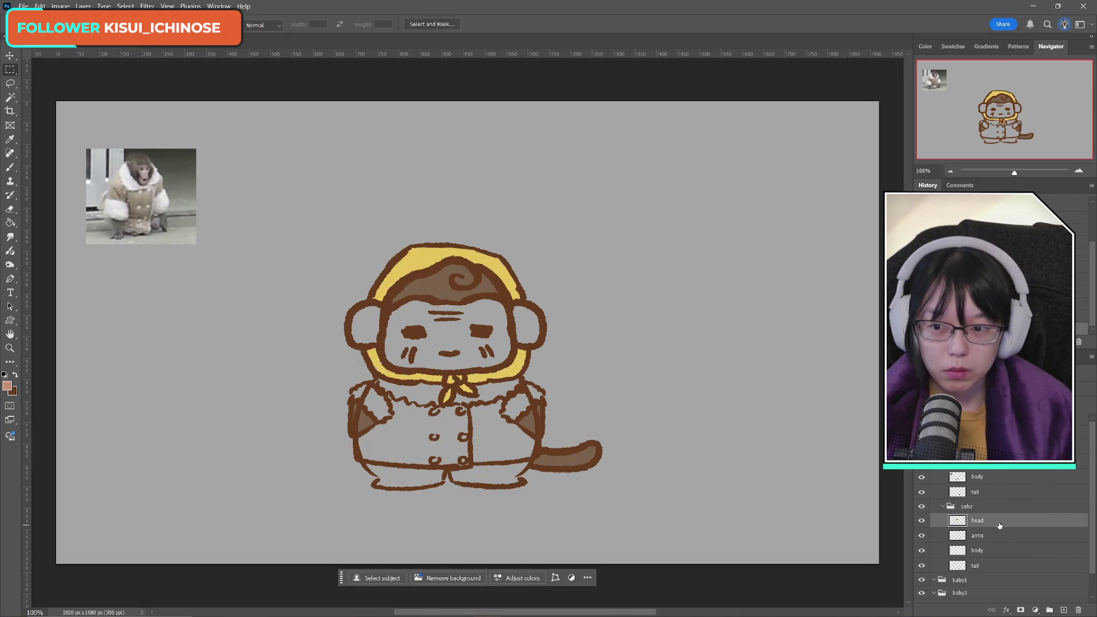
key(b)
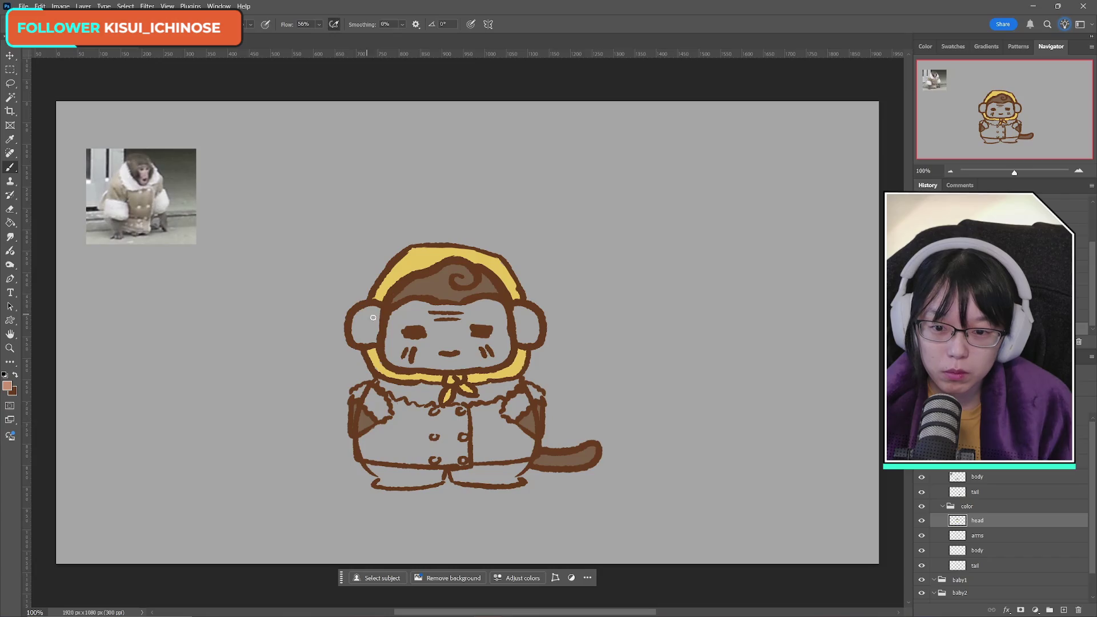
mouse_move(370, 317)
mouse_down()
mouse_move(361, 334)
mouse_move(370, 313)
mouse_up()
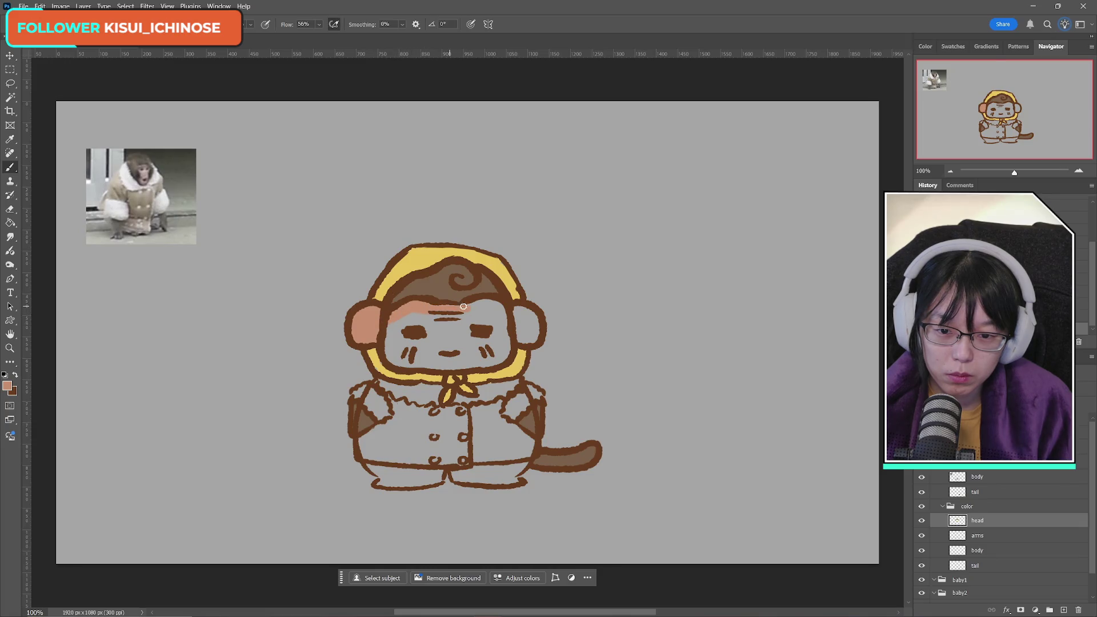
mouse_move(461, 313)
mouse_down()
mouse_move(468, 304)
mouse_move(525, 315)
mouse_up()
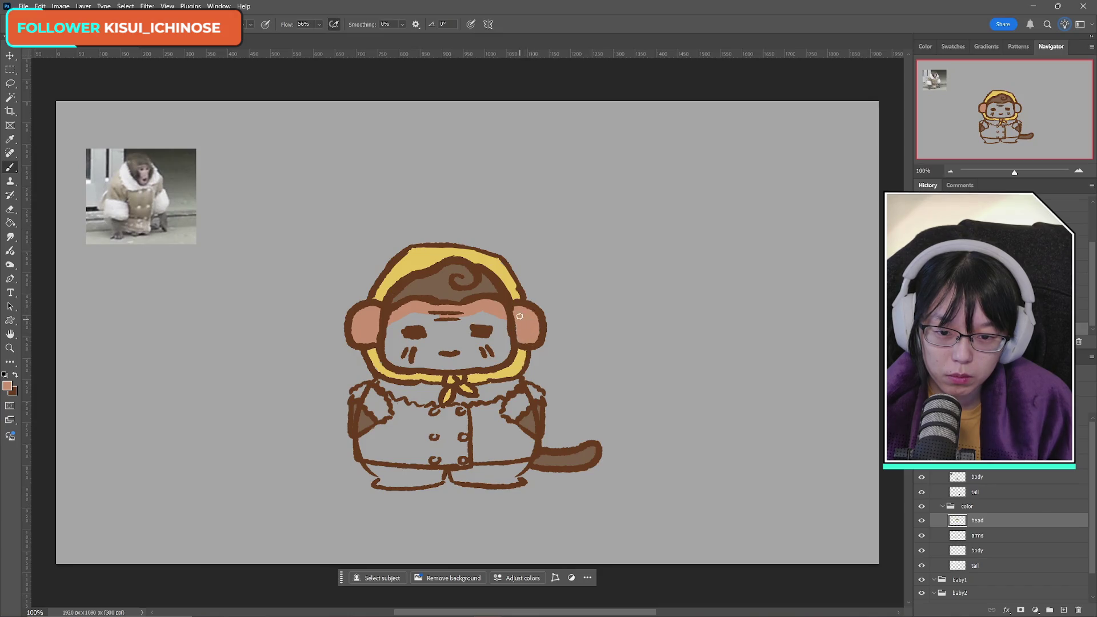
Step: Paint salmon over the left cheek and between the eyes, then sample the hood yellow
mouse_move(385, 357)
mouse_down()
mouse_move(478, 359)
mouse_move(511, 344)
mouse_move(495, 330)
mouse_up()
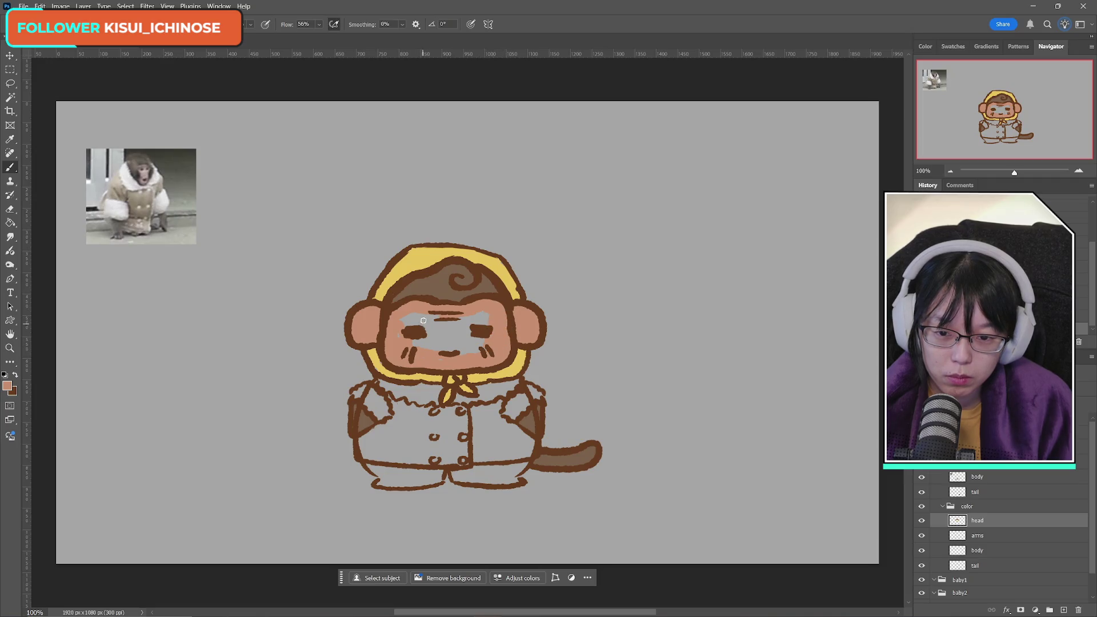
drag(424, 321, 489, 310)
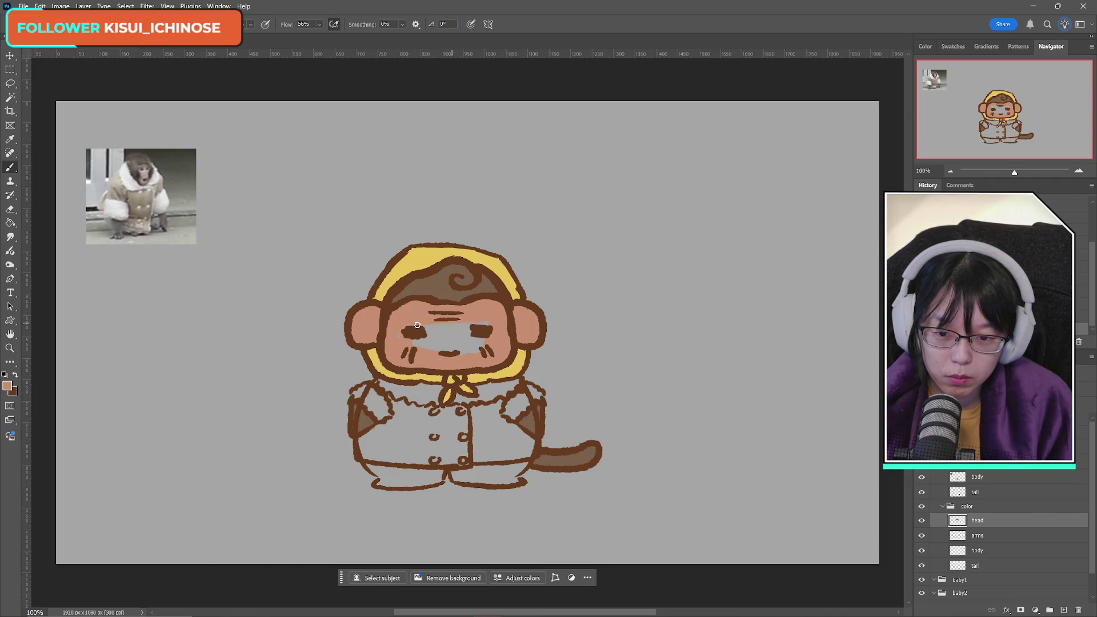
mouse_move(417, 325)
mouse_down()
mouse_move(406, 326)
mouse_move(433, 331)
mouse_move(419, 340)
mouse_move(473, 345)
mouse_up()
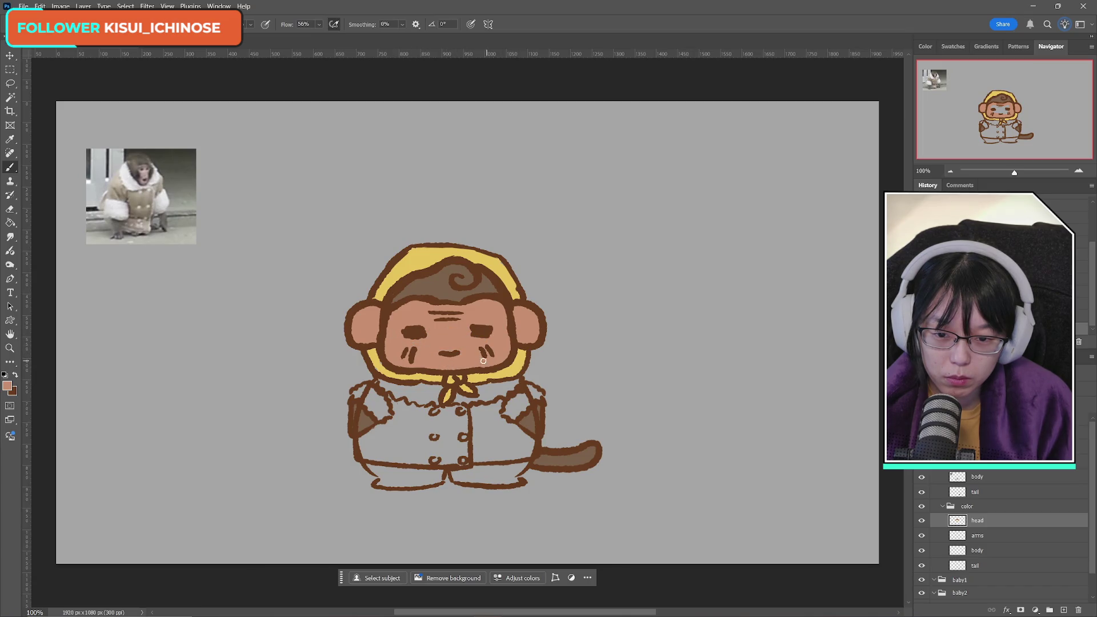
alt+click(376, 353)
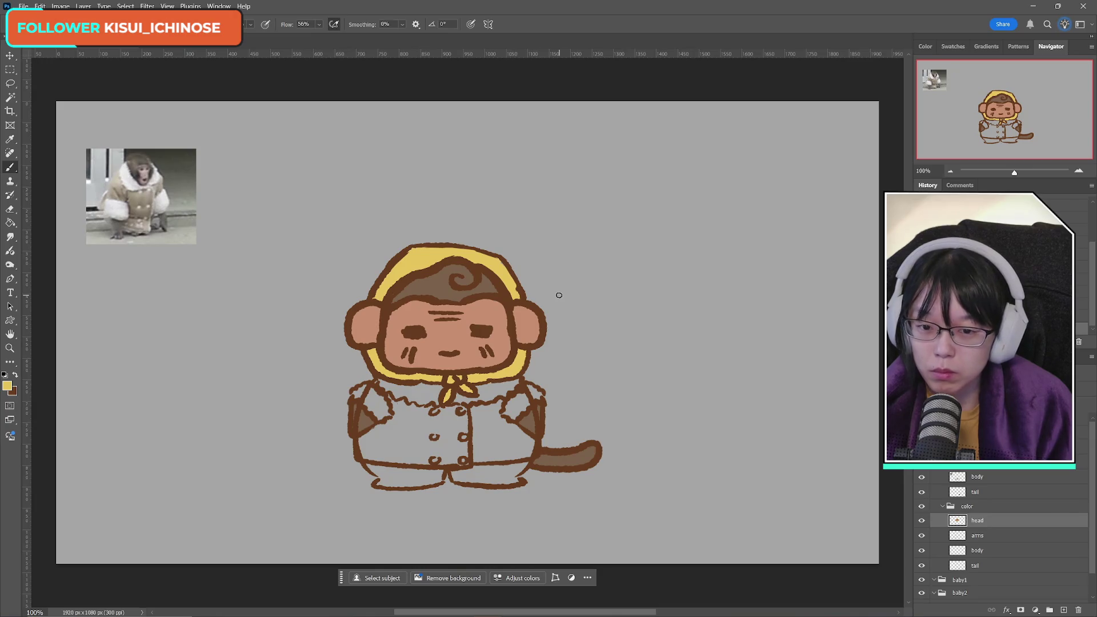
Step: Sample the salmon skin tone and shift it to a saturated pink foreground colour
click(7, 390)
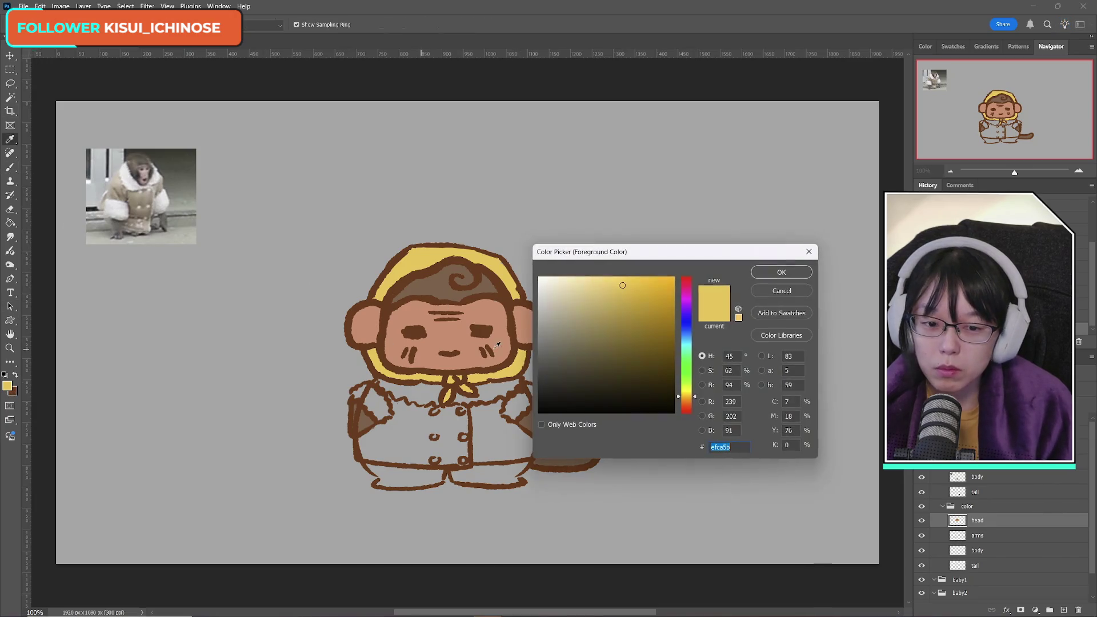
click(500, 333)
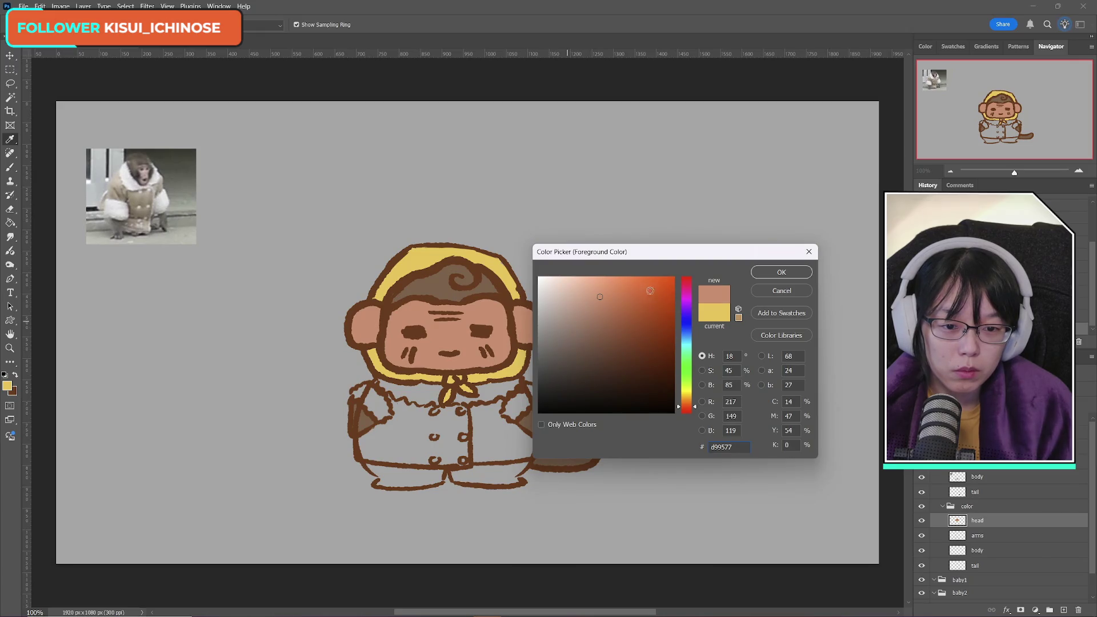
click(627, 291)
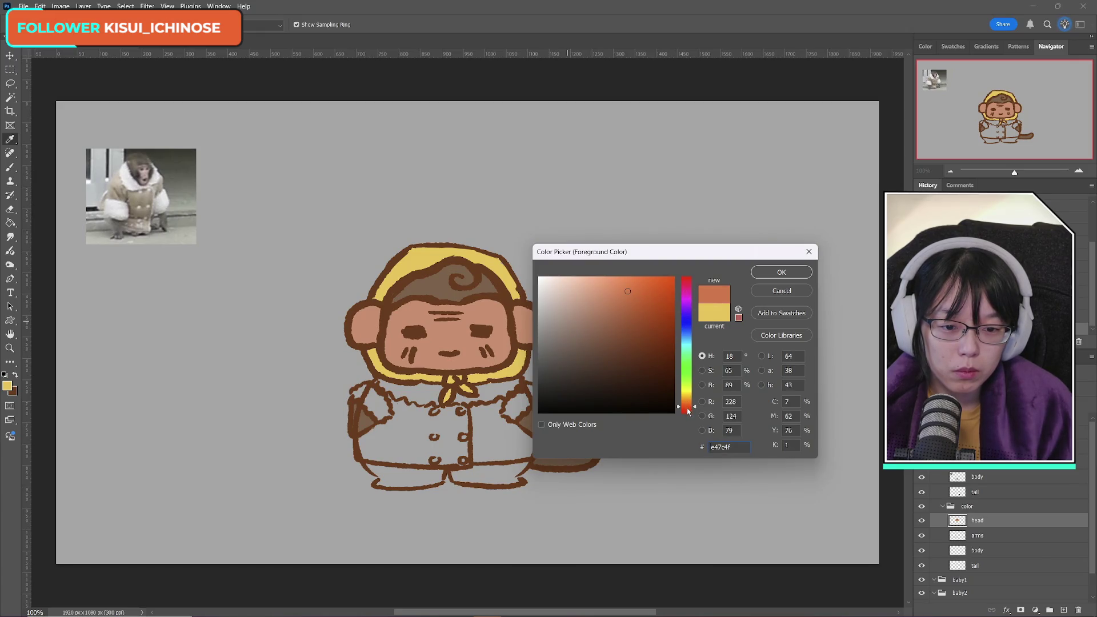
drag(687, 408, 687, 411)
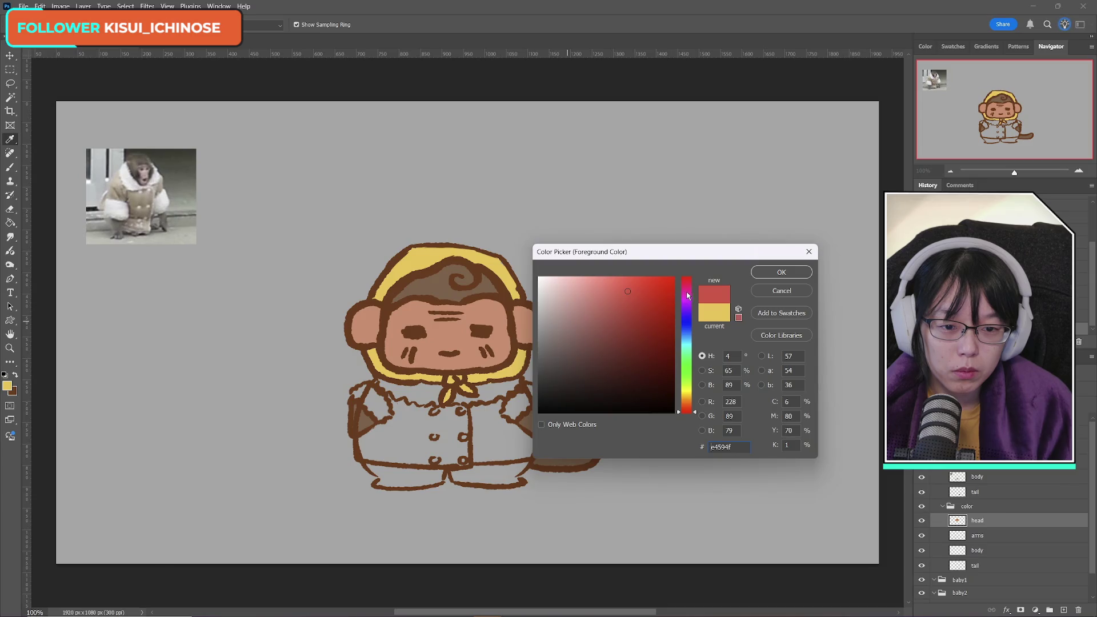
drag(686, 286, 686, 282)
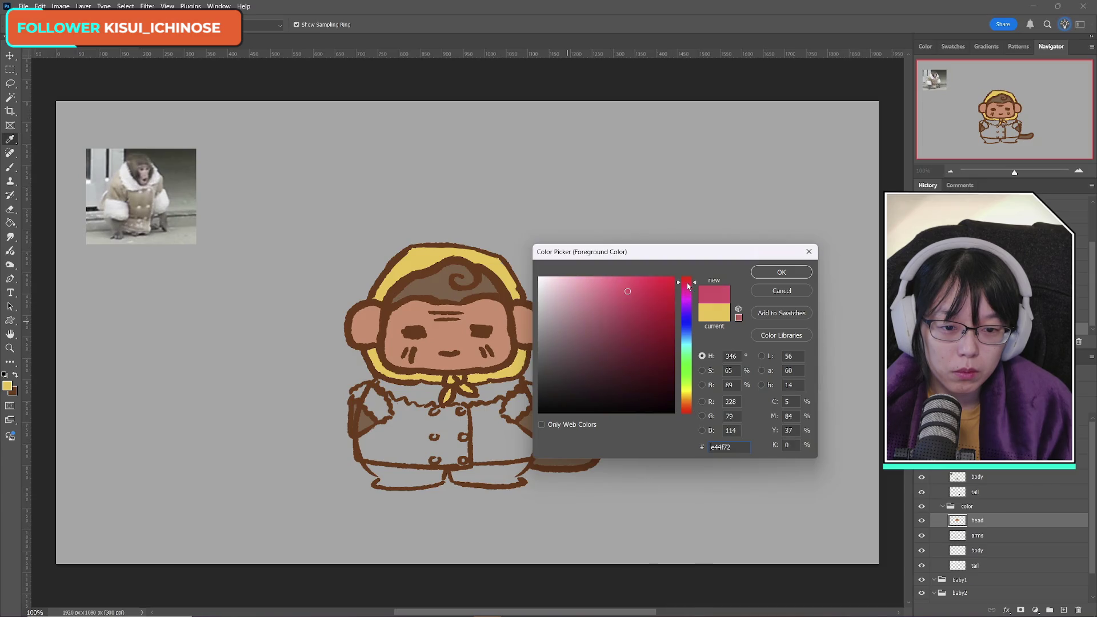
click(778, 273)
key(b)
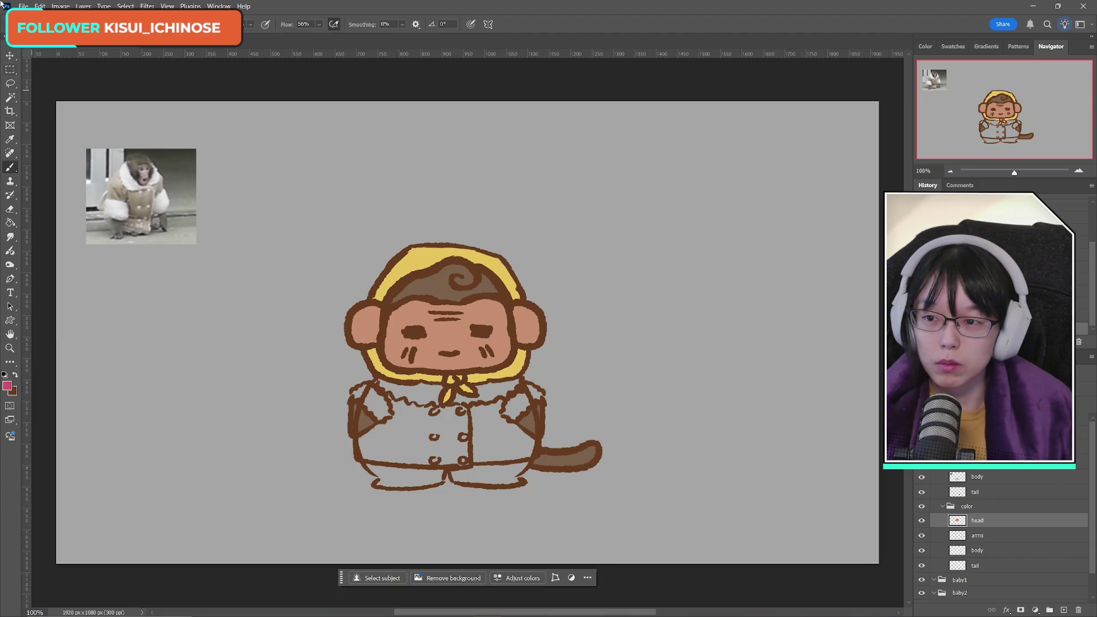
Step: Add a new layer and make a circular elliptical selection over the left cheek
right_click(6, 71)
click(51, 81)
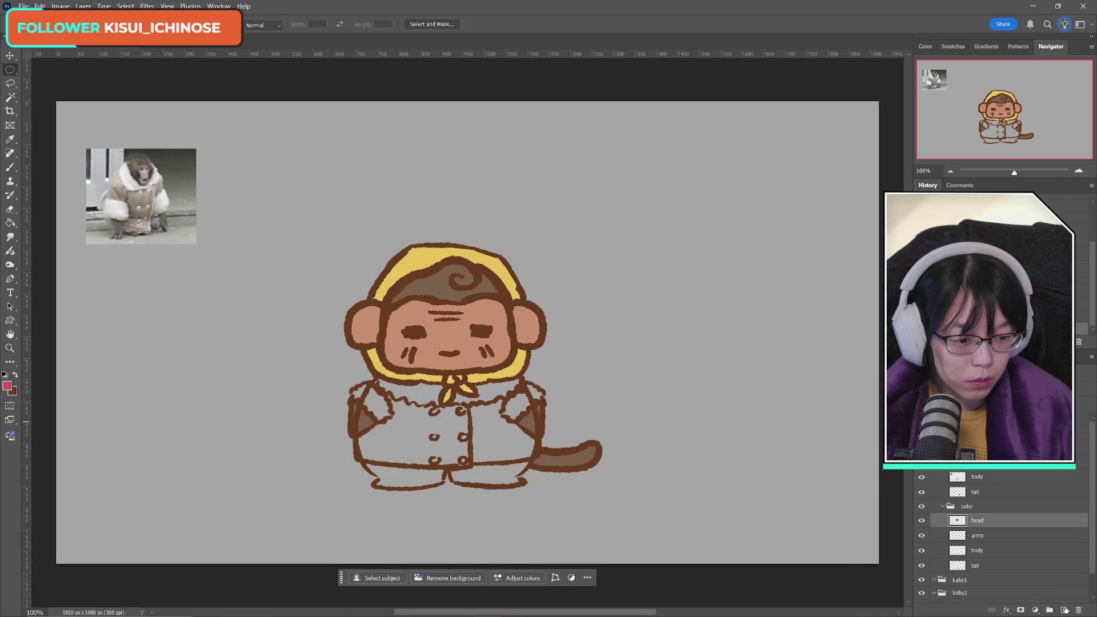
click(1063, 610)
mouse_move(378, 331)
mouse_down()
mouse_move(424, 354)
mouse_move(429, 374)
mouse_move(406, 358)
mouse_up()
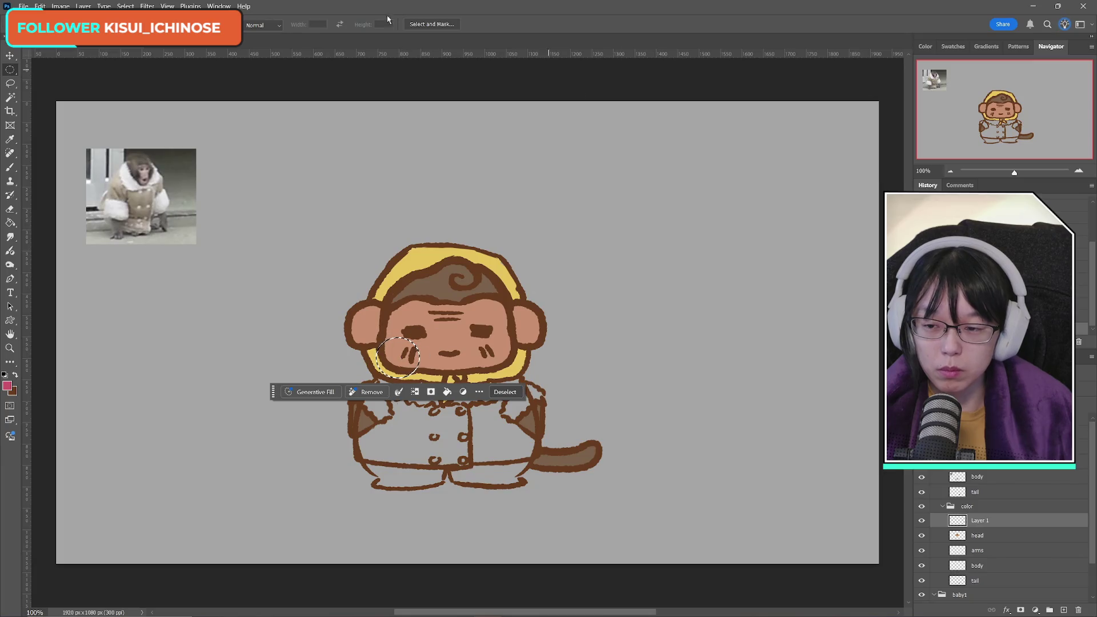
Step: Brush pink into the cheek selection, deselect, and duplicate the blush layer
click(11, 167)
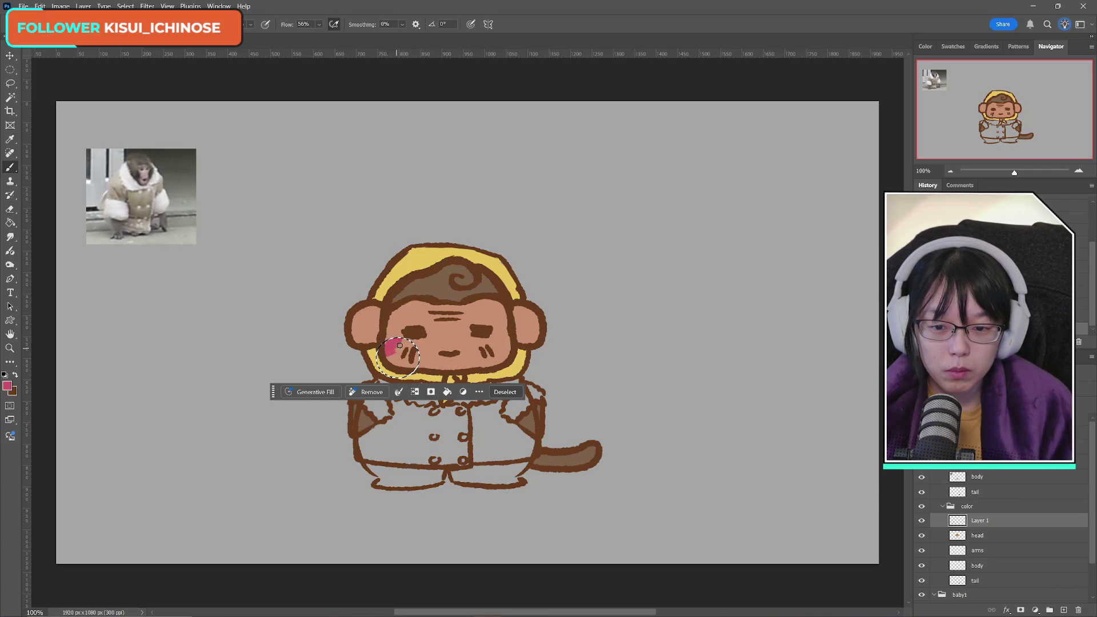
drag(408, 347, 415, 358)
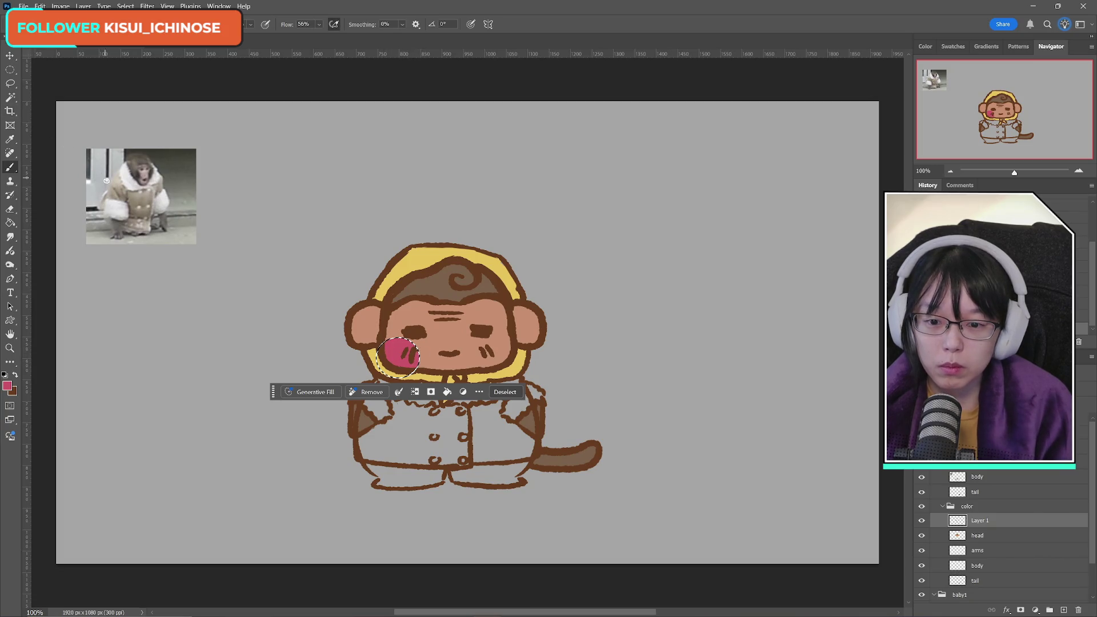
click(10, 69)
key(ctrl+d)
key(ctrl+j)
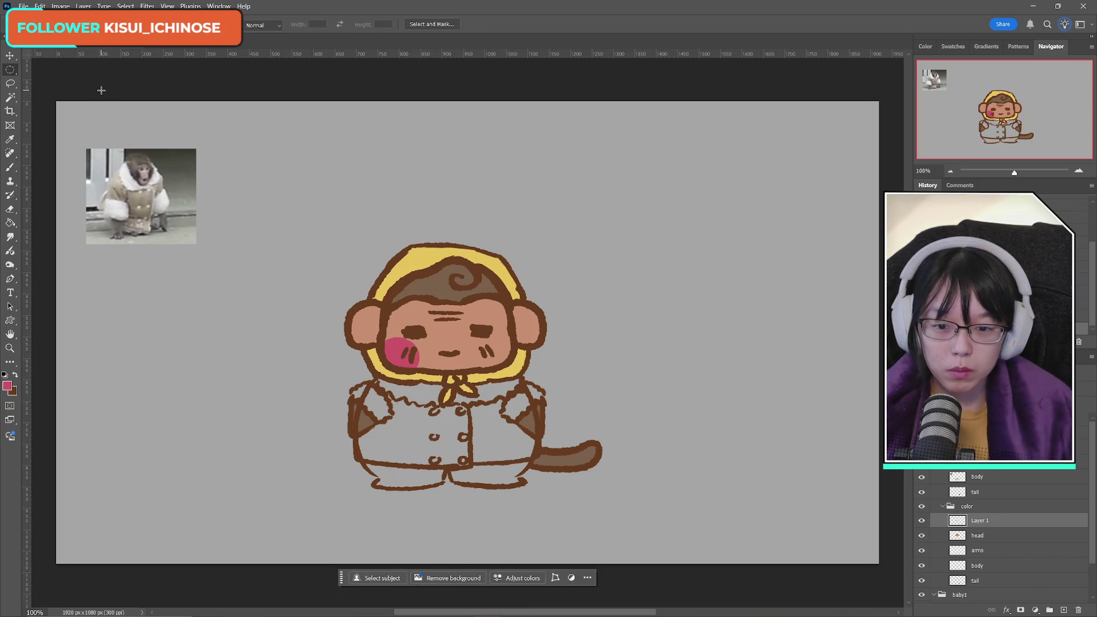
Step: Flip the copied blush horizontally and place it on the right cheek
key(ctrl+t)
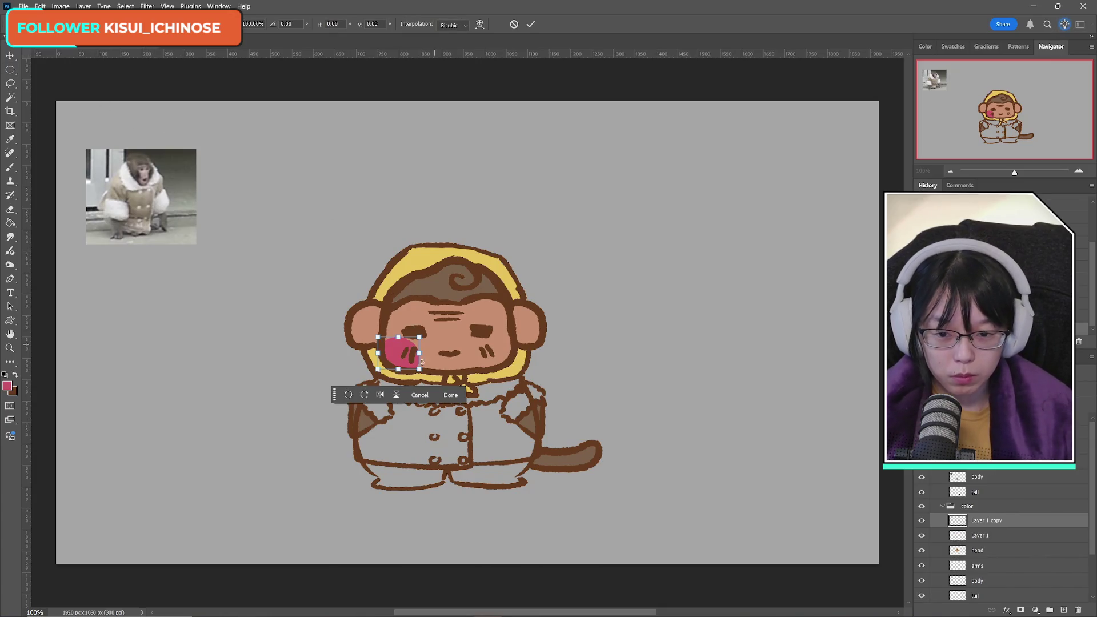
right_click(400, 360)
click(430, 568)
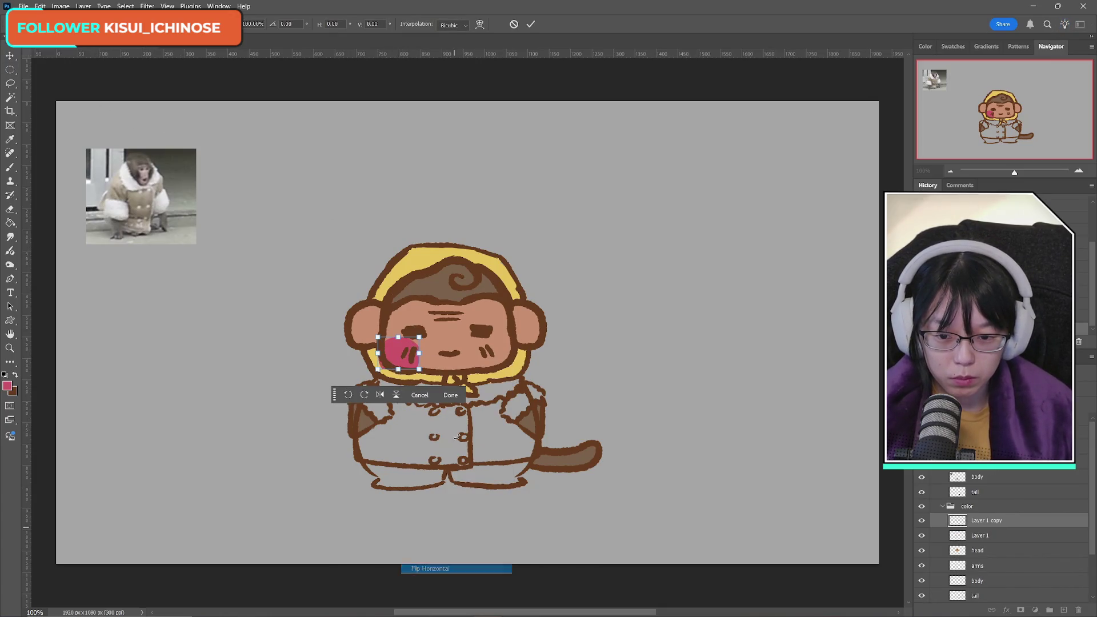
drag(396, 358, 494, 355)
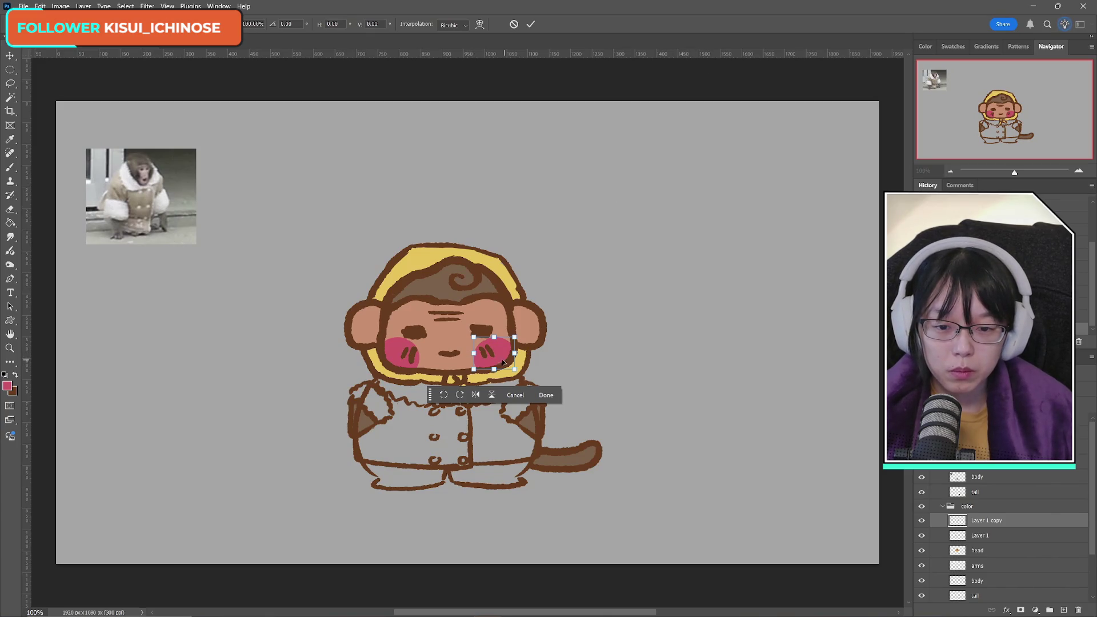
drag(494, 358, 500, 356)
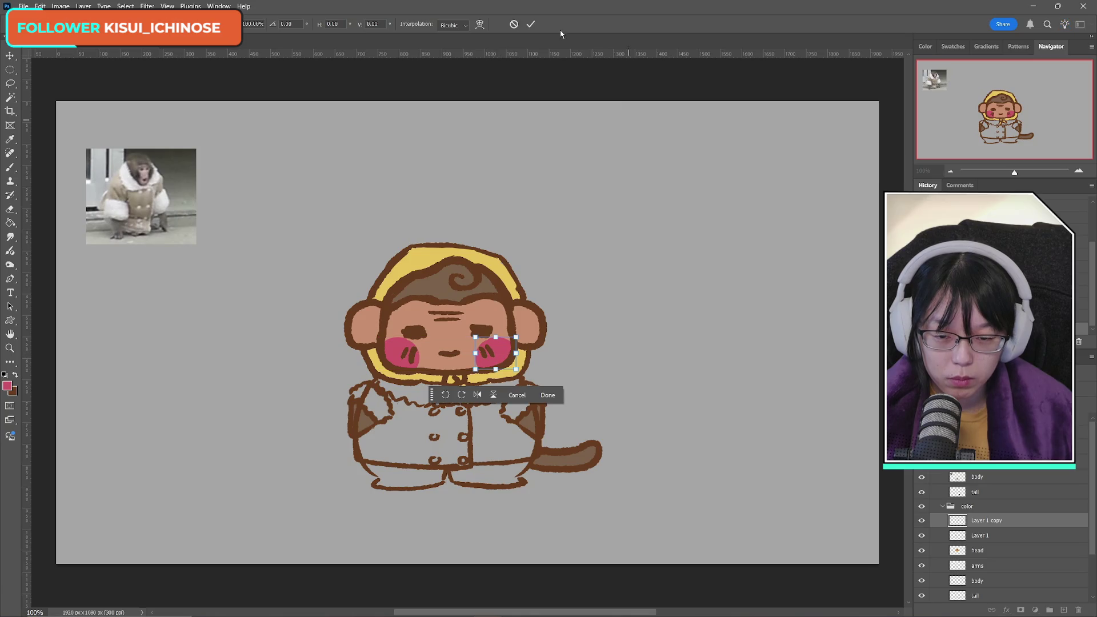
click(530, 24)
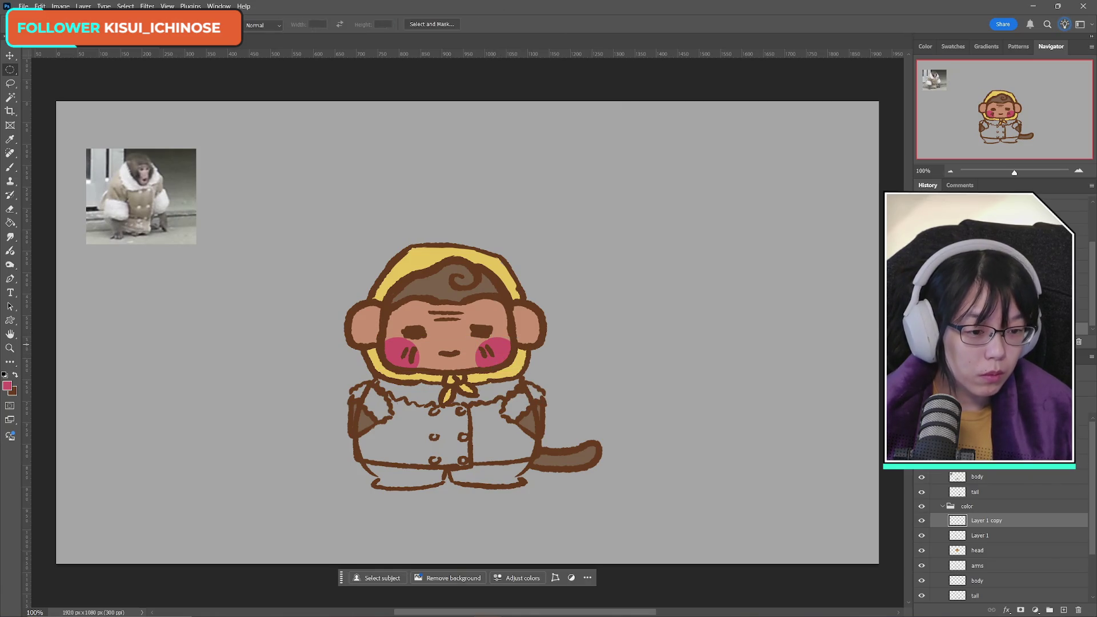
Step: Merge the blush layers down into the head layer and sample the hair brown as brush colour
key(ctrl+e)
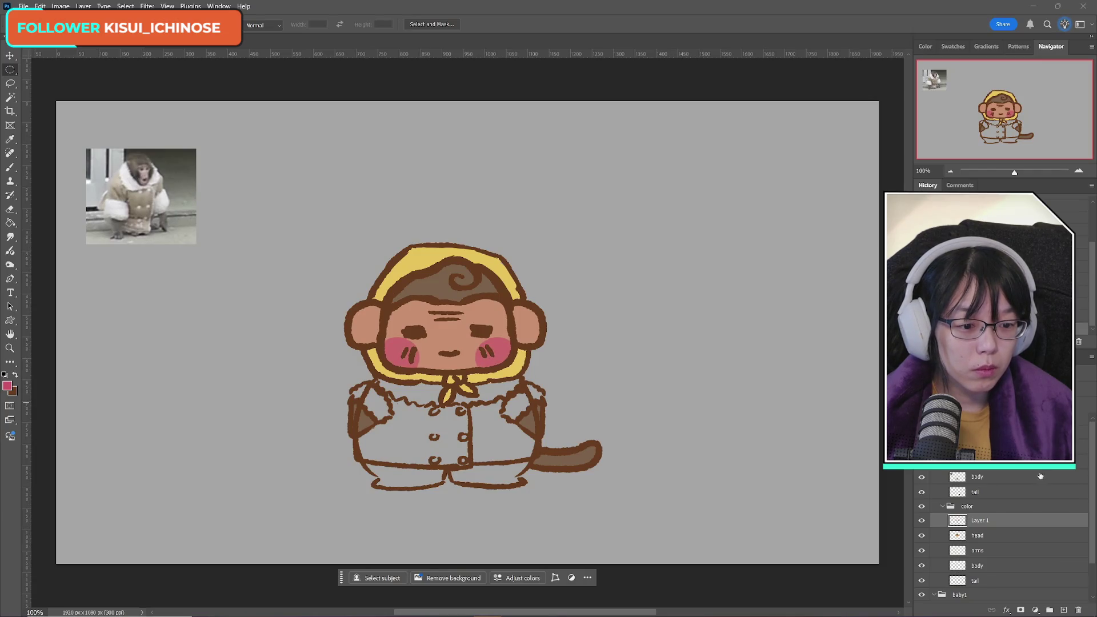
key(ctrl+e)
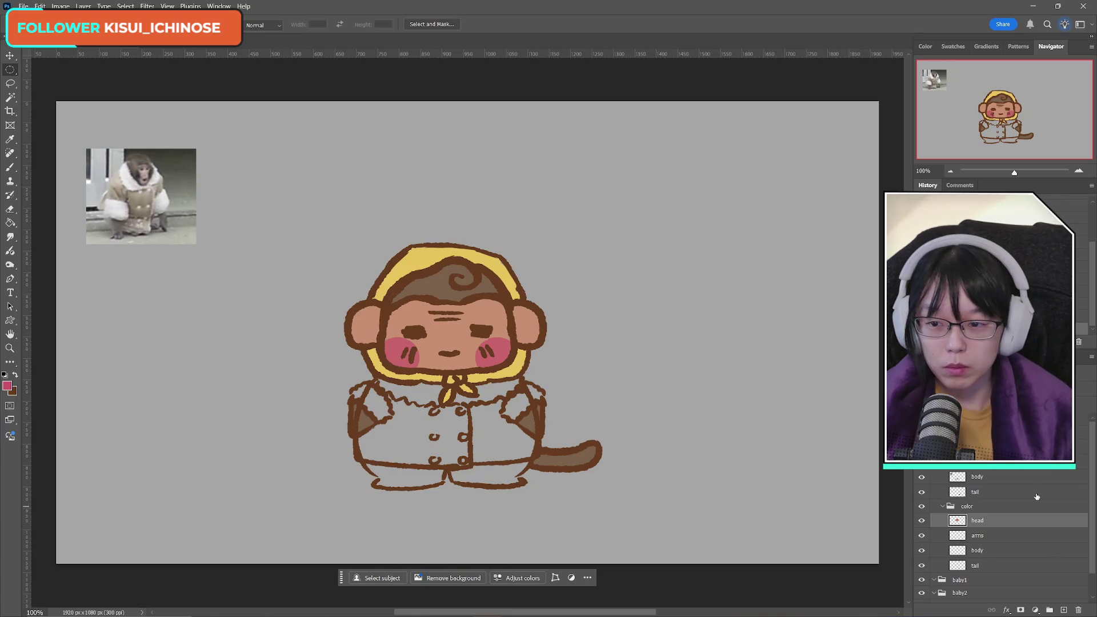
click(7, 385)
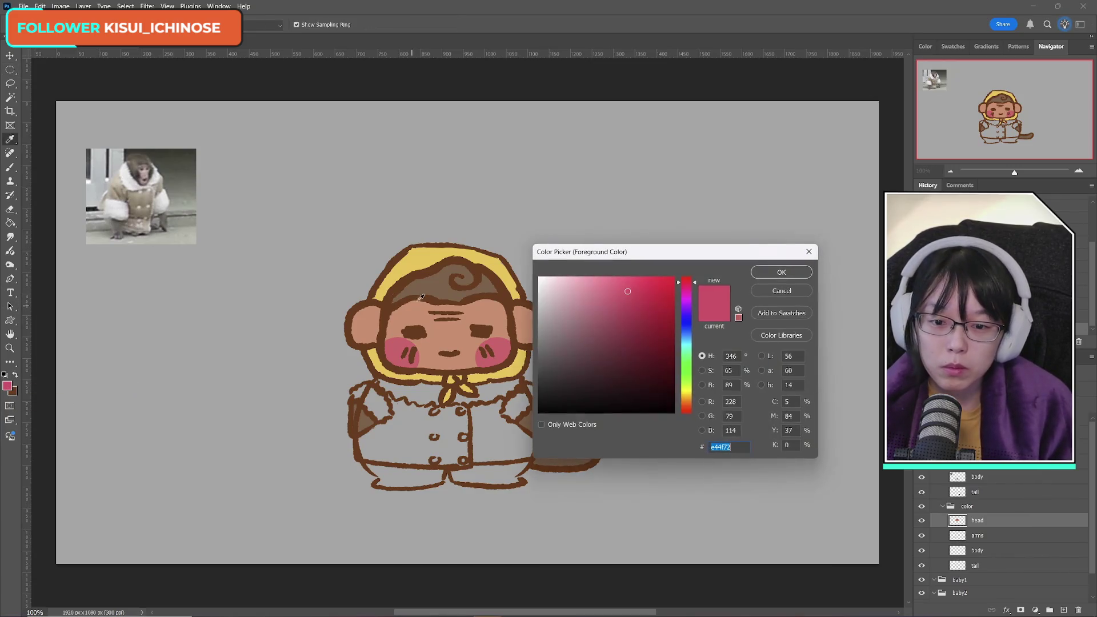
click(441, 282)
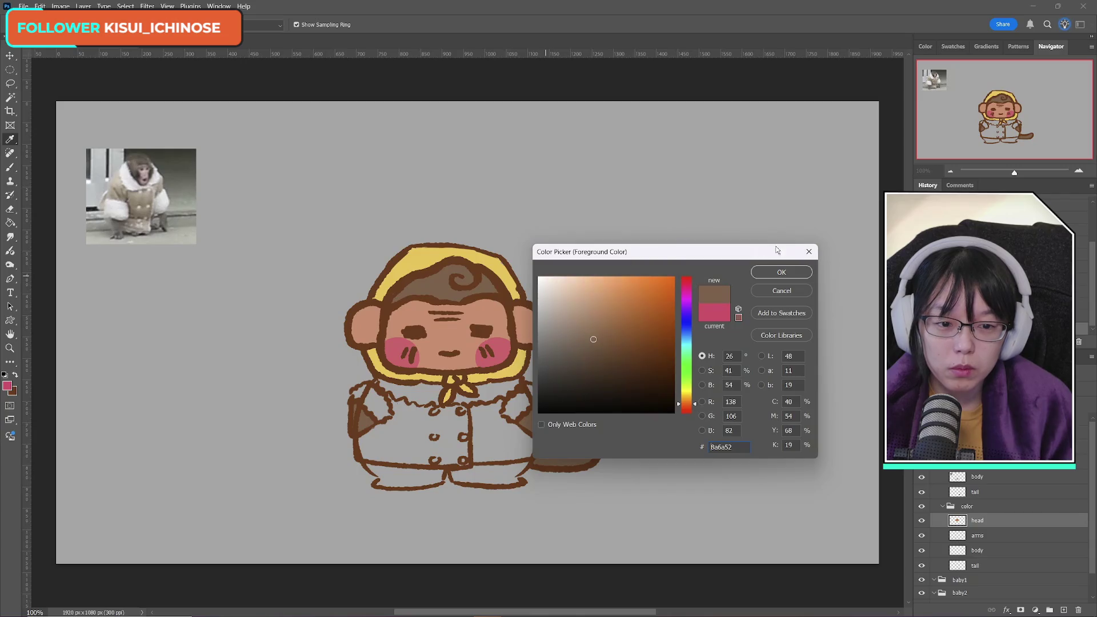
click(780, 273)
click(10, 166)
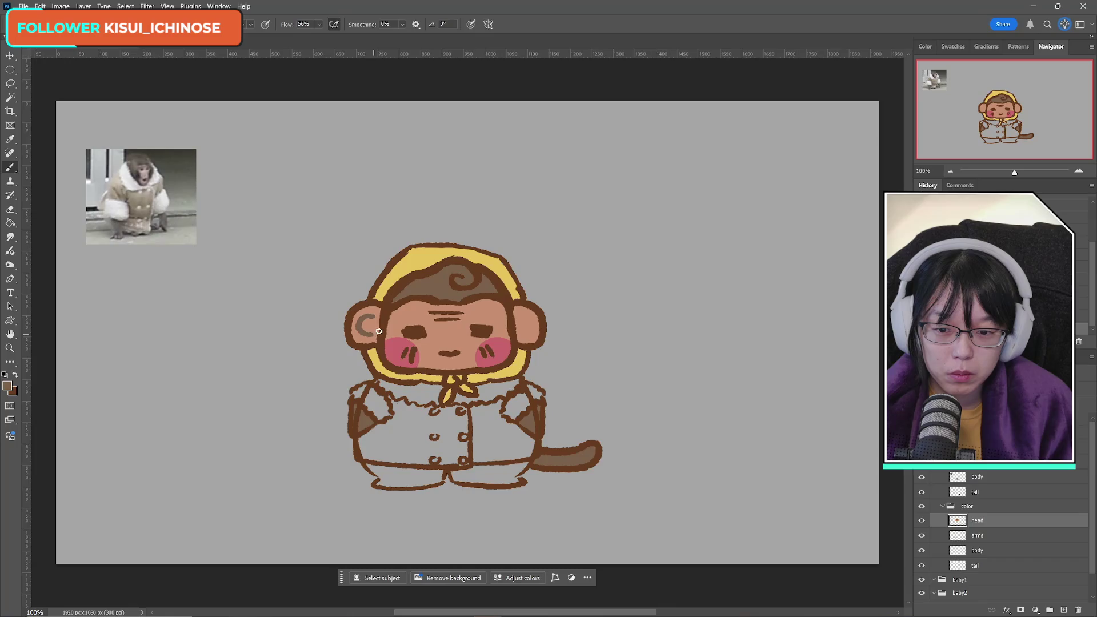
Step: Brush a brown swirl in the left ear on a new layer, then duplicate it for transforming
click(1063, 610)
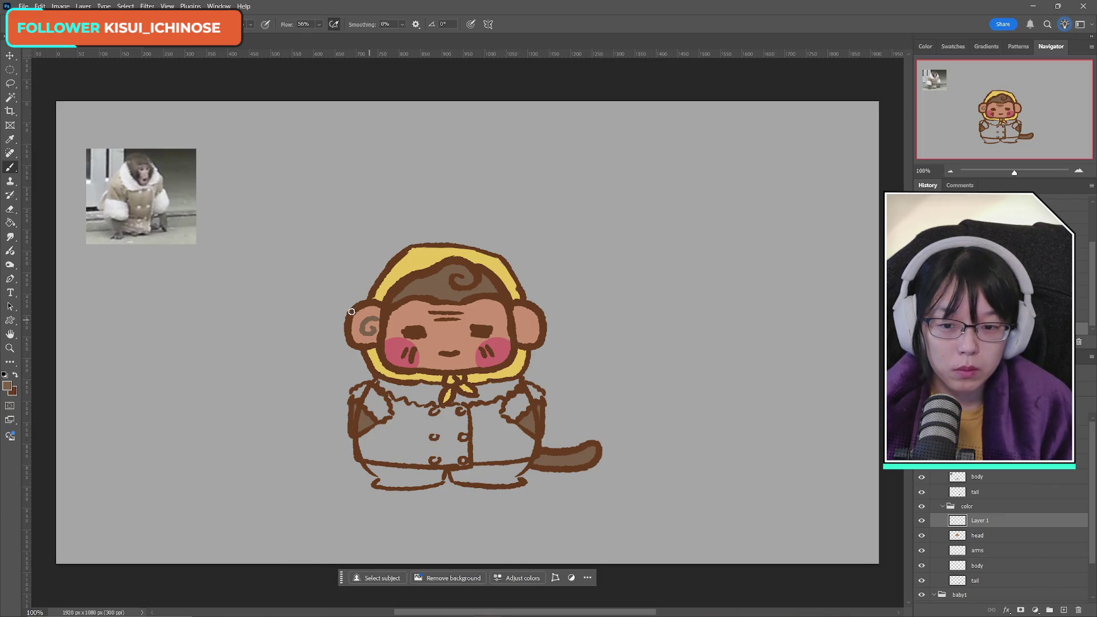
mouse_move(393, 322)
mouse_down()
mouse_move(361, 328)
mouse_move(370, 335)
mouse_move(379, 324)
mouse_move(368, 320)
mouse_move(374, 329)
mouse_move(361, 334)
mouse_move(370, 327)
mouse_up()
key(ctrl+z)
key(ctrl+z)
key(ctrl+z)
key(ctrl+z)
key(ctrl+z)
key(ctrl+z)
key(ctrl+z)
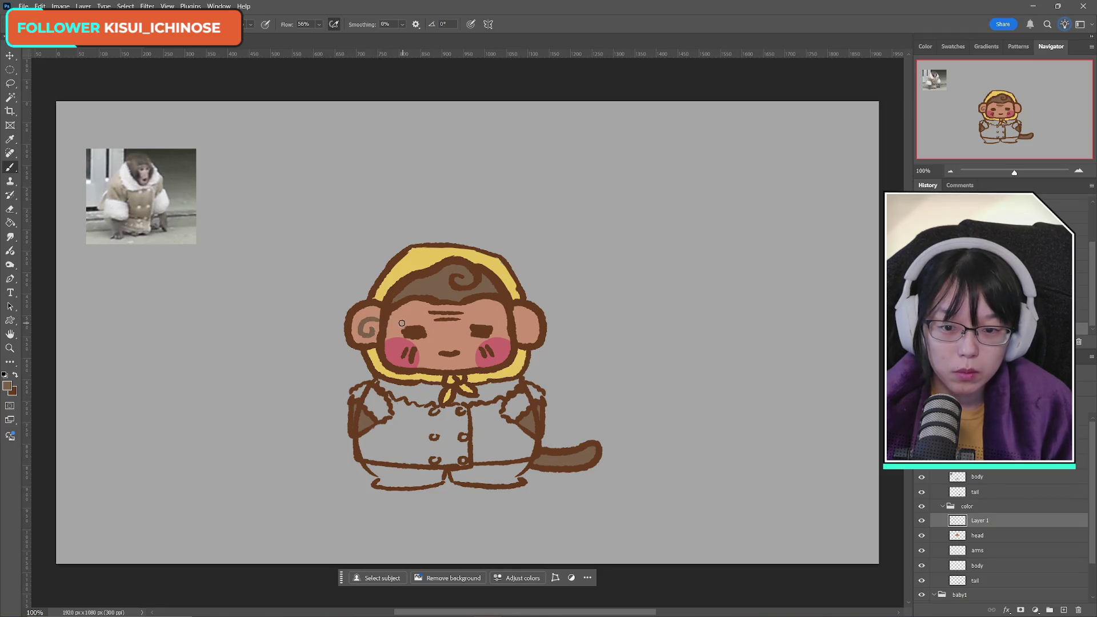
key(ctrl+j)
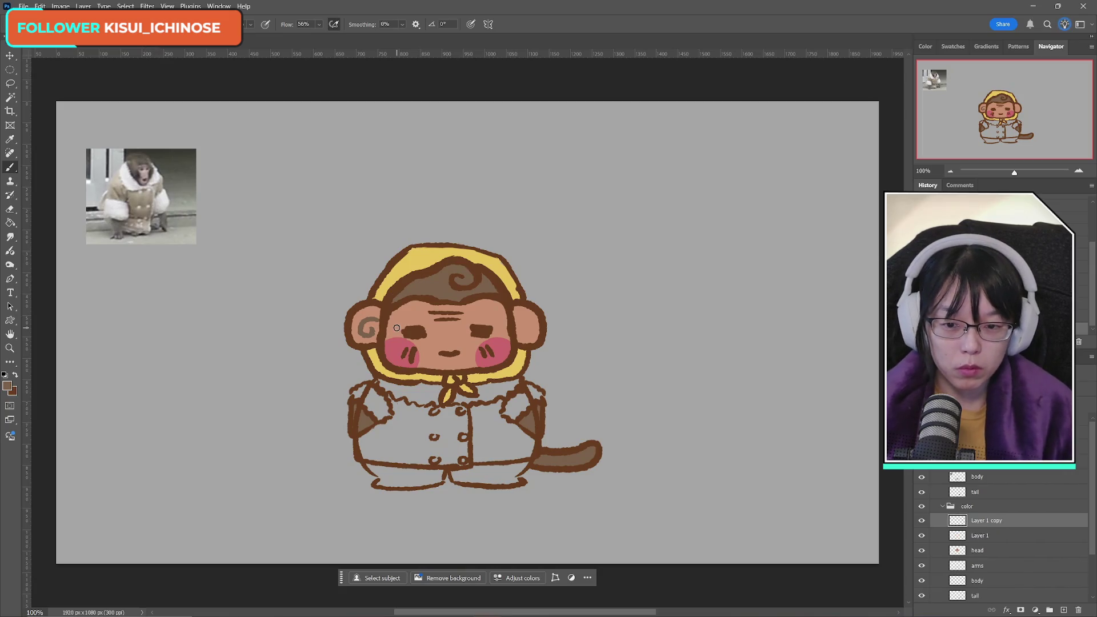
key(ctrl+t)
right_click(369, 327)
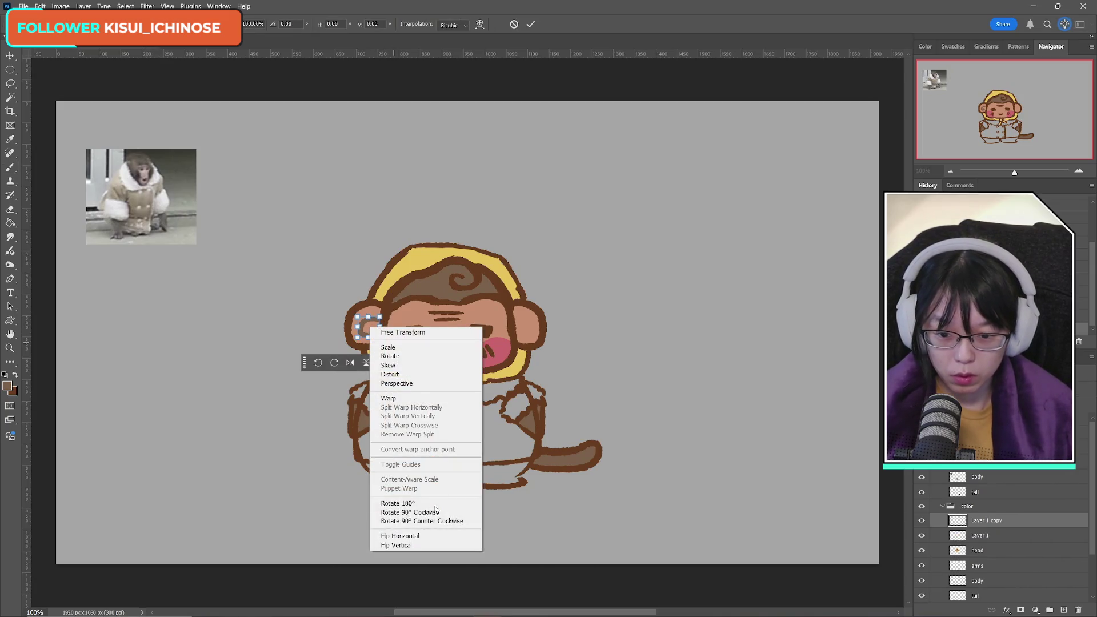
Step: Flip the swirl copy horizontally, position it in the right ear, and merge it into Layer 1
click(428, 536)
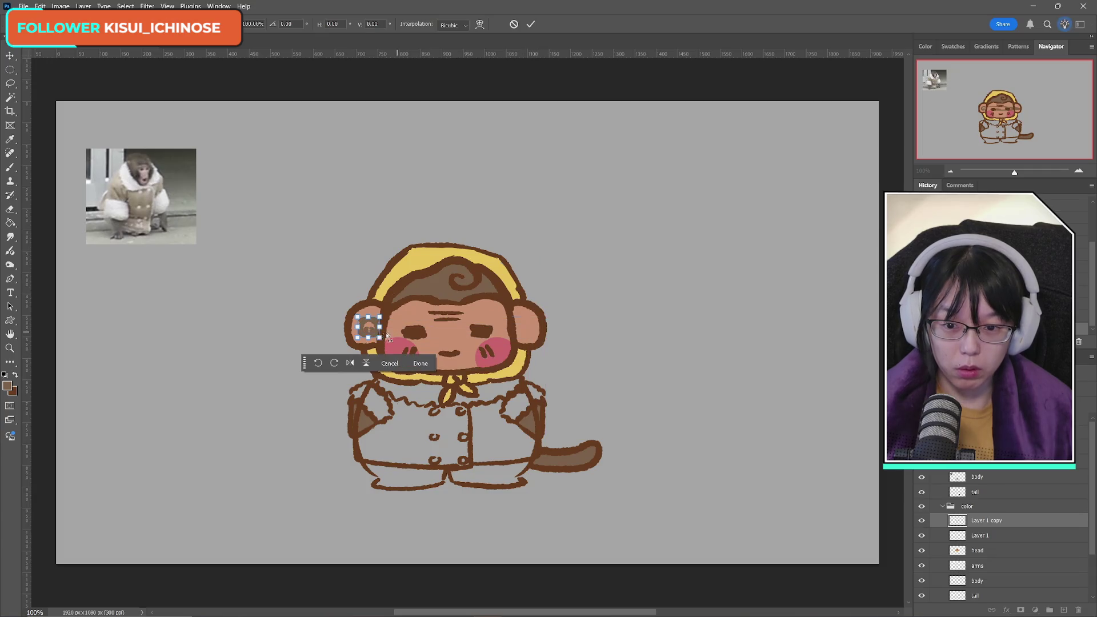
drag(371, 331, 523, 332)
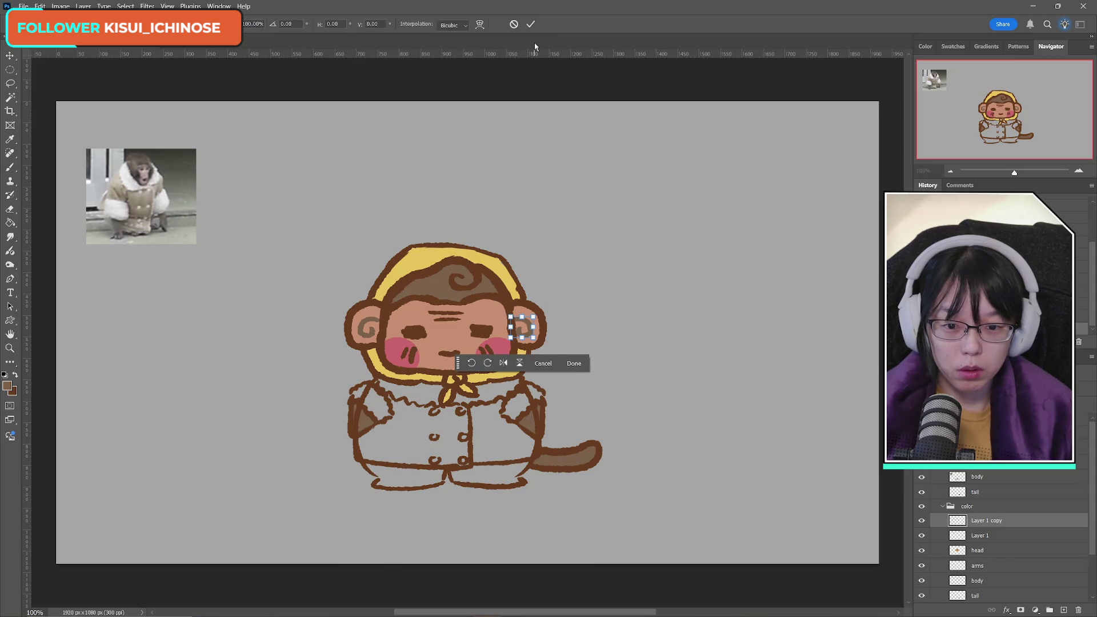
key(Right)
key(Right)
key(Right)
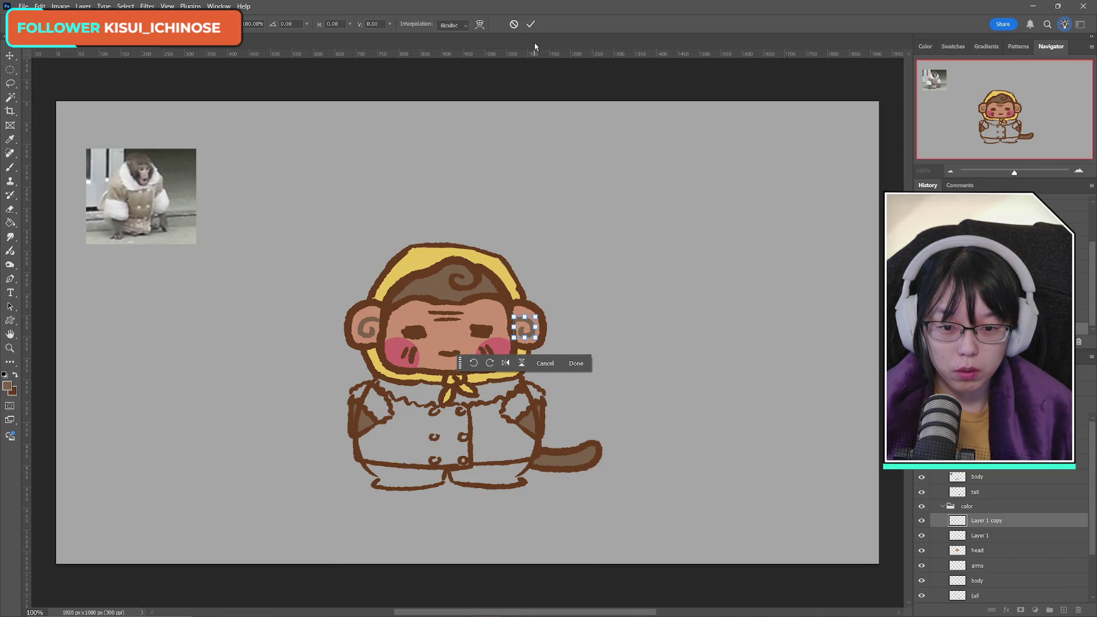
key(Left)
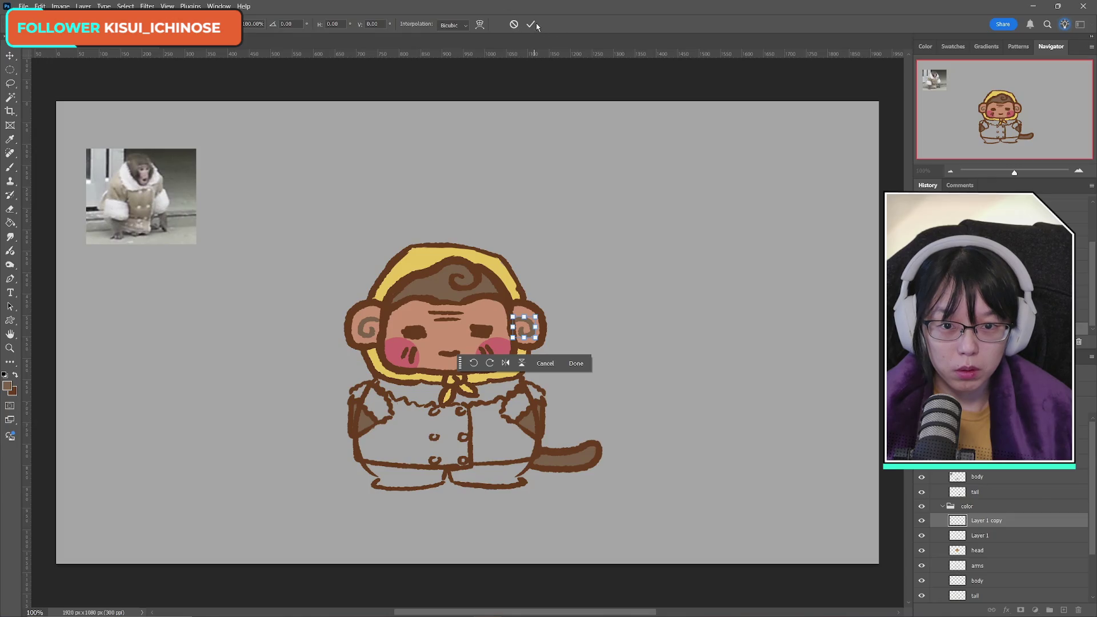
click(535, 24)
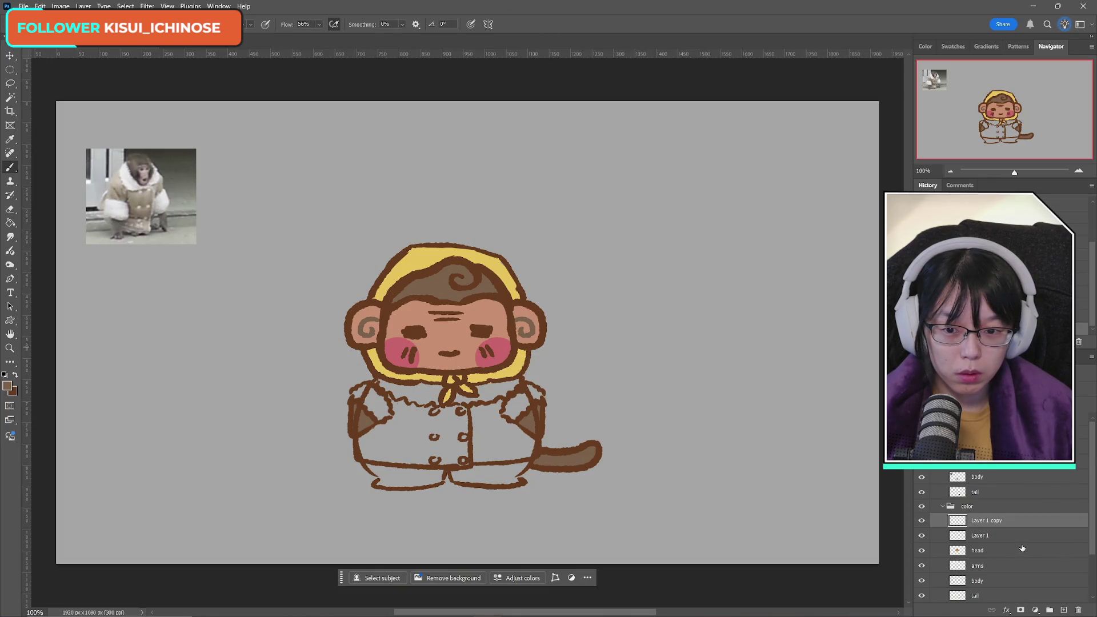
key(ctrl+t)
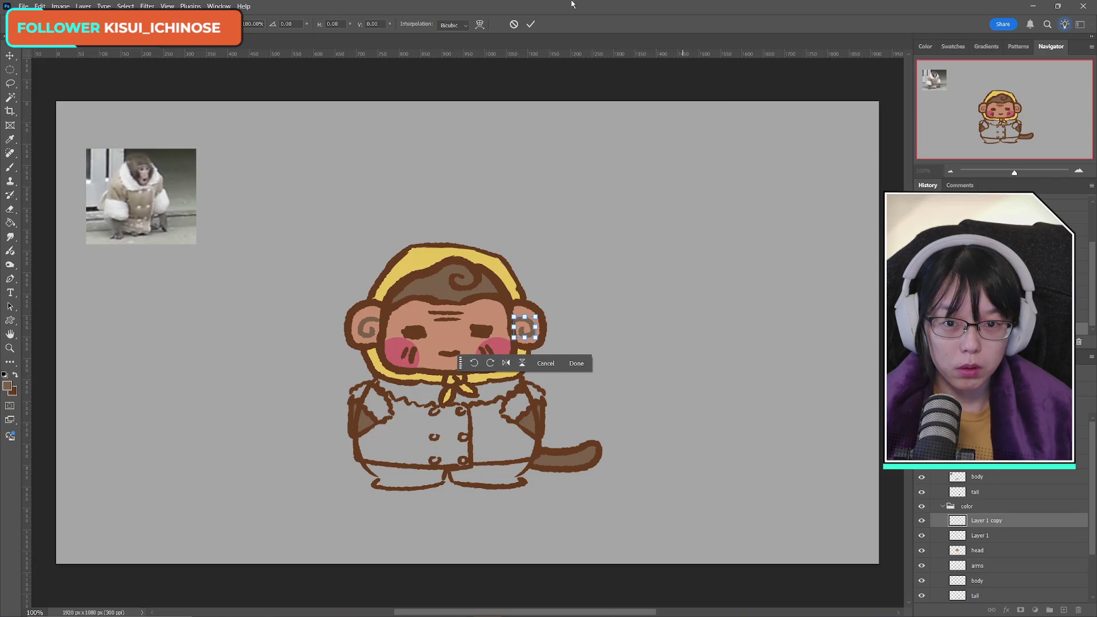
click(530, 25)
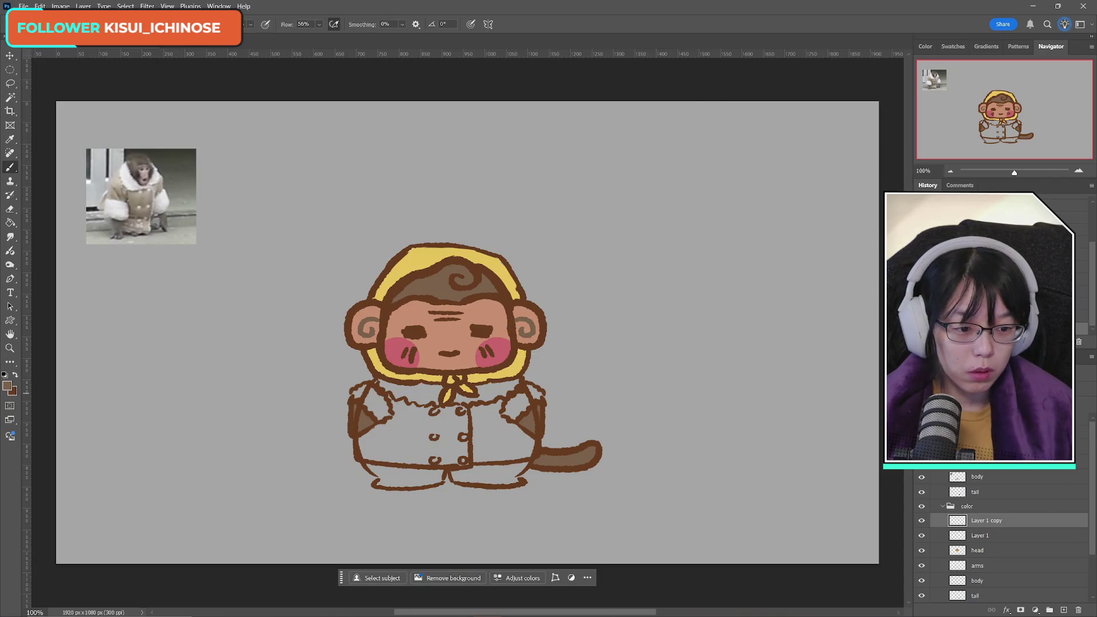
key(ctrl+e)
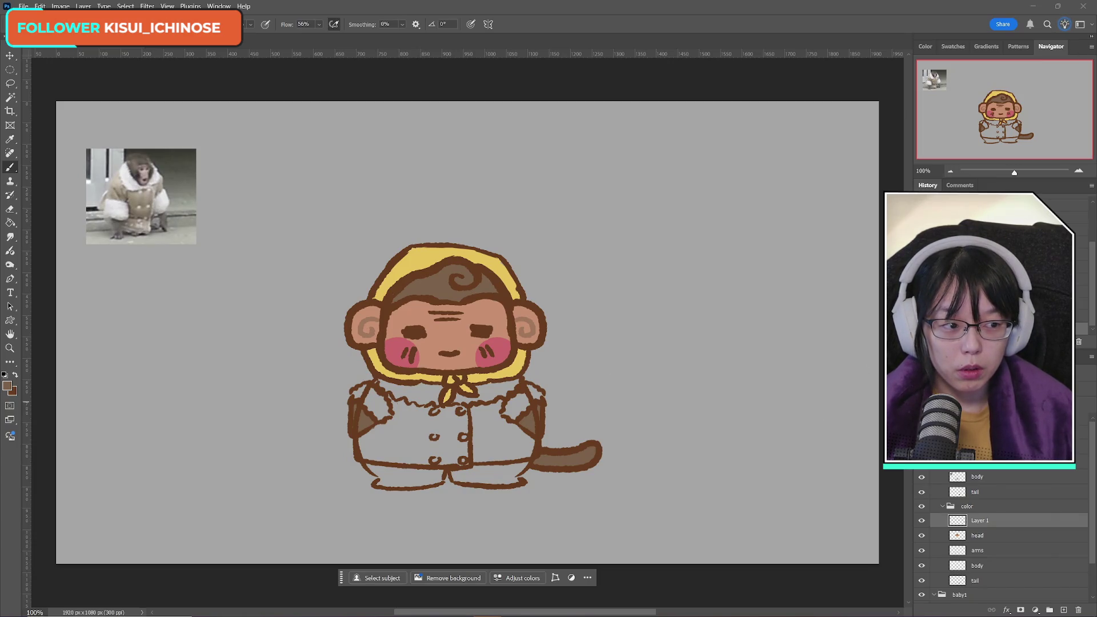
Step: Merge the ear swirls into the head colour layer and toggle head and arms colouring to compare
key(ctrl+e)
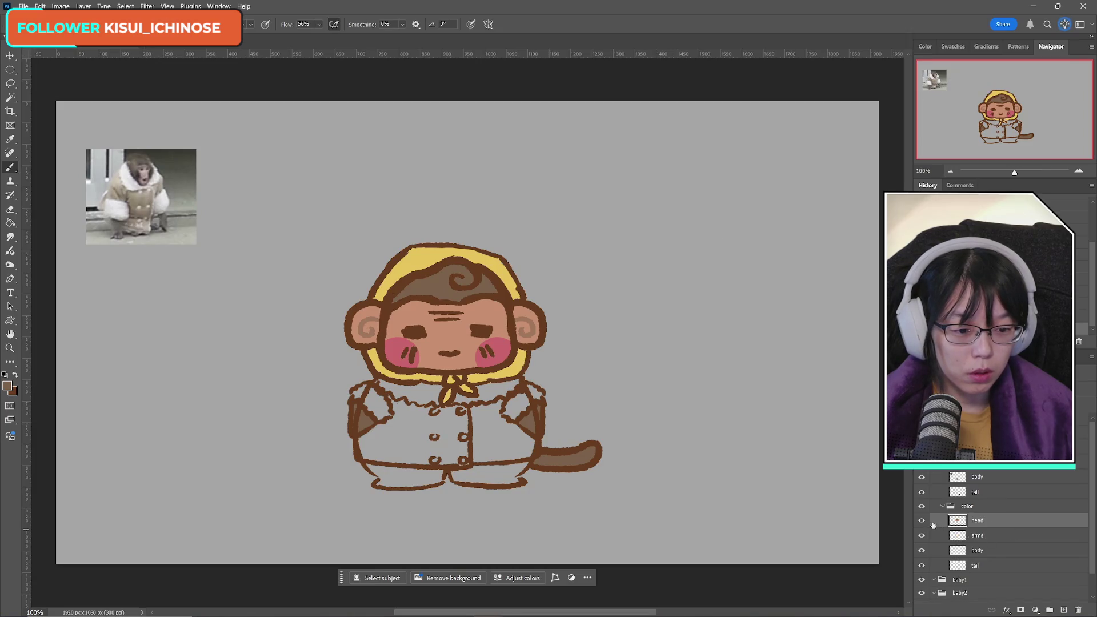
click(921, 521)
click(922, 521)
click(922, 520)
click(921, 520)
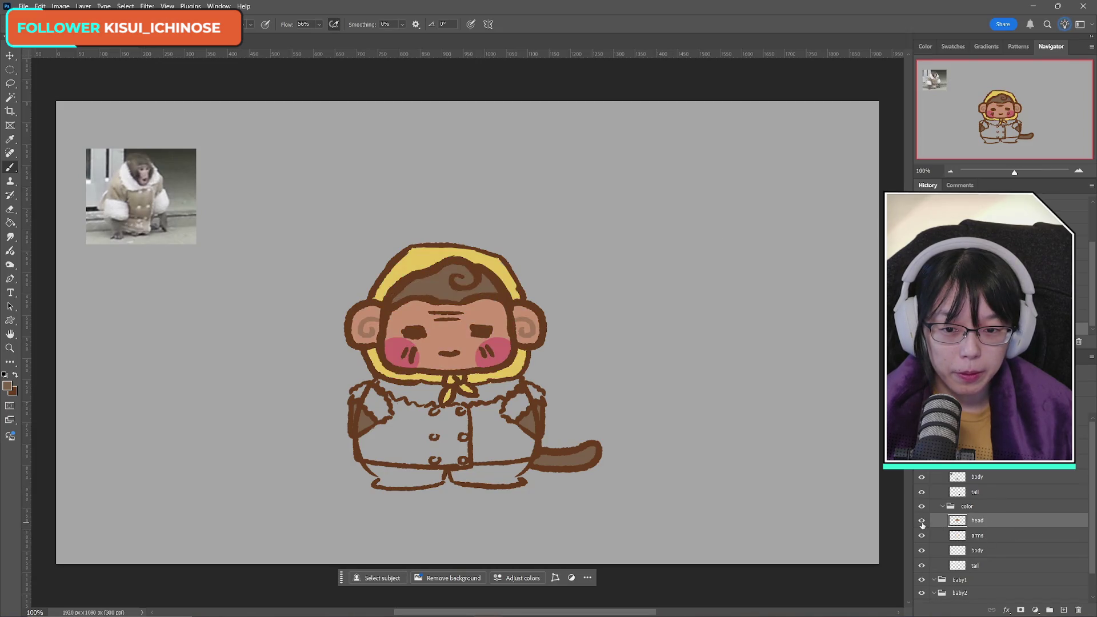
click(921, 521)
click(921, 521)
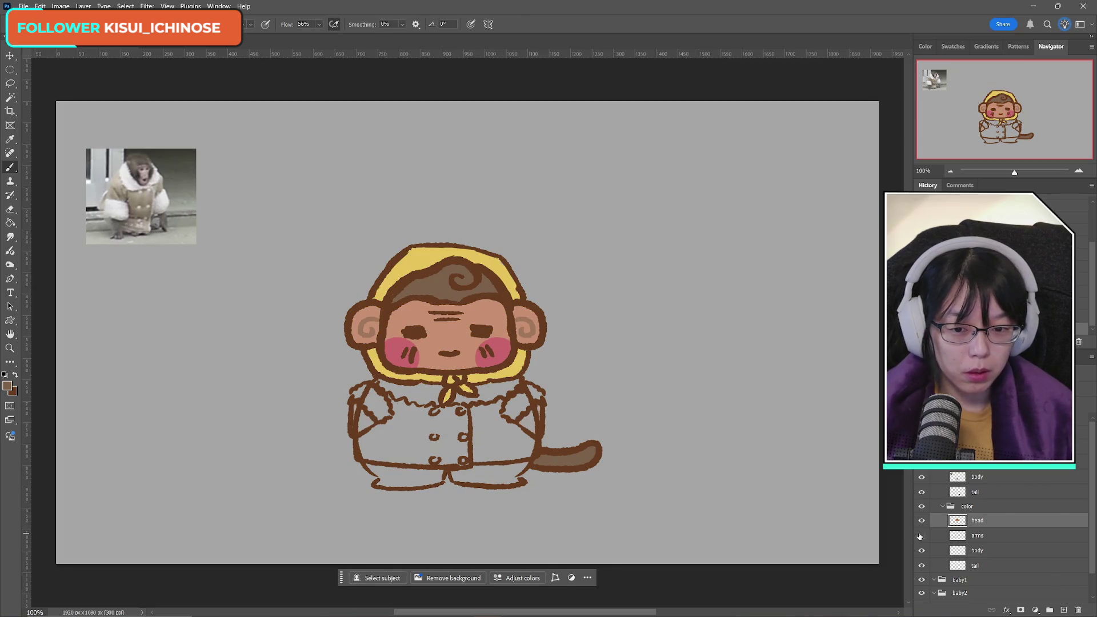
click(920, 537)
click(920, 536)
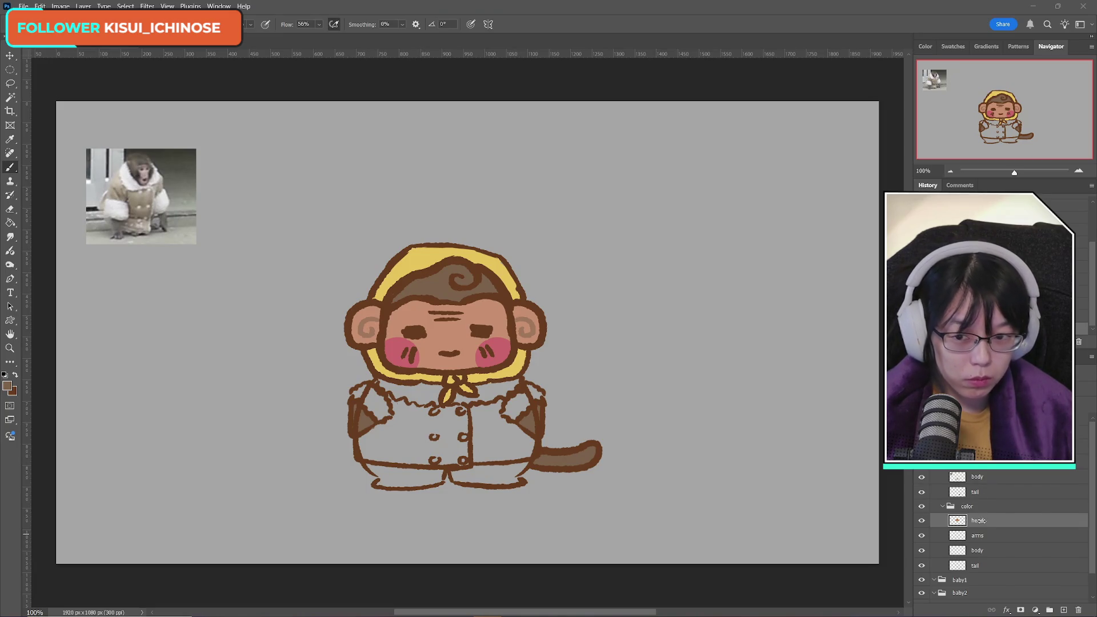
Step: Set the foreground colour to light peach #fdecdf and select the body colour layer
click(8, 388)
click(554, 278)
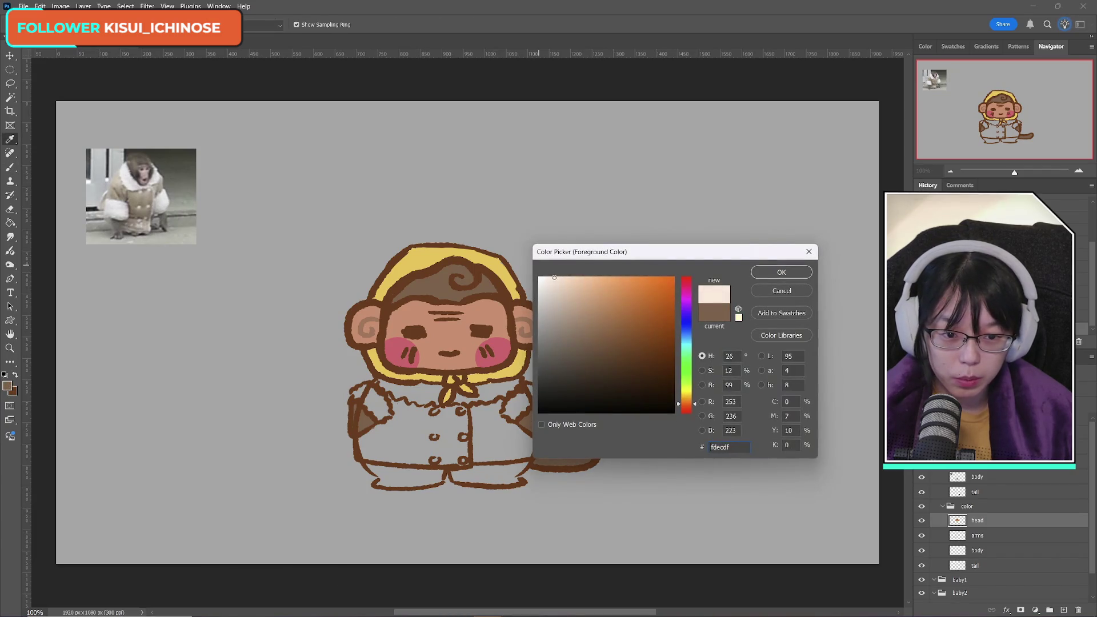
click(778, 273)
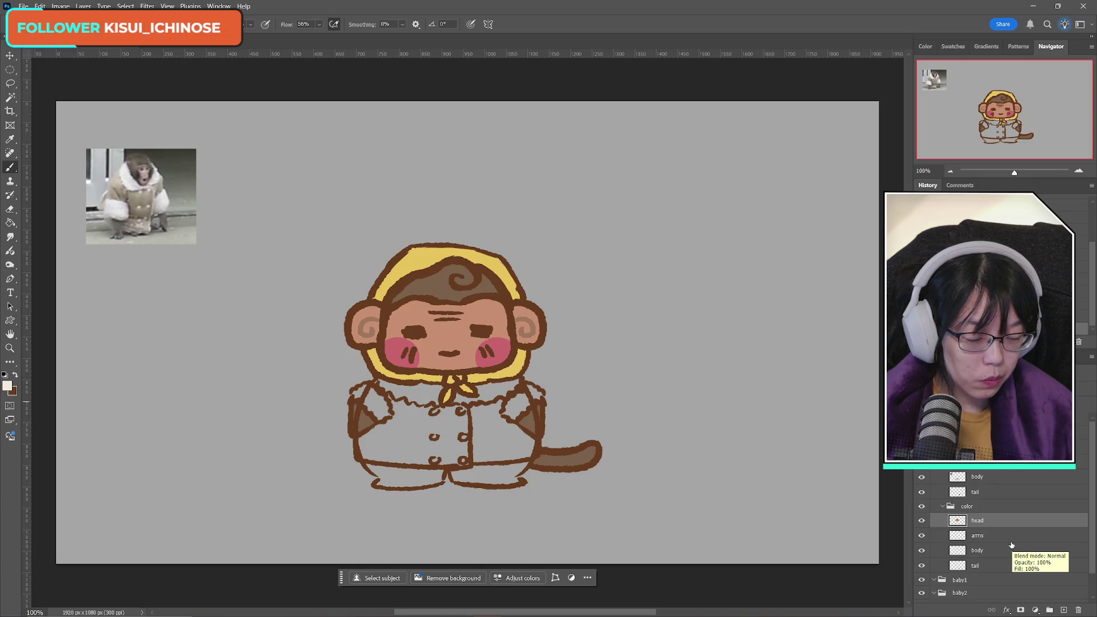
click(988, 550)
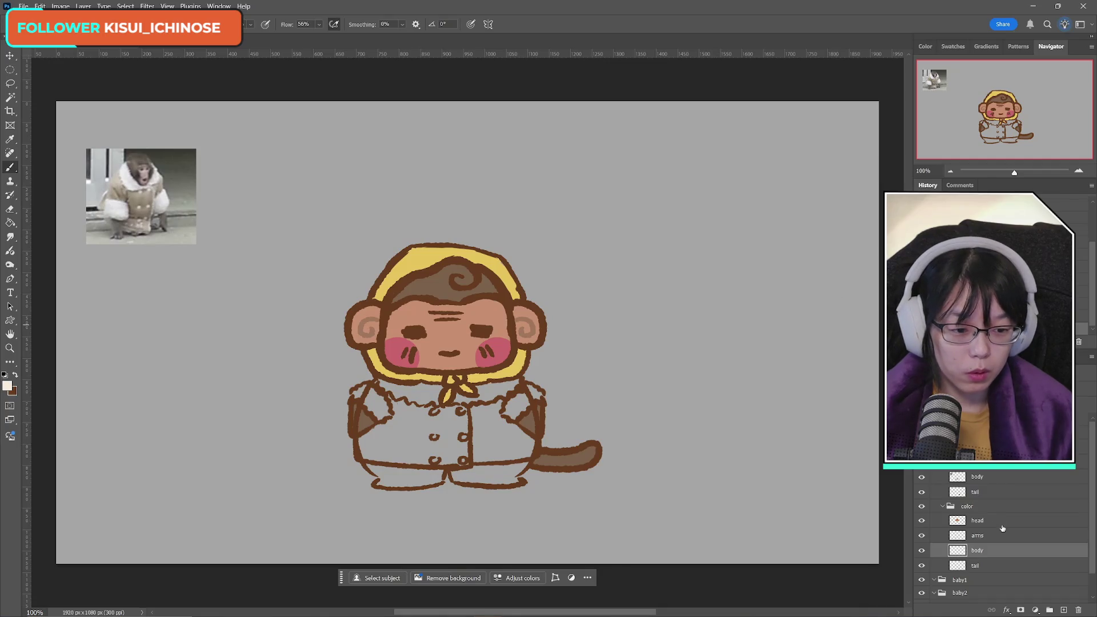
Step: Paint pale peach fur cuffs on both arms on the arms layer
click(992, 539)
drag(357, 394, 375, 399)
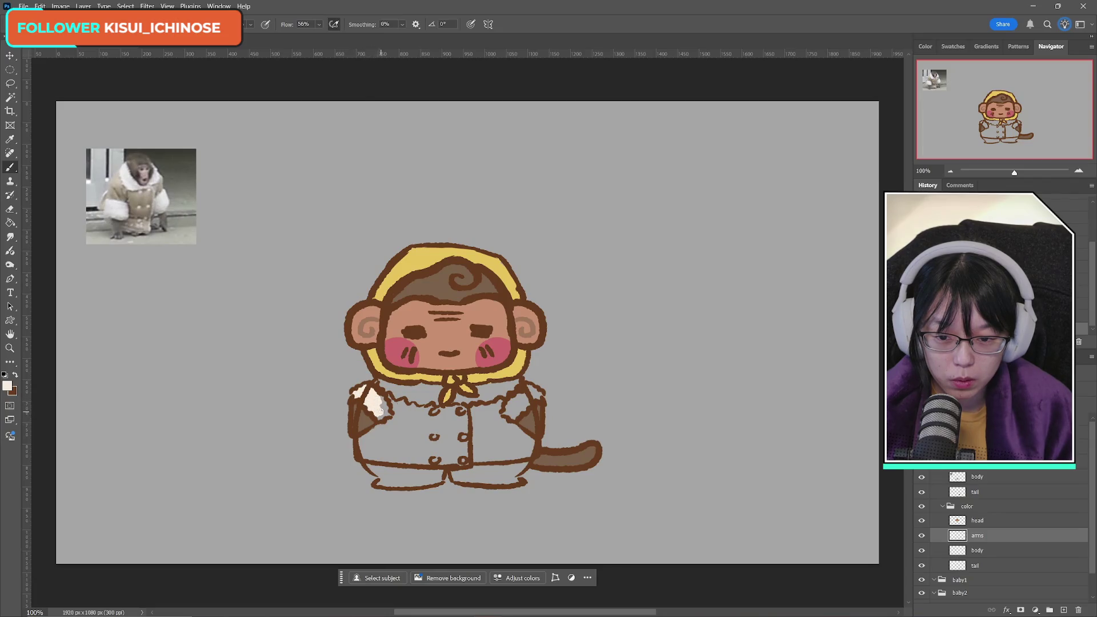
drag(384, 418, 383, 402)
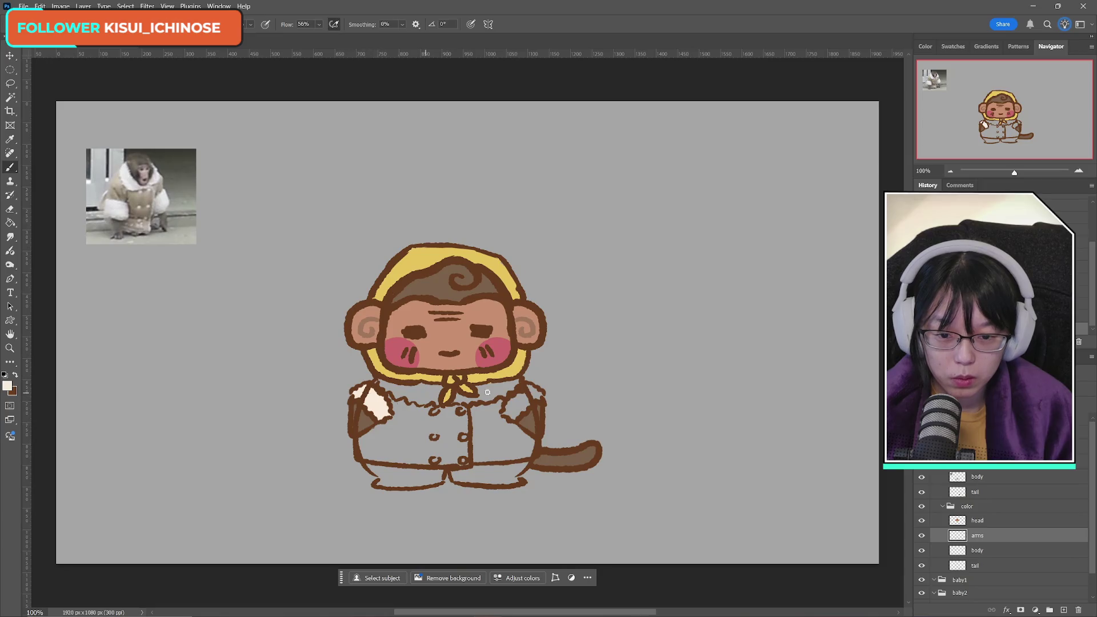
drag(511, 406, 522, 402)
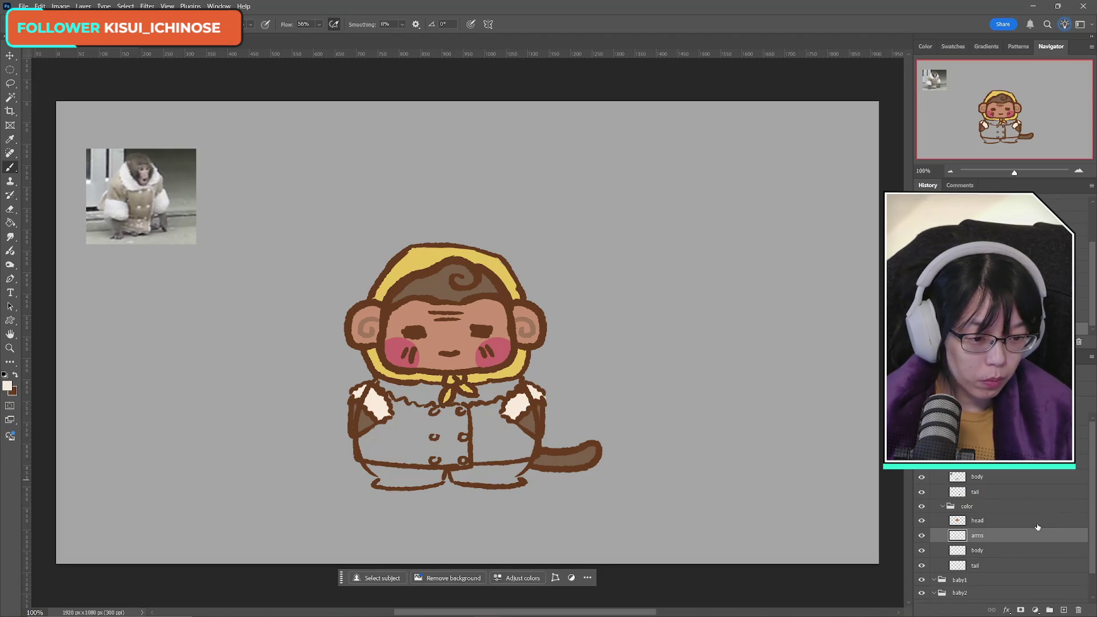
Step: Move the arms and head layers out of the color group and check their visibility
drag(995, 537, 996, 471)
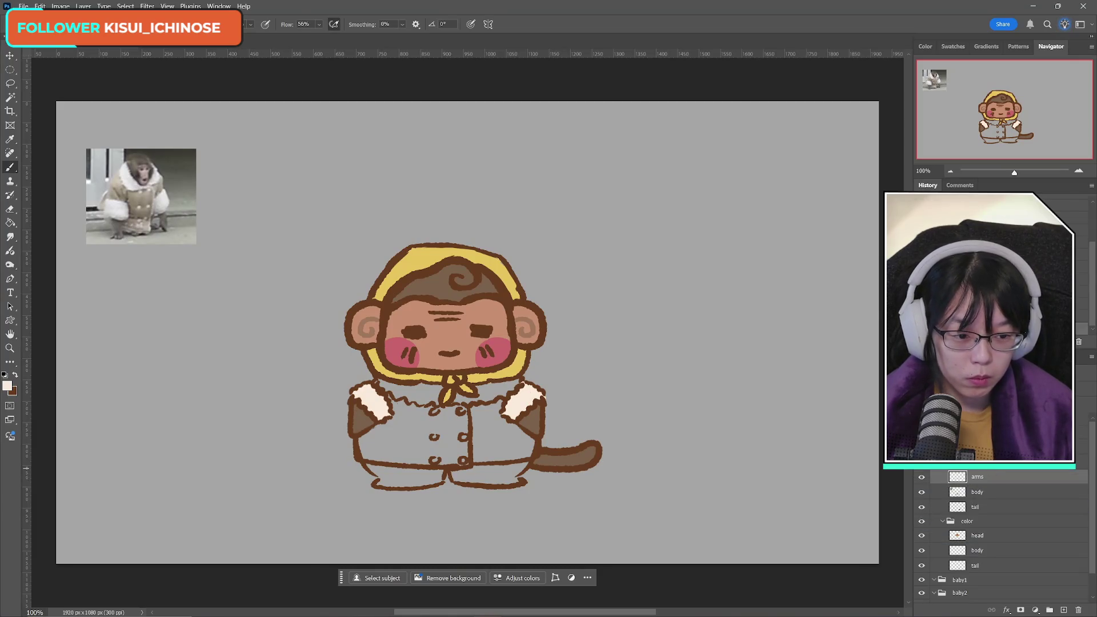
drag(996, 536, 997, 464)
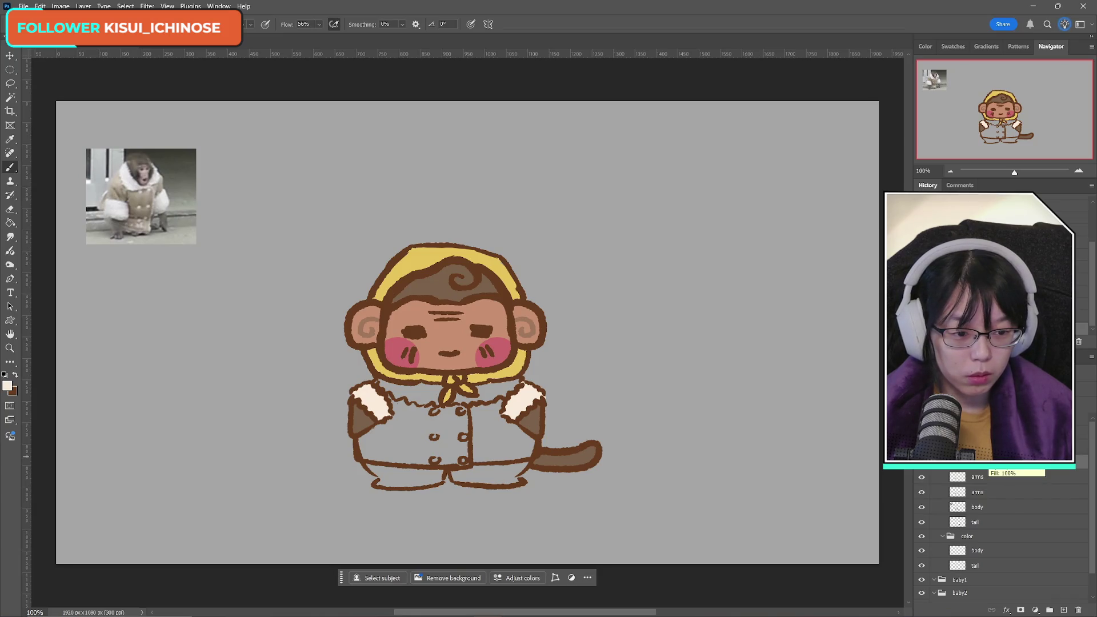
click(927, 478)
click(927, 478)
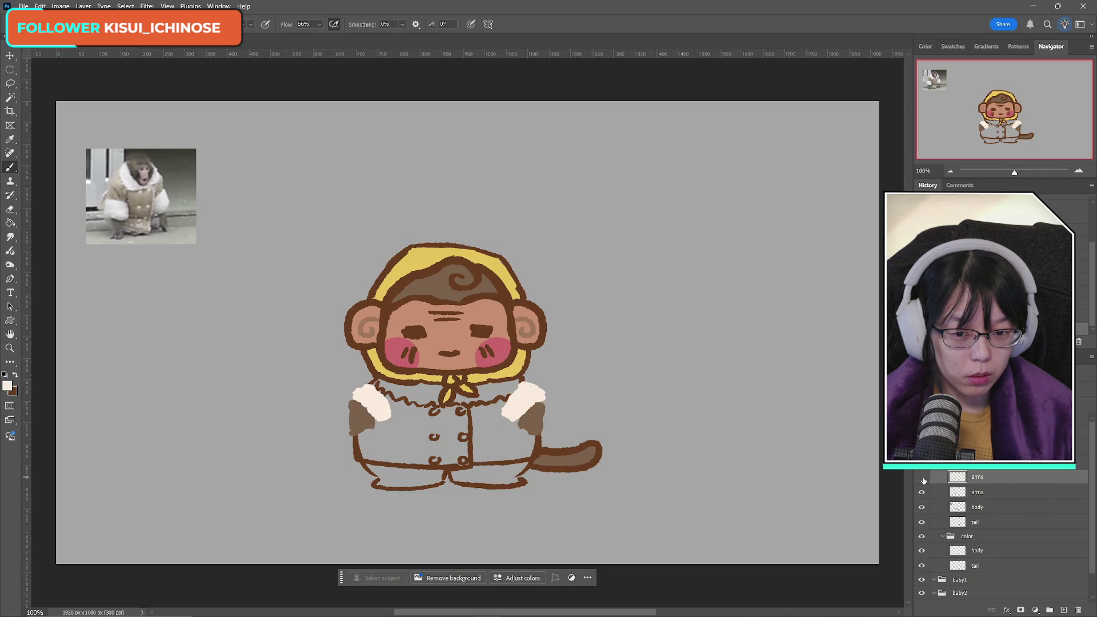
click(924, 480)
click(921, 494)
click(921, 494)
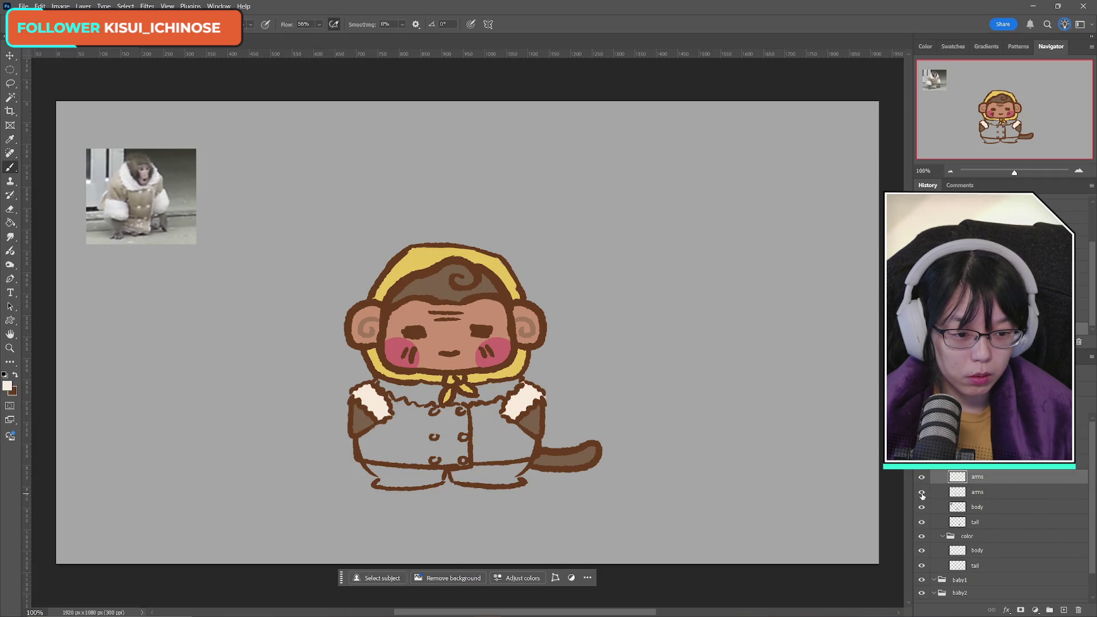
click(921, 462)
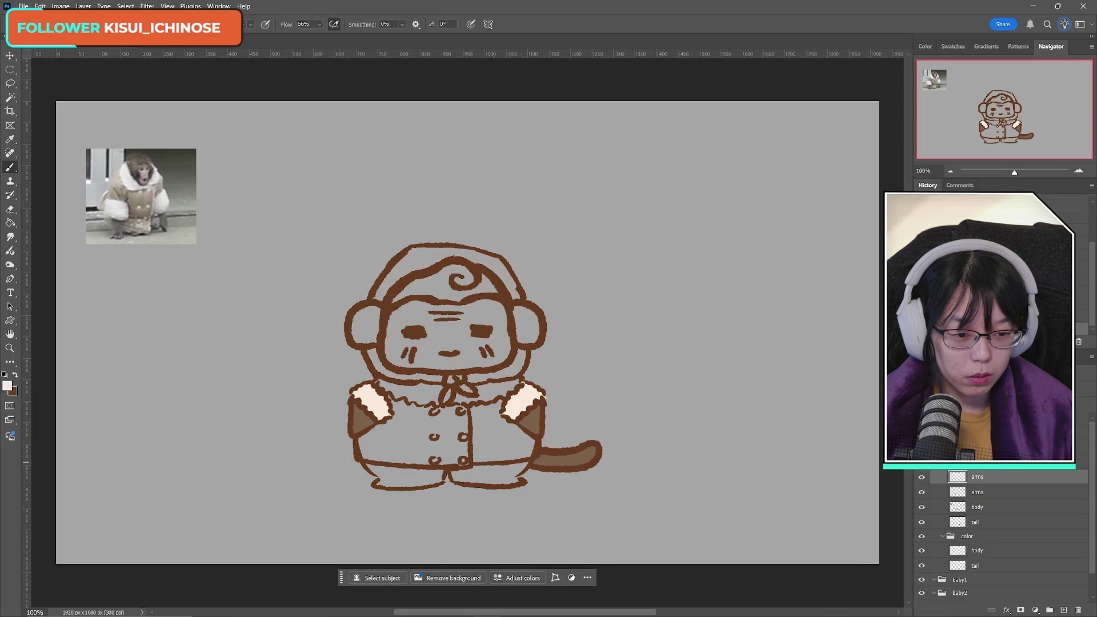
click(921, 462)
click(921, 477)
click(921, 476)
Step: Merge the two arms layers, select the body colour layer, and hide the arms
key(ctrl+e)
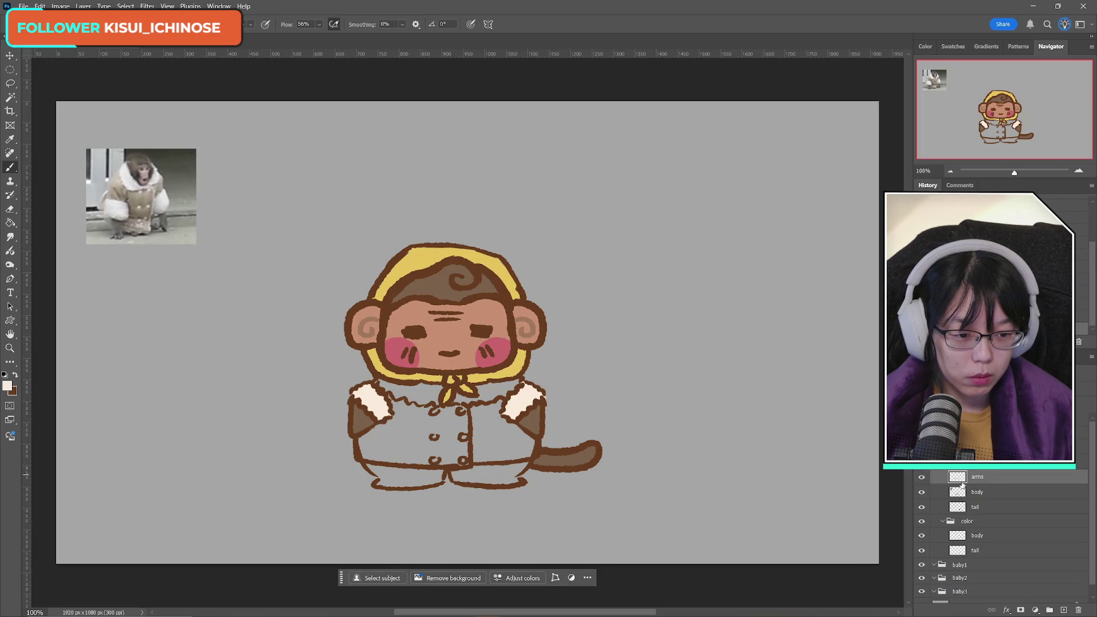
click(921, 493)
click(921, 493)
click(985, 494)
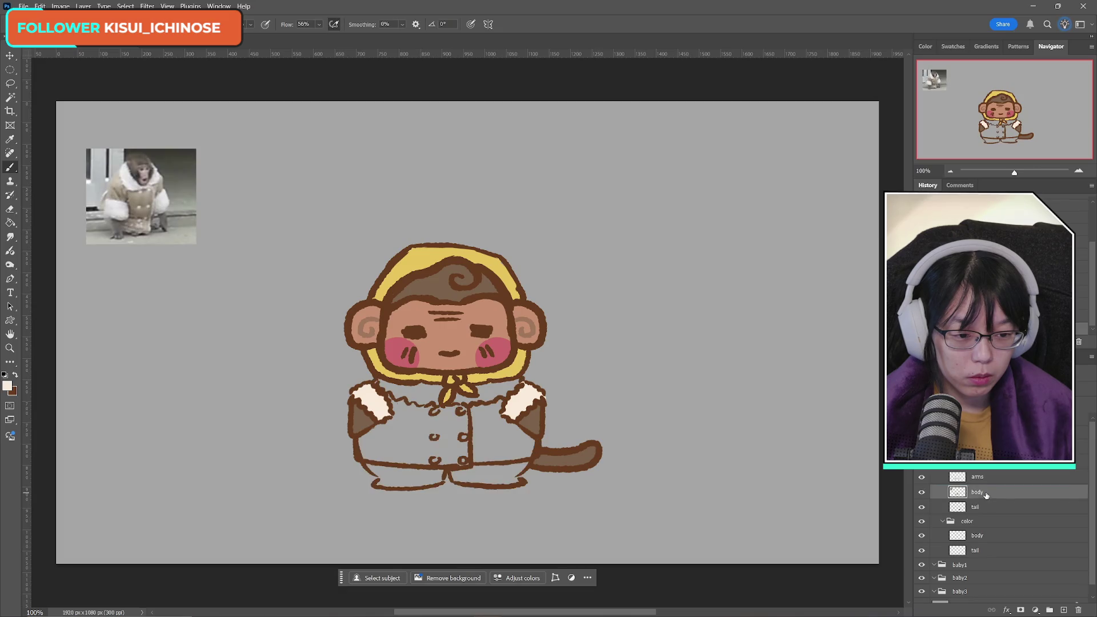
click(986, 537)
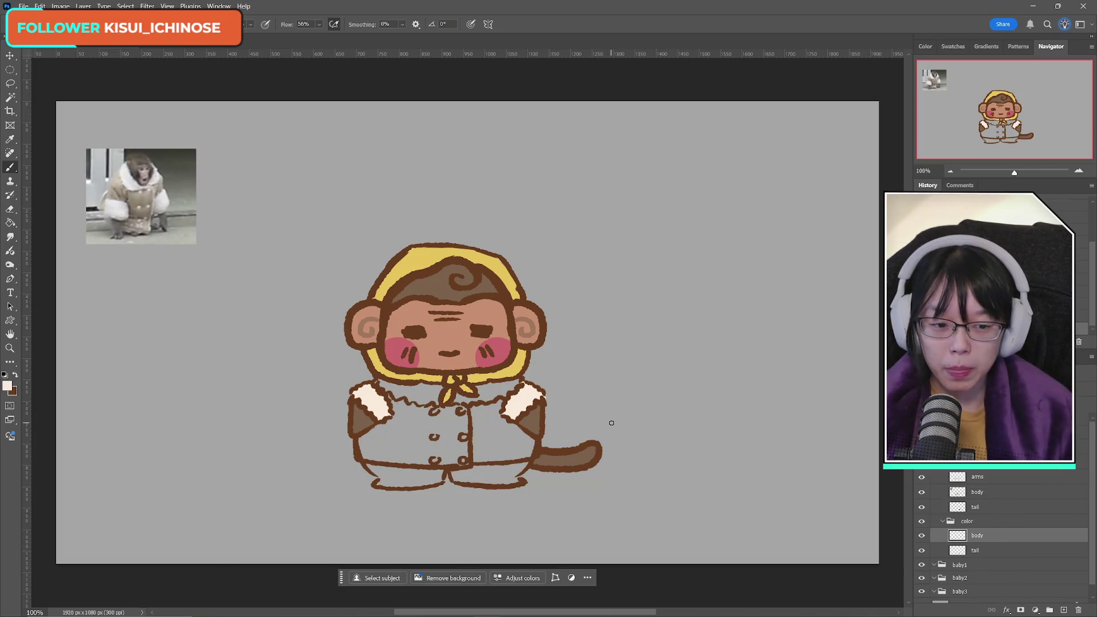
click(922, 477)
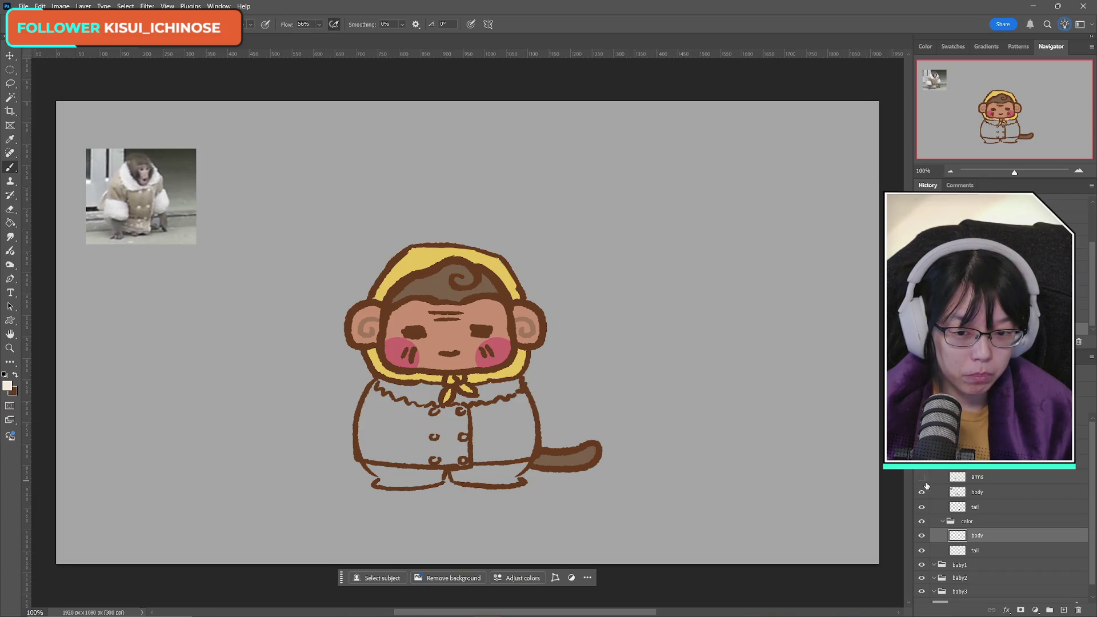
Step: Paint a pale peach collar along the coat top, then show the head layers again
drag(382, 382, 437, 389)
key(ctrl+z)
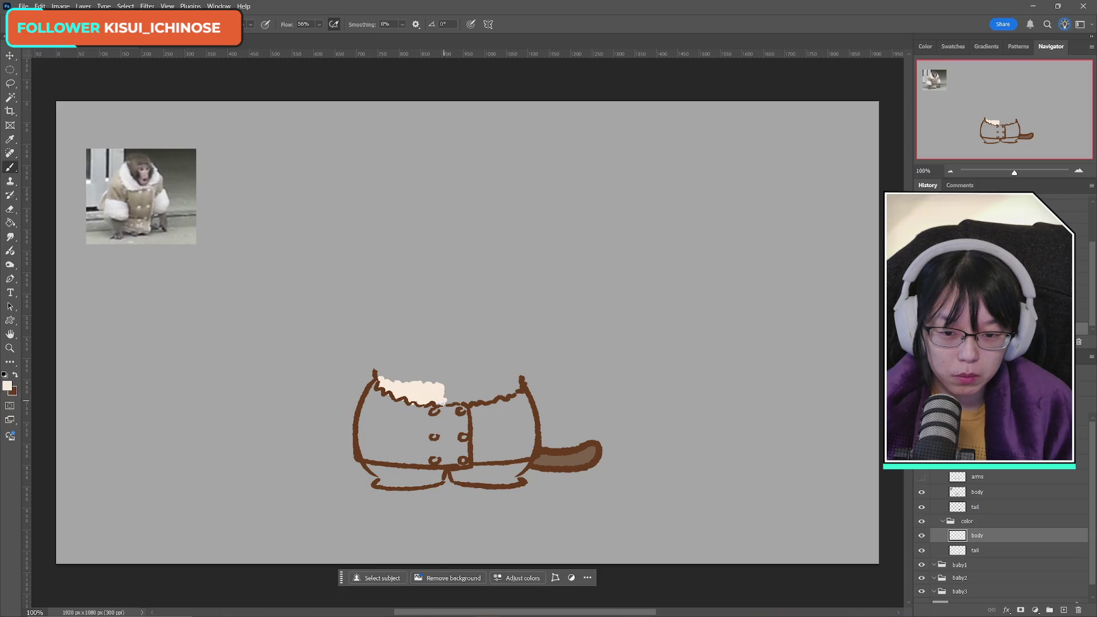
mouse_move(443, 400)
mouse_down()
mouse_move(495, 393)
mouse_move(386, 374)
mouse_move(515, 377)
mouse_move(513, 390)
mouse_move(492, 397)
mouse_move(502, 378)
mouse_move(480, 383)
mouse_move(512, 374)
mouse_up()
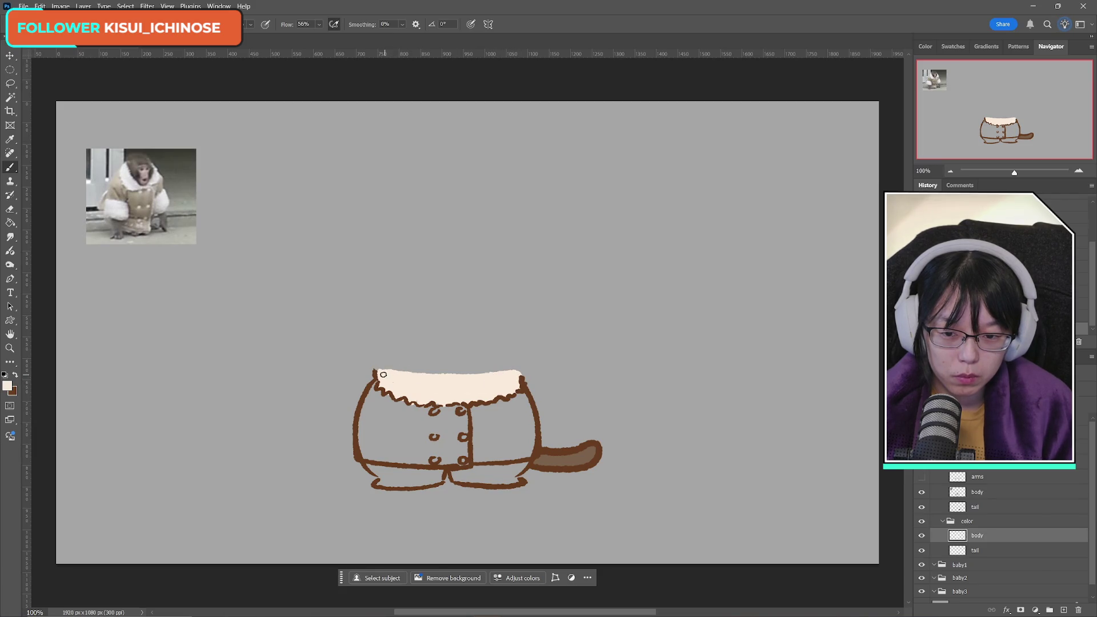
drag(384, 374, 505, 371)
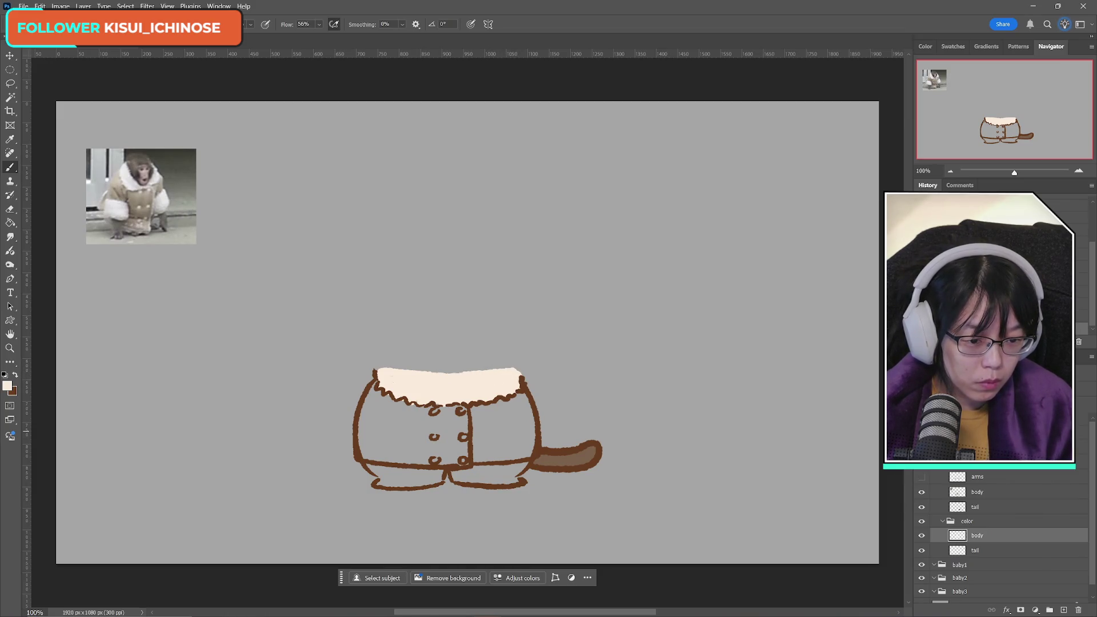
drag(921, 434, 924, 477)
Step: Hide the arms and choose a muted yellow painting colour in the Color Picker
click(922, 478)
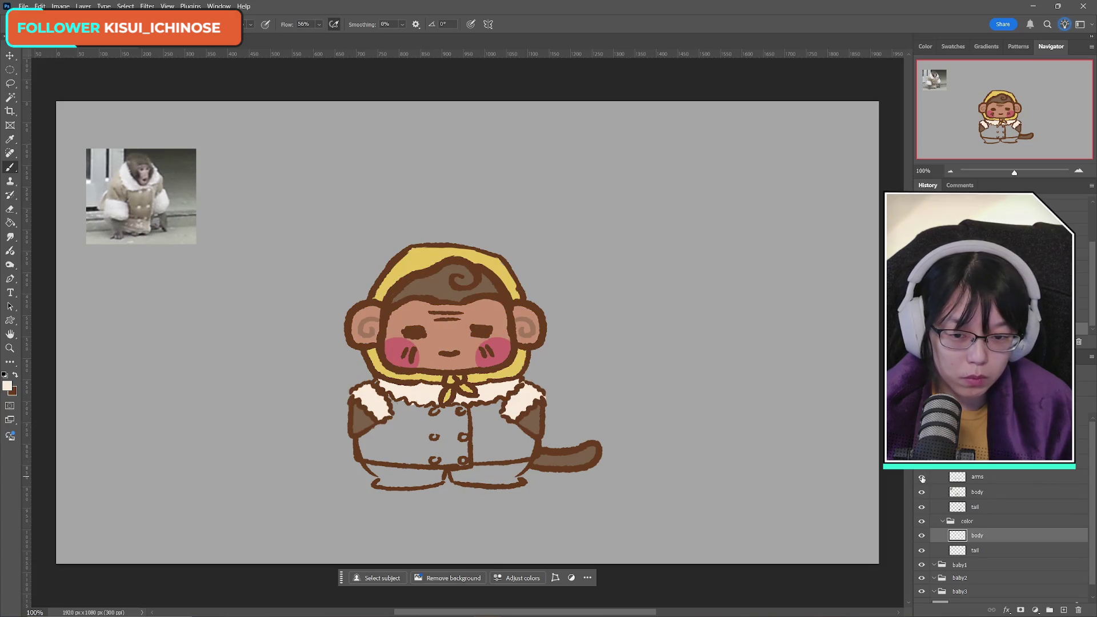
click(921, 478)
click(921, 480)
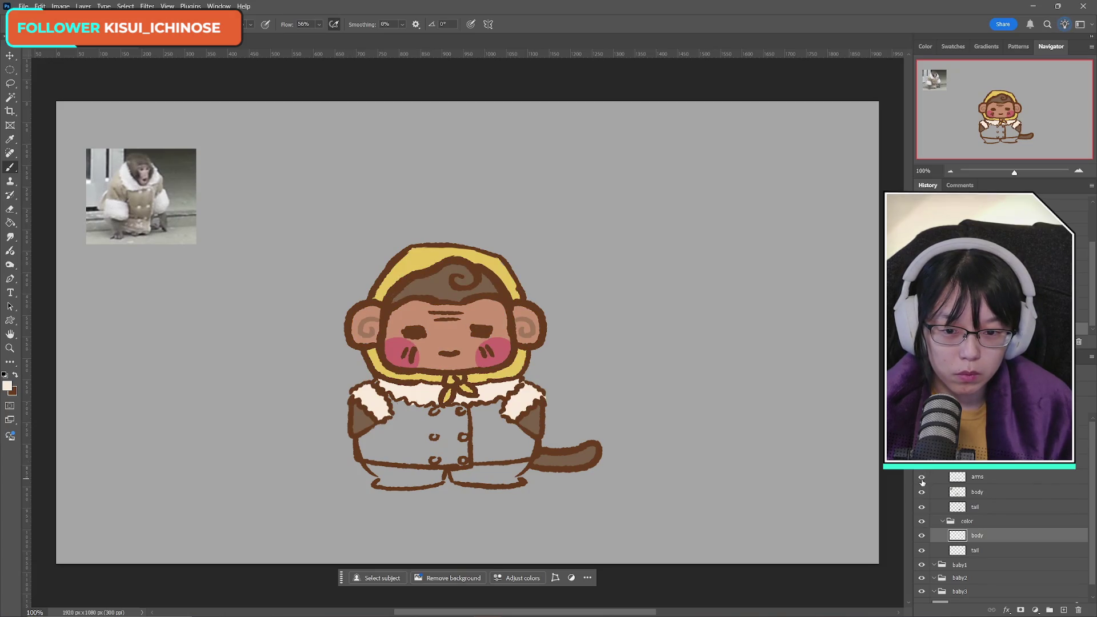
click(922, 479)
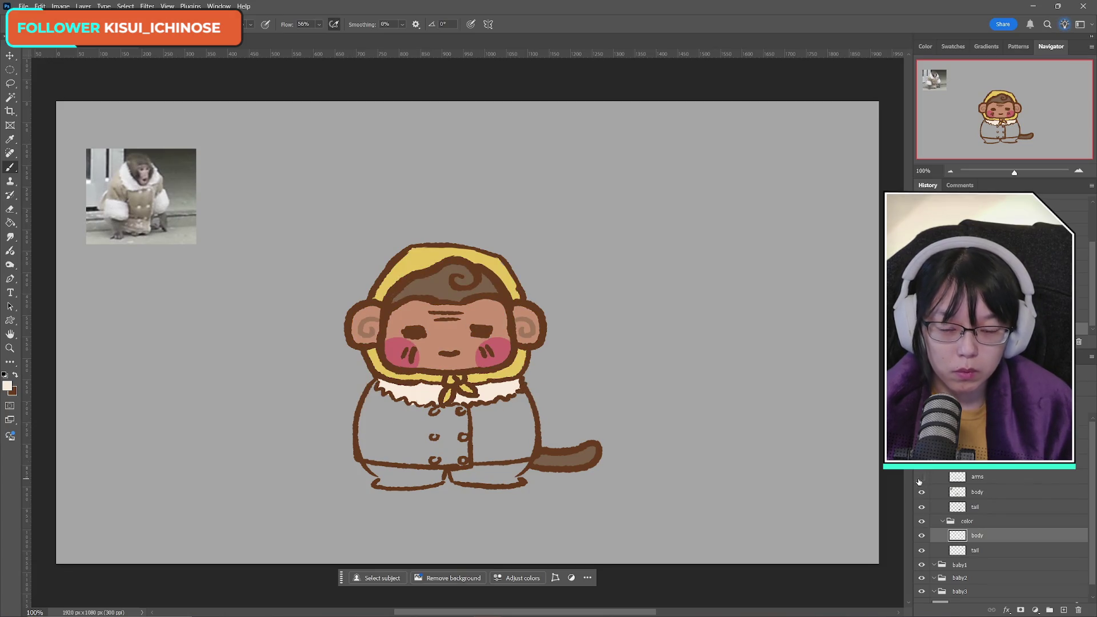
click(11, 389)
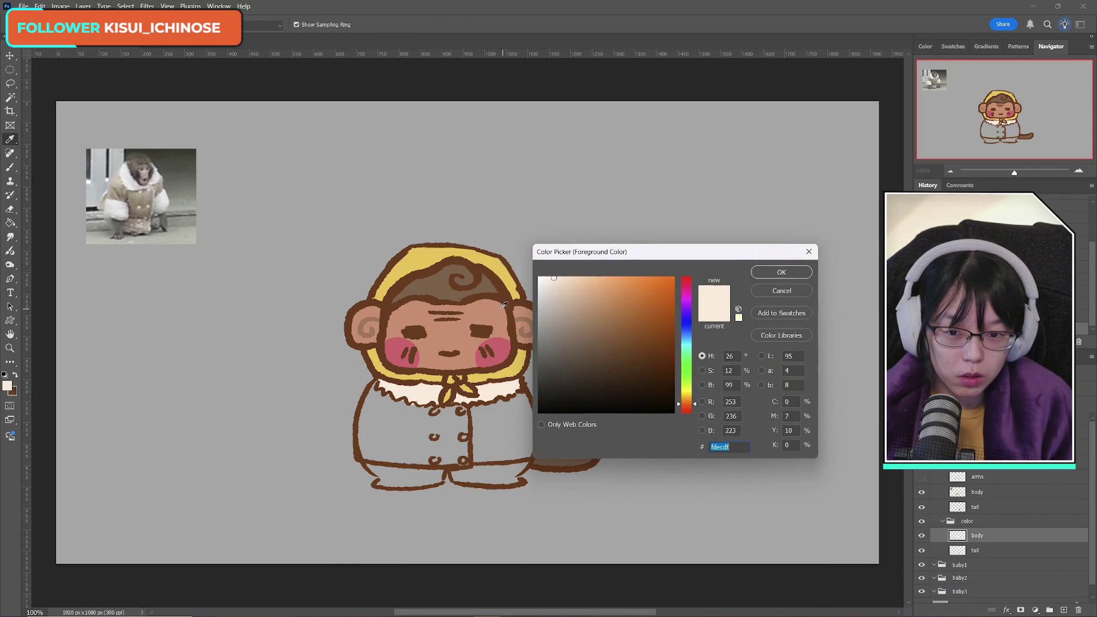
click(405, 253)
click(600, 297)
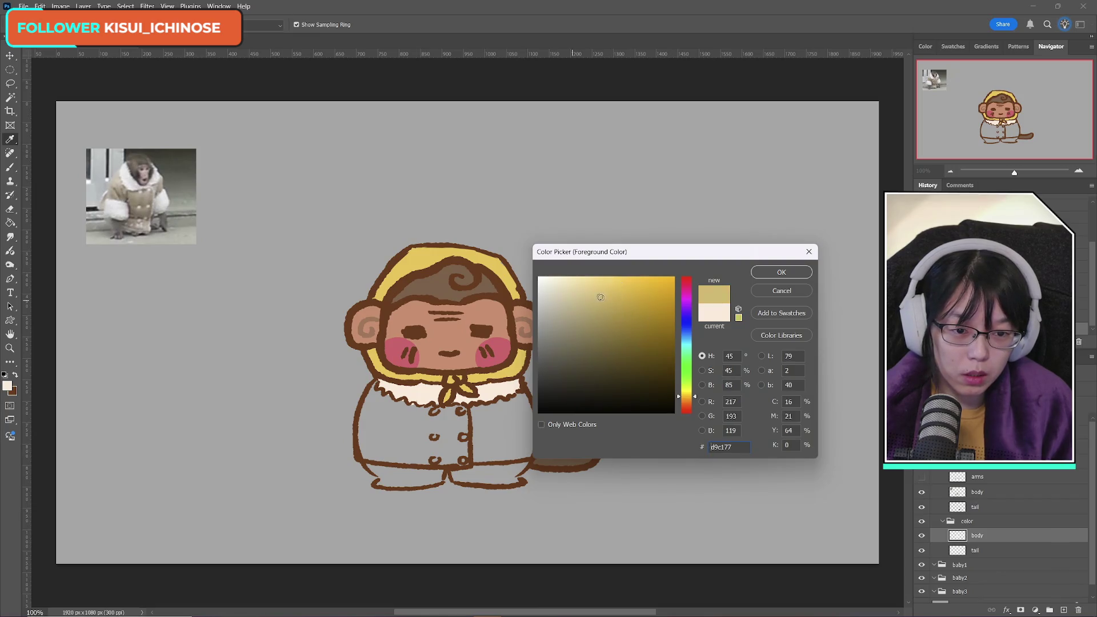
click(595, 305)
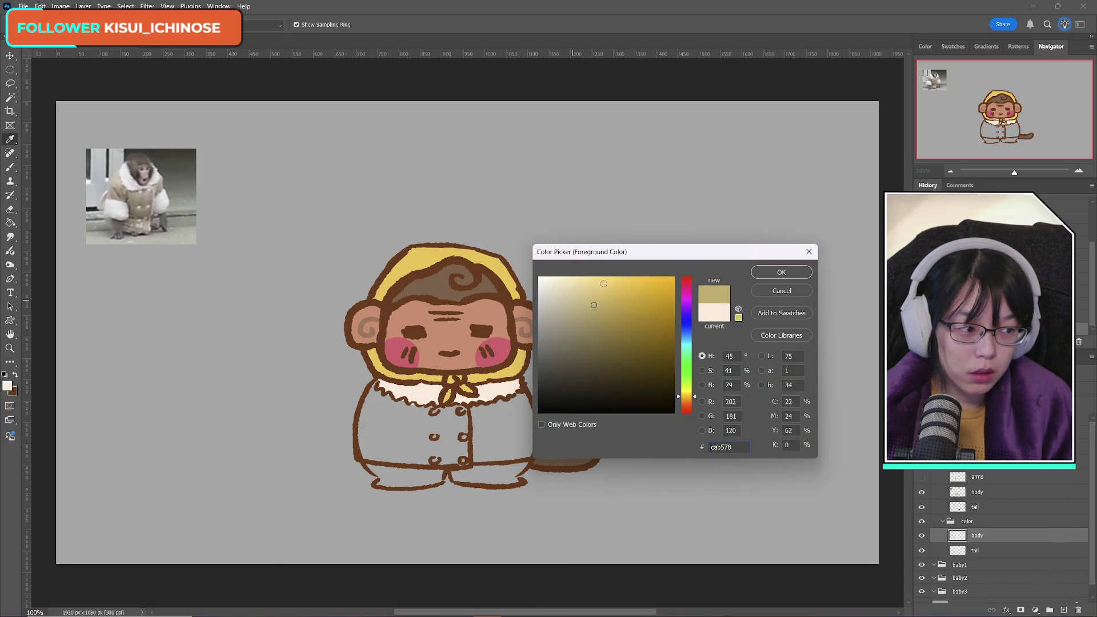
click(781, 271)
Step: Brush muted yellow over the whole coat below the collar, then sample the hood yellow
mouse_move(375, 384)
mouse_down()
mouse_move(406, 413)
mouse_move(461, 407)
mouse_move(444, 415)
mouse_move(514, 396)
mouse_up()
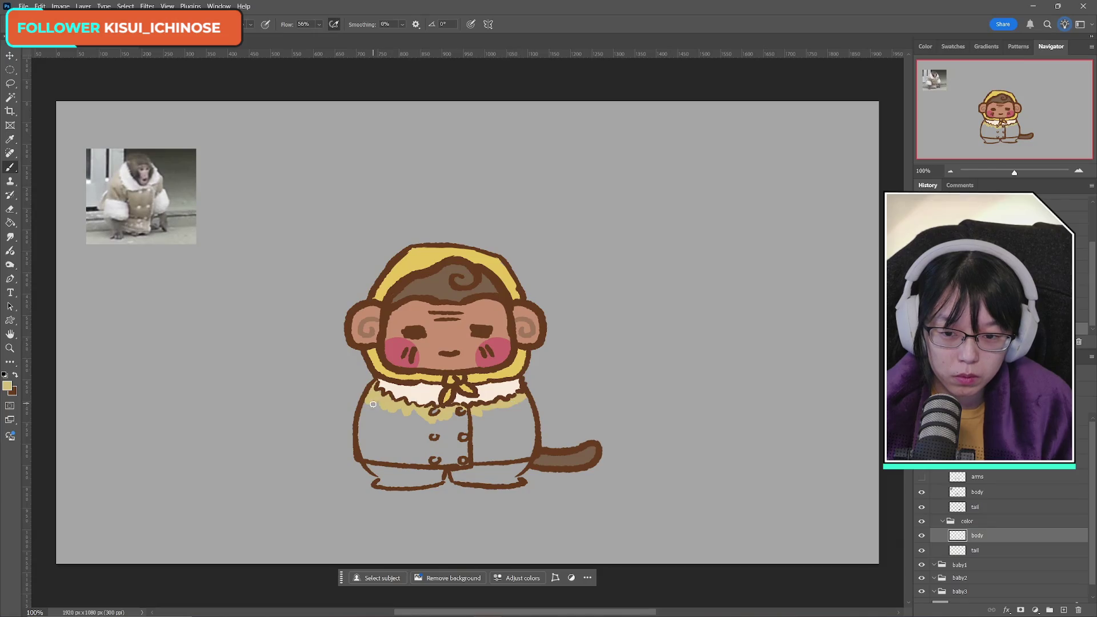
mouse_move(372, 403)
mouse_down()
mouse_move(363, 422)
mouse_move(371, 434)
mouse_move(378, 395)
mouse_move(397, 428)
mouse_move(412, 434)
mouse_move(428, 415)
mouse_move(433, 451)
mouse_move(451, 424)
mouse_move(508, 408)
mouse_move(460, 425)
mouse_move(511, 434)
mouse_move(448, 451)
mouse_move(516, 446)
mouse_move(515, 417)
mouse_move(531, 425)
mouse_up()
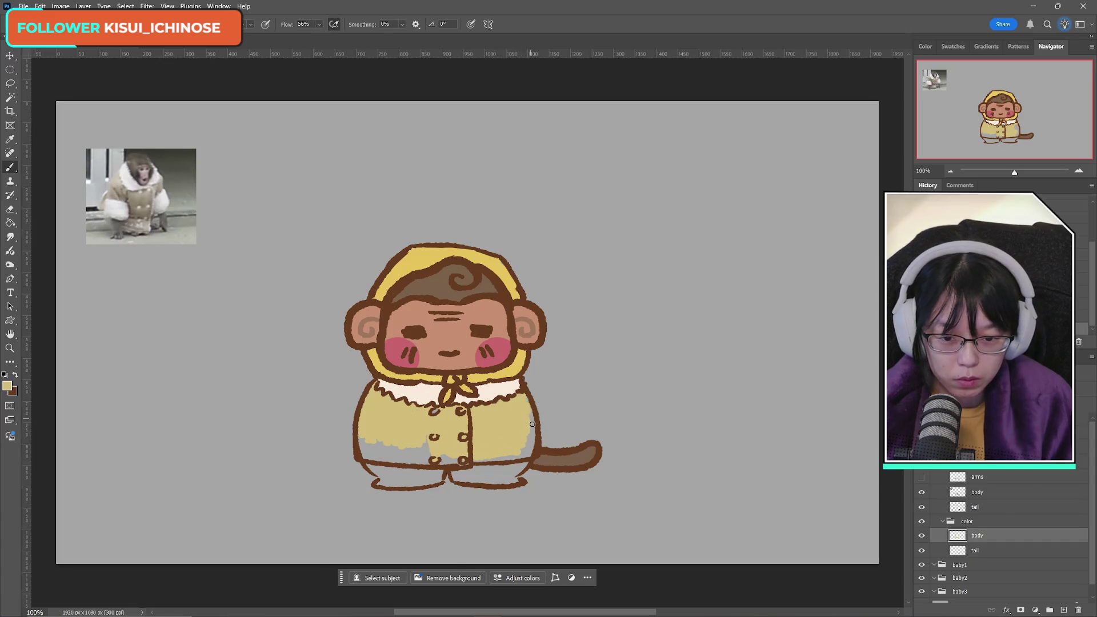
mouse_move(371, 441)
mouse_down()
mouse_move(377, 461)
mouse_move(430, 458)
mouse_move(380, 448)
mouse_move(422, 457)
mouse_up()
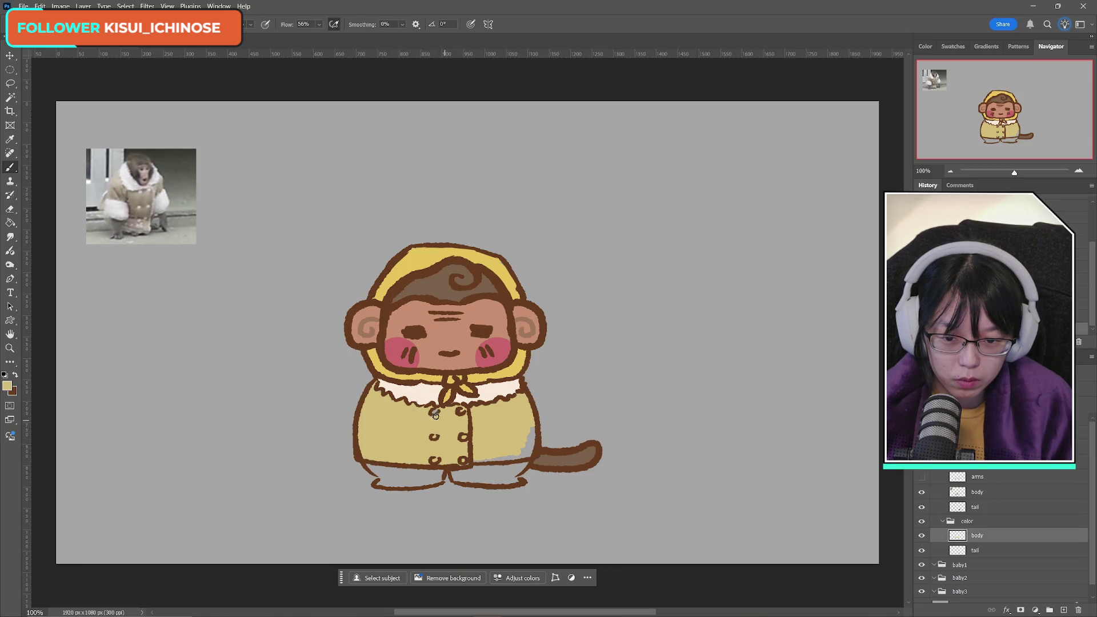
mouse_move(491, 448)
mouse_down()
mouse_move(474, 460)
mouse_move(538, 449)
mouse_move(531, 425)
mouse_move(526, 440)
mouse_up()
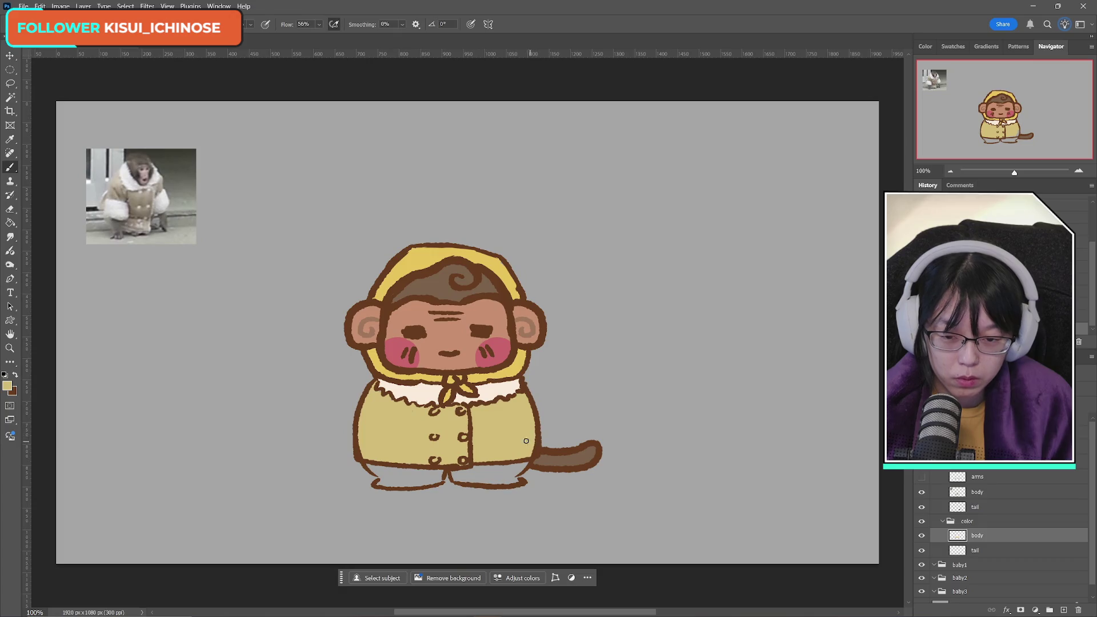
click(7, 385)
click(410, 259)
click(780, 272)
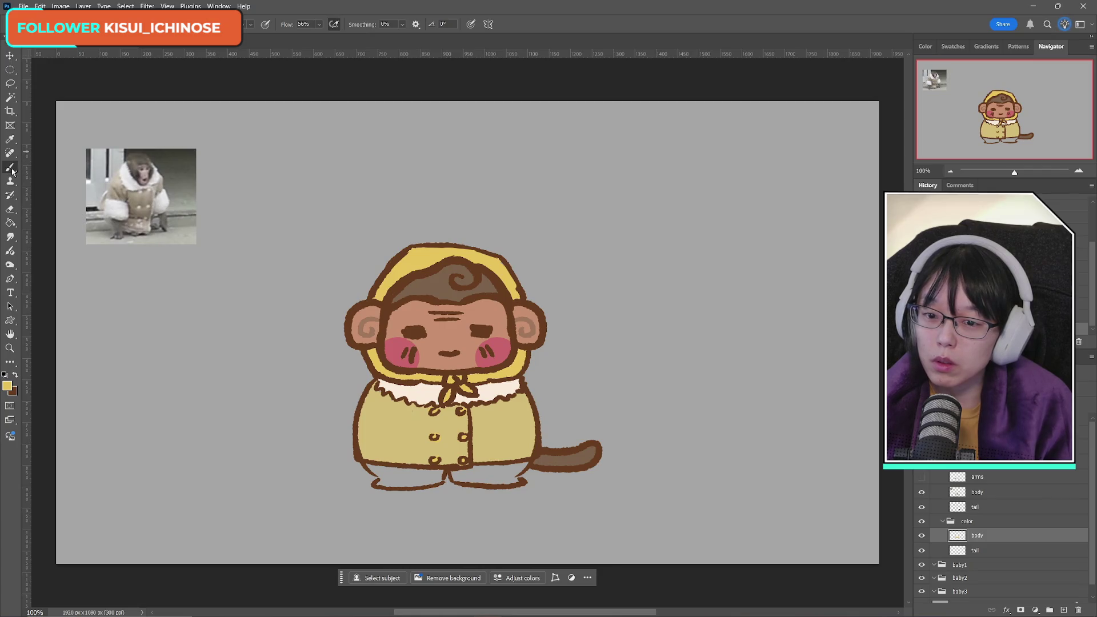
Step: Sample the hair brown, paint the feet brown beneath the coat, and show the arms again
alt+click(431, 289)
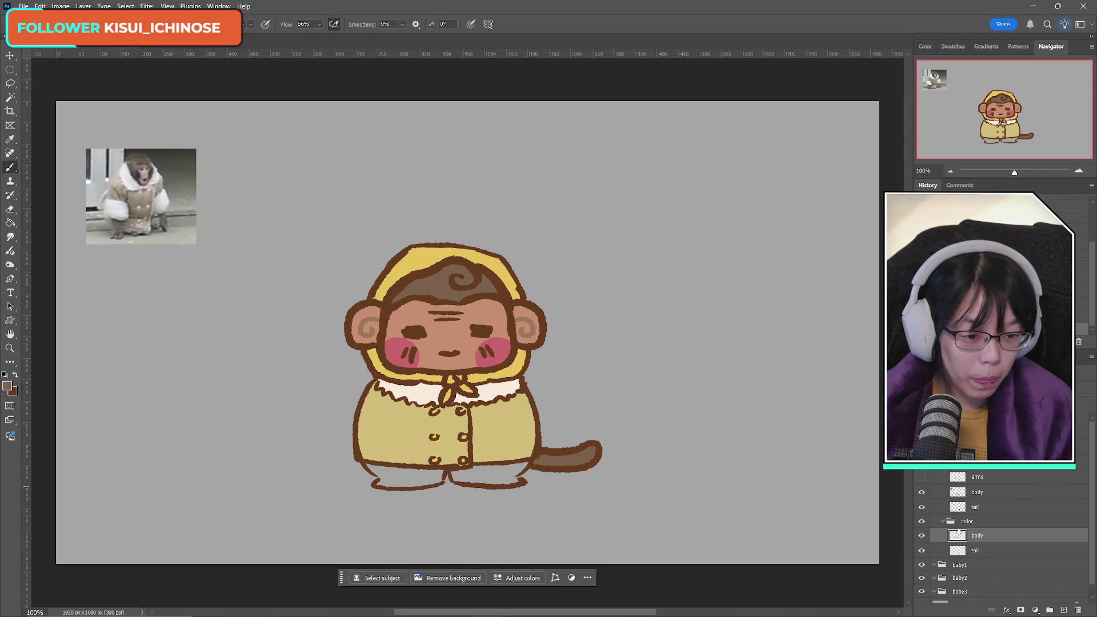
click(921, 537)
click(921, 540)
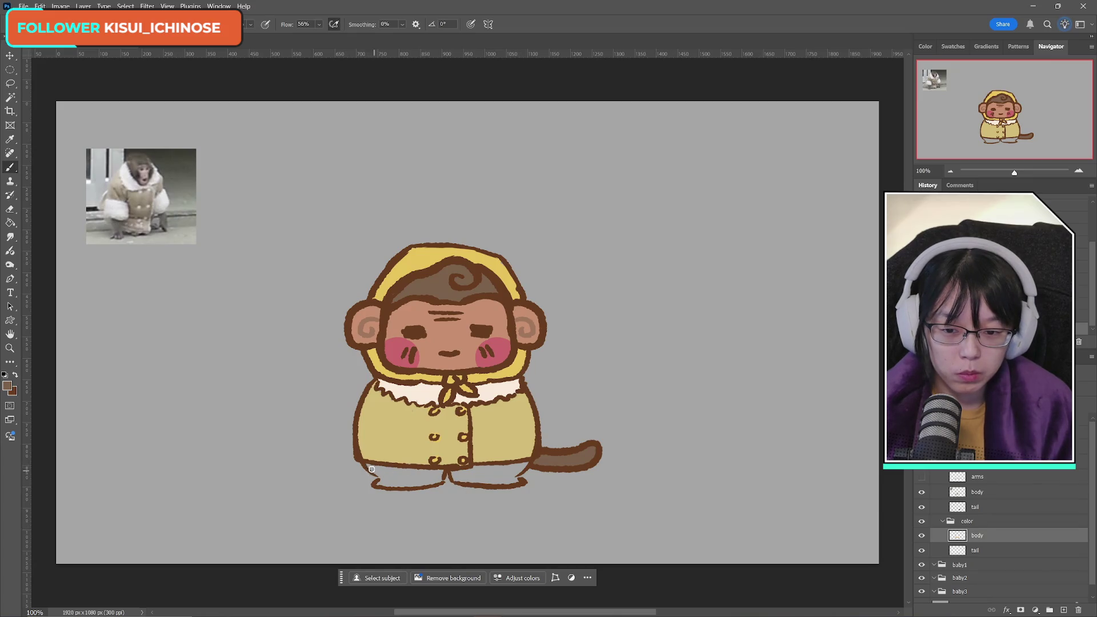
mouse_move(371, 469)
mouse_down()
mouse_move(444, 473)
mouse_move(377, 485)
mouse_move(485, 466)
mouse_move(516, 477)
mouse_move(487, 481)
mouse_move(512, 476)
mouse_up()
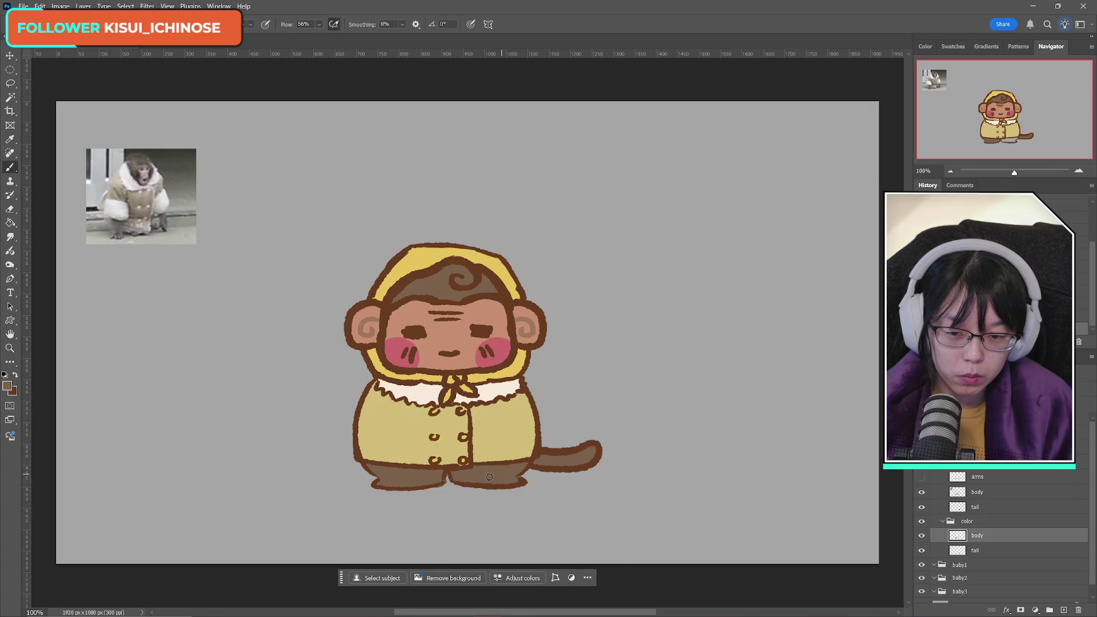
click(922, 477)
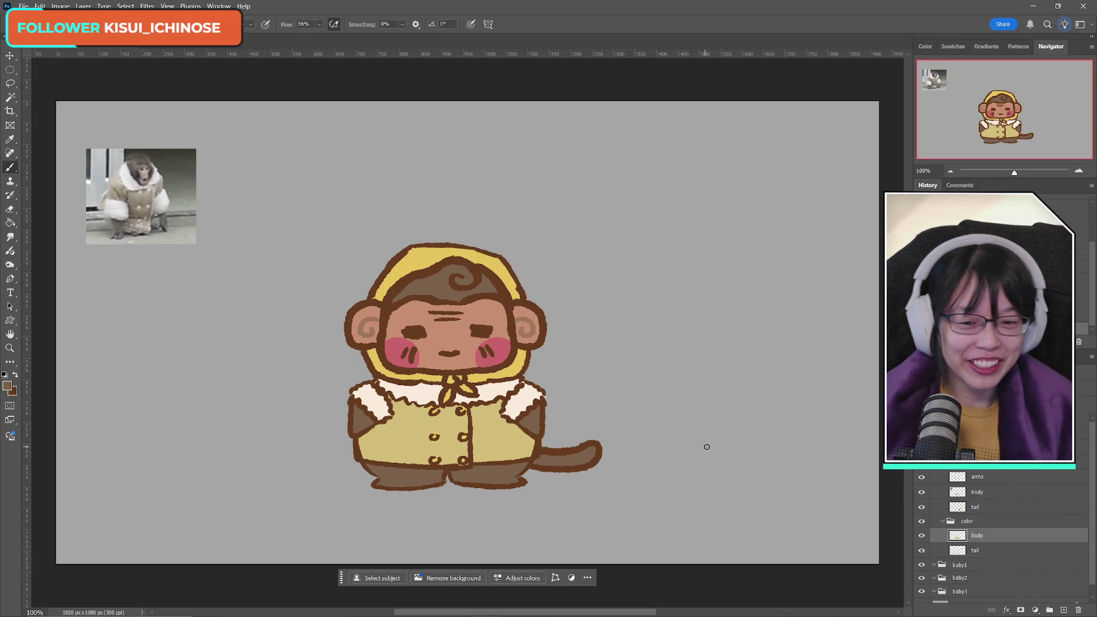
Step: Toggle the coat colour, tail and body line-art layers to check them, then select body line art
click(920, 536)
click(921, 535)
click(921, 535)
click(920, 535)
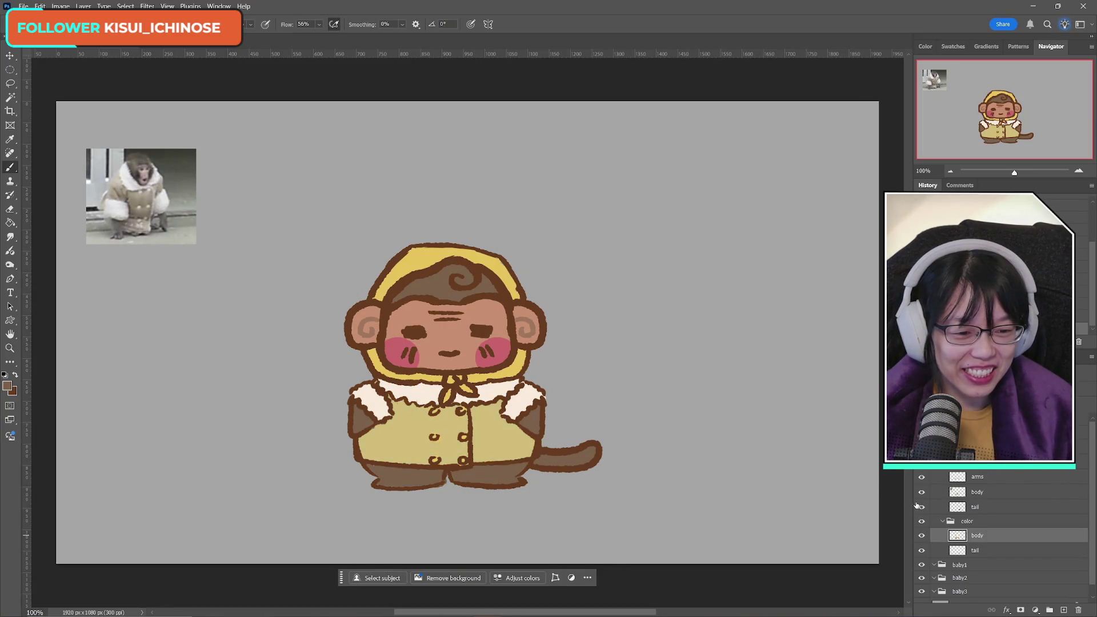
click(920, 506)
click(921, 506)
click(920, 492)
click(920, 492)
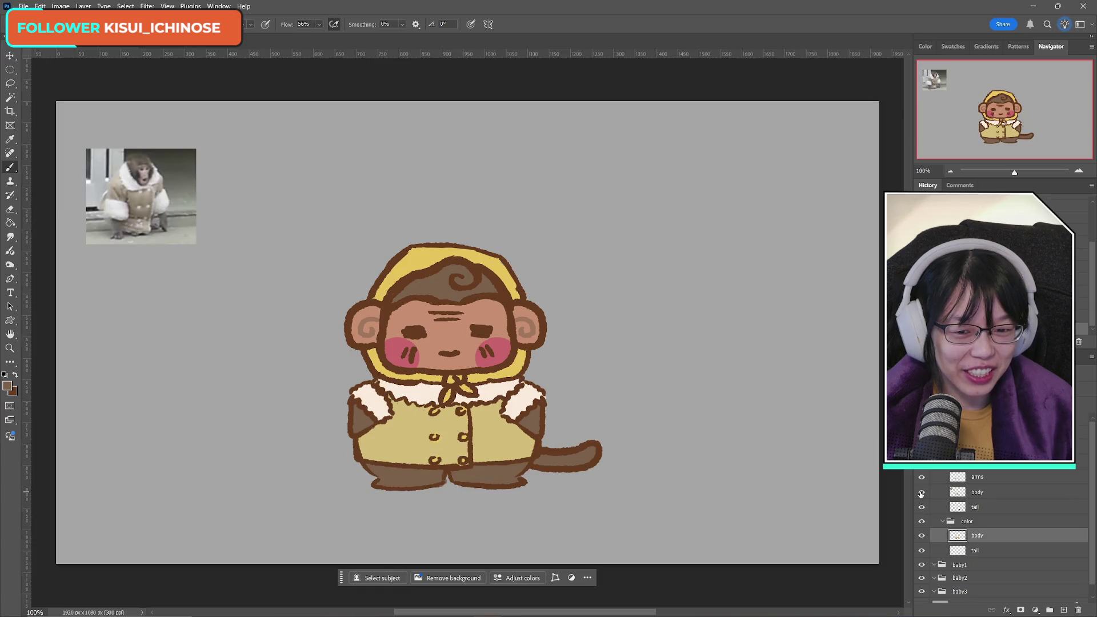
click(920, 493)
click(921, 493)
click(971, 492)
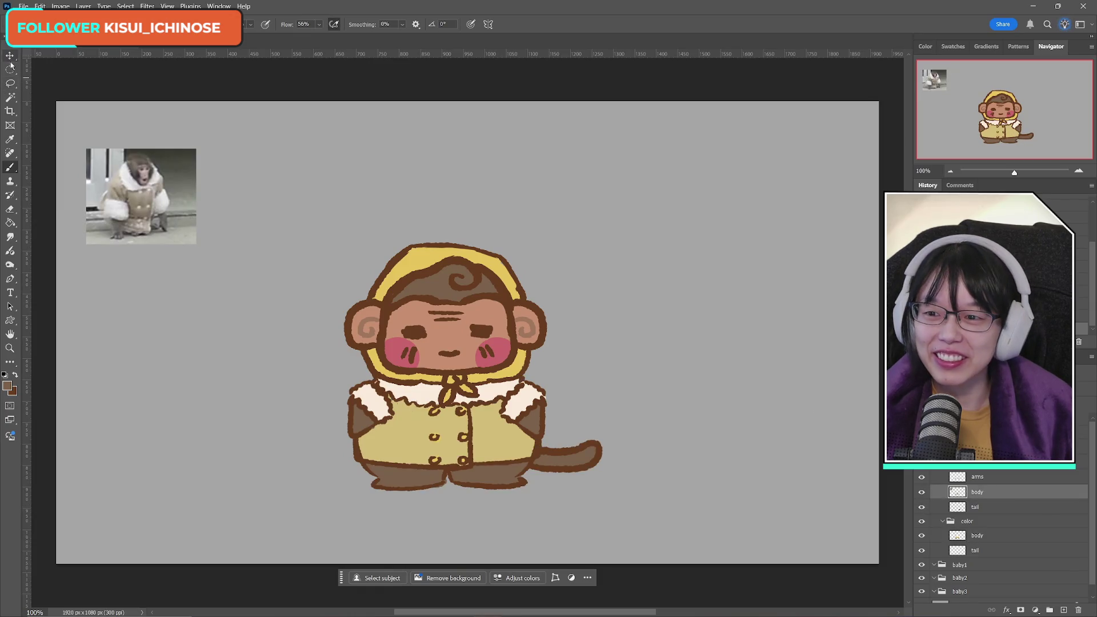
Step: Cut the reference photo with a rectangular selection, paste it onto a new layer, and move it top-left
click(9, 69)
right_click(9, 69)
click(57, 68)
drag(74, 125, 213, 246)
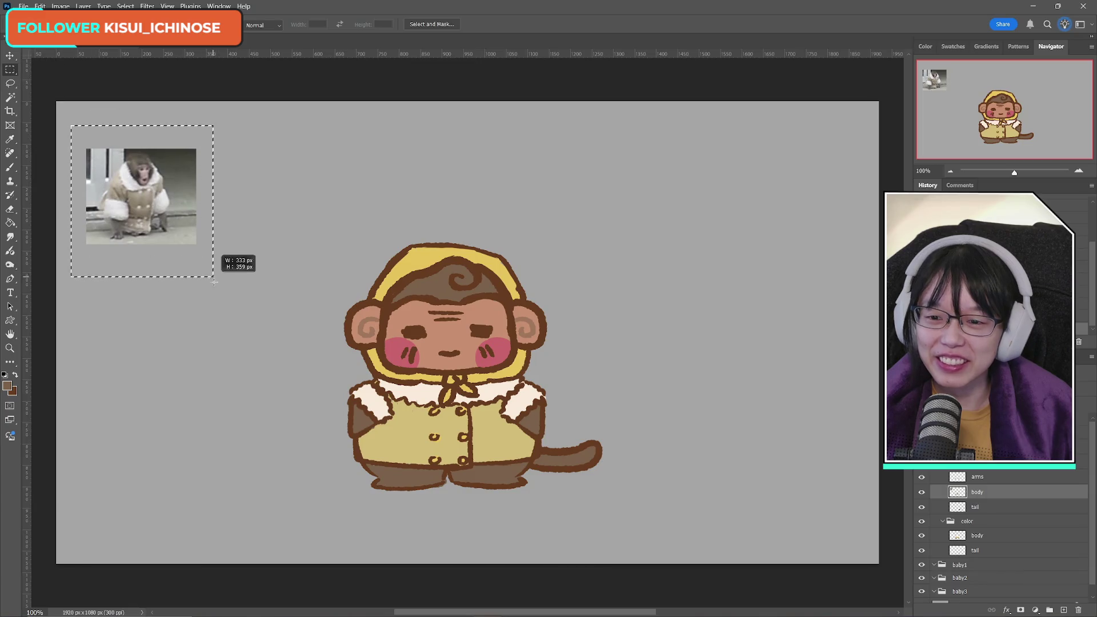
key(ctrl+x)
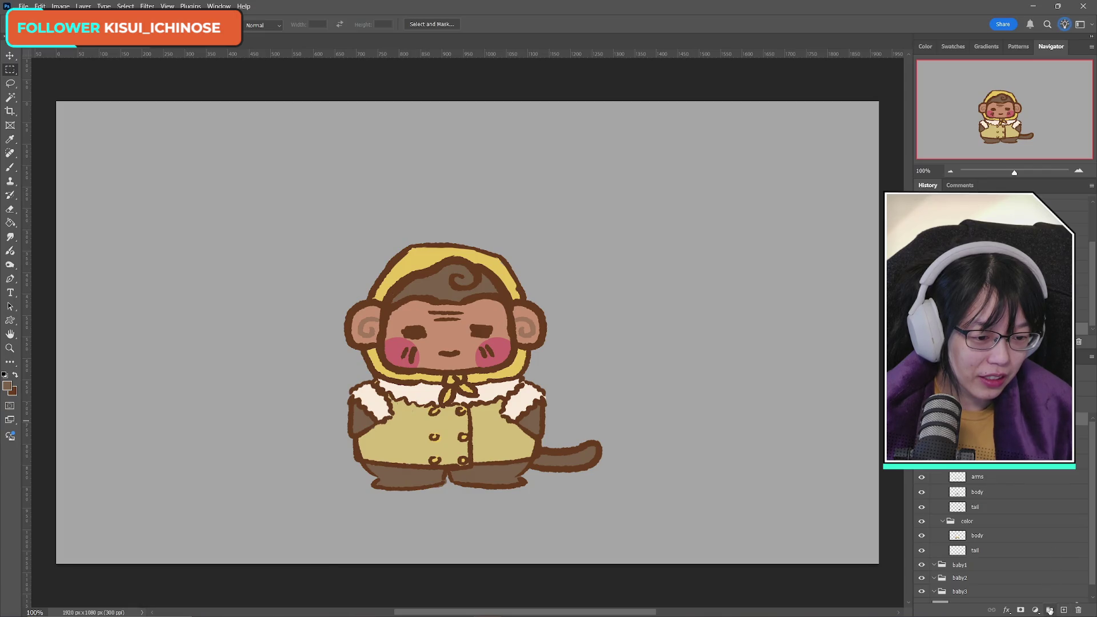
scroll(1051, 606, up, 1)
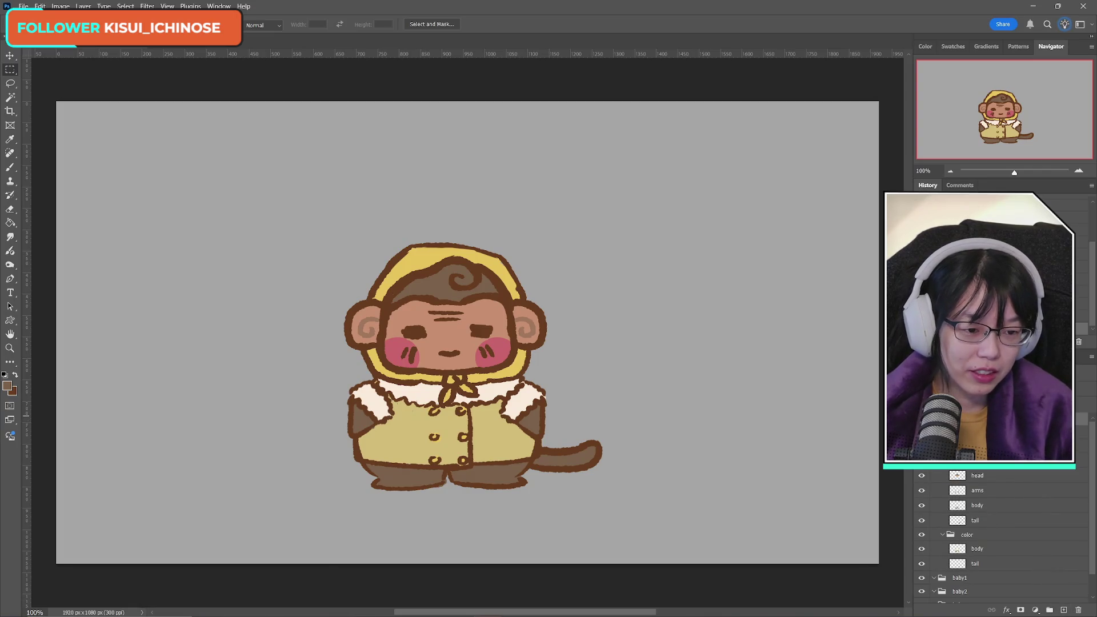
key(ctrl+v)
key(ctrl+t)
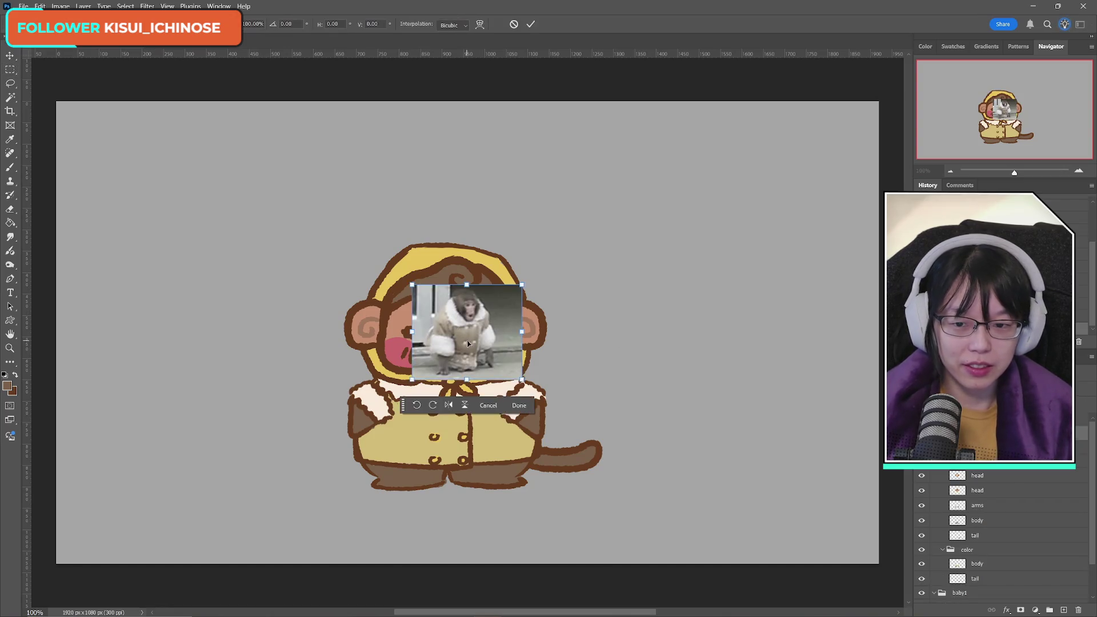
mouse_move(467, 332)
mouse_down()
mouse_move(153, 170)
mouse_move(138, 195)
mouse_up()
click(530, 24)
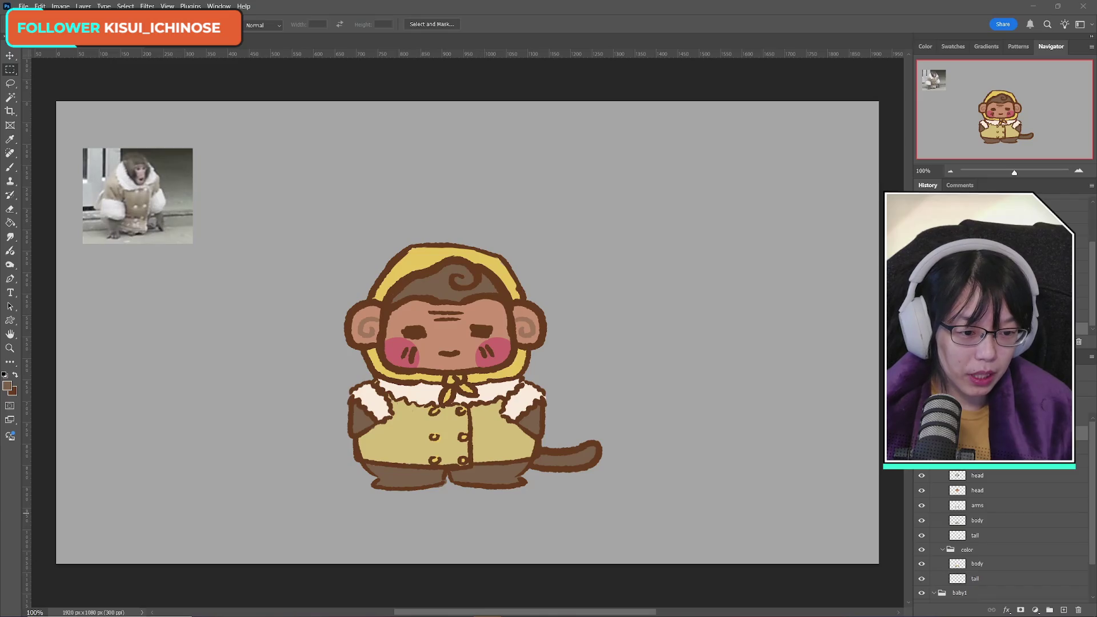
key(ctrl+comma)
Step: Create a new layer named 'cane' and set a brown brush colour
key(ctrl+comma)
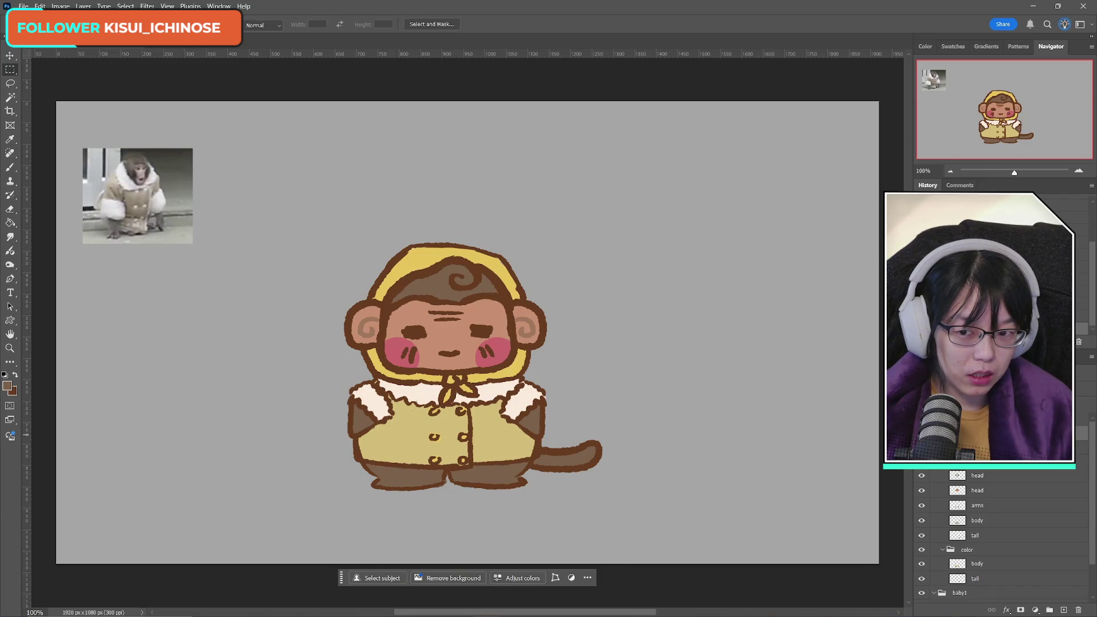
key(ctrl+comma)
key(ctrl+comma)
click(921, 475)
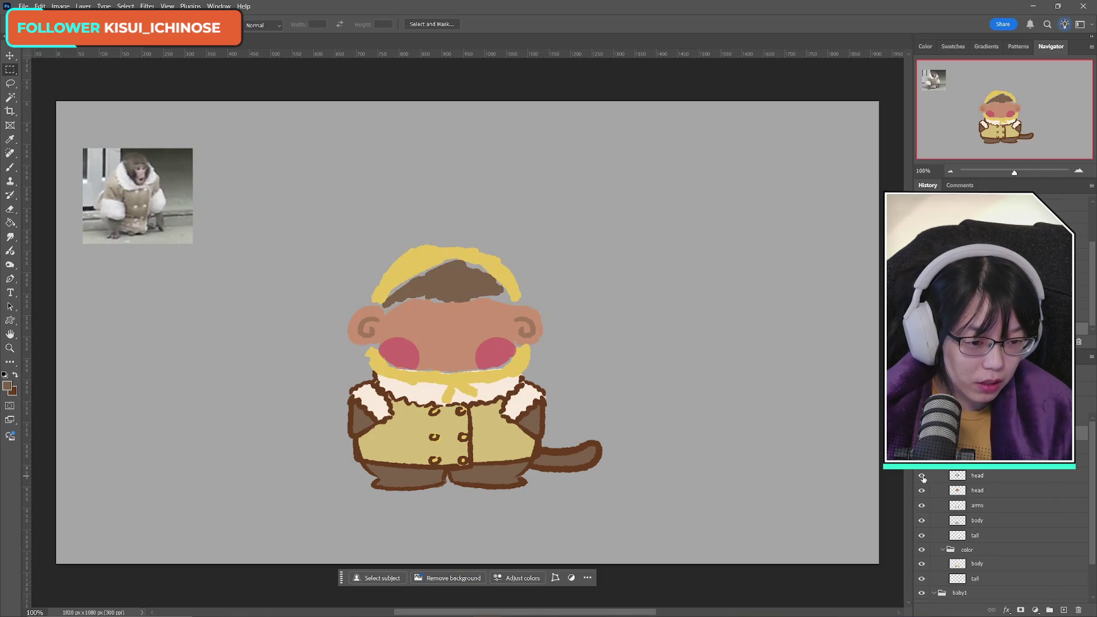
click(921, 475)
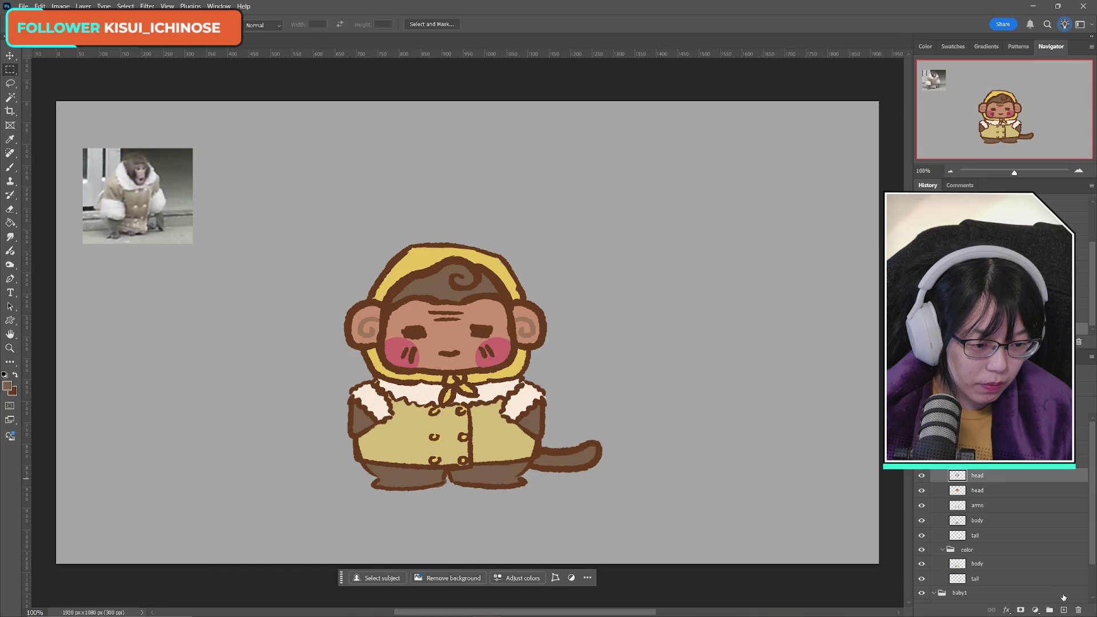
click(1063, 609)
double_click(978, 475)
text(cane)
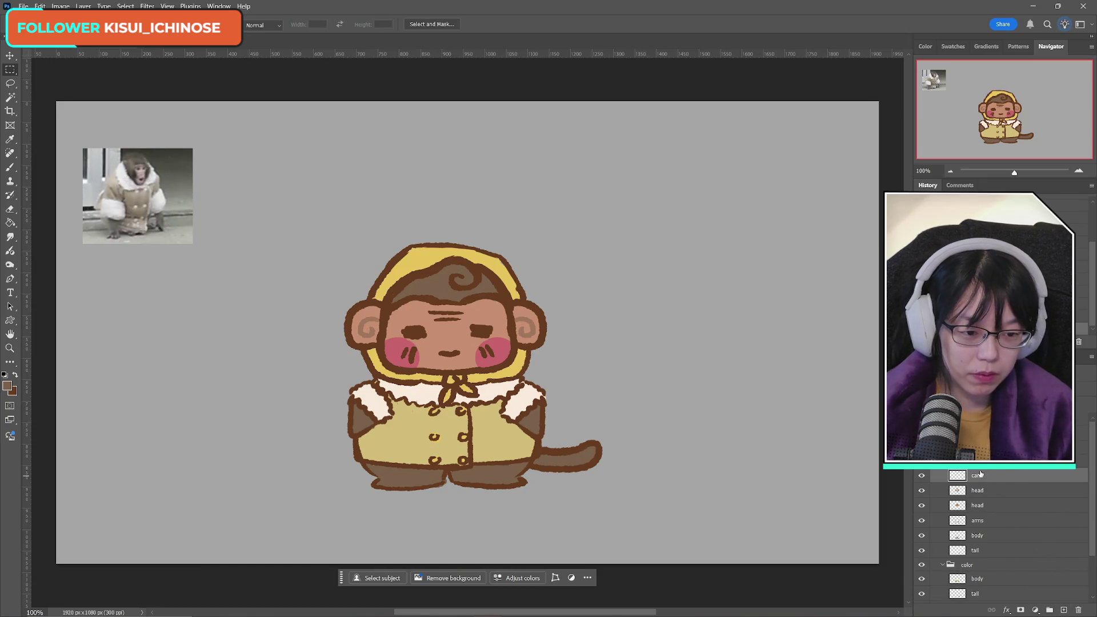
key(Return)
click(8, 385)
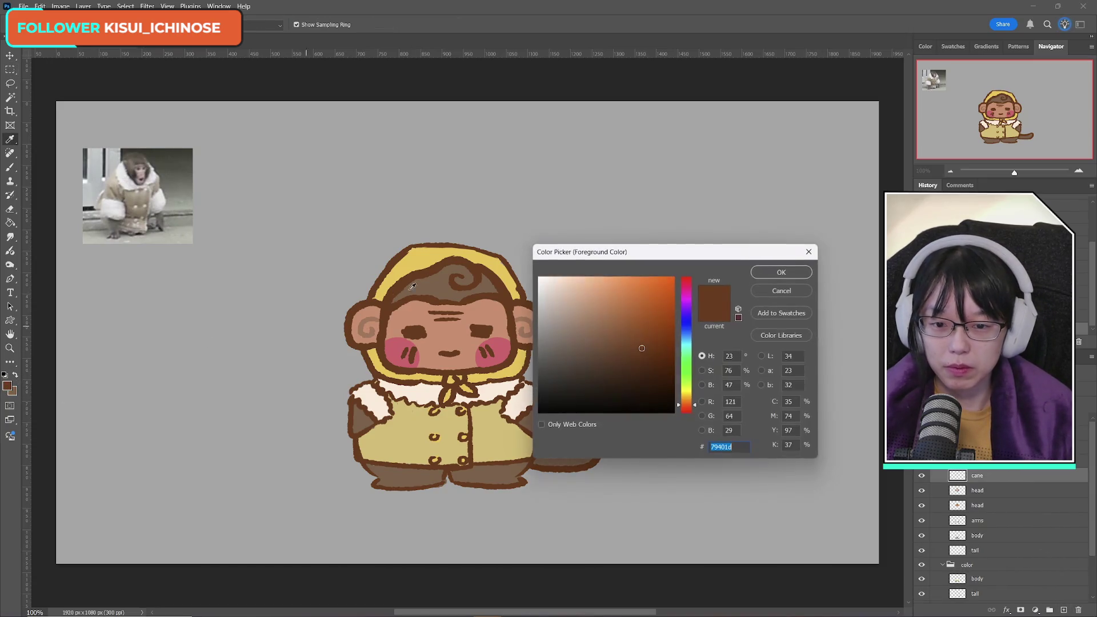
click(774, 277)
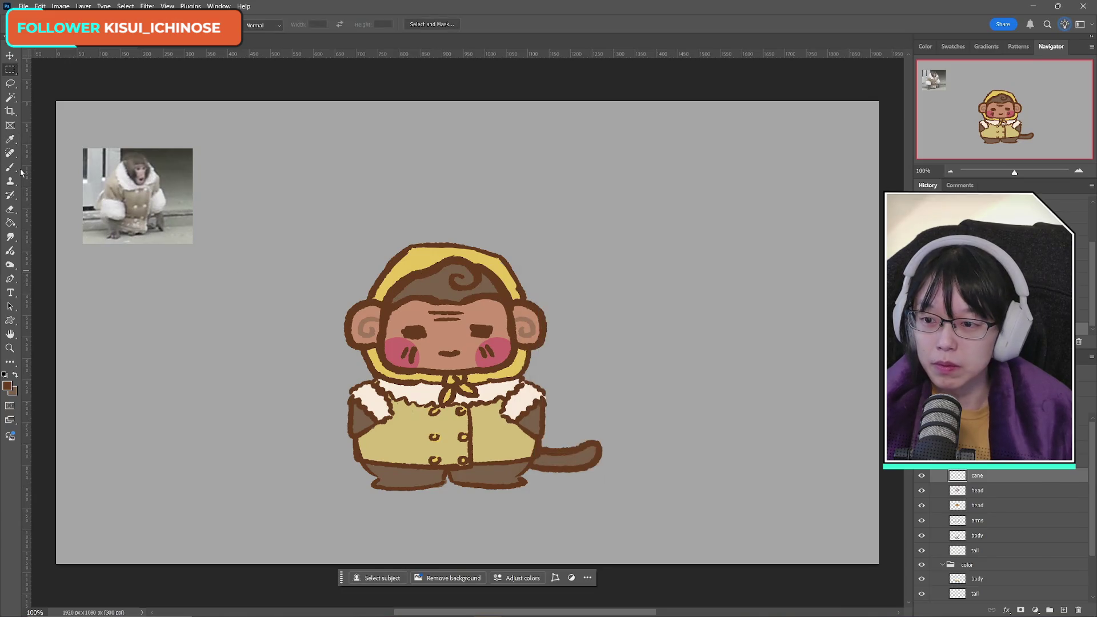
click(9, 169)
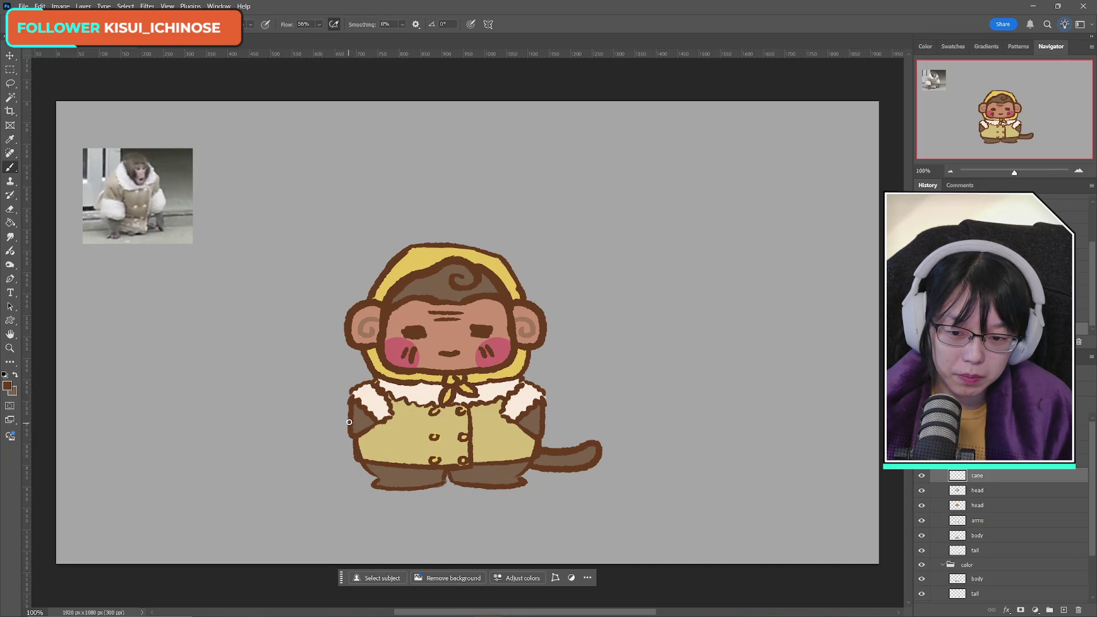
Step: Draw a brown cane down the monkey's left side and move the cane layer above arms
drag(349, 422, 355, 497)
key(ctrl+z)
key(ctrl+z)
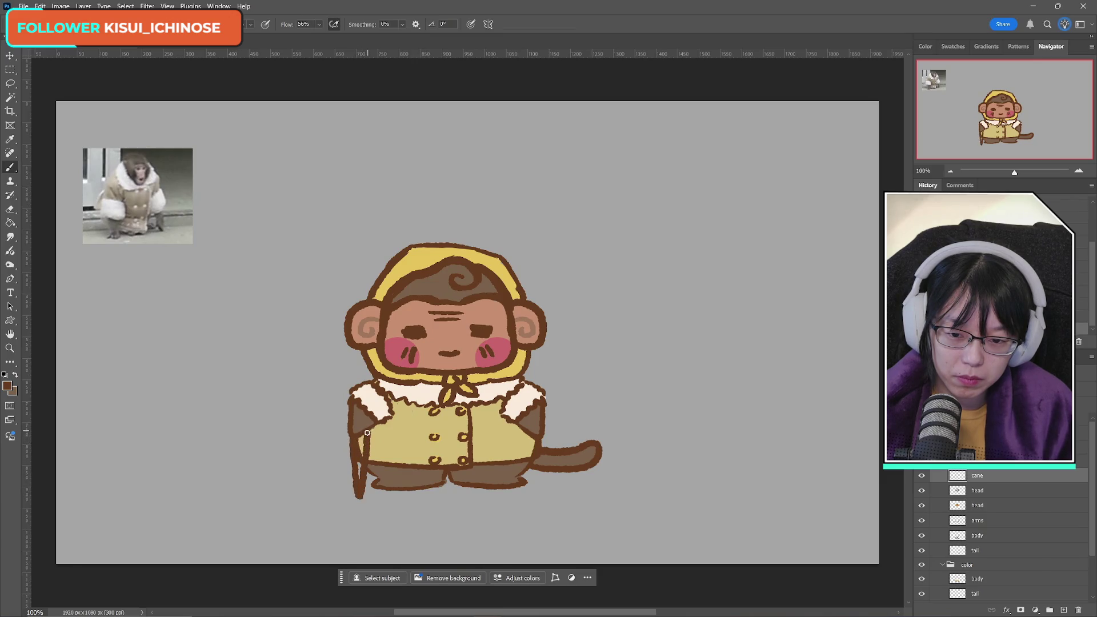
key(ctrl+z)
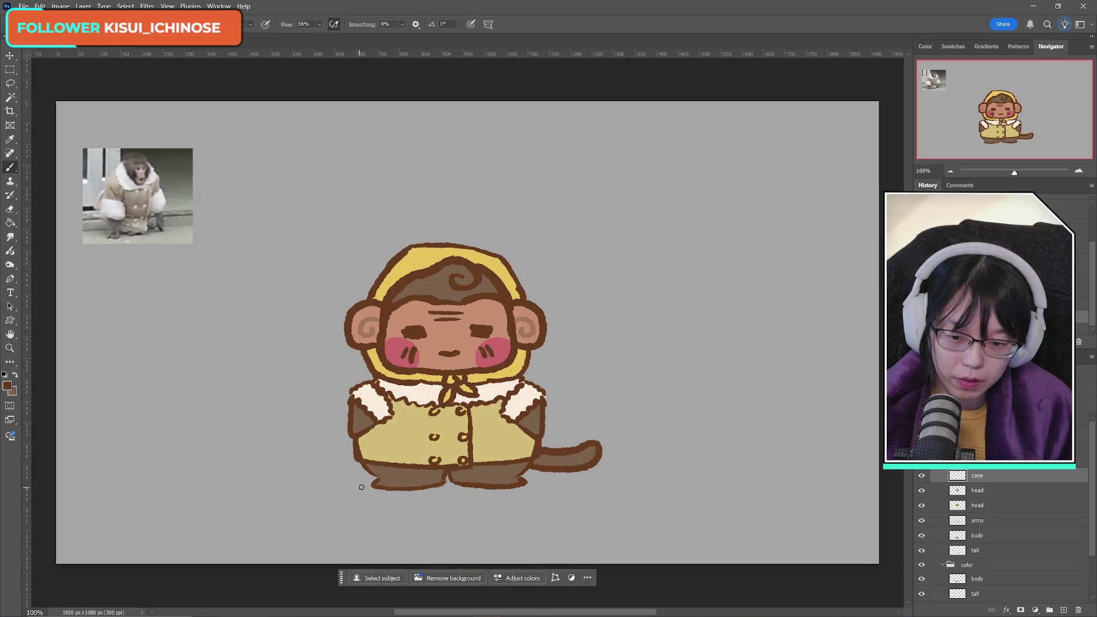
drag(355, 488, 360, 488)
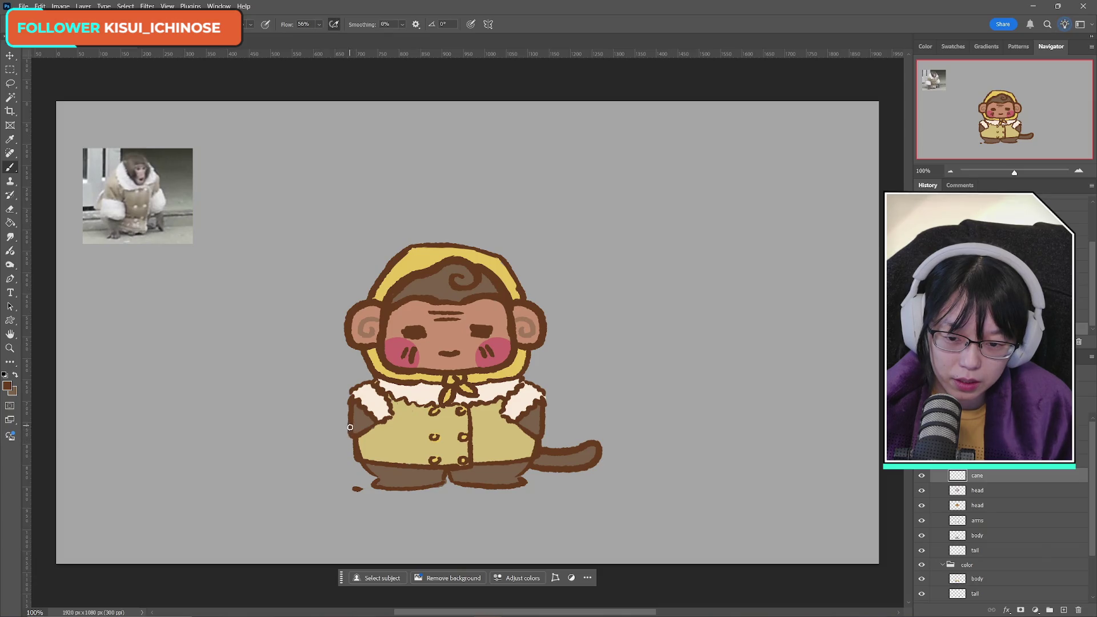
drag(350, 427, 345, 466)
key(ctrl+z)
drag(350, 428, 349, 459)
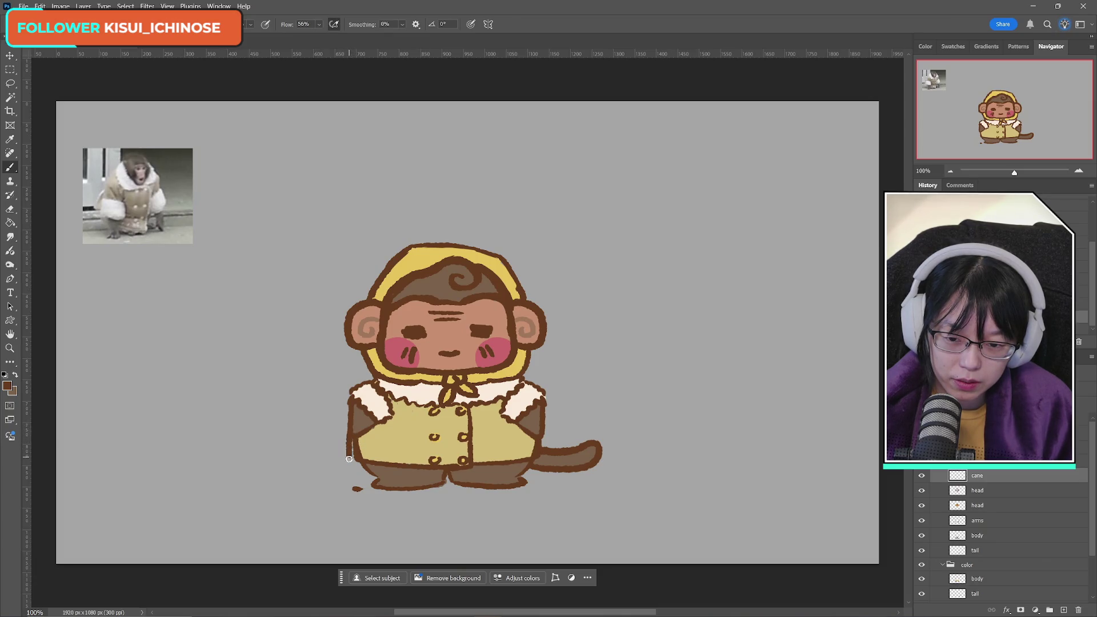
key(ctrl+z)
mouse_move(348, 421)
mouse_down()
mouse_move(345, 457)
mouse_move(363, 487)
mouse_up()
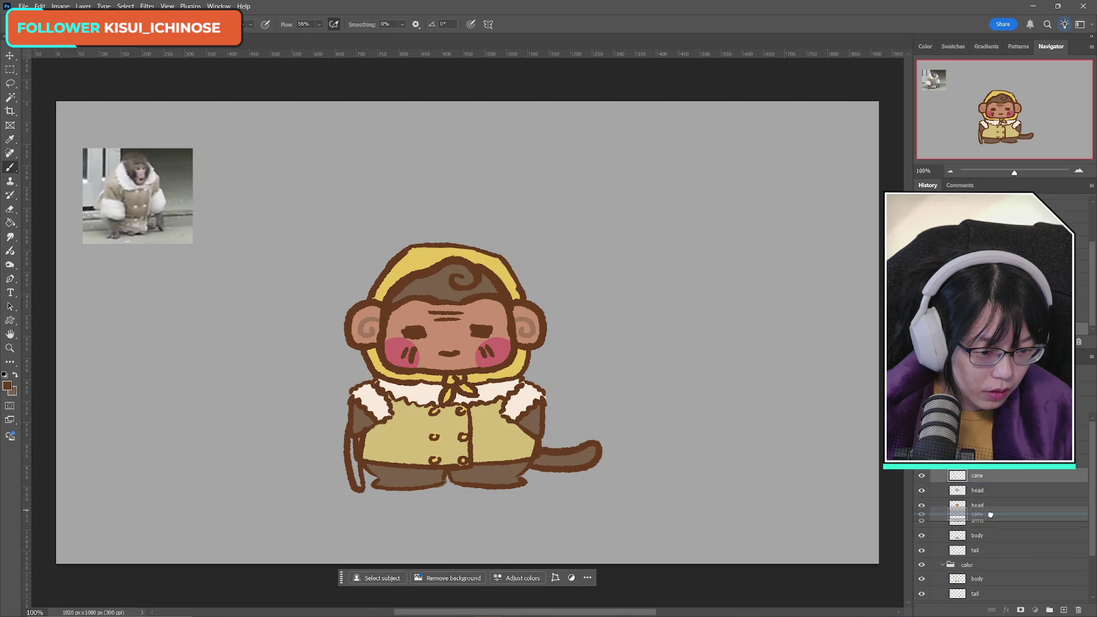
drag(991, 519, 985, 527)
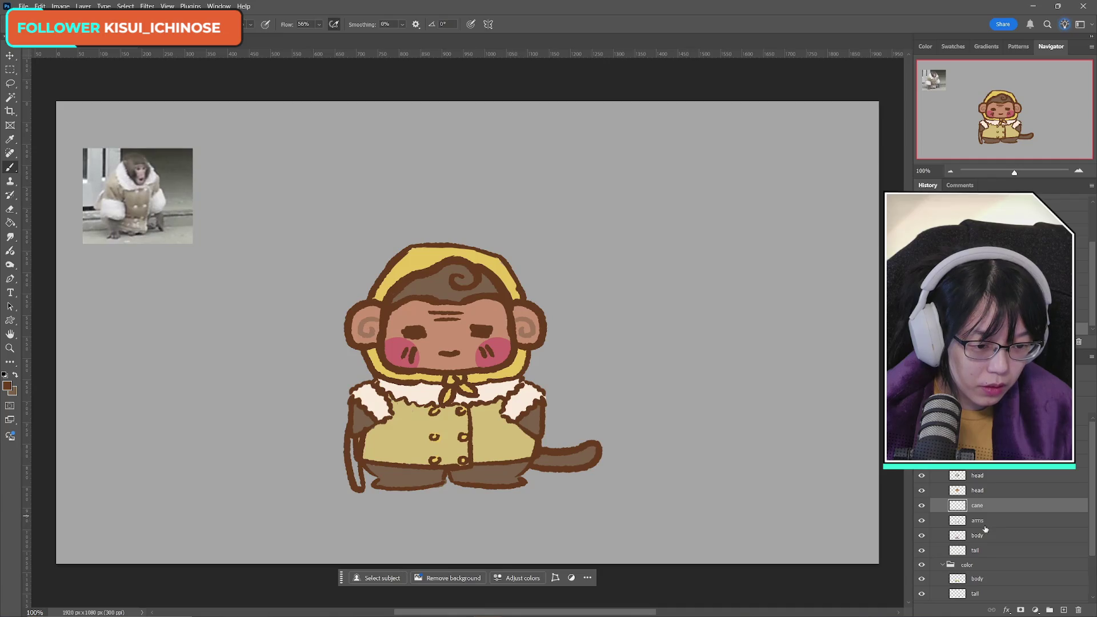
Step: Toggle the cane layer's visibility on and off to compare the drawing with and without it
click(920, 506)
click(921, 506)
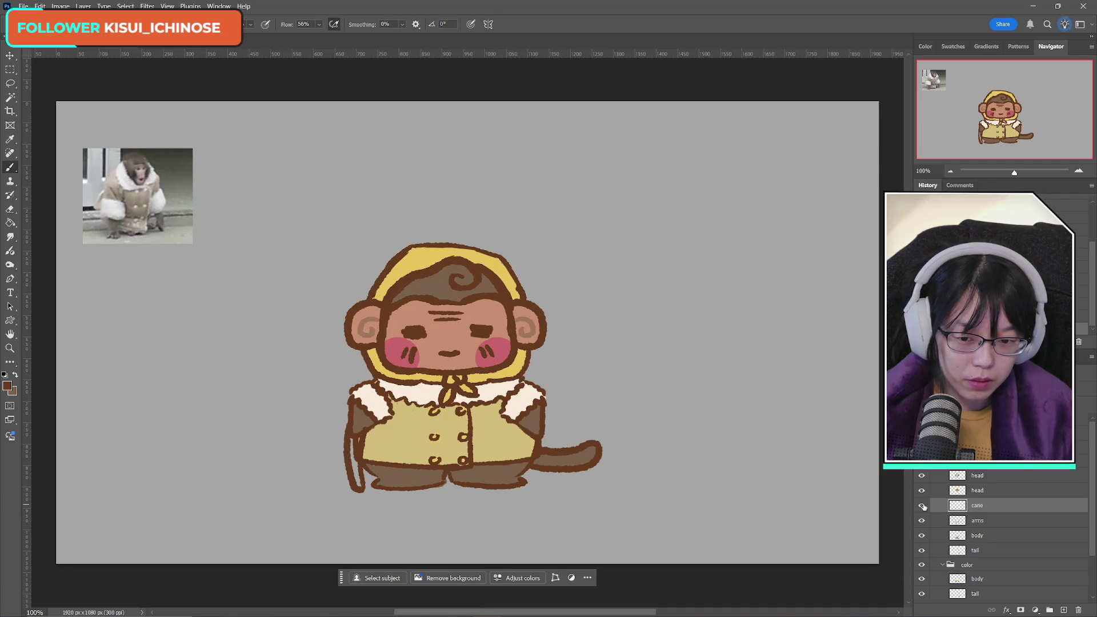
click(921, 506)
click(921, 505)
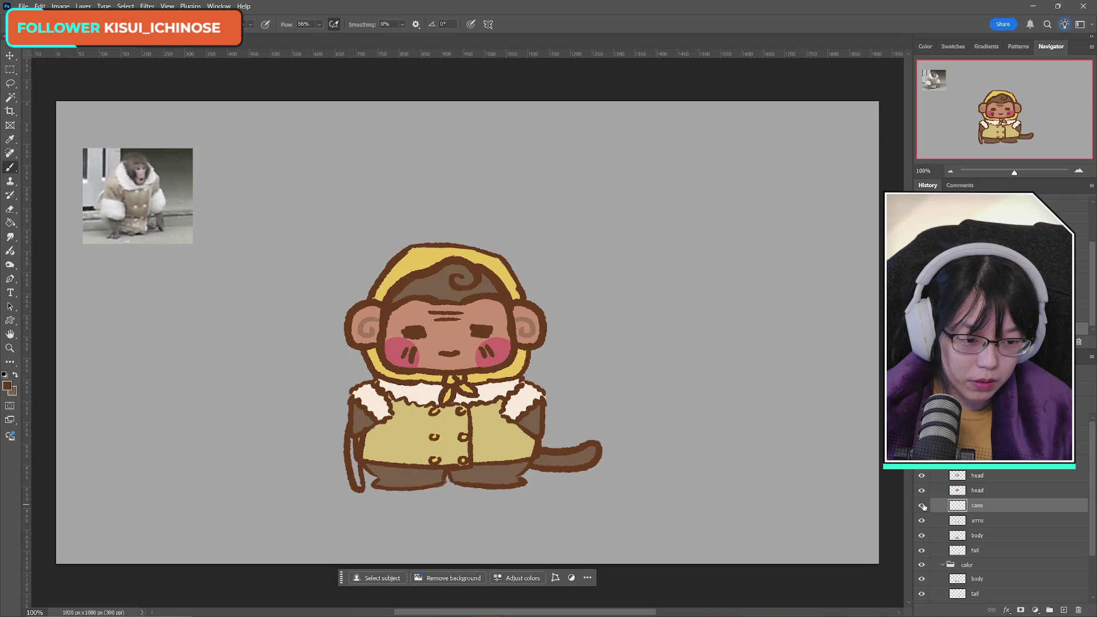
Step: On the arms layer, select the monkey's left arm and rotate it by 10°
click(957, 516)
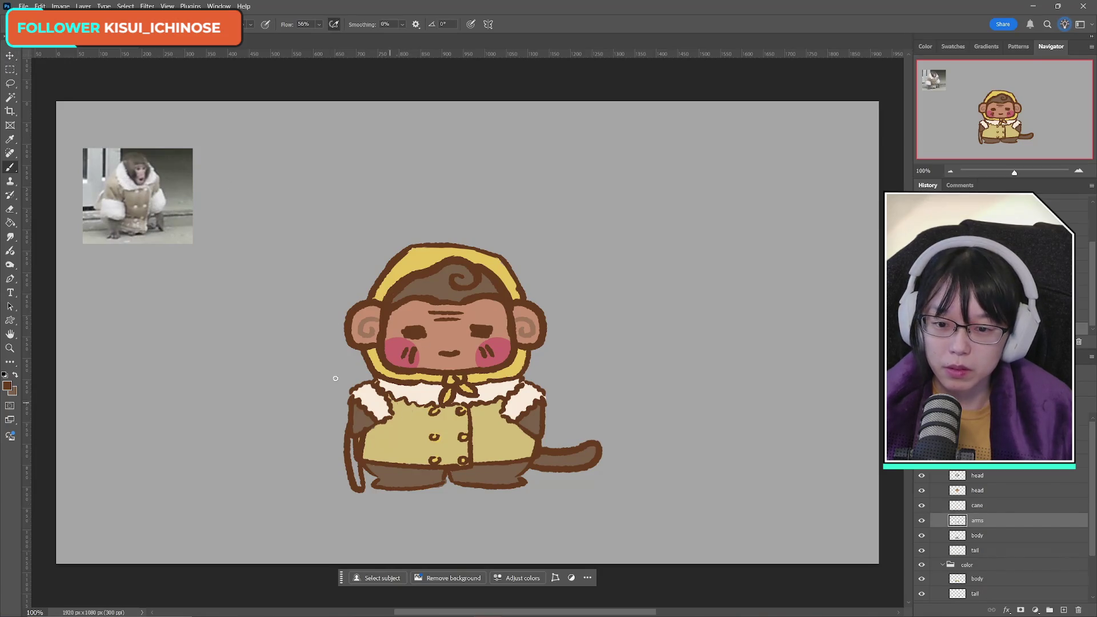
drag(294, 349, 411, 465)
key(ctrl+z)
key(v)
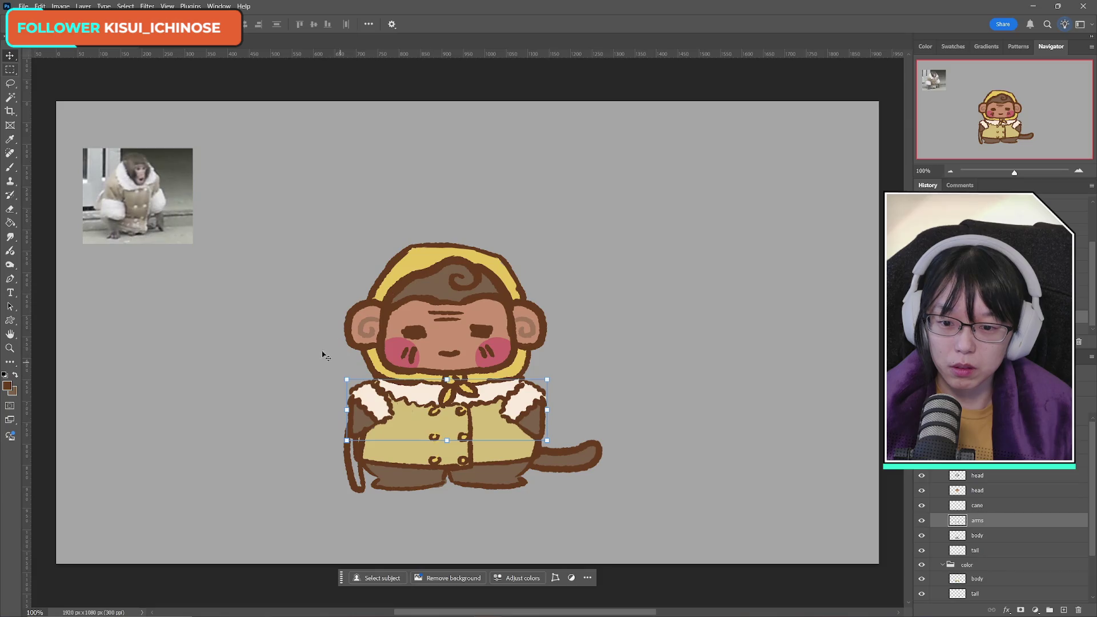
drag(323, 355, 478, 477)
key(ctrl+z)
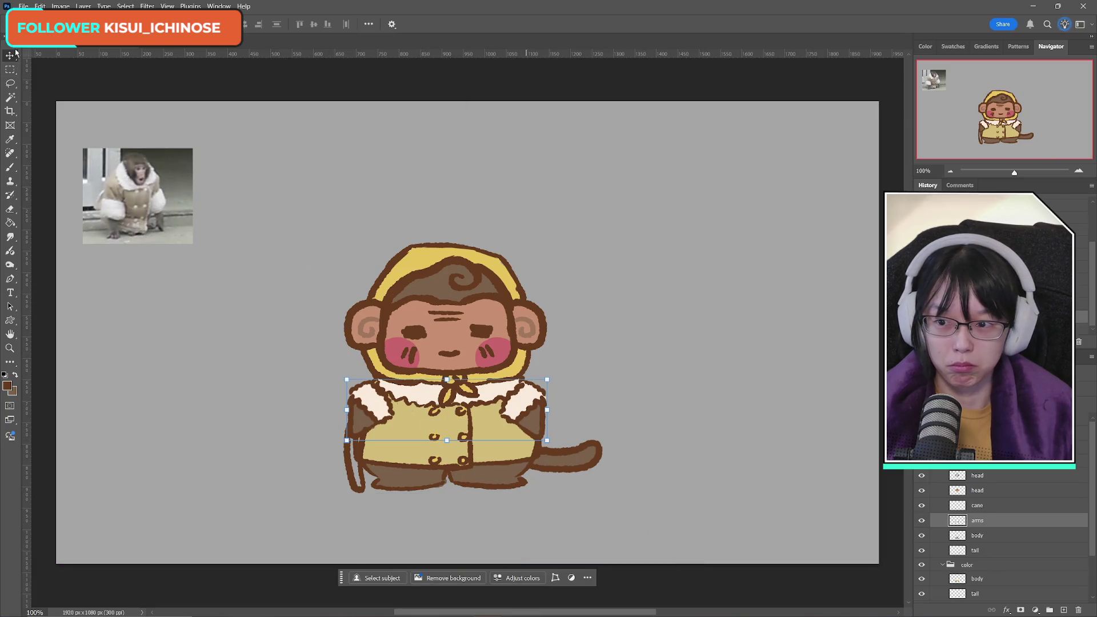
click(9, 69)
mouse_move(302, 352)
mouse_down()
mouse_move(448, 436)
mouse_move(438, 455)
mouse_up()
key(ctrl+t)
drag(465, 353, 473, 370)
key(Return)
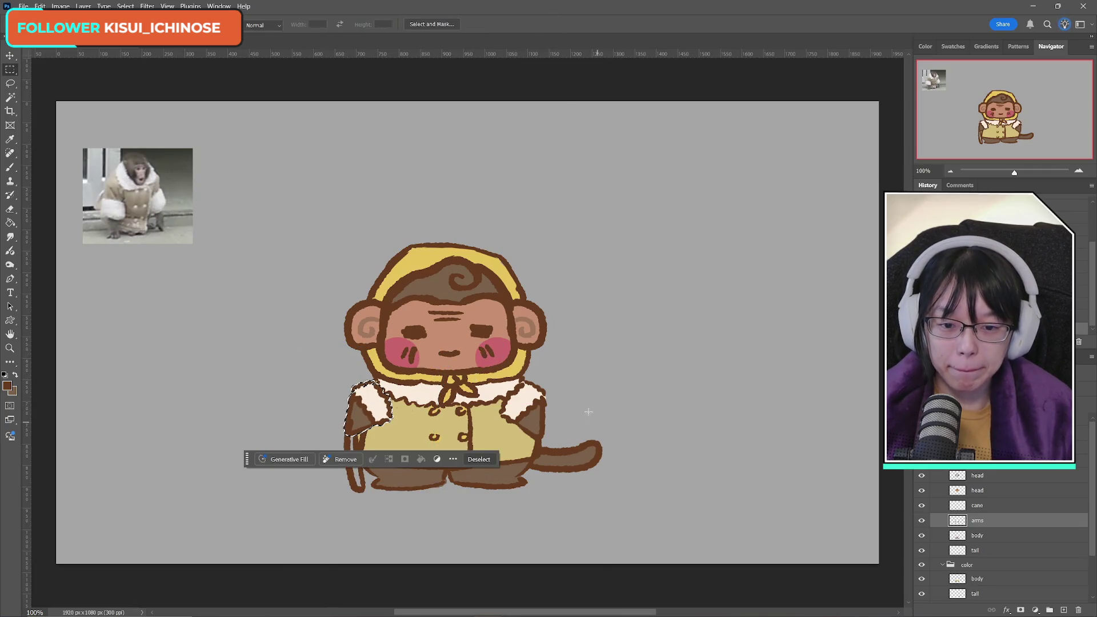
Step: Redo the dark stroke at the cane's top and add an empty layer above the arms
click(10, 167)
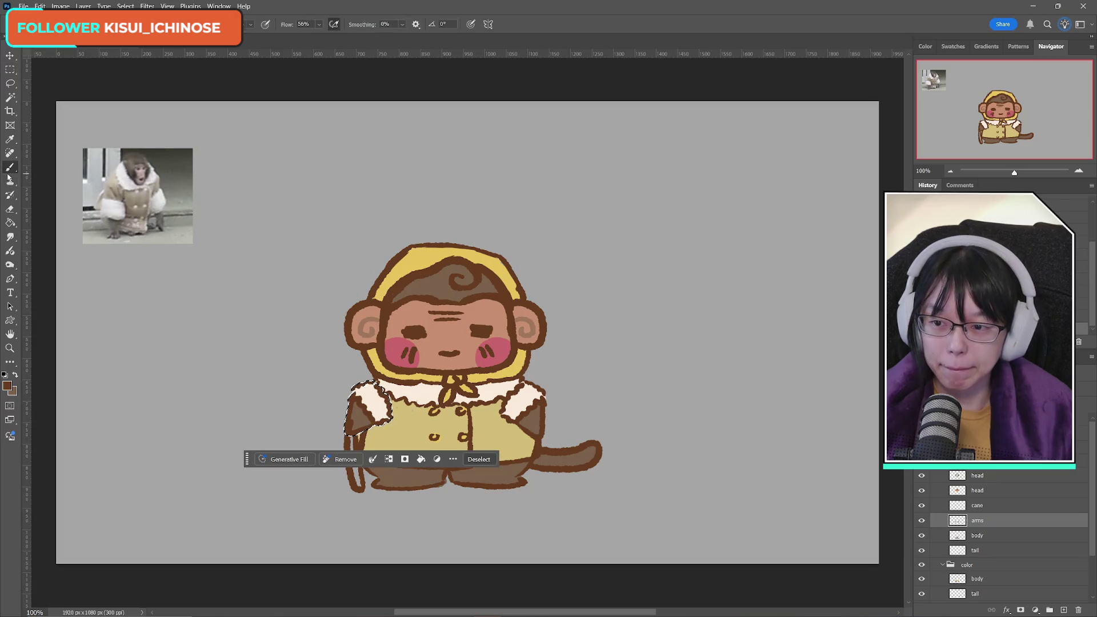
click(978, 504)
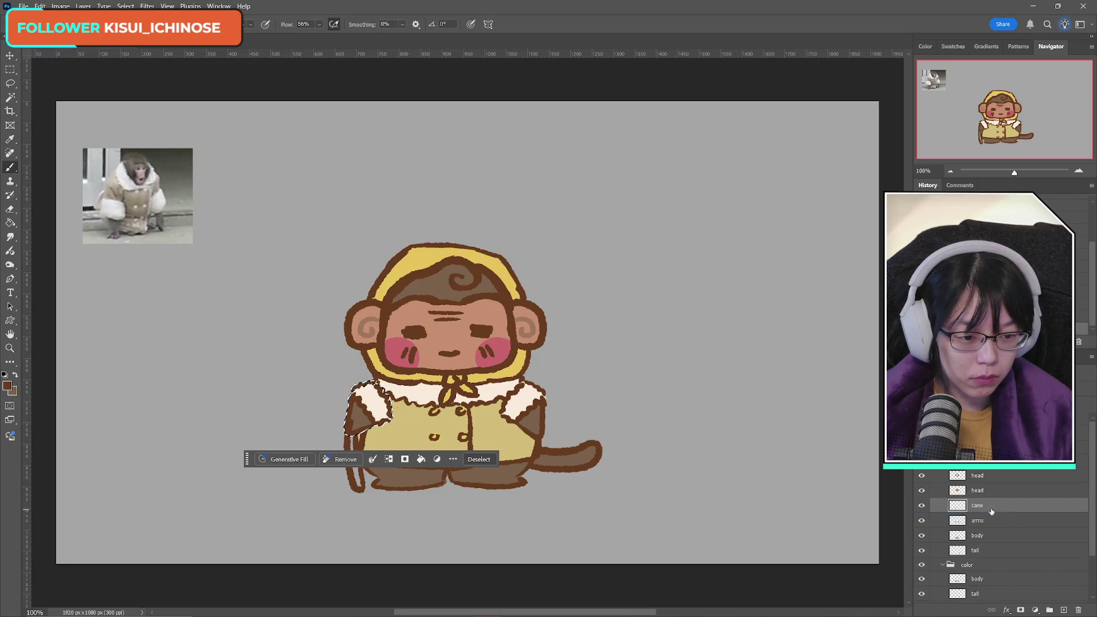
click(11, 84)
click(234, 198)
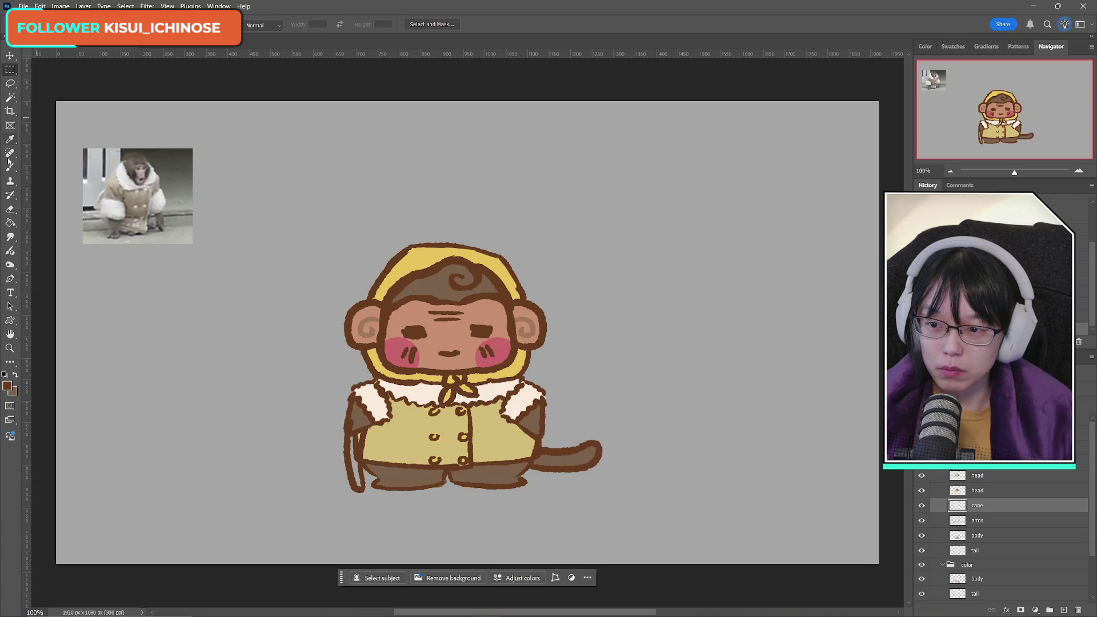
key(b)
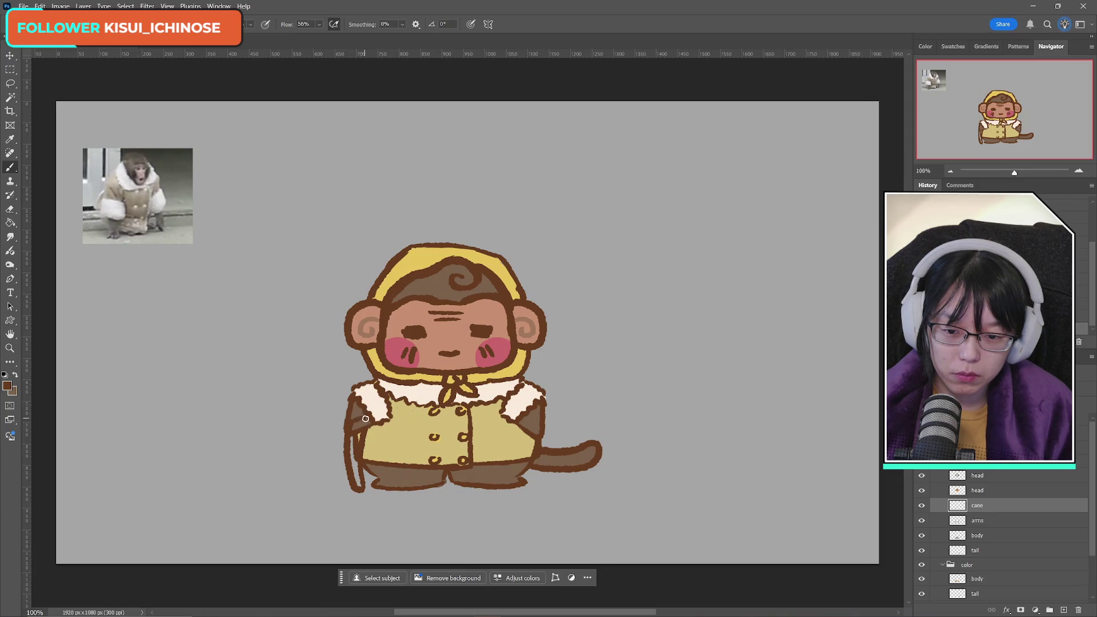
key(ctrl+z)
drag(367, 420, 367, 431)
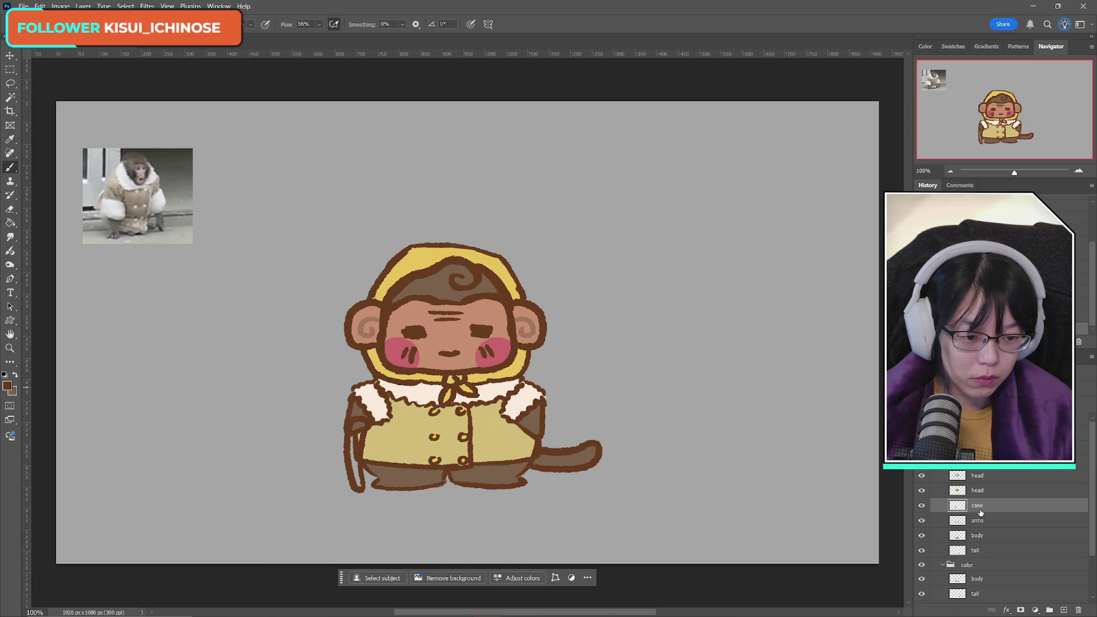
click(1064, 609)
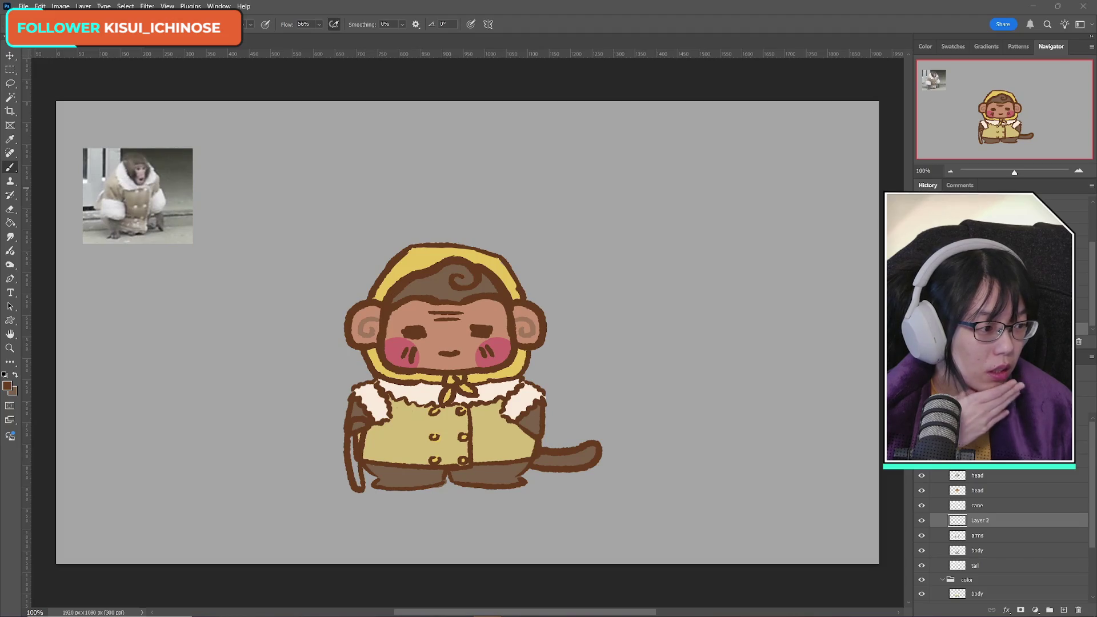
Step: Pick a dark brown and paint it along the cane below the arm
click(7, 386)
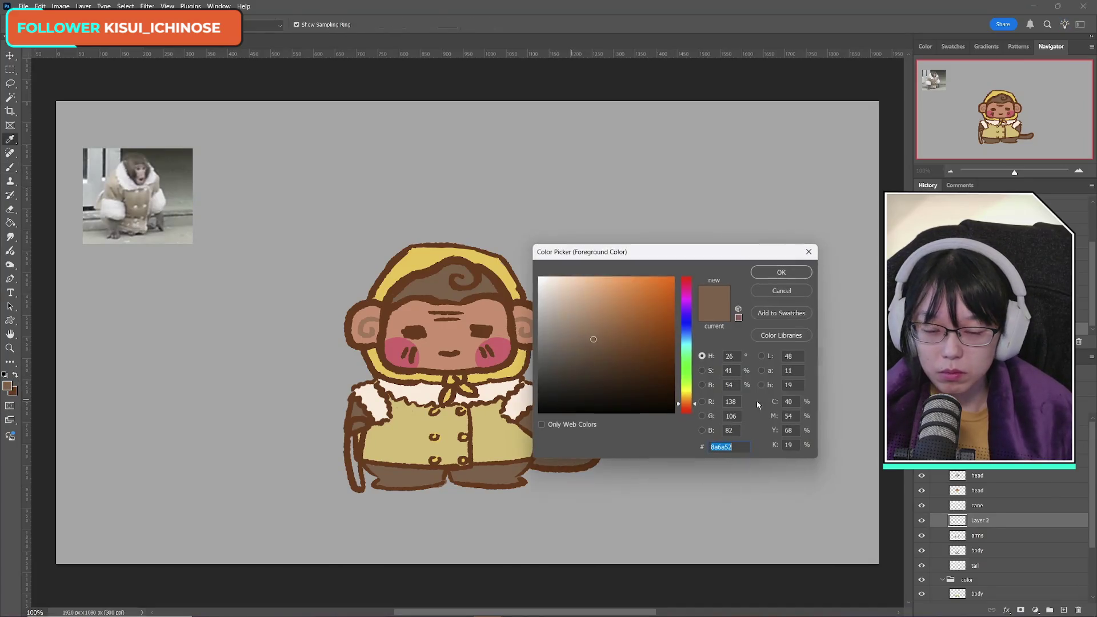
mouse_move(598, 366)
mouse_down()
mouse_move(575, 372)
mouse_move(634, 371)
mouse_up()
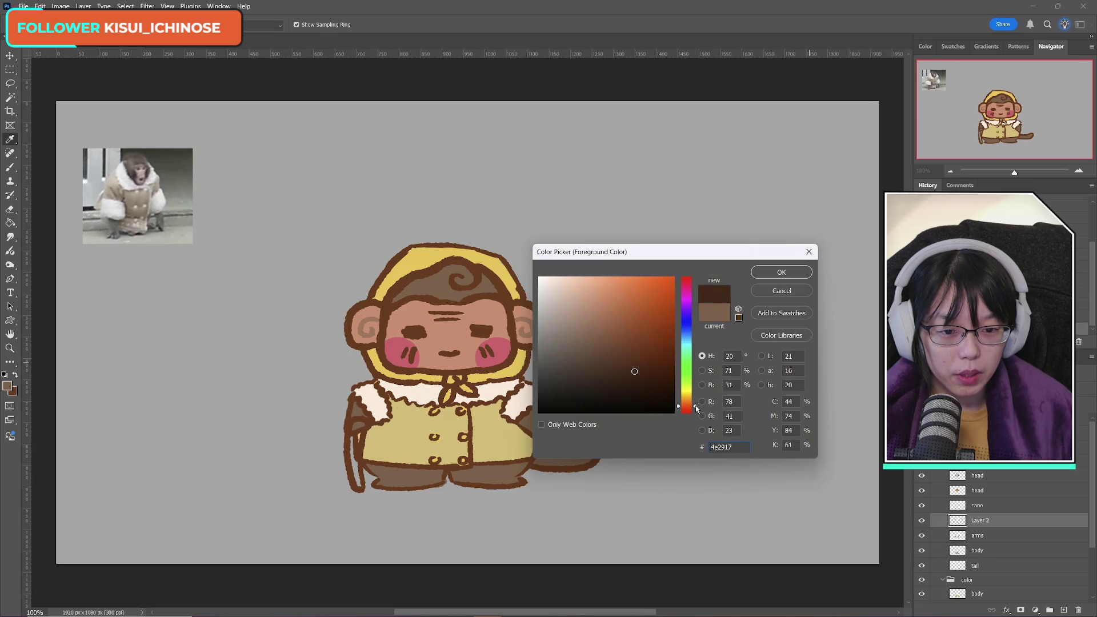
drag(626, 384, 659, 378)
click(780, 275)
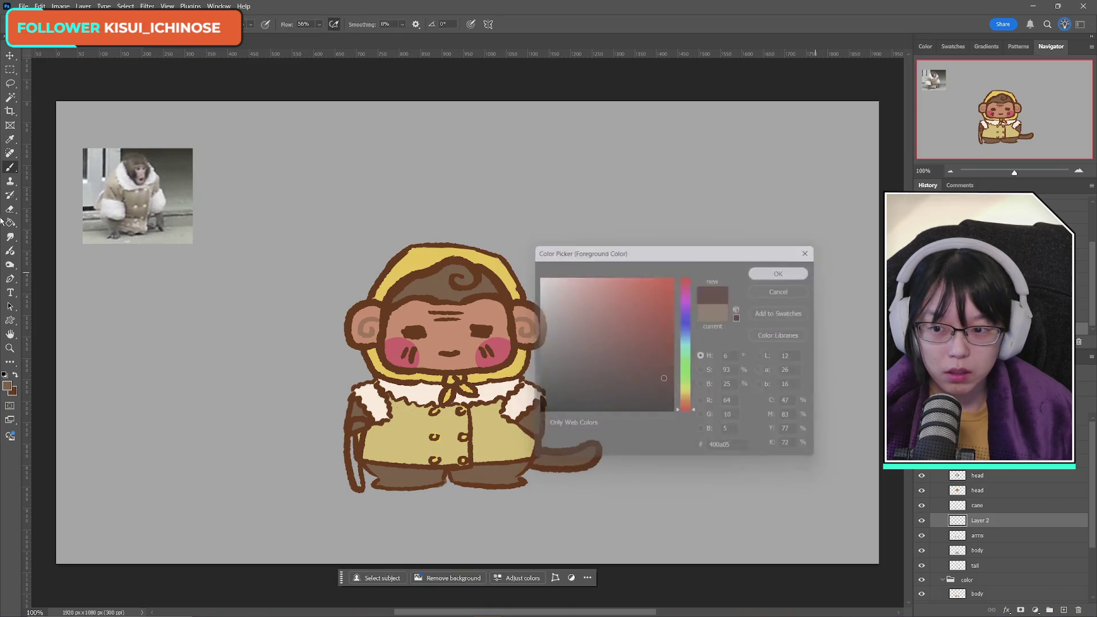
key(b)
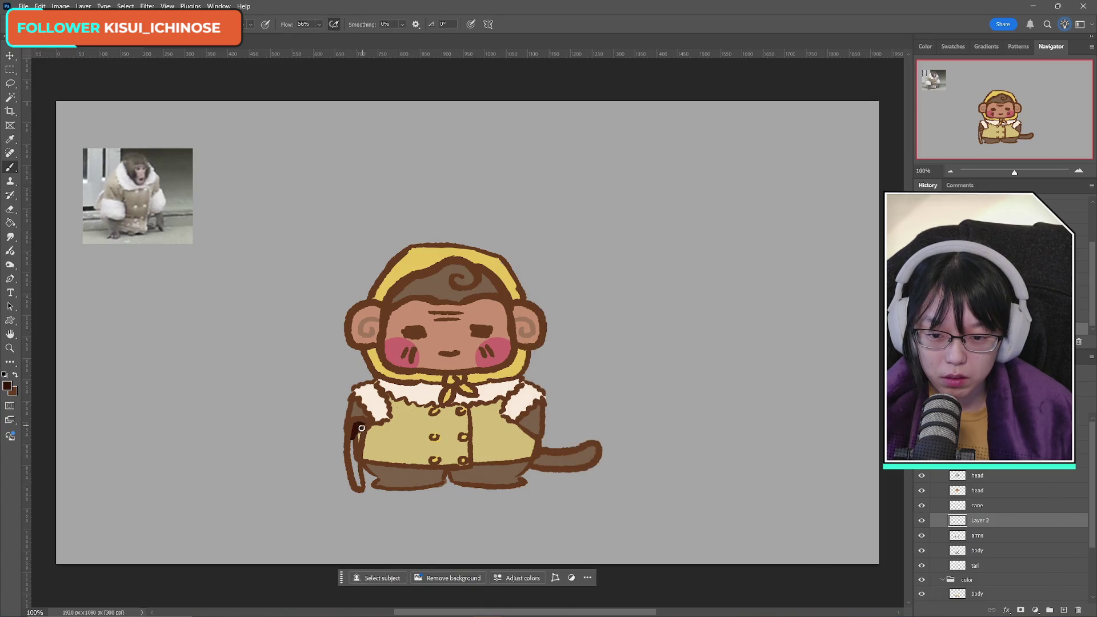
drag(358, 427, 360, 431)
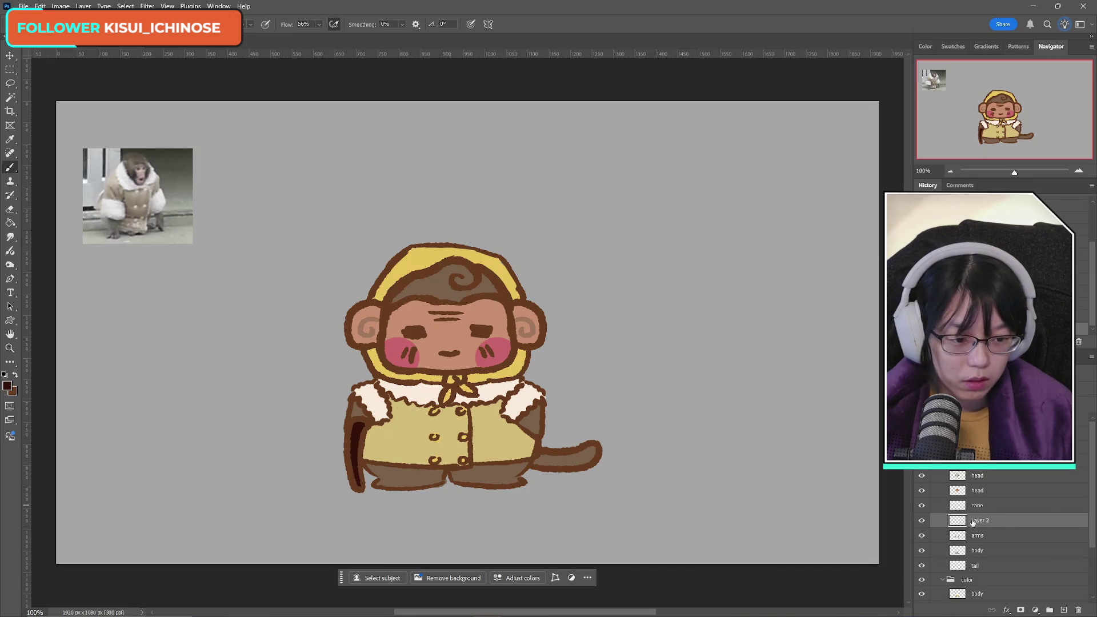
Step: Move the new layer below the arms, merge the cane into it, and nudge the cane right
drag(998, 524, 997, 527)
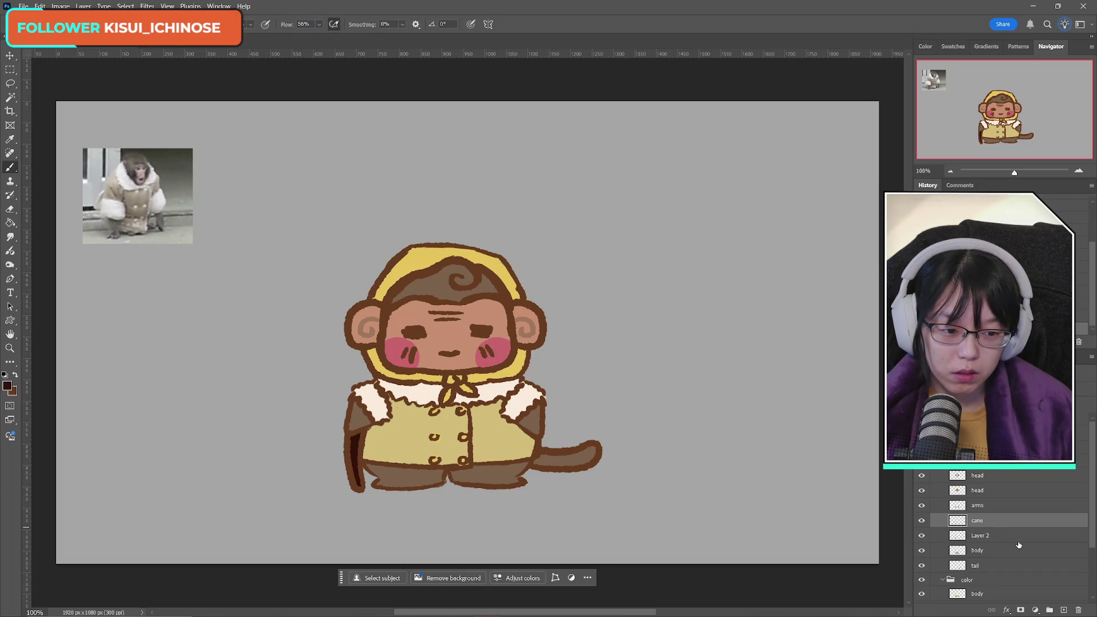
key(ctrl+e)
key(ctrl+t)
drag(343, 445, 349, 445)
click(530, 23)
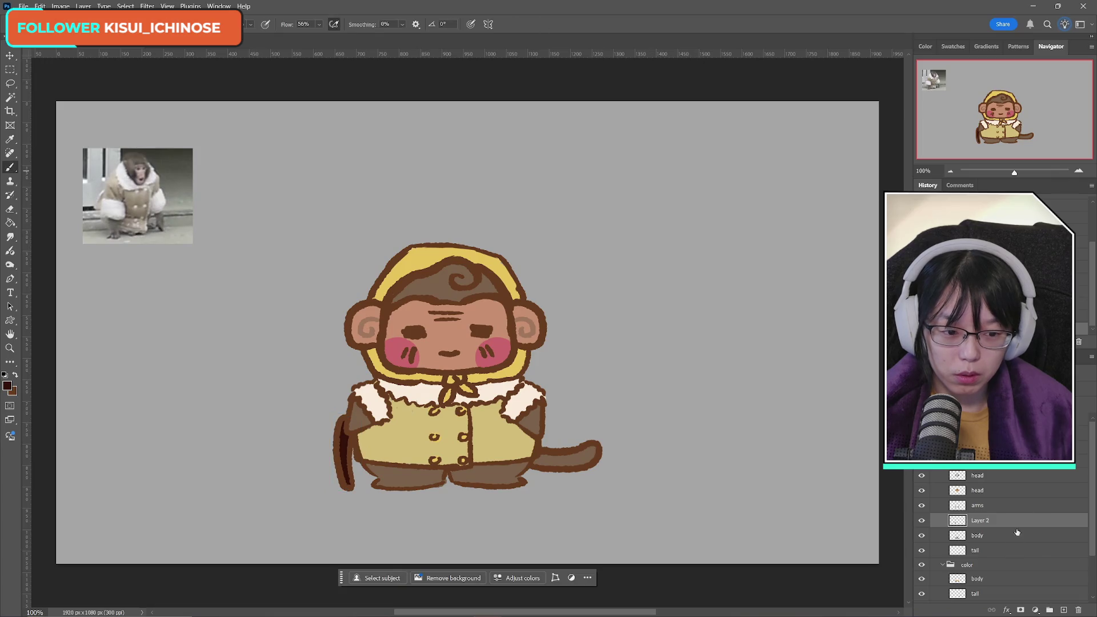
click(978, 506)
key(m)
drag(305, 348, 431, 470)
key(ctrl+t)
drag(460, 355, 468, 371)
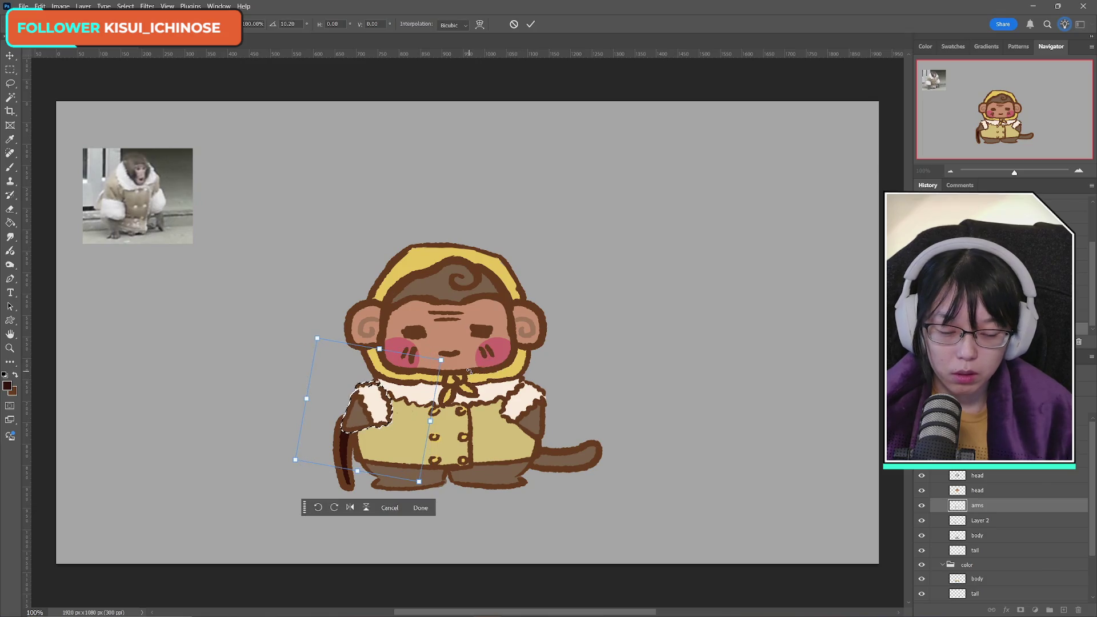
key(Left)
key(Left)
key(Left)
key(Down)
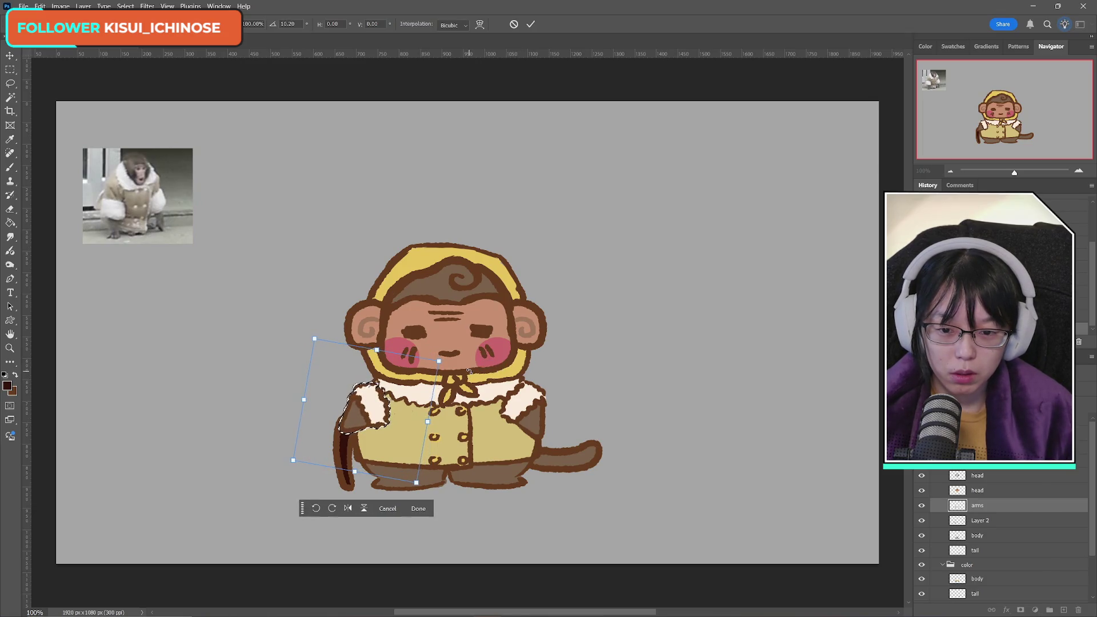
key(Left)
key(Left)
key(Left)
key(Down)
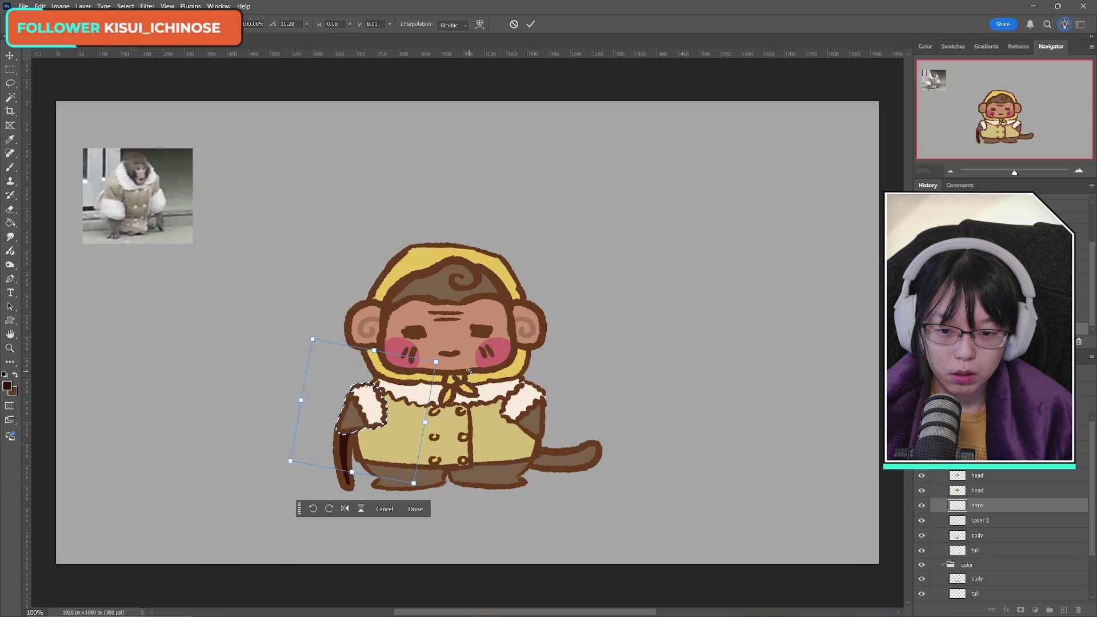
key(Right)
key(Right)
key(Right)
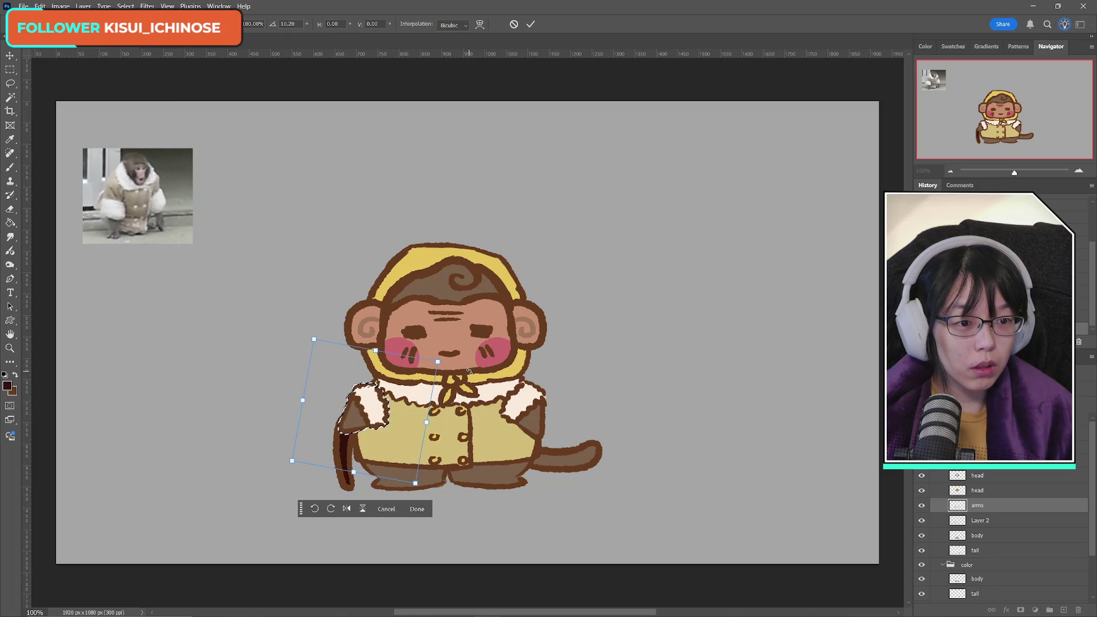
key(Down)
key(Down)
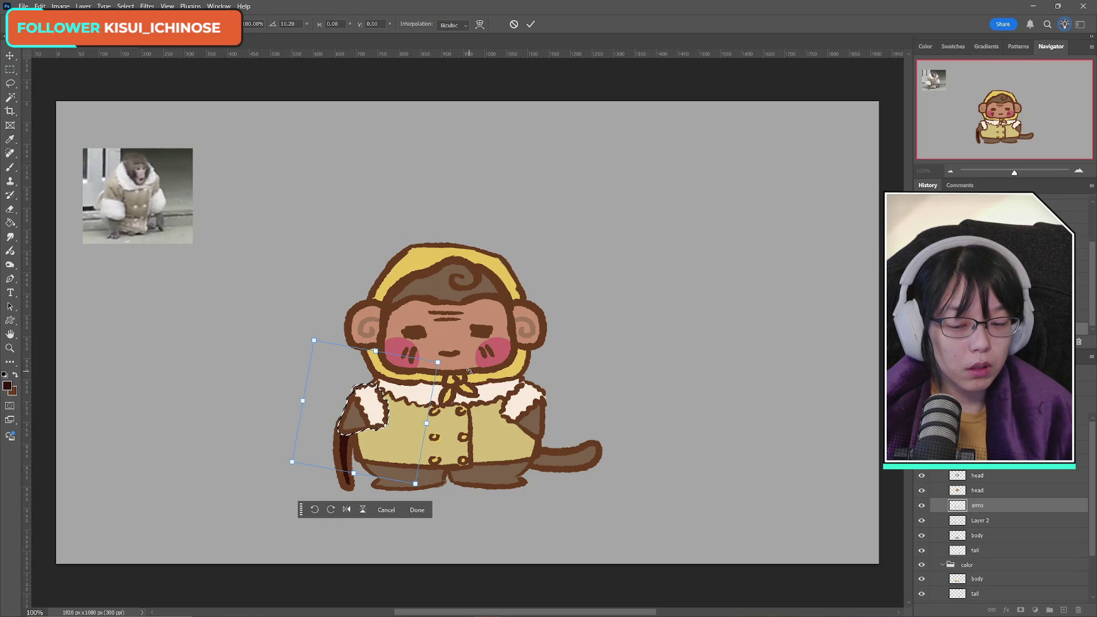
key(Left)
key(Right)
key(Right)
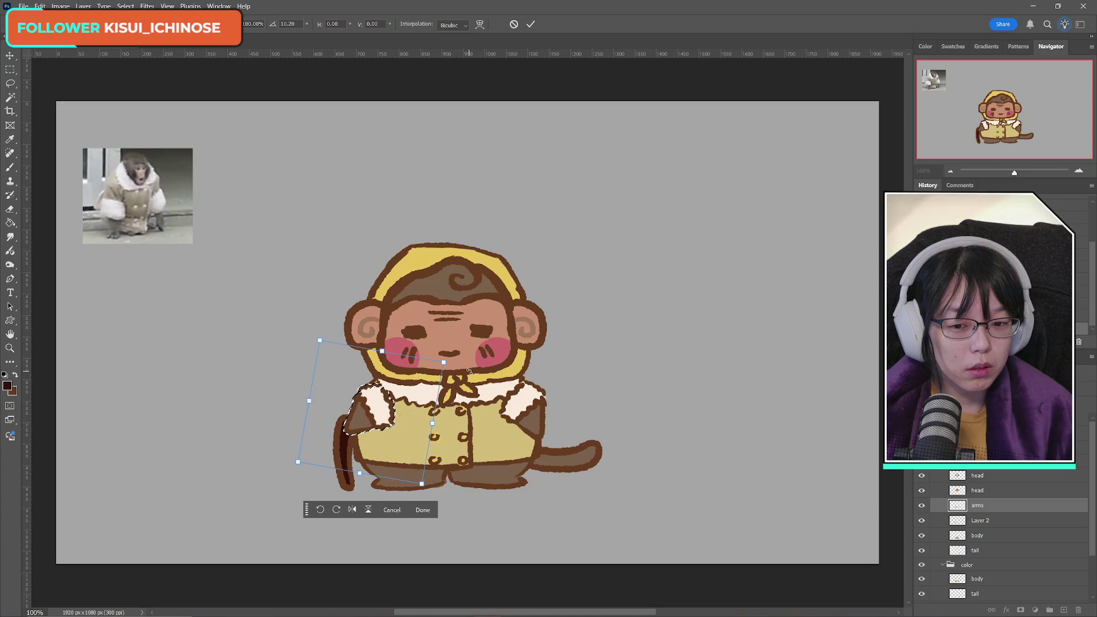
click(514, 24)
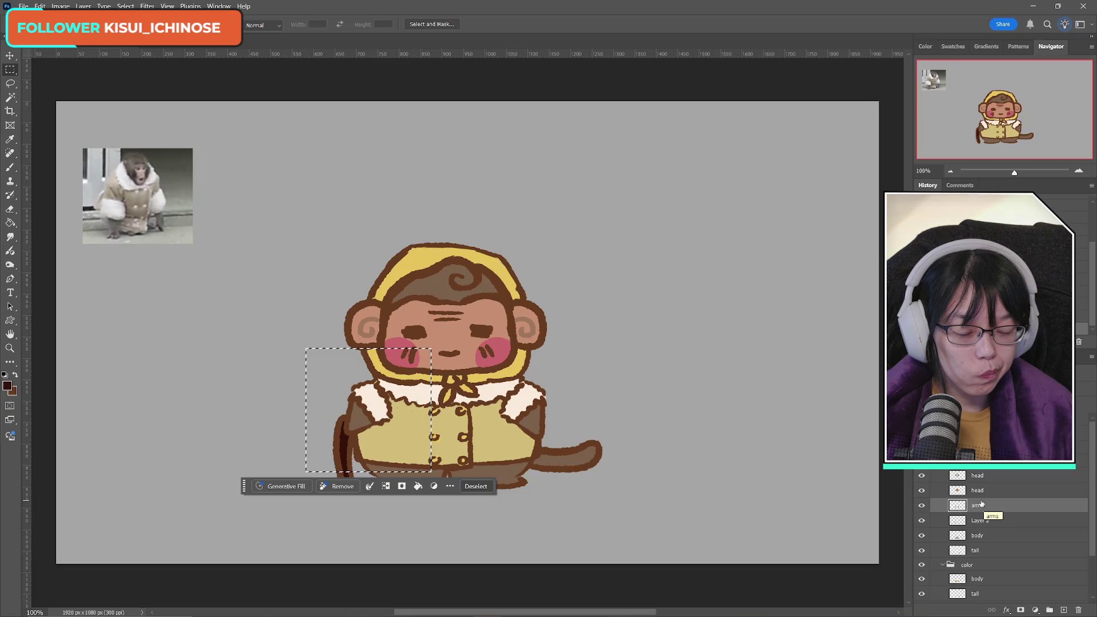
click(922, 506)
click(922, 506)
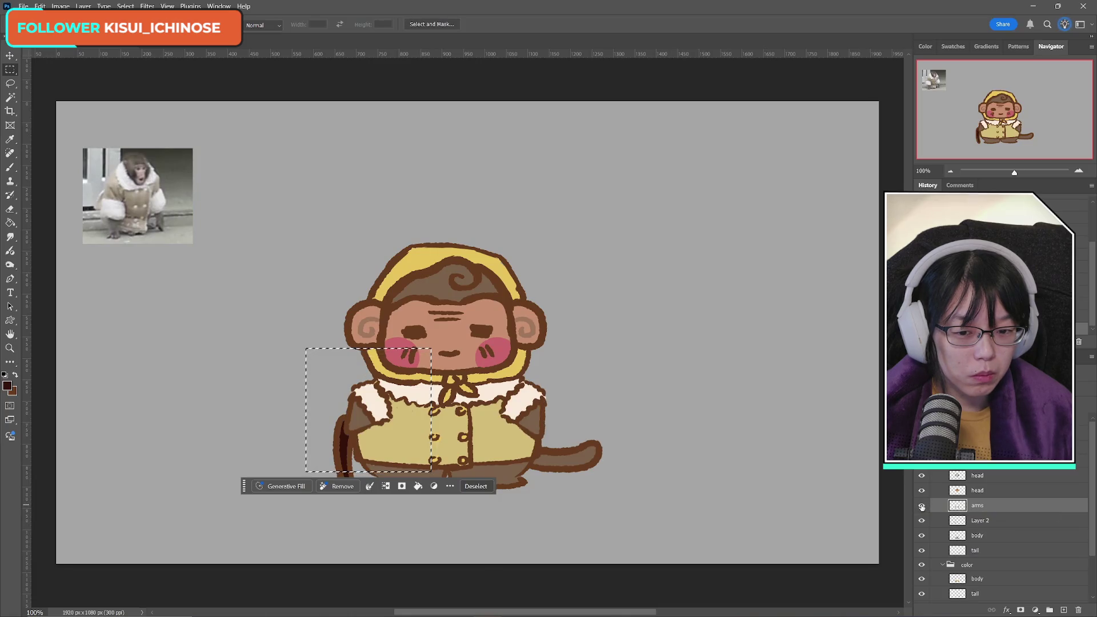
click(921, 506)
click(922, 506)
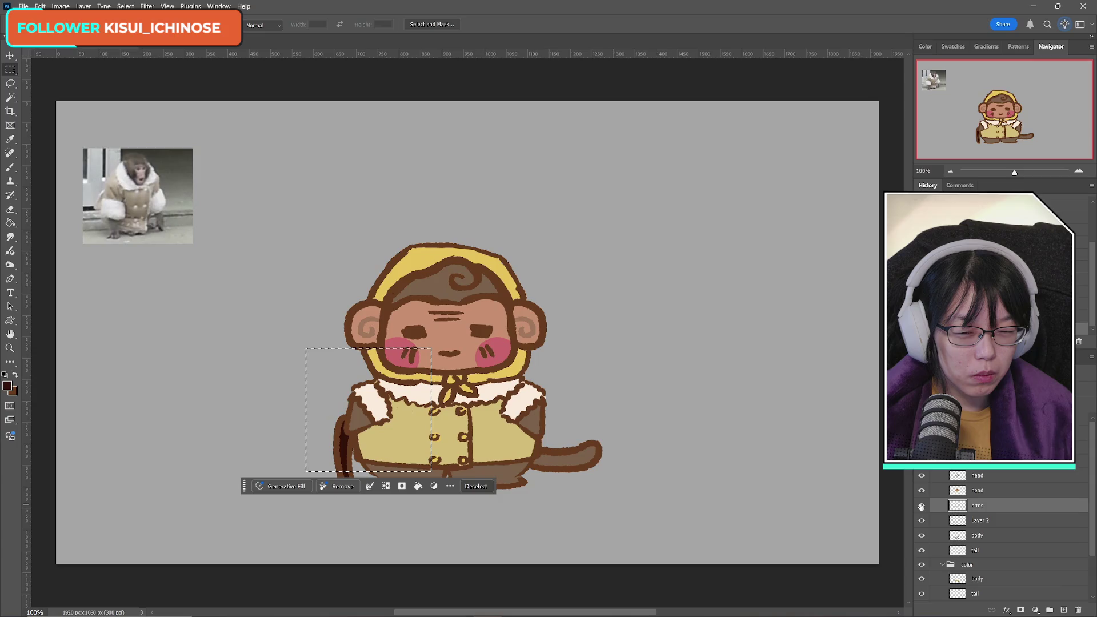
click(673, 463)
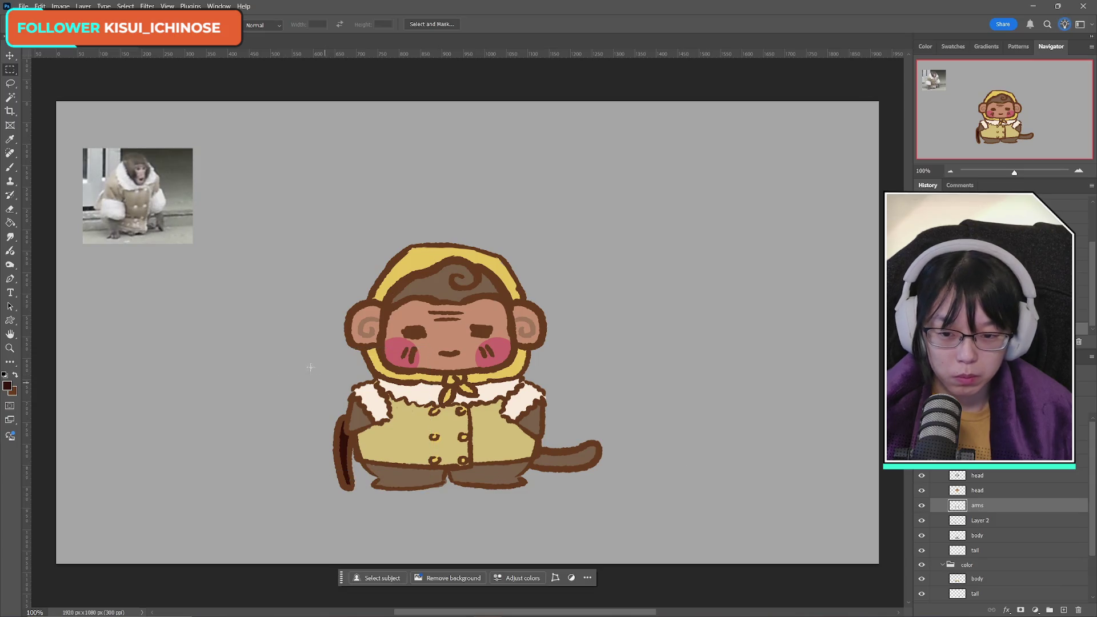
Step: Flip the left arm horizontally and rotate it inward over the monkey's chest
mouse_move(310, 366)
mouse_down()
mouse_move(367, 465)
mouse_move(417, 466)
mouse_up()
key(ctrl+t)
right_click(402, 432)
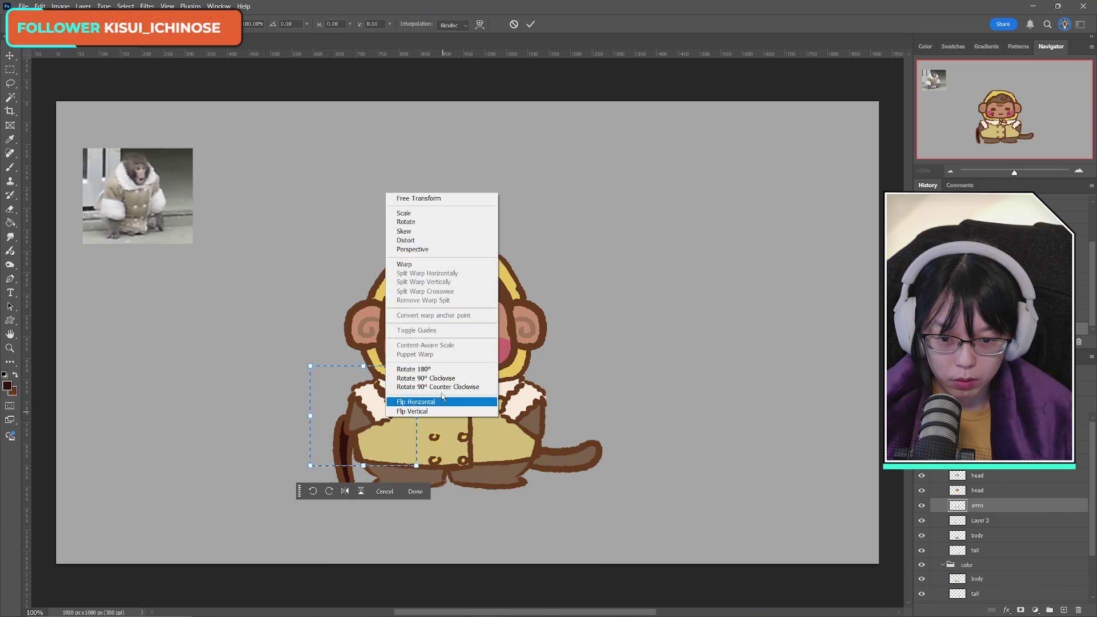
click(415, 401)
mouse_move(357, 410)
mouse_down()
mouse_move(407, 417)
mouse_move(421, 394)
mouse_move(476, 401)
mouse_up()
mouse_move(409, 417)
mouse_down()
mouse_move(413, 400)
mouse_move(432, 418)
mouse_up()
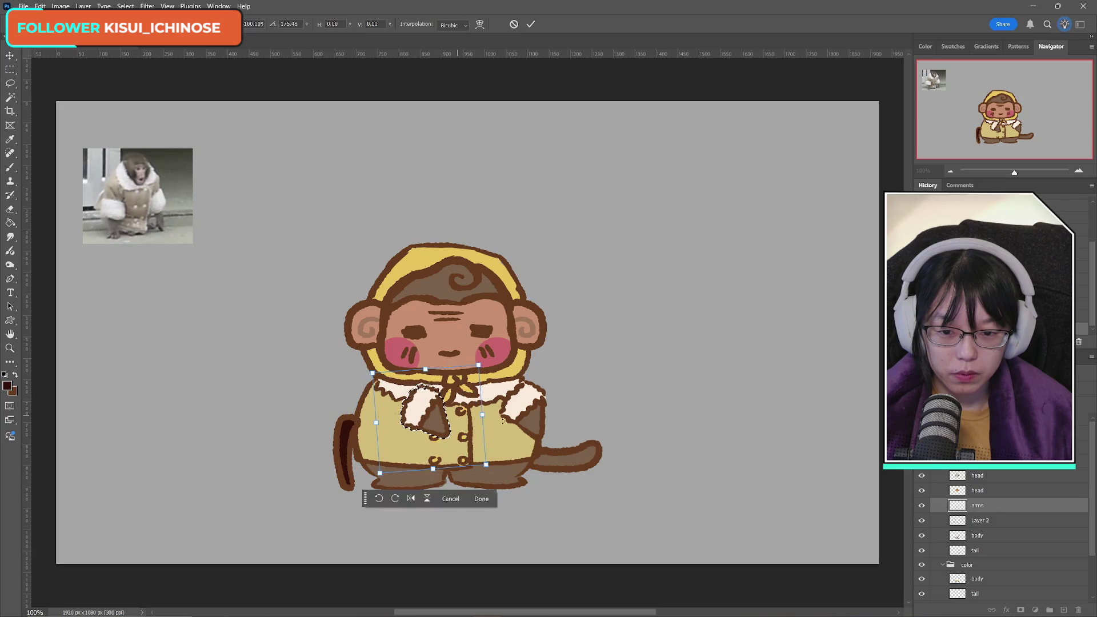
drag(543, 411, 516, 394)
drag(444, 414, 422, 415)
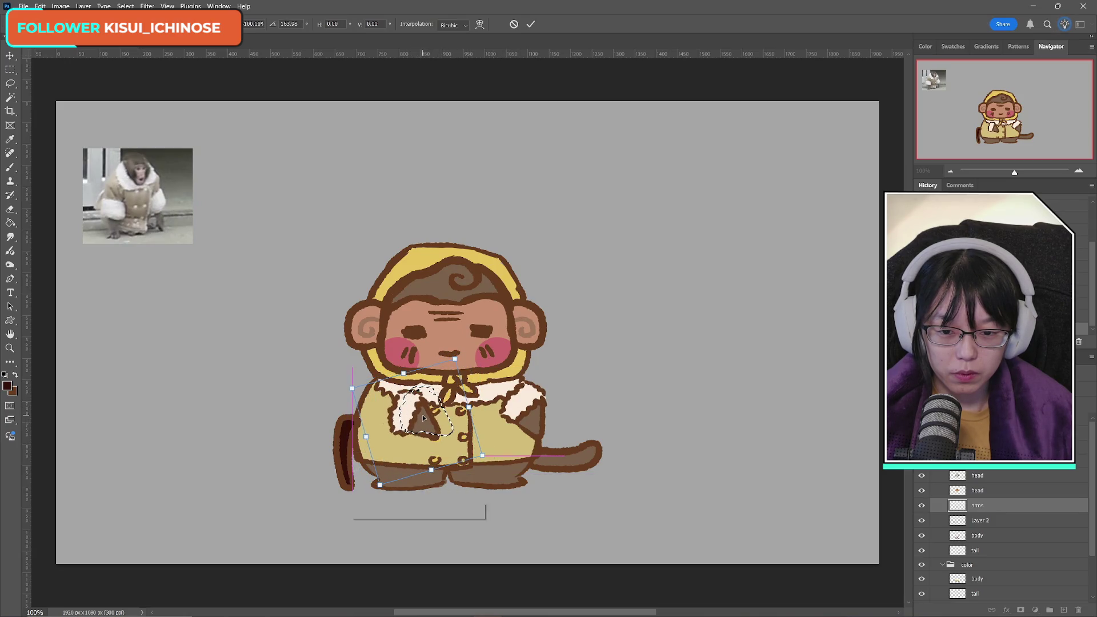
drag(534, 400, 526, 392)
click(531, 25)
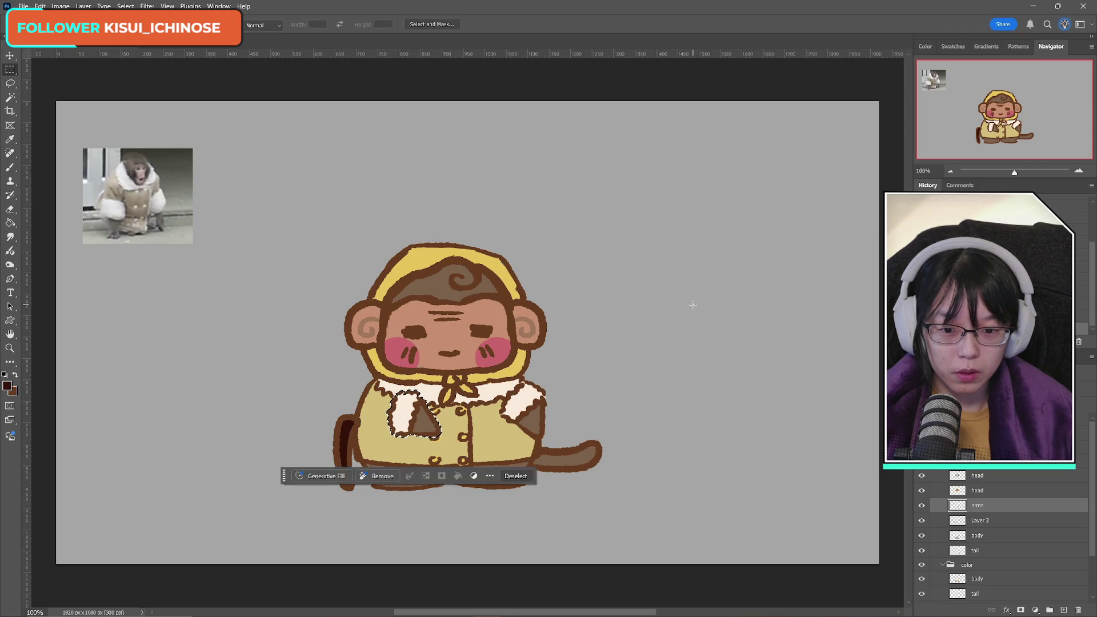
Step: Flip the right arm horizontally, rotate it inward and move it left onto the chest
drag(524, 354, 491, 457)
key(ctrl+t)
right_click(543, 421)
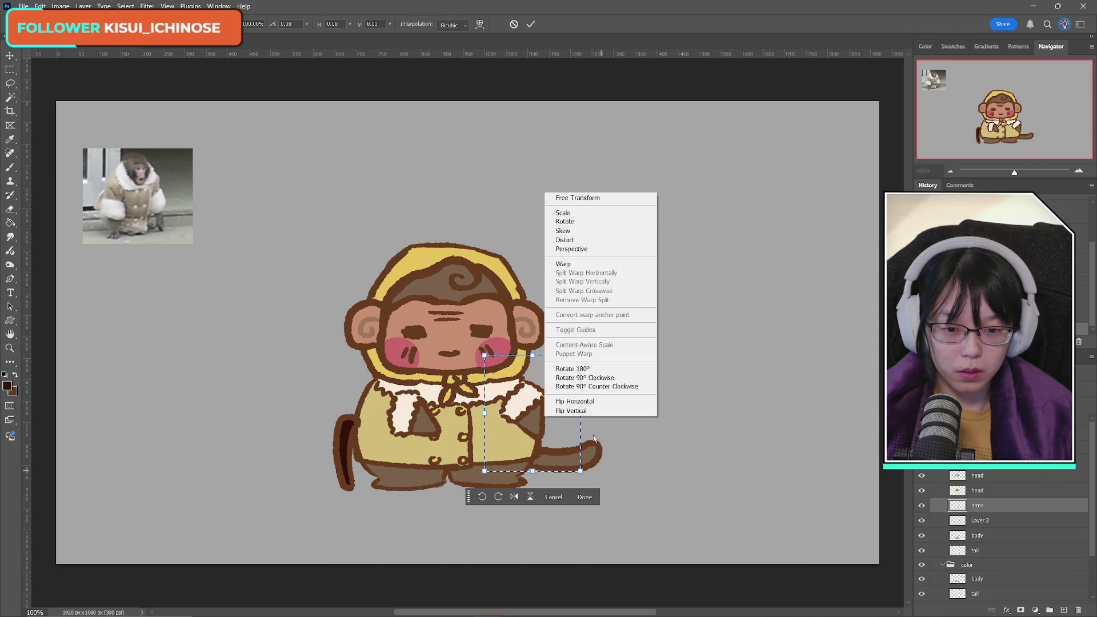
click(600, 399)
mouse_move(600, 399)
mouse_down()
mouse_move(656, 424)
mouse_move(656, 443)
mouse_up()
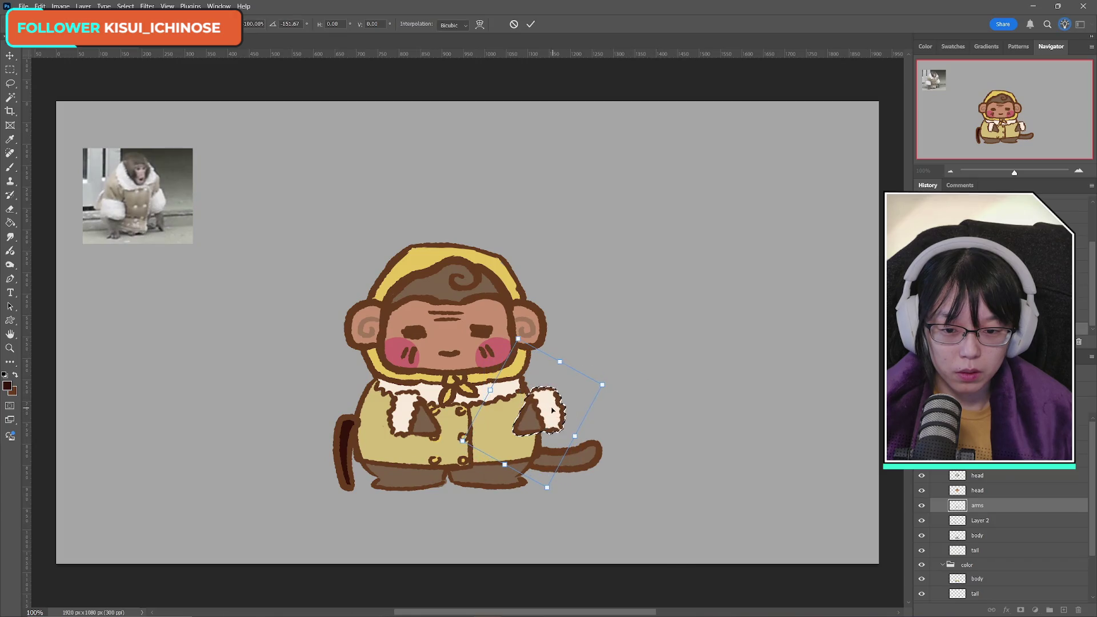
drag(555, 409, 500, 410)
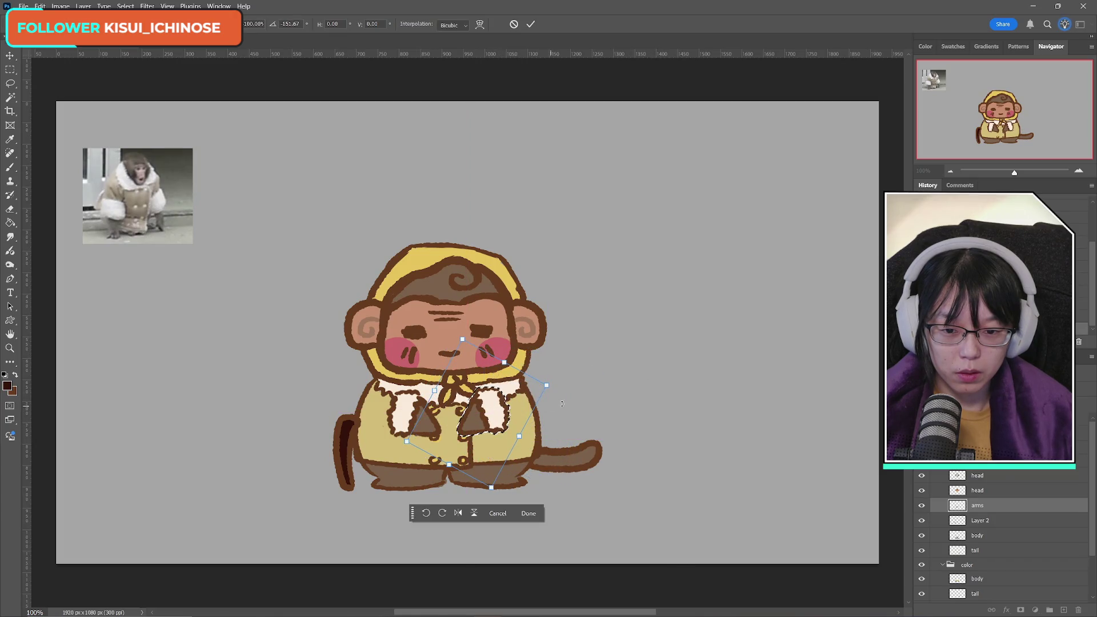
key(Return)
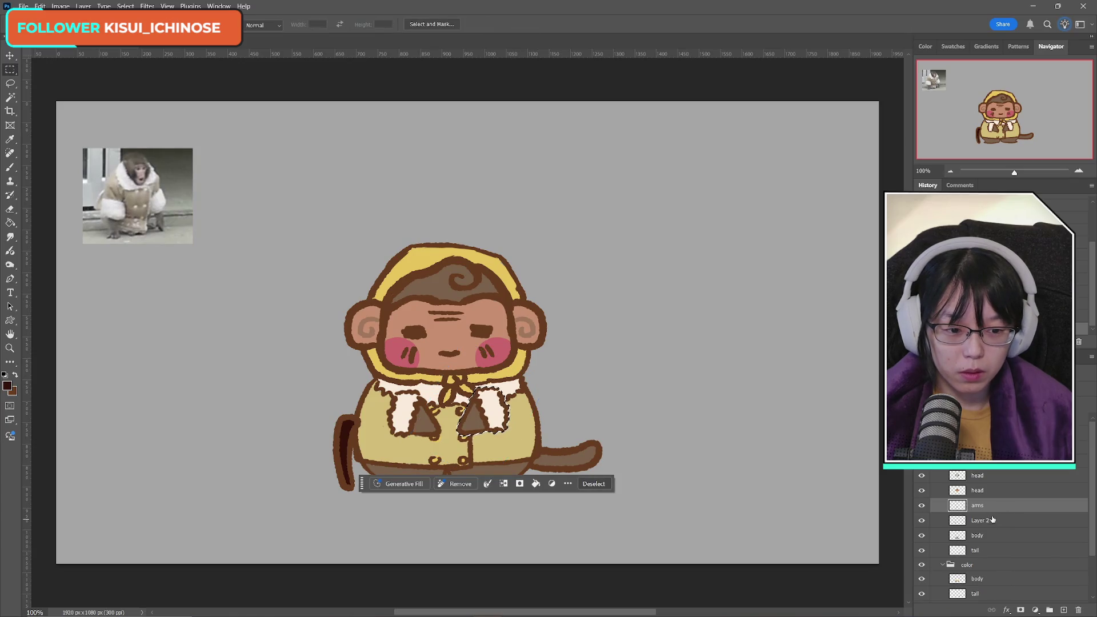
Step: Rename Layer 2 to 'cane'
click(981, 521)
double_click(980, 521)
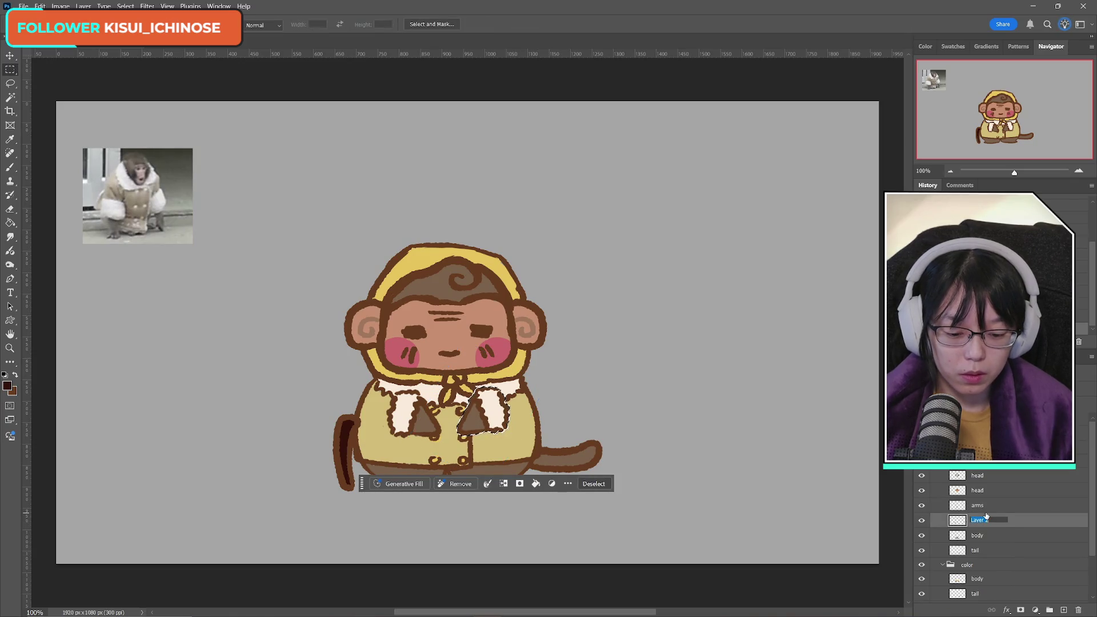
text(cane)
key(Return)
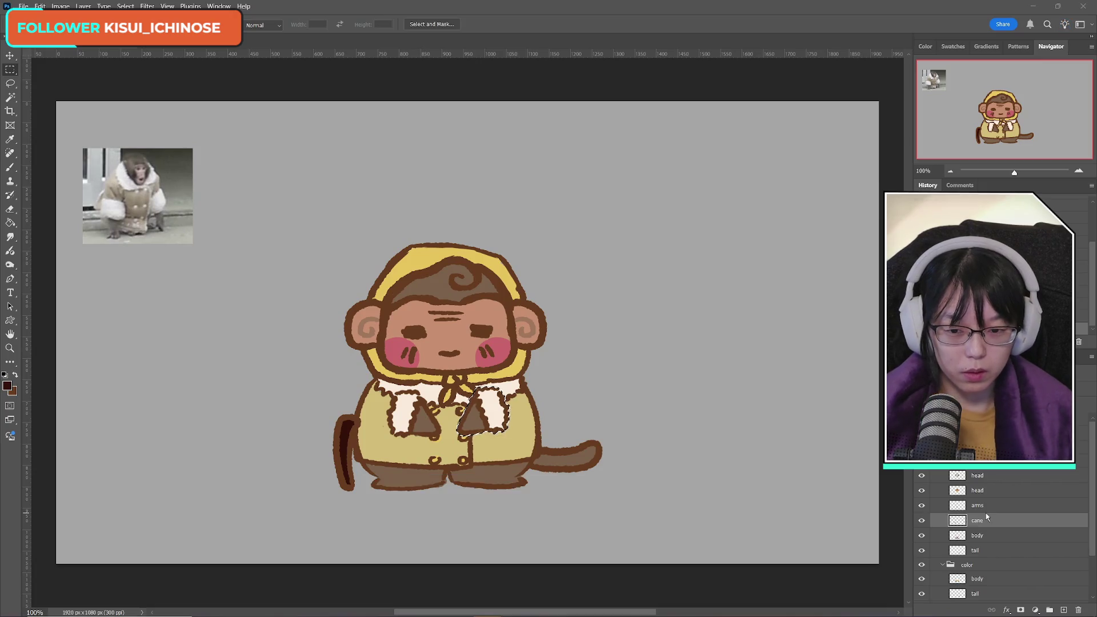
key(ctrl+s)
click(942, 533)
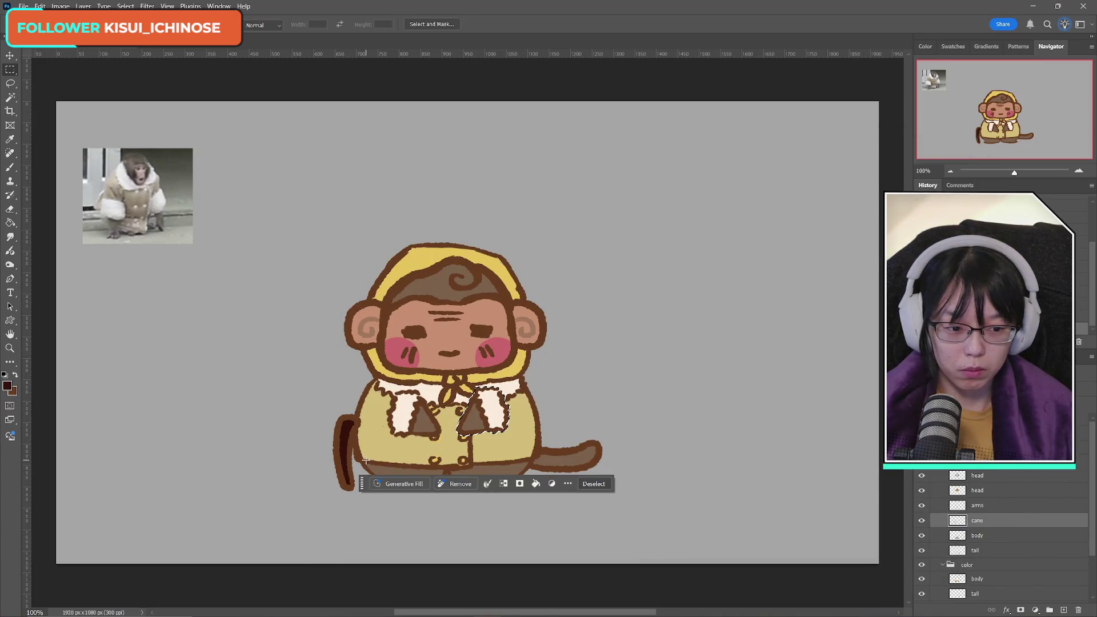
Step: Flip the cane horizontally and position it at the centre in front of the monkey's body
key(ctrl+t)
key(Return)
key(ctrl+d)
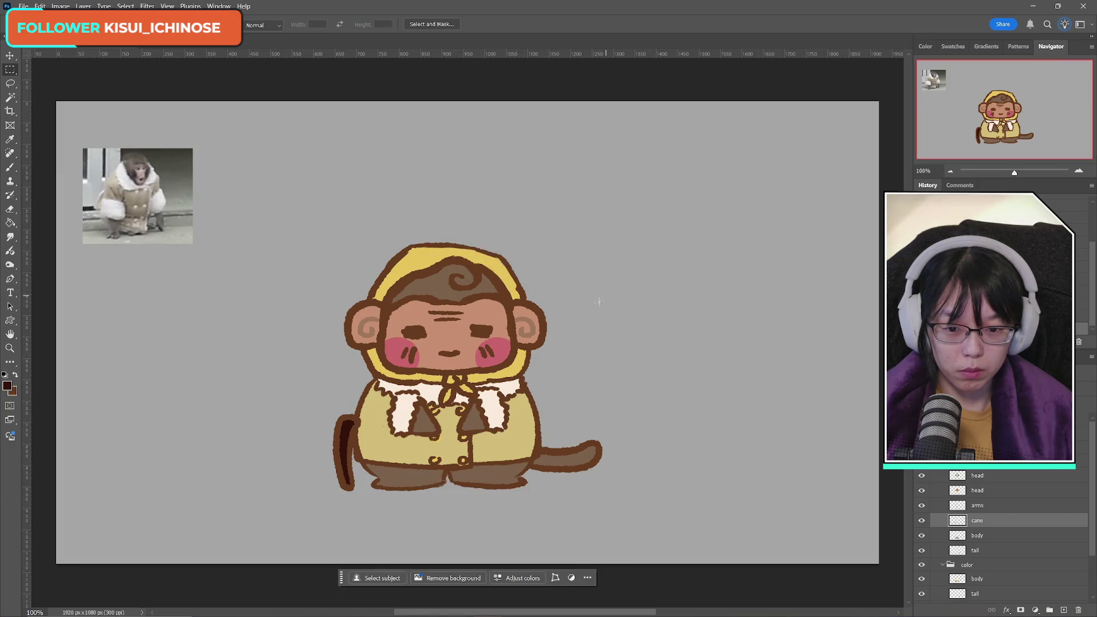
key(ctrl+t)
drag(345, 444, 444, 440)
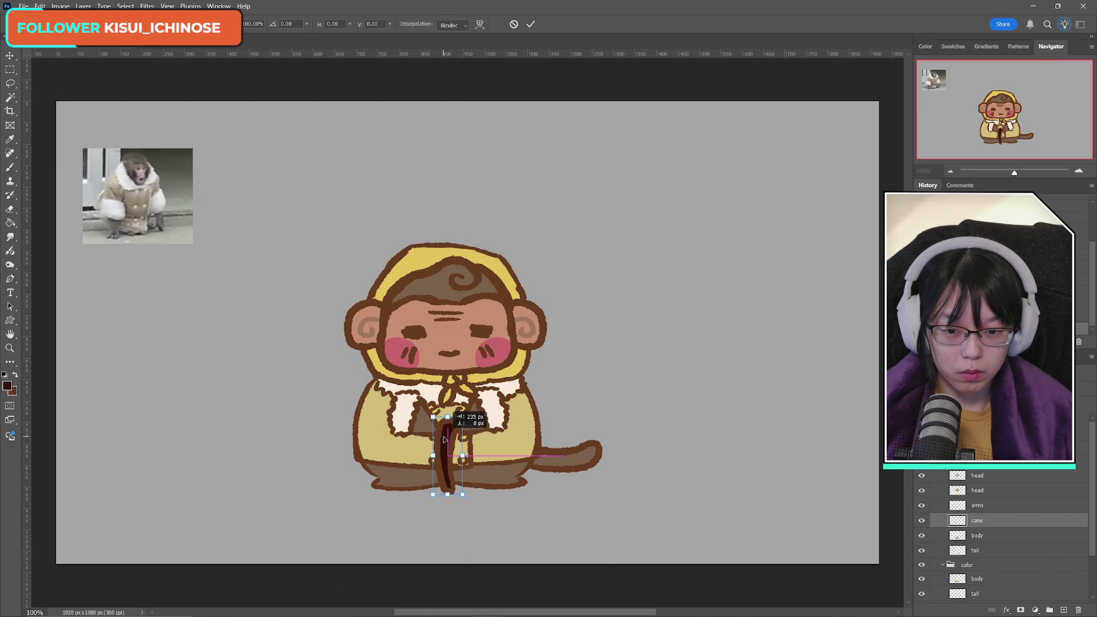
right_click(444, 439)
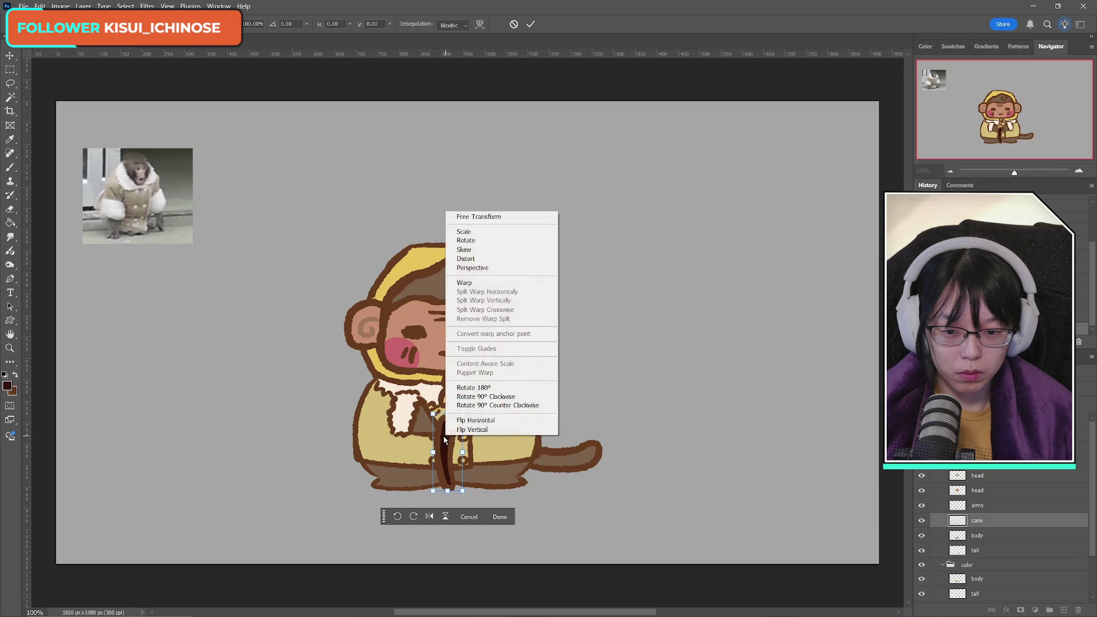
click(474, 420)
drag(457, 439, 446, 440)
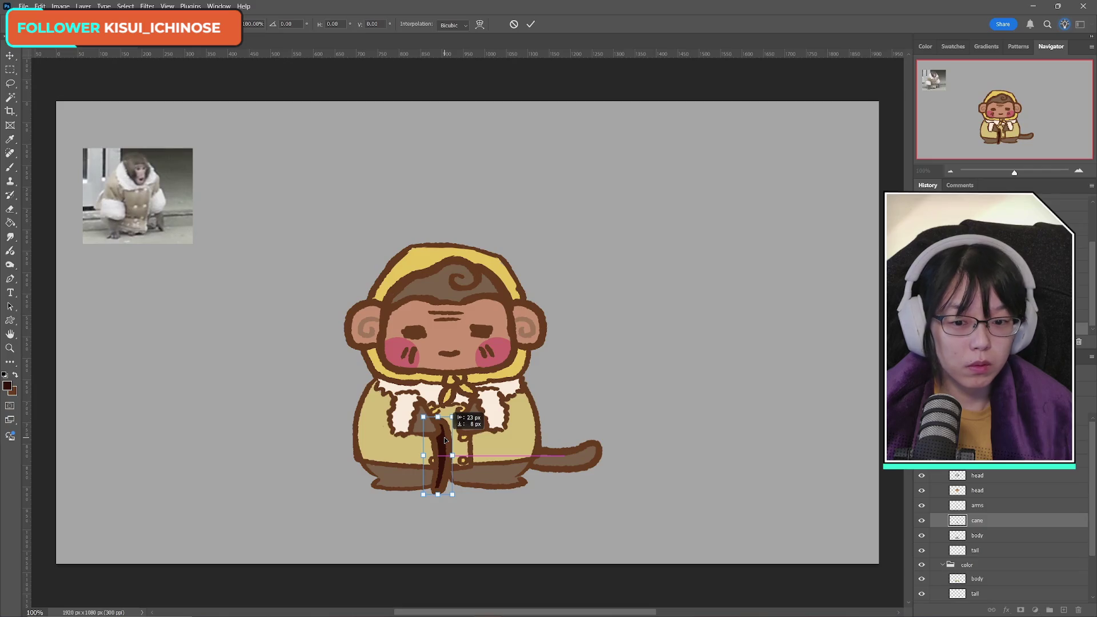
drag(444, 440, 443, 466)
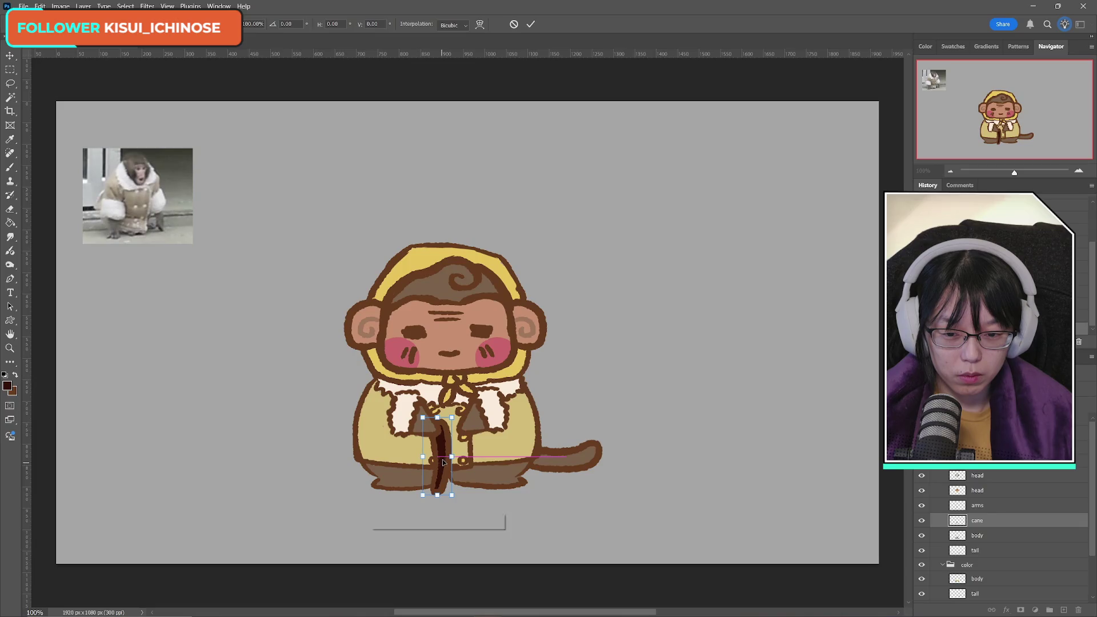
click(531, 24)
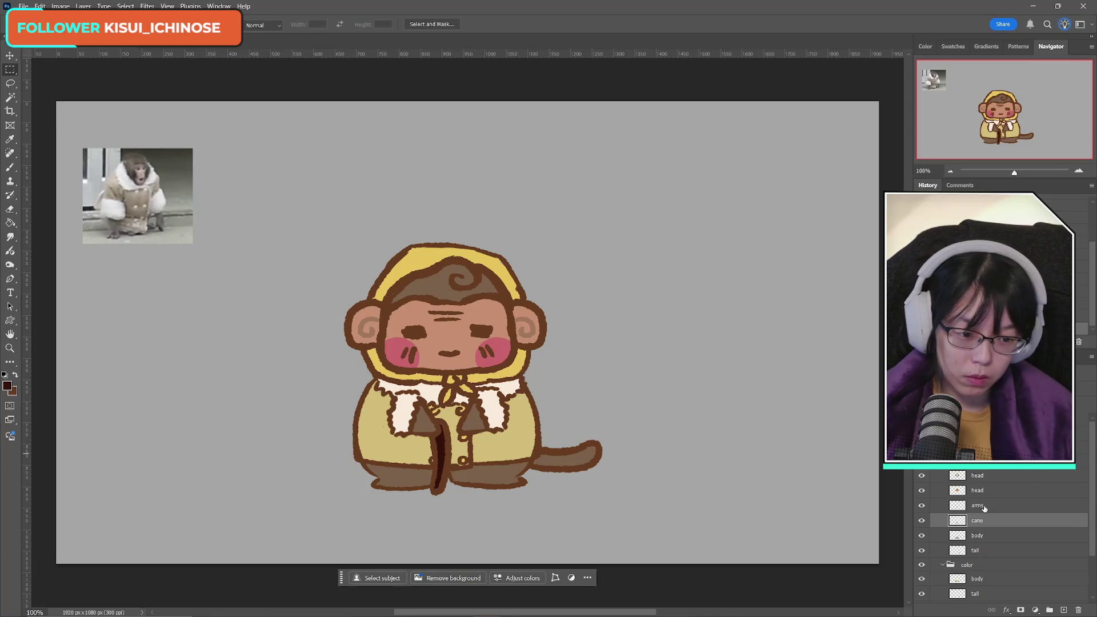
Step: Rotate the monkey's arms about 15 degrees, keeping the arms in place
key(alt+bracketright)
mouse_move(451, 359)
mouse_down()
mouse_move(523, 437)
mouse_move(524, 468)
mouse_up()
key(ctrl+t)
mouse_move(545, 423)
mouse_down()
mouse_move(545, 405)
mouse_move(509, 404)
mouse_move(513, 421)
mouse_up()
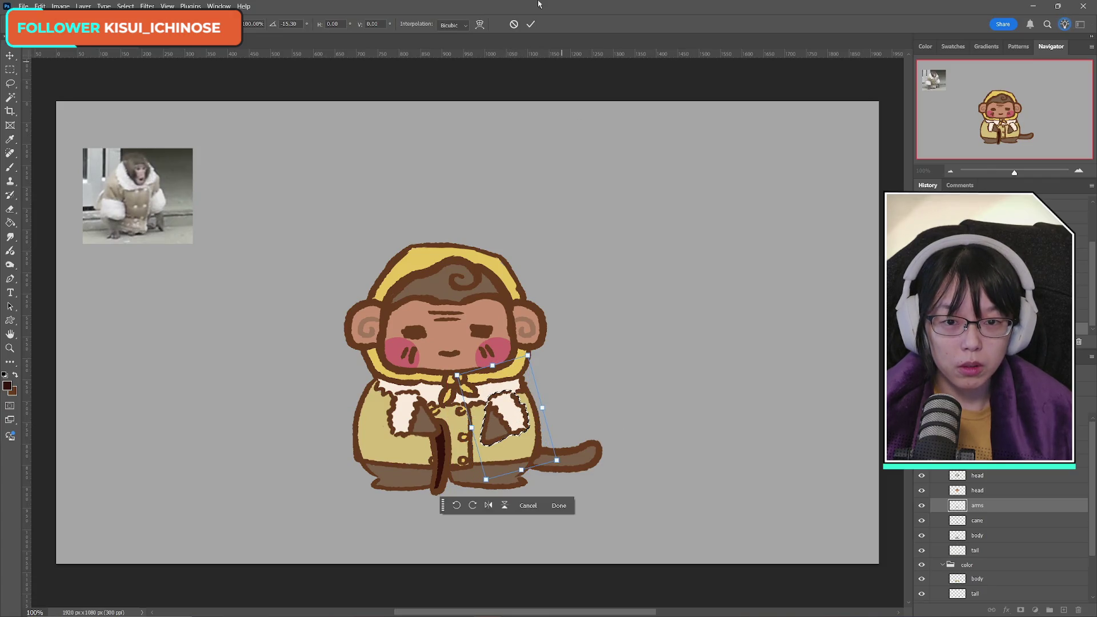
key(Return)
key(ctrl+d)
mouse_move(372, 376)
mouse_down()
mouse_move(455, 470)
mouse_move(462, 517)
mouse_up()
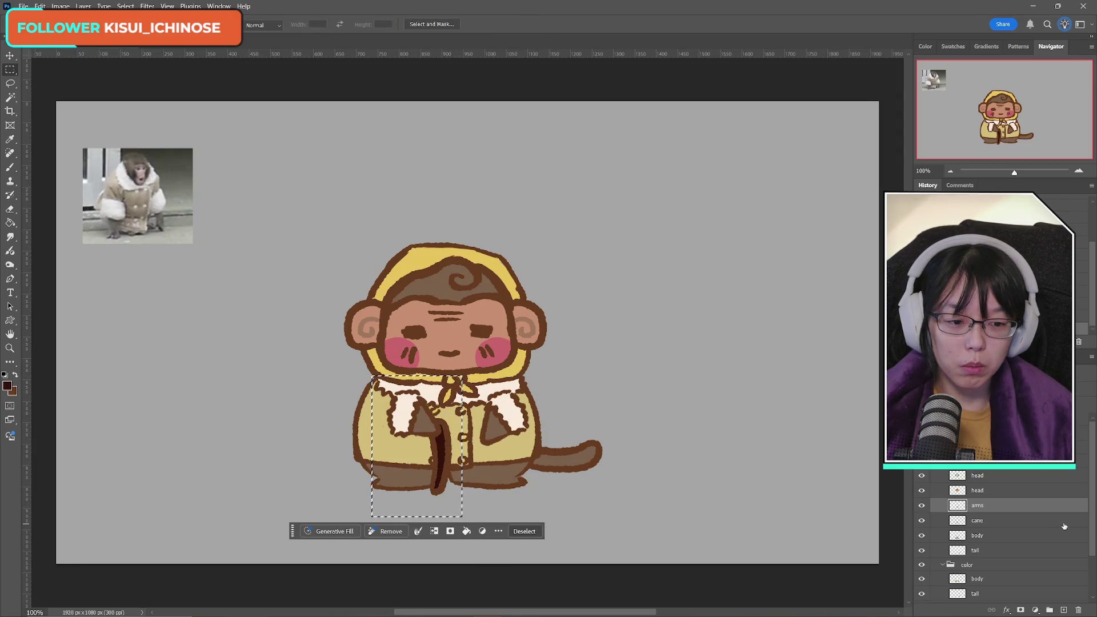
key(ctrl+t)
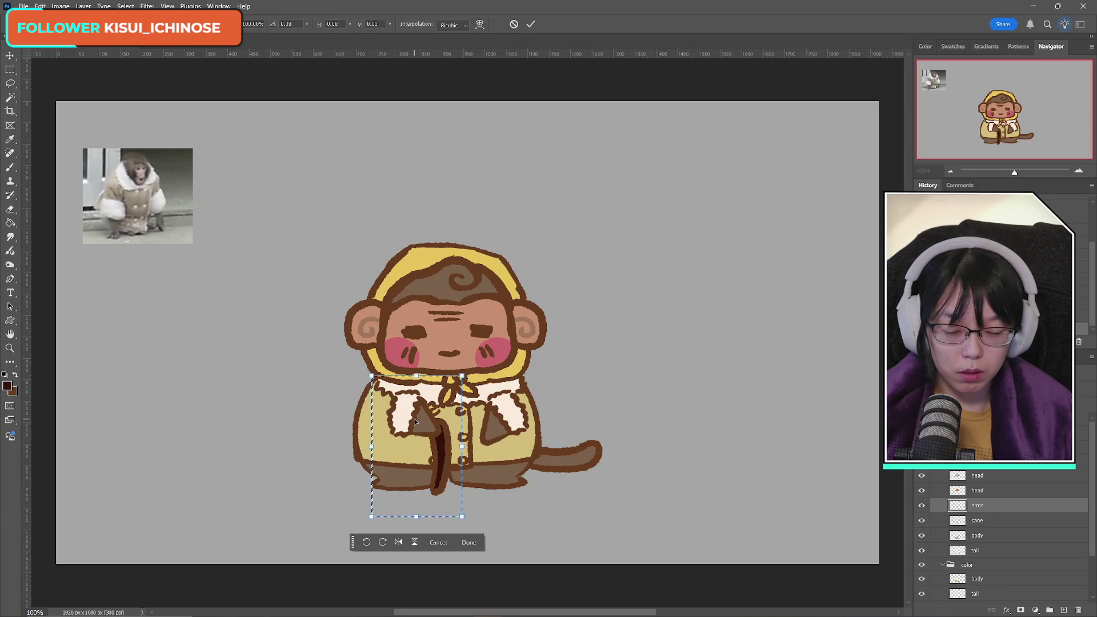
drag(421, 419, 401, 420)
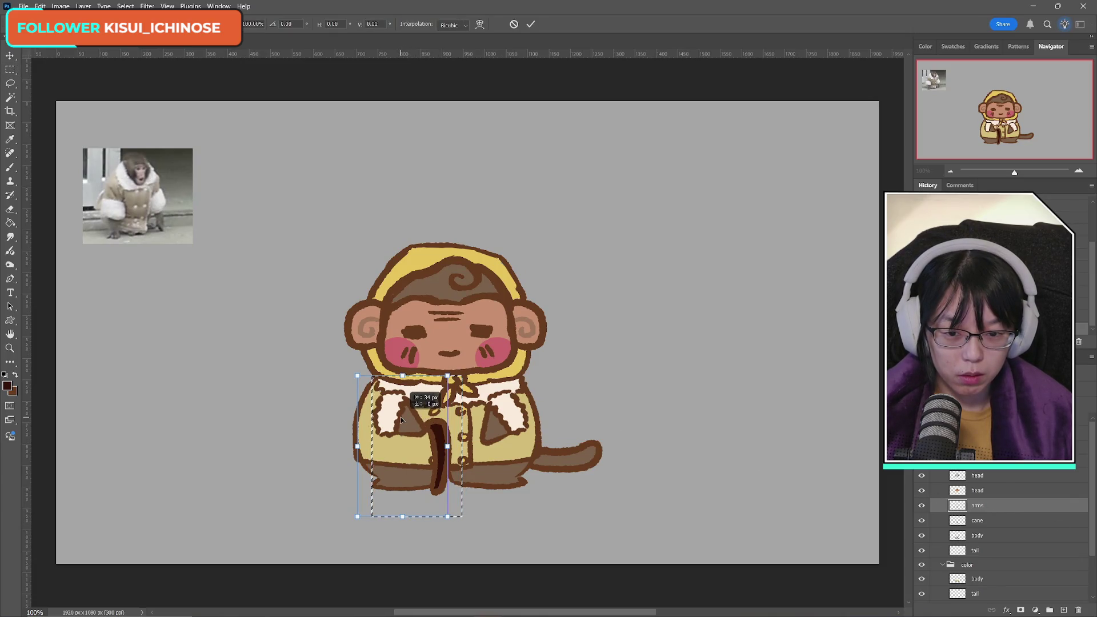
key(ctrl+z)
key(ctrl+z)
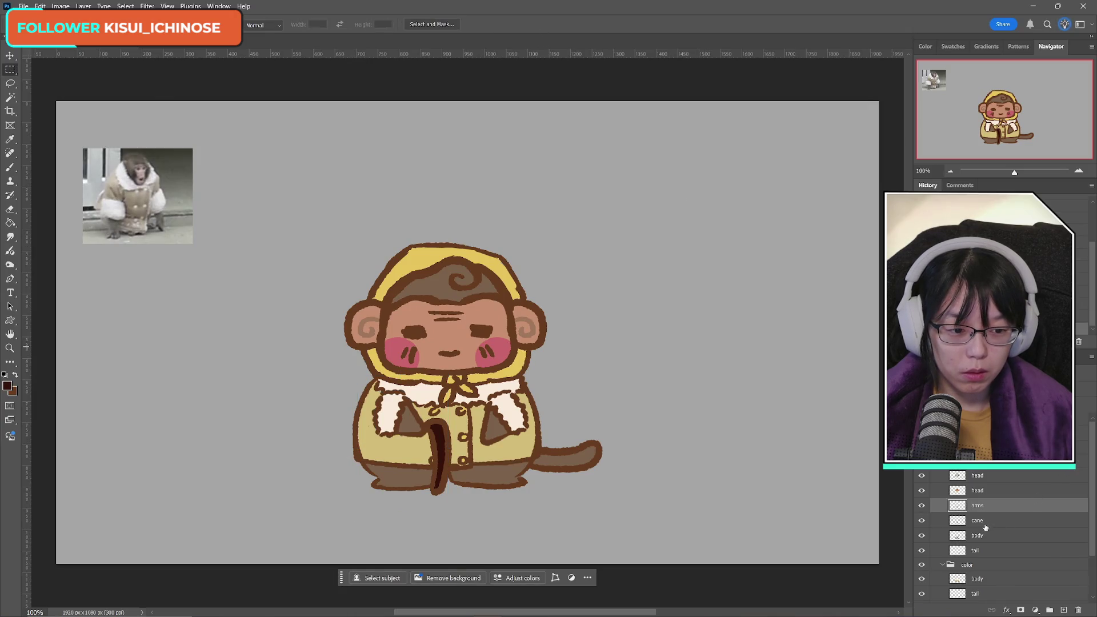
Step: Nudge the cane slightly left with arrow keys so the hand rests on it
click(985, 527)
key(ctrl+t)
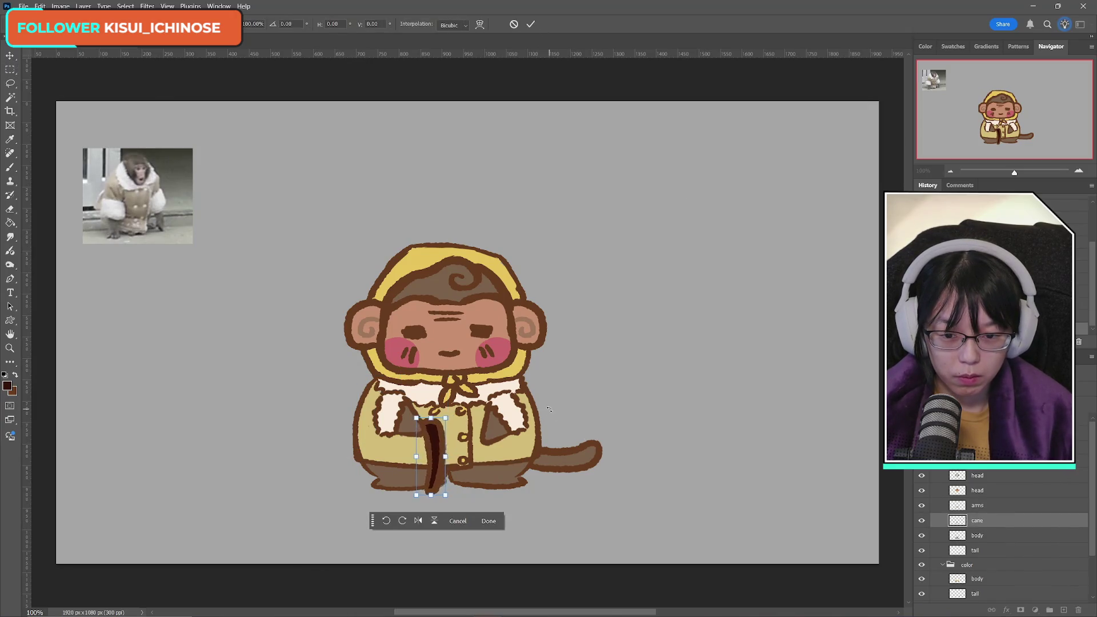
key(Left)
key(Left)
key(Left)
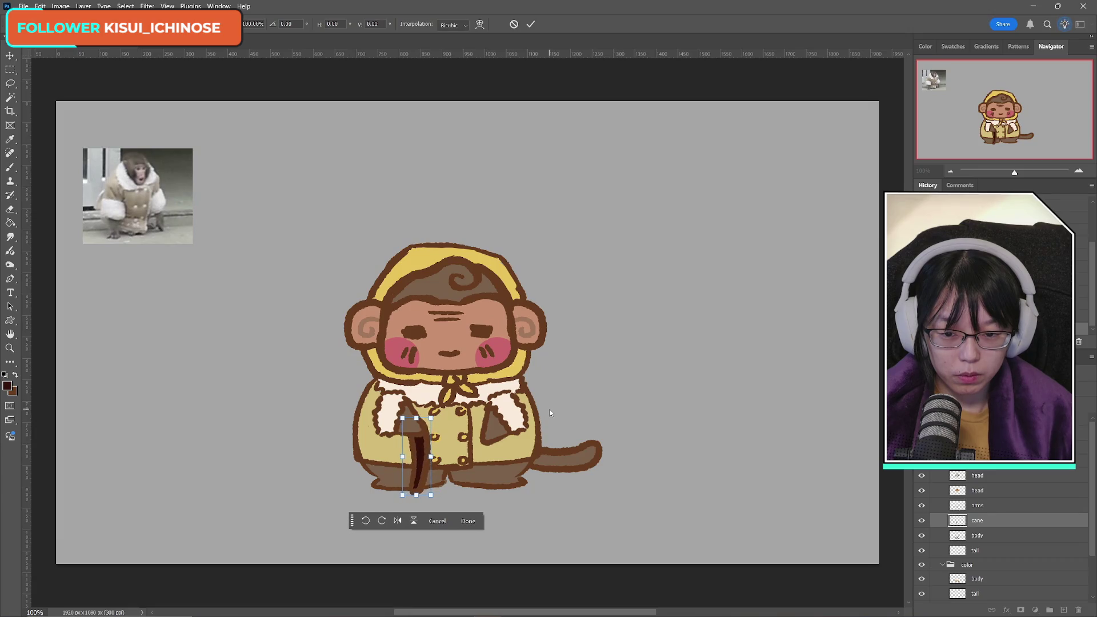
key(Right)
key(Right)
key(Right)
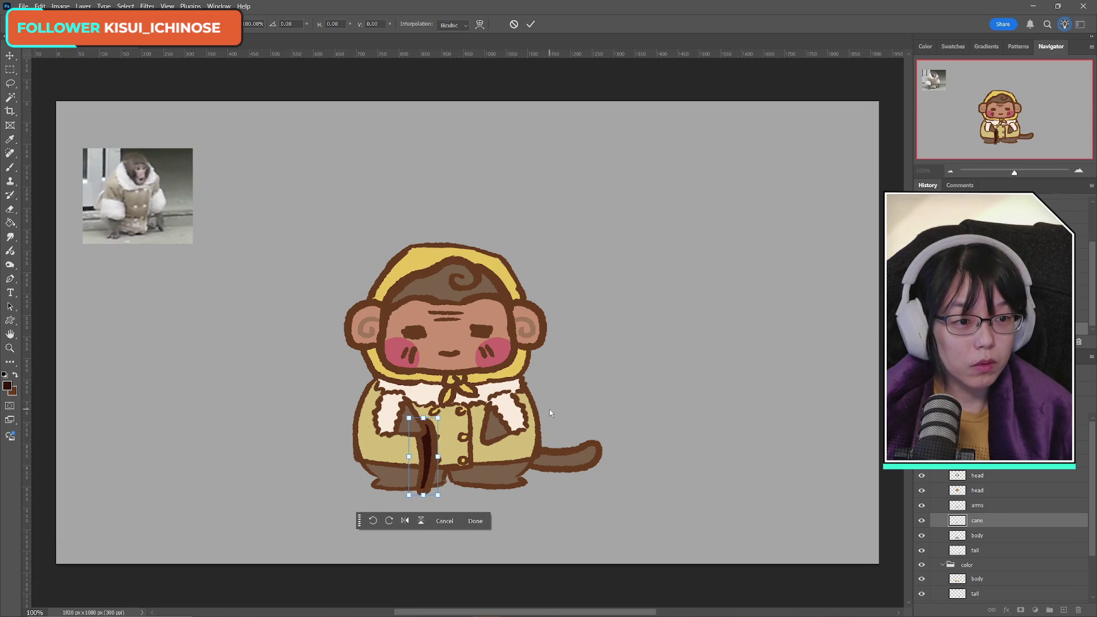
key(Down)
key(Up)
key(Up)
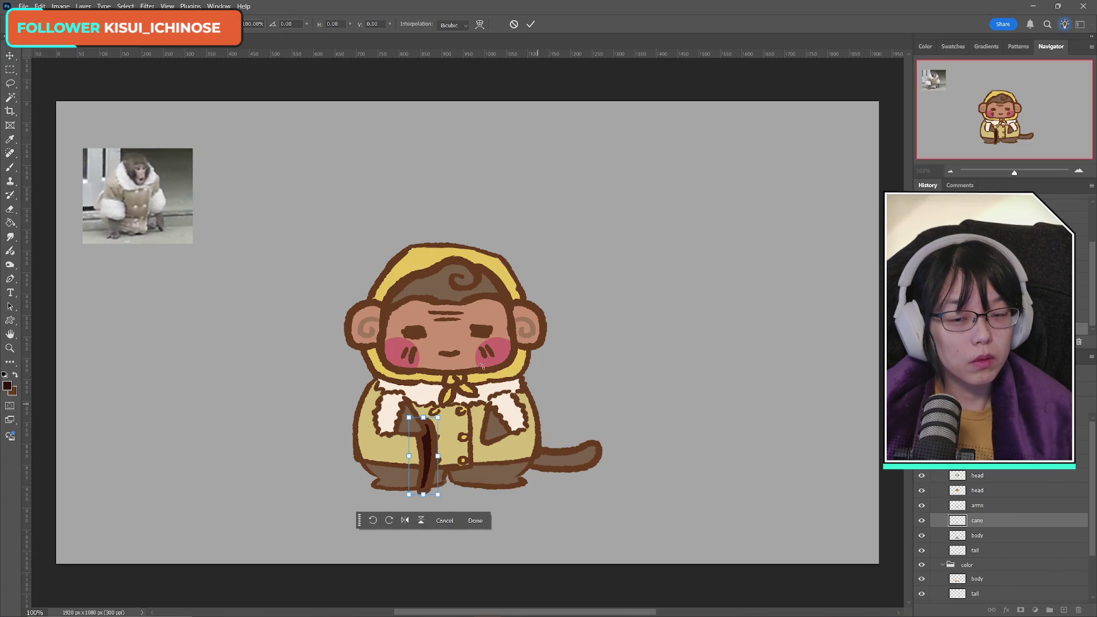
key(Return)
key(m)
key(alt+bracketright)
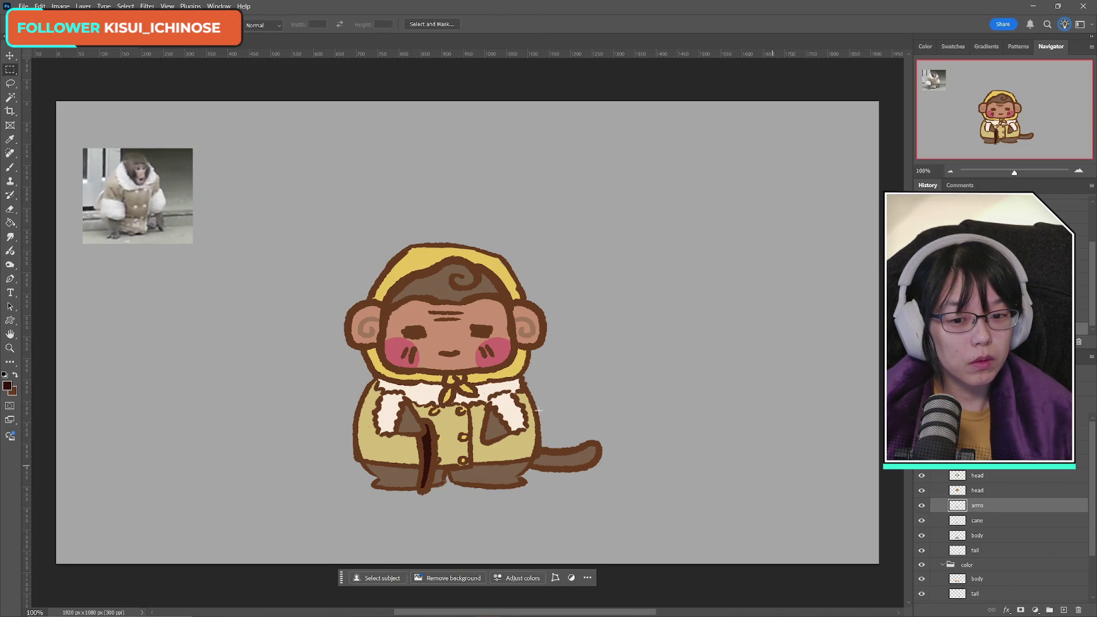
drag(534, 372, 582, 478)
key(ctrl+d)
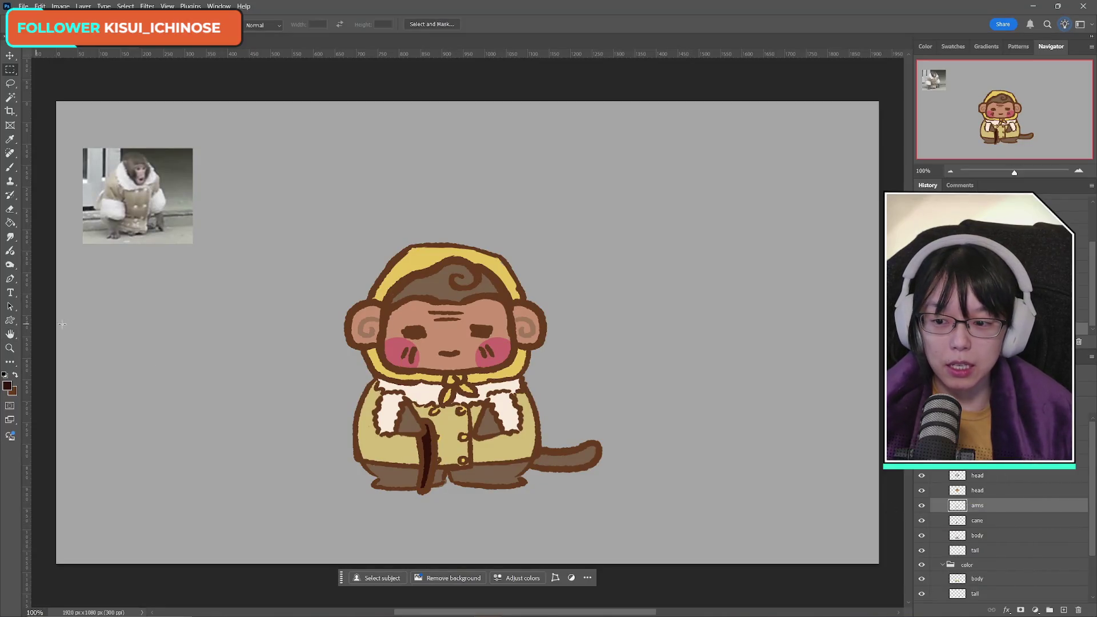
Step: Toggle the cane and arms layers off and on to compare, then select the cane layer
click(921, 505)
click(921, 505)
click(920, 520)
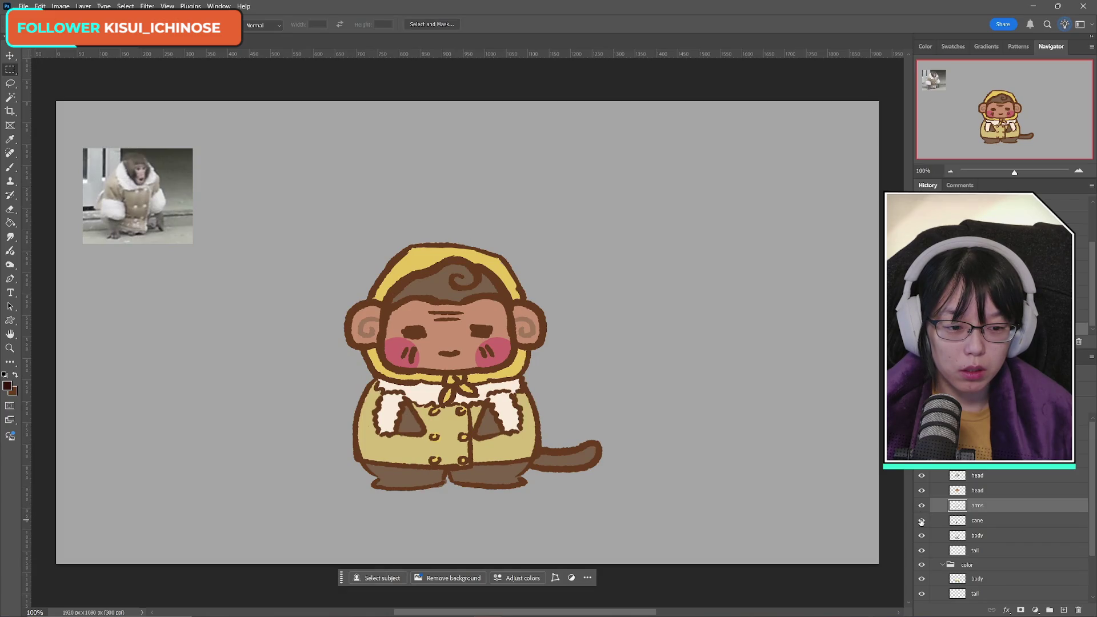
click(921, 521)
click(1010, 520)
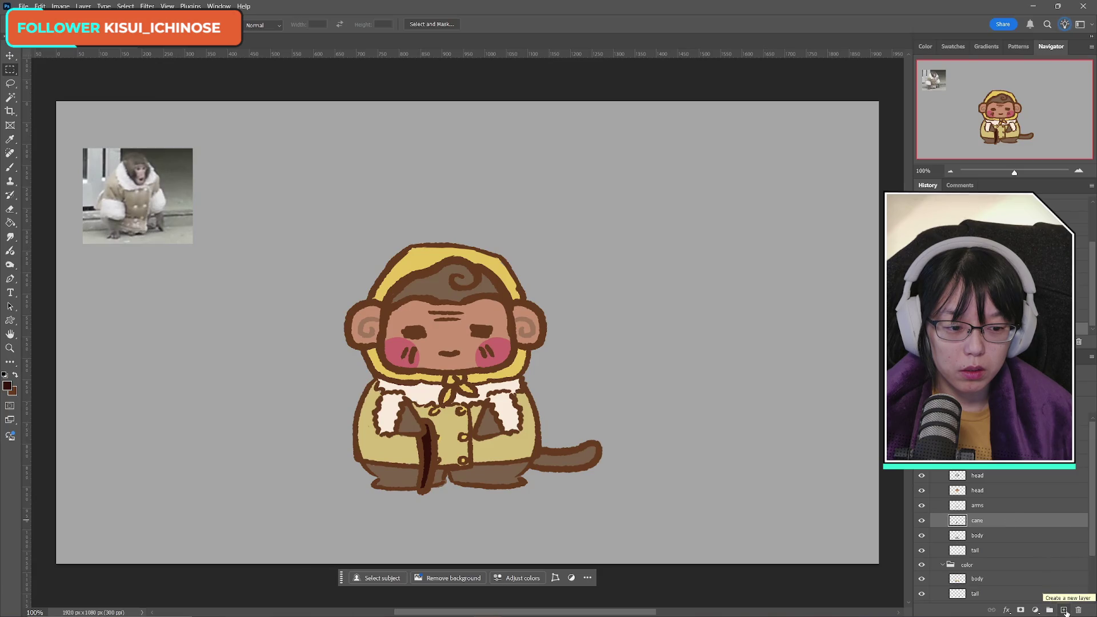
Step: On a new layer above the cane, sketch the brown walker's handle and frame
click(1063, 610)
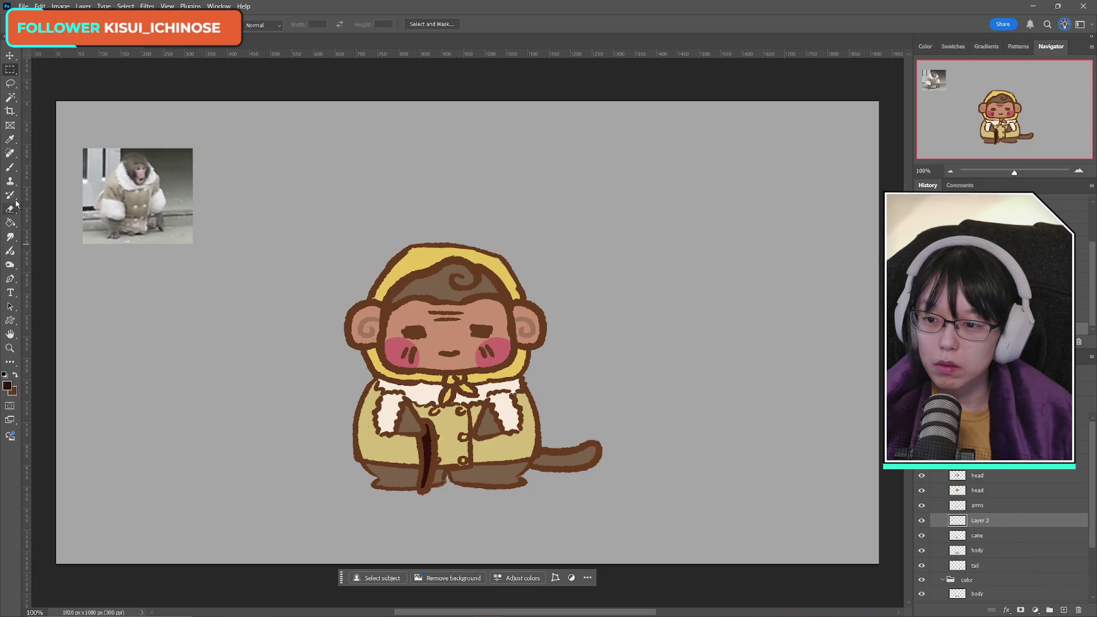
click(10, 167)
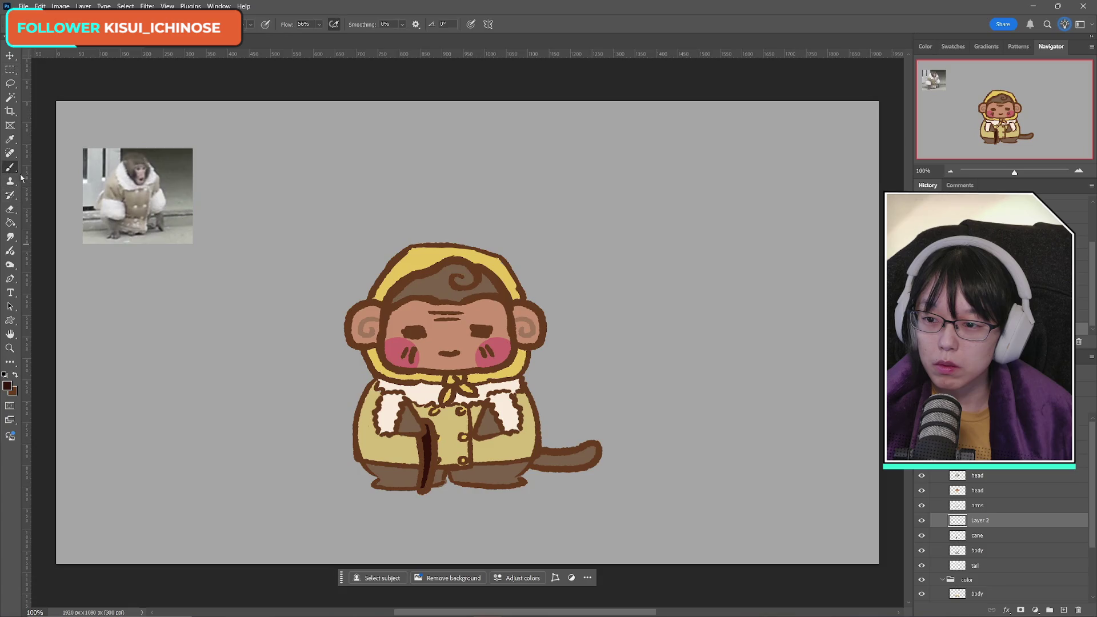
click(16, 375)
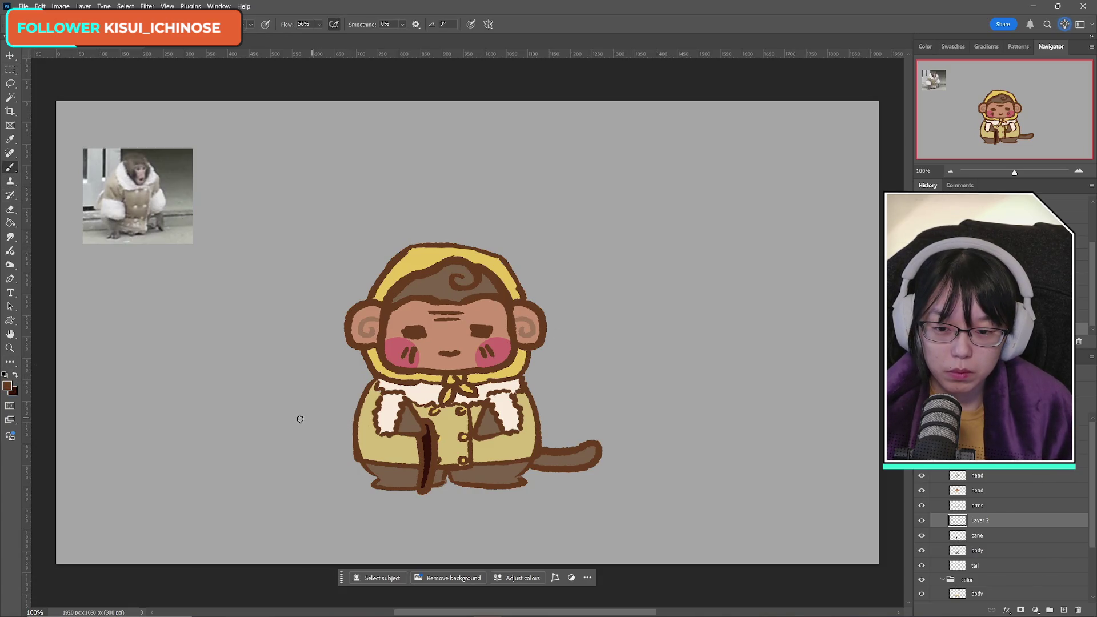
mouse_move(282, 409)
mouse_down()
mouse_move(317, 452)
mouse_move(314, 409)
mouse_move(318, 469)
mouse_up()
key(ctrl+z)
key(ctrl+z)
mouse_move(282, 409)
mouse_down()
mouse_move(309, 428)
mouse_move(310, 474)
mouse_up()
mouse_move(290, 421)
mouse_down()
mouse_move(301, 467)
mouse_move(287, 423)
mouse_move(301, 472)
mouse_move(283, 476)
mouse_move(331, 479)
mouse_move(286, 483)
mouse_up()
key(ctrl+z)
key(ctrl+z)
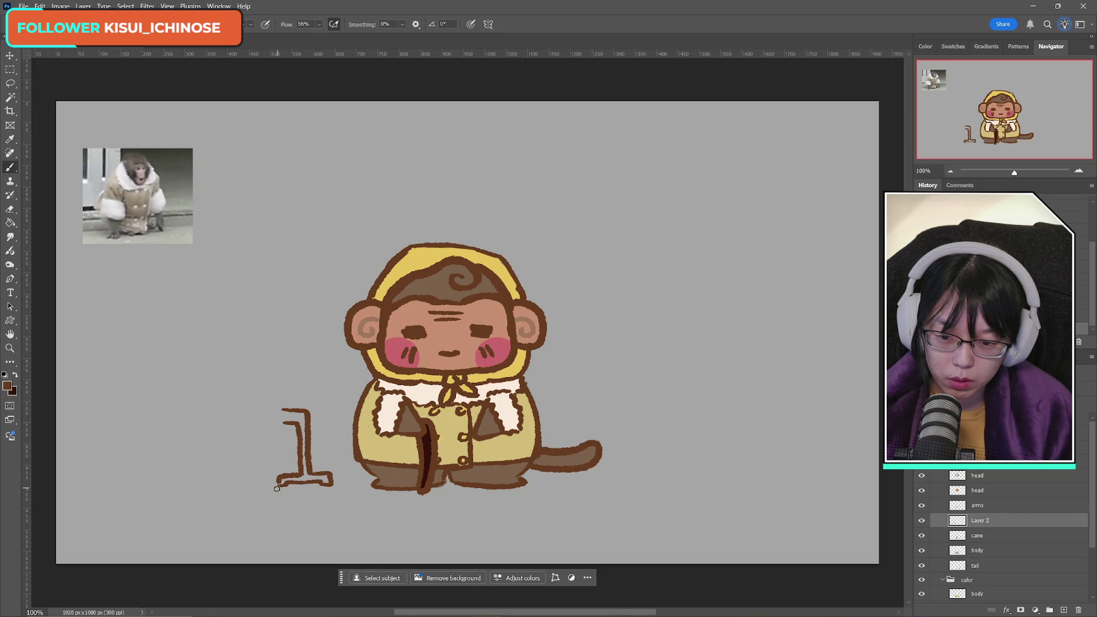
Step: Paint the walker's left, right and middle wheels
mouse_move(285, 485)
mouse_down()
mouse_move(285, 499)
mouse_move(289, 483)
mouse_move(338, 490)
mouse_move(330, 480)
mouse_move(336, 492)
mouse_up()
key(ctrl+z)
key(ctrl+z)
key(ctrl+z)
key(ctrl+z)
key(ctrl+z)
key(ctrl+z)
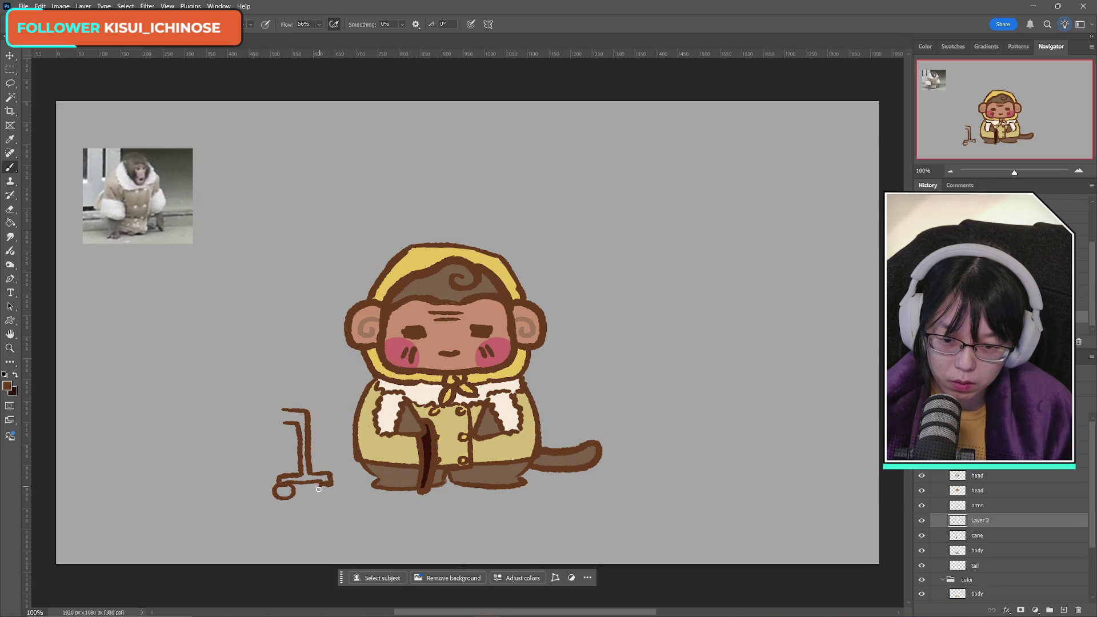
key(ctrl+z)
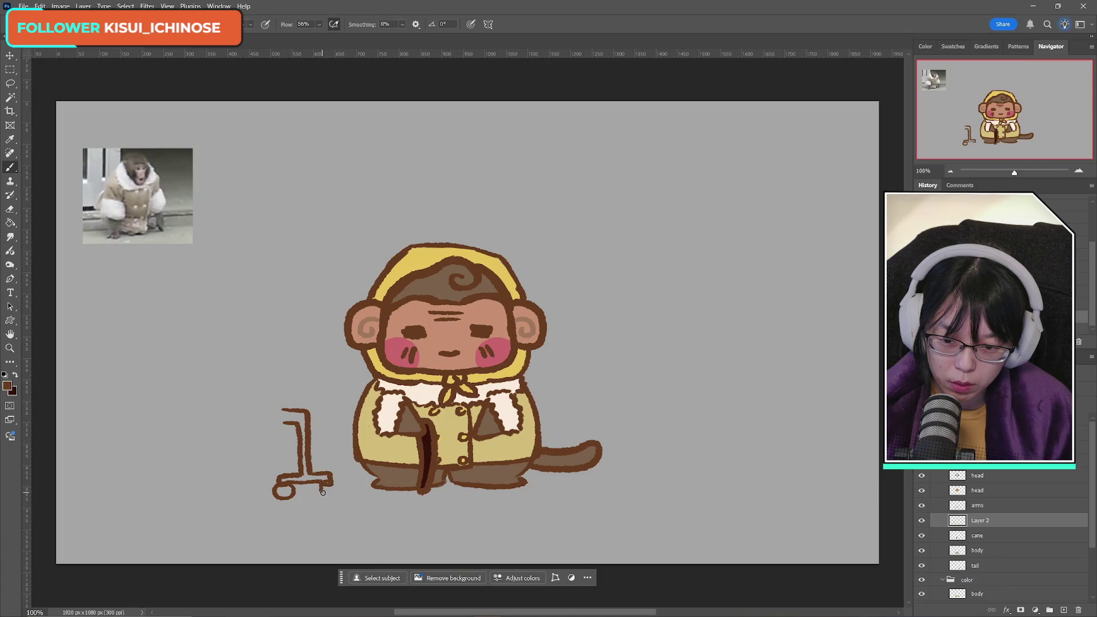
key(ctrl+z)
drag(337, 486, 334, 482)
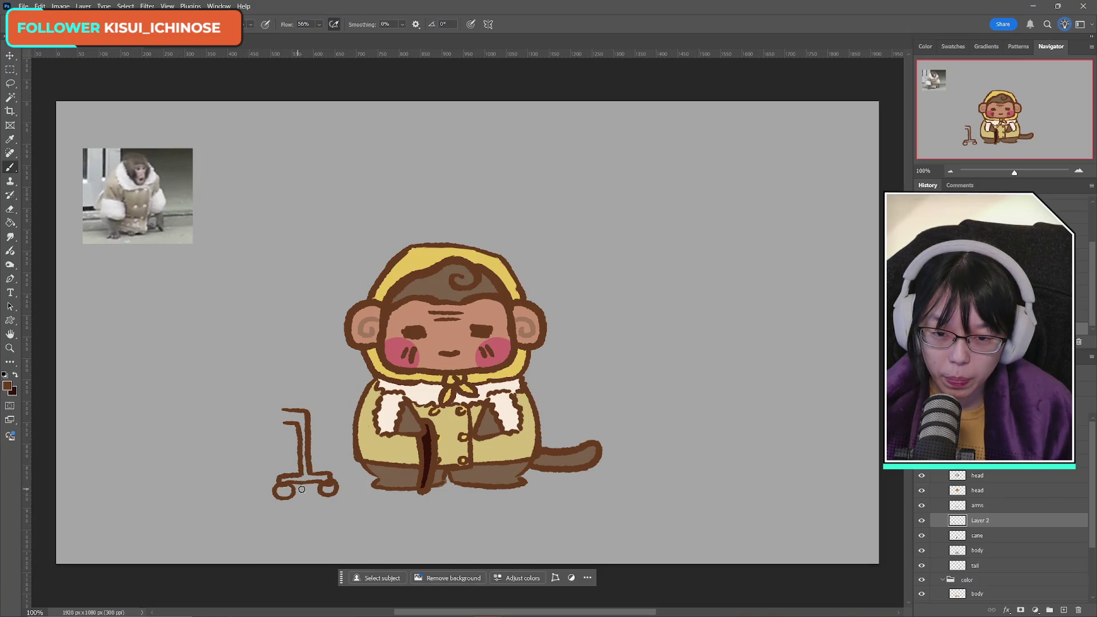
drag(312, 489, 307, 482)
key(ctrl+z)
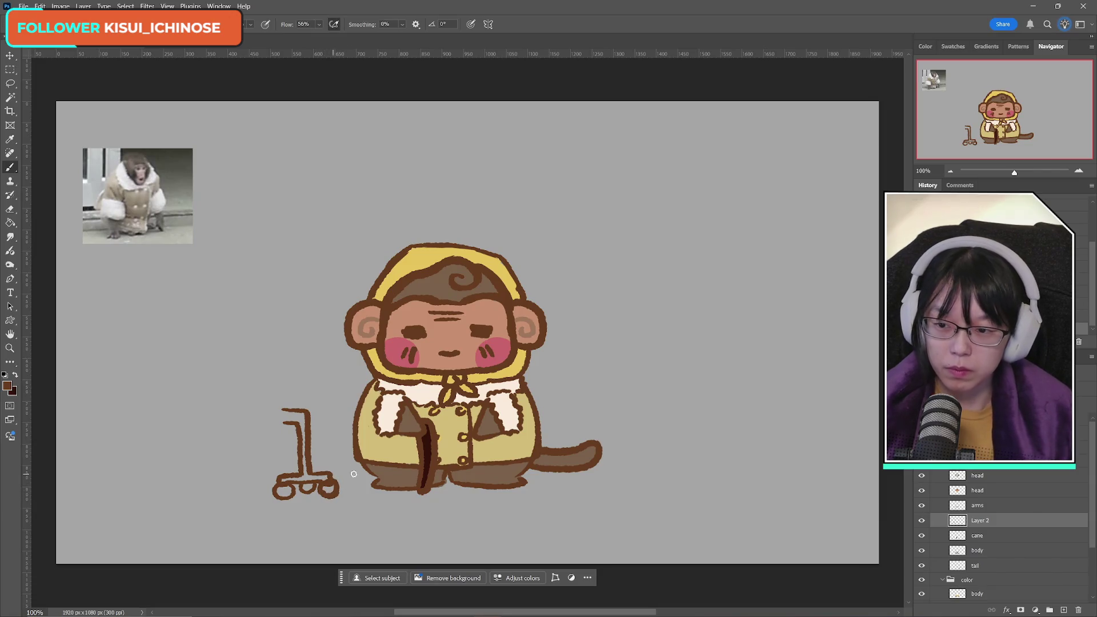
Step: Erase stray bits from the walker's wheels
click(5, 210)
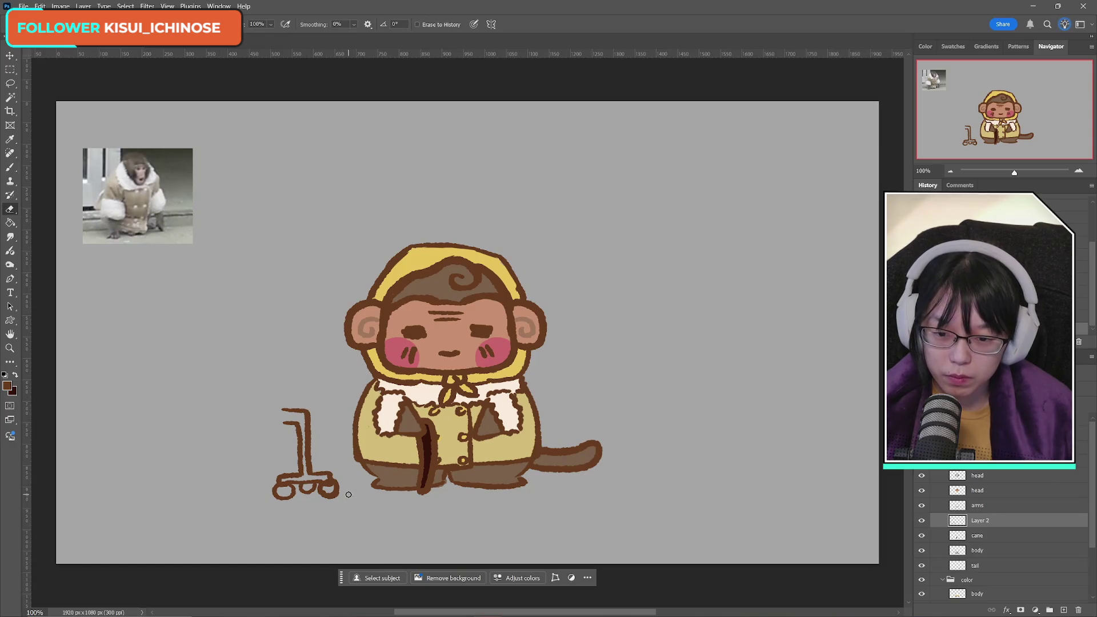
mouse_move(342, 496)
mouse_down()
mouse_move(321, 500)
mouse_move(344, 492)
mouse_up()
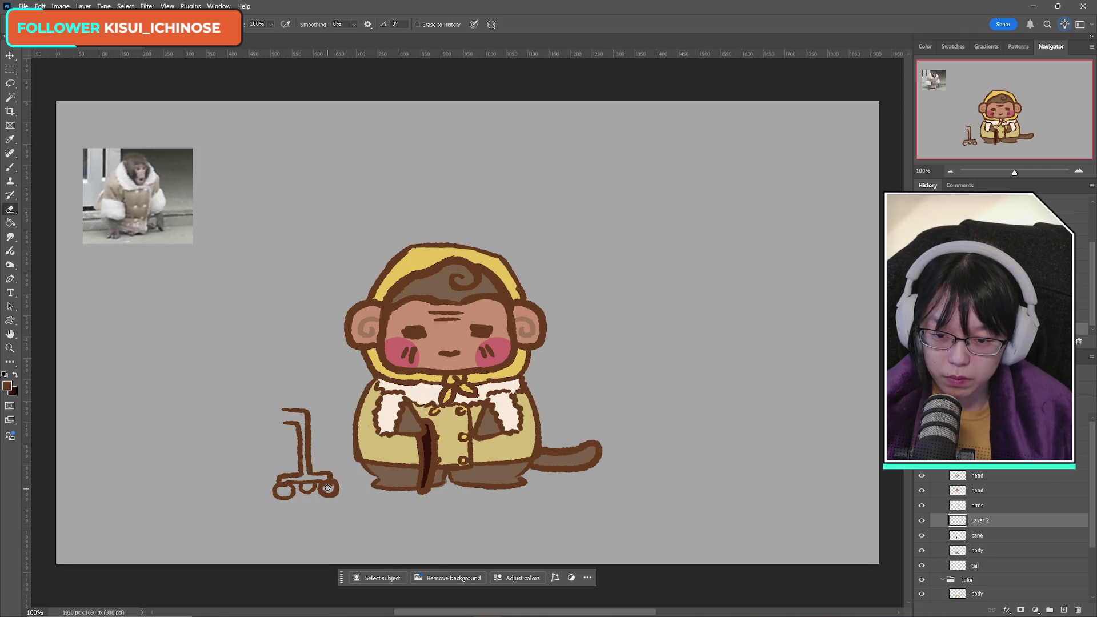
drag(330, 488, 327, 489)
click(308, 480)
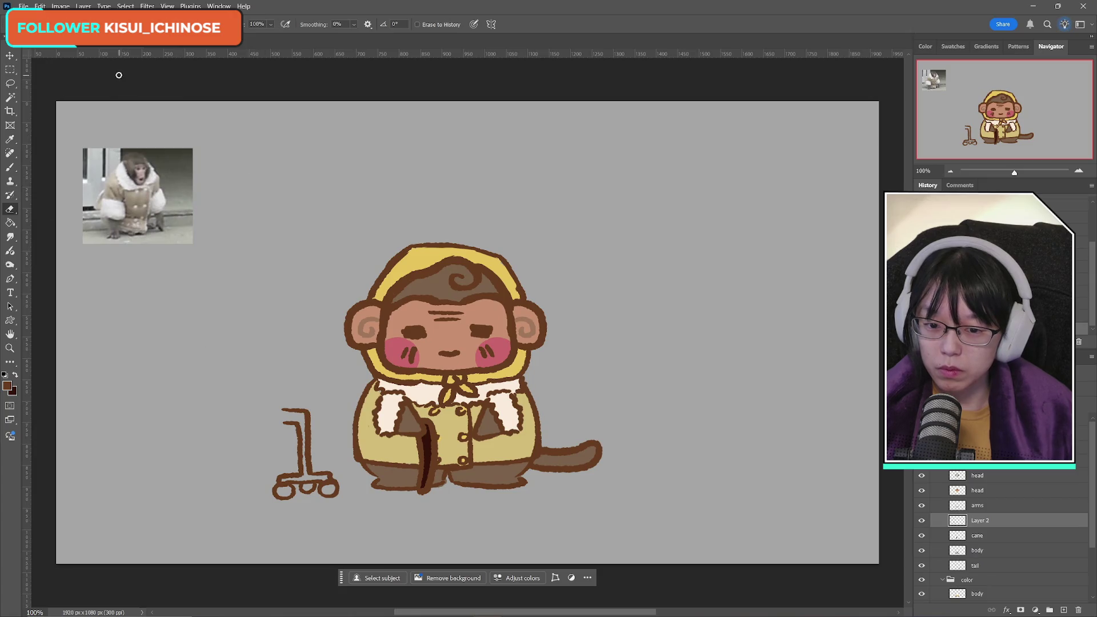
Step: Sample the canvas grey as the foreground colour, add Layer 3, and reselect Layer 2
click(8, 386)
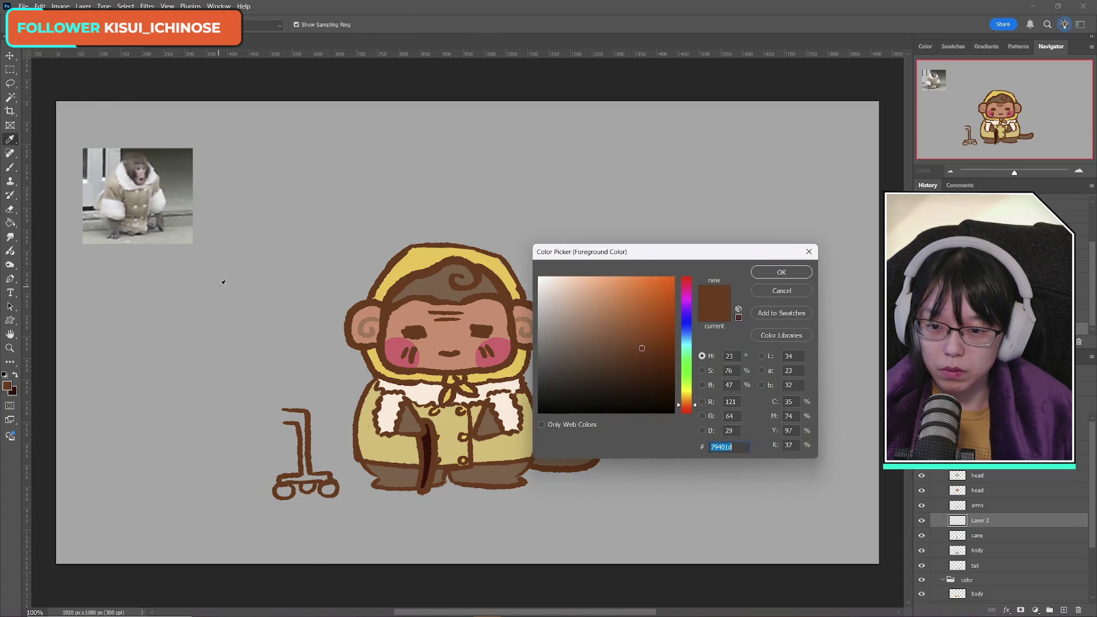
click(222, 283)
click(781, 272)
click(10, 168)
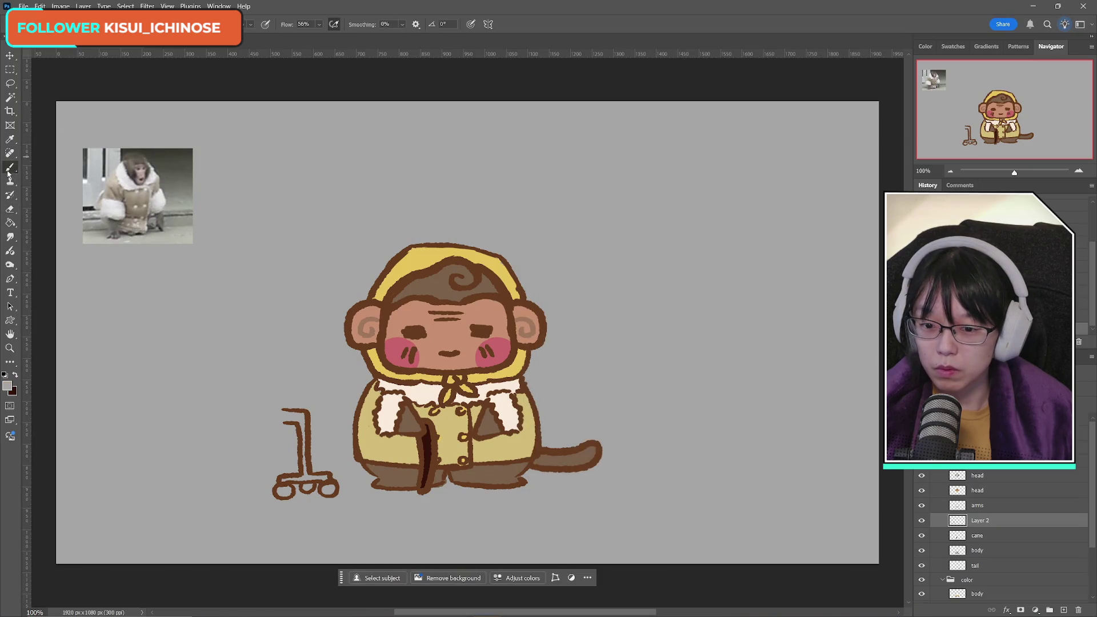
click(1064, 610)
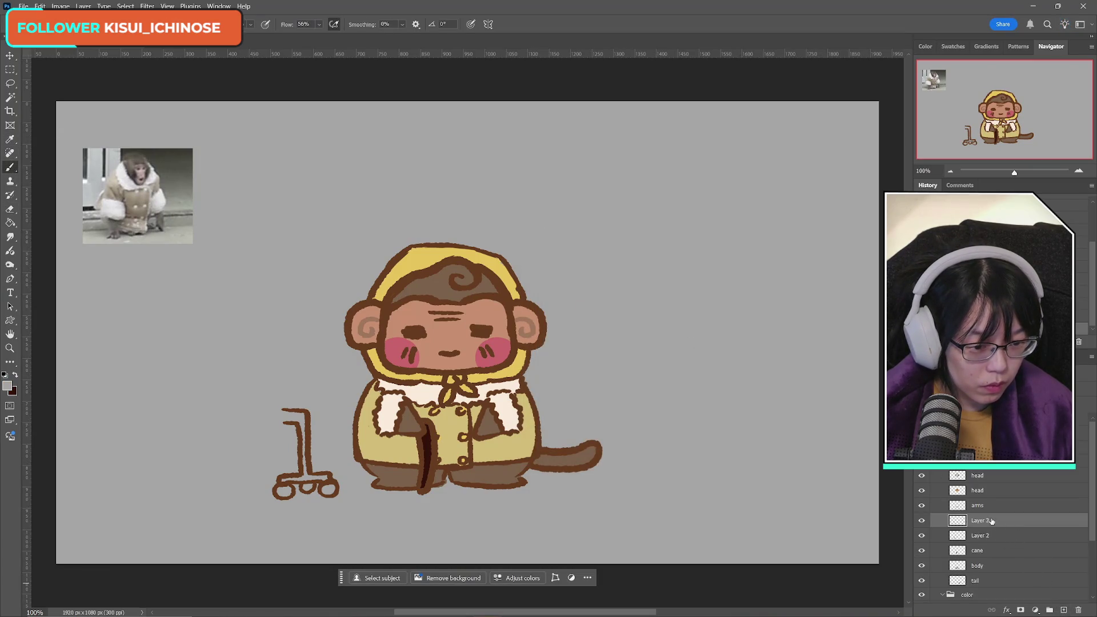
click(980, 536)
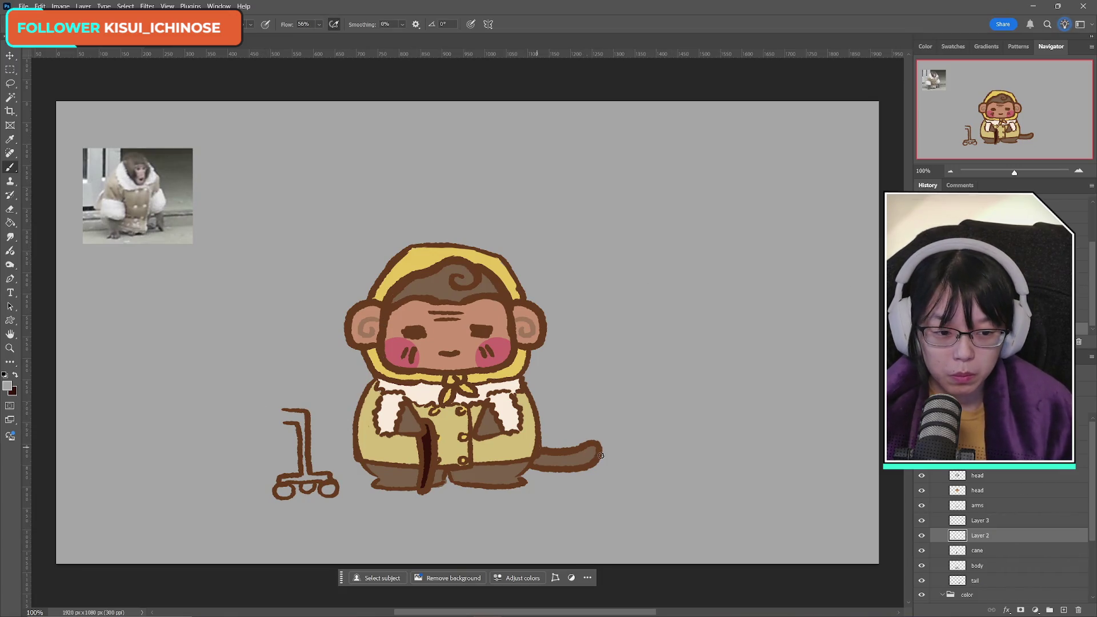
scroll(983, 547, down, 3)
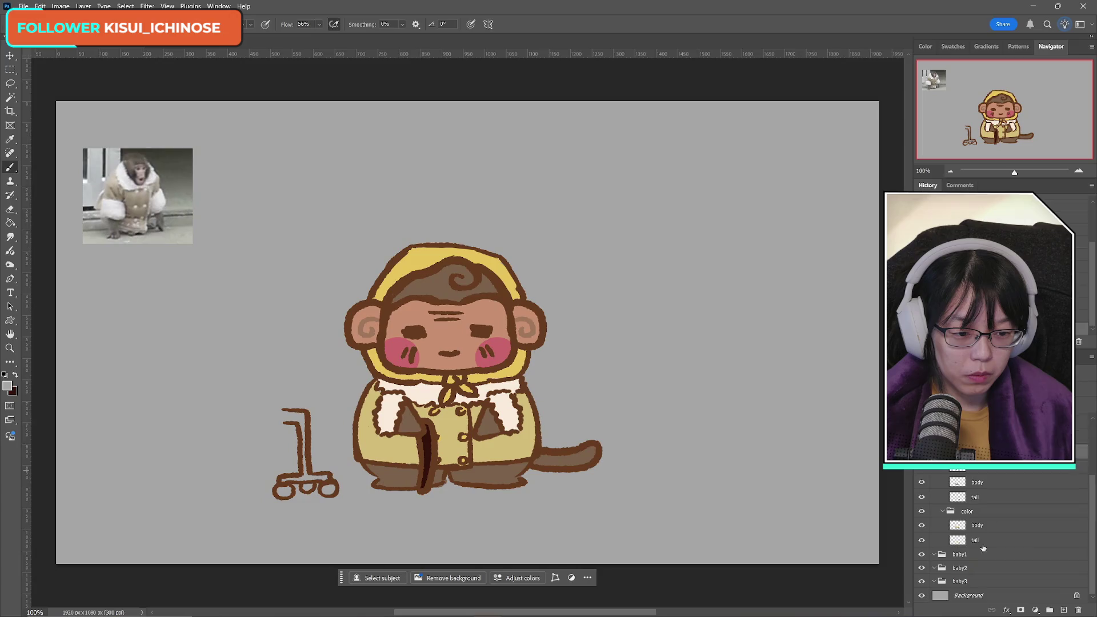
Step: Try a -44 hue shift on the Background layer, then cancel it
click(996, 598)
click(60, 7)
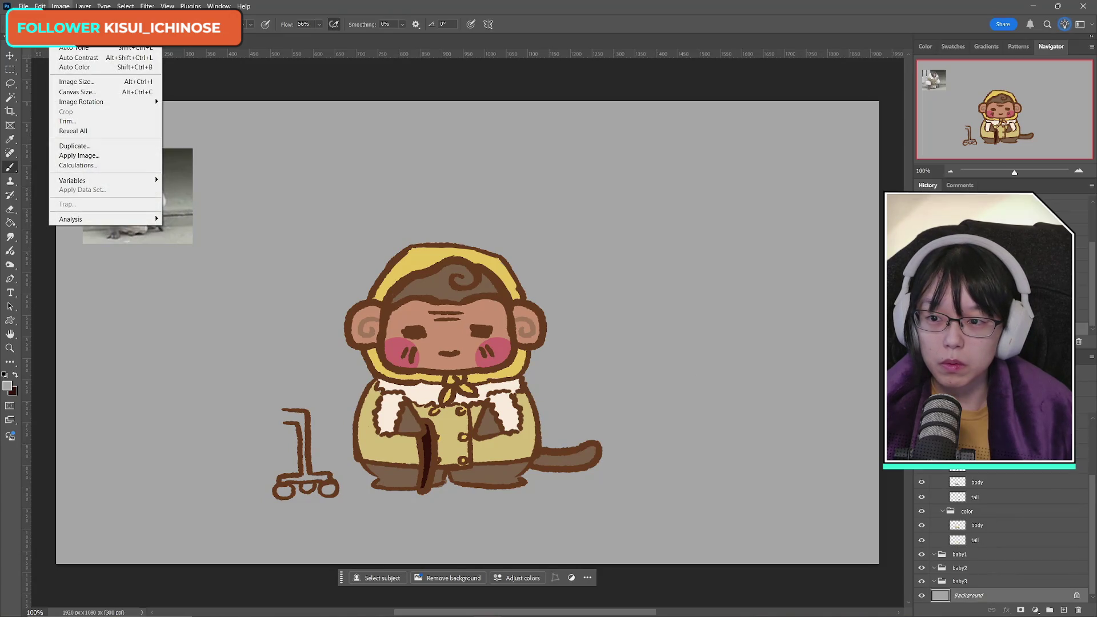
mouse_move(86, 37)
click(205, 91)
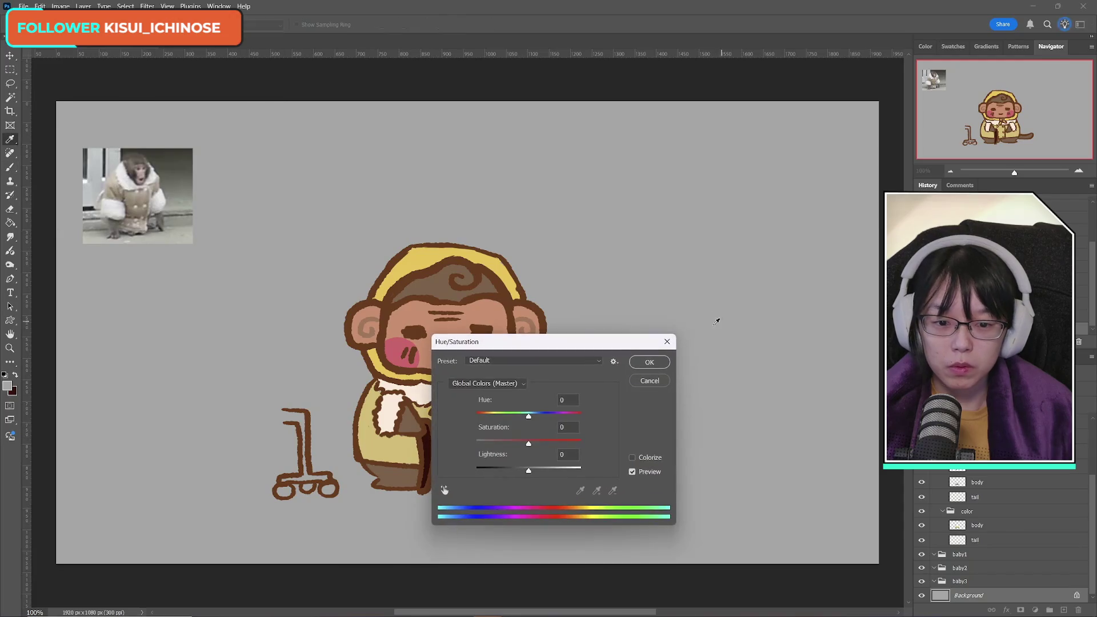
drag(528, 416, 506, 415)
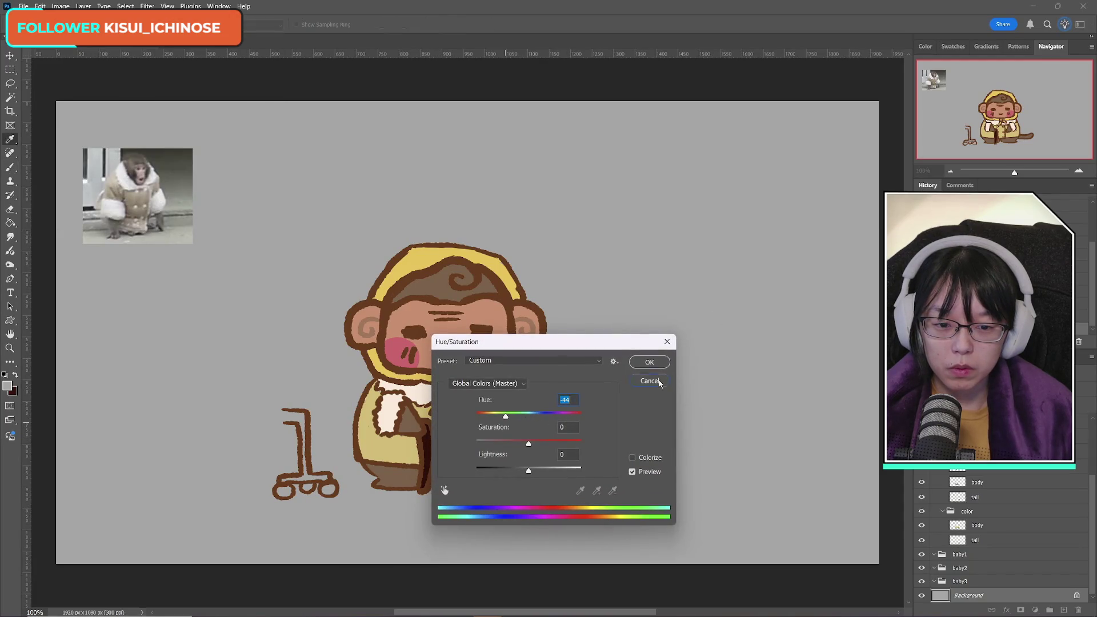
click(660, 382)
Step: Lower the Background brightness to -44 with Brightness/Contrast
click(61, 6)
mouse_move(86, 36)
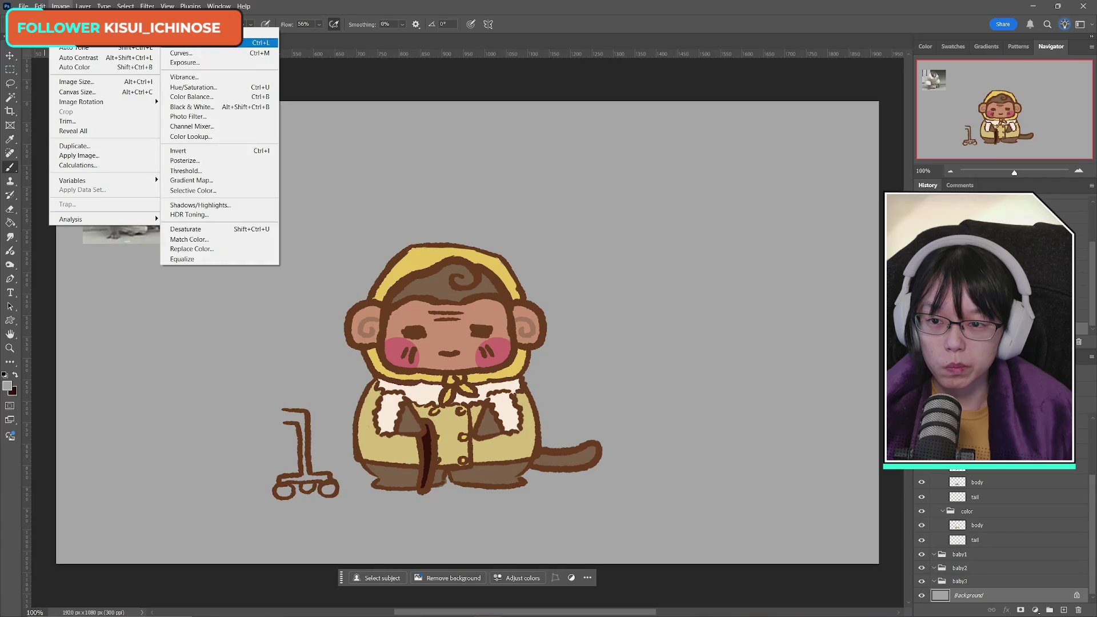
click(194, 33)
mouse_move(694, 451)
mouse_down()
mouse_move(666, 452)
mouse_move(677, 451)
mouse_up()
click(784, 438)
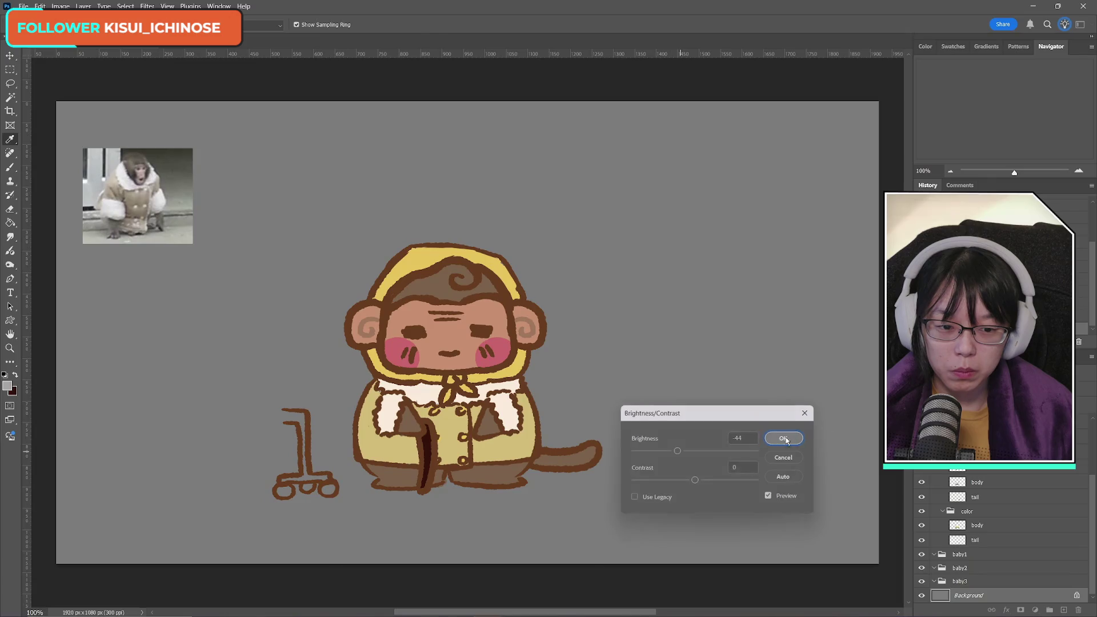
key(b)
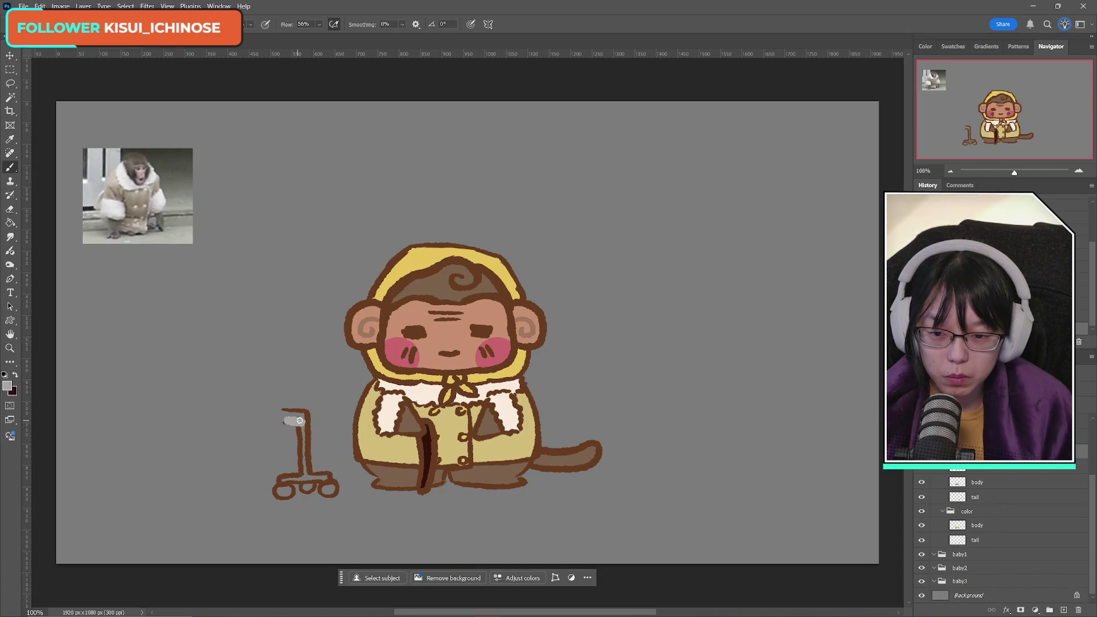
Step: Delete the walker to compare, restore it, then paint its top handle light grey
key(Delete)
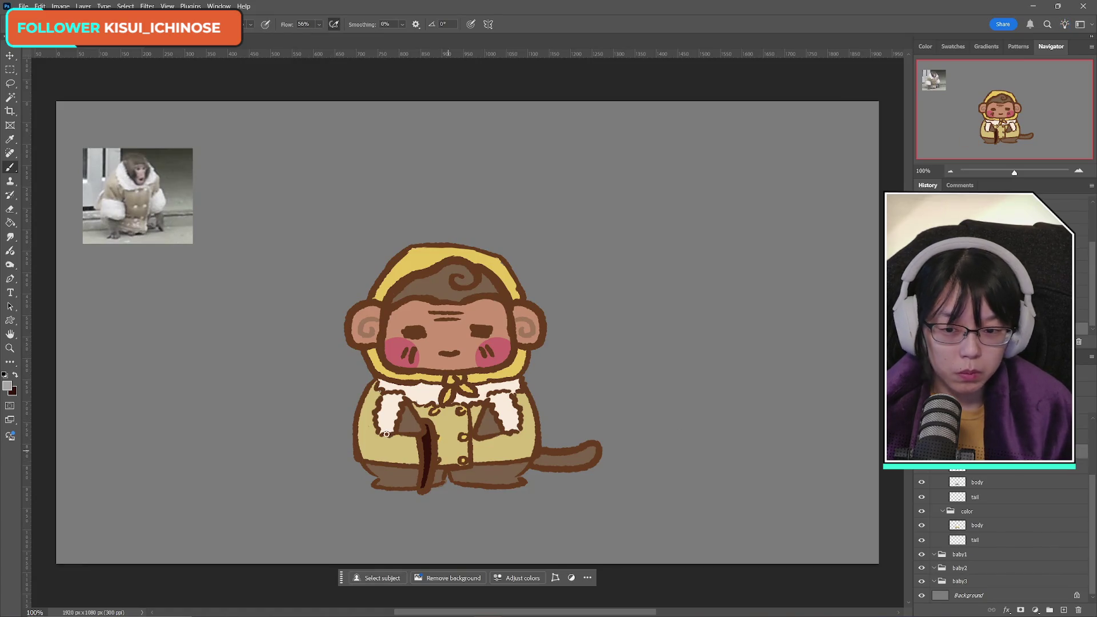
key(ctrl+z)
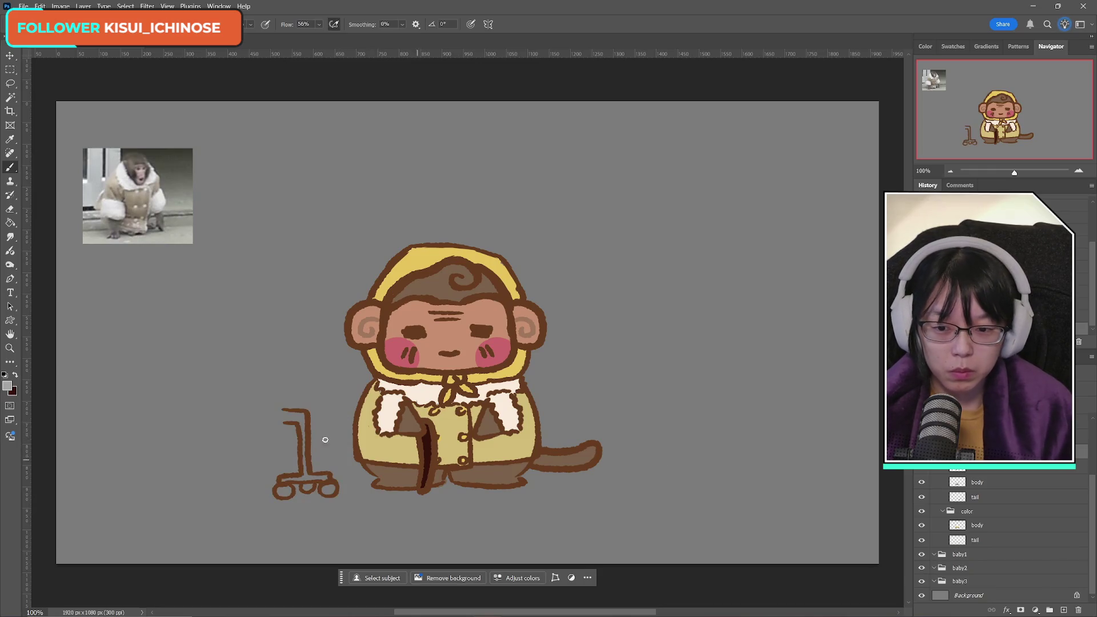
mouse_move(288, 420)
mouse_down()
mouse_move(302, 420)
mouse_move(304, 478)
mouse_move(326, 479)
mouse_up()
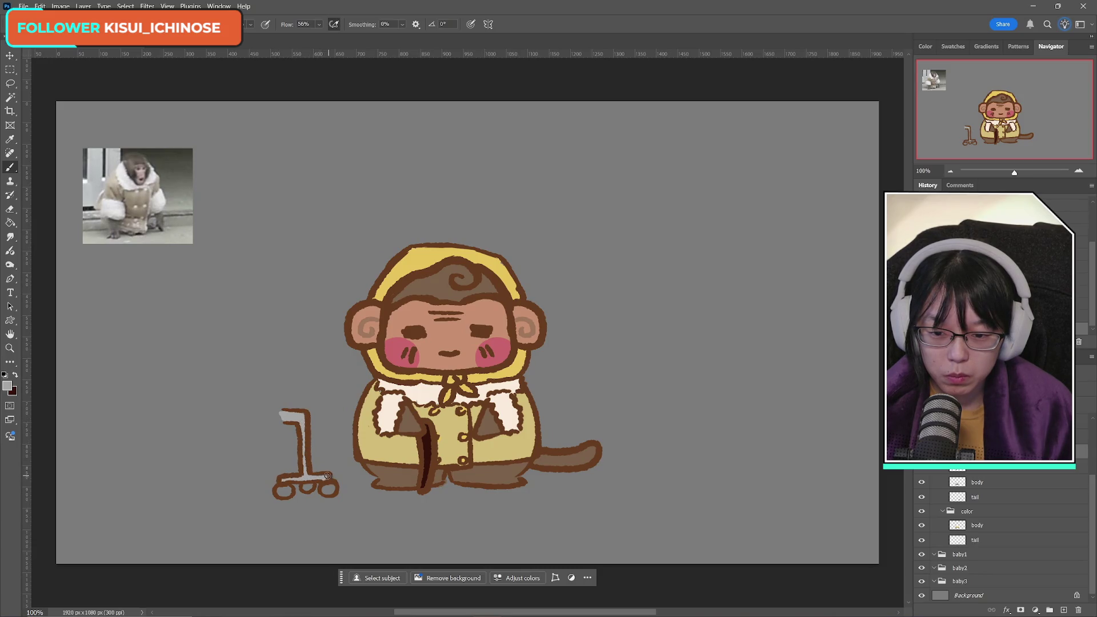
Step: Choose a pale yellow in the Color Picker, paint the walker's wheels, then sample the handle grey
click(7, 385)
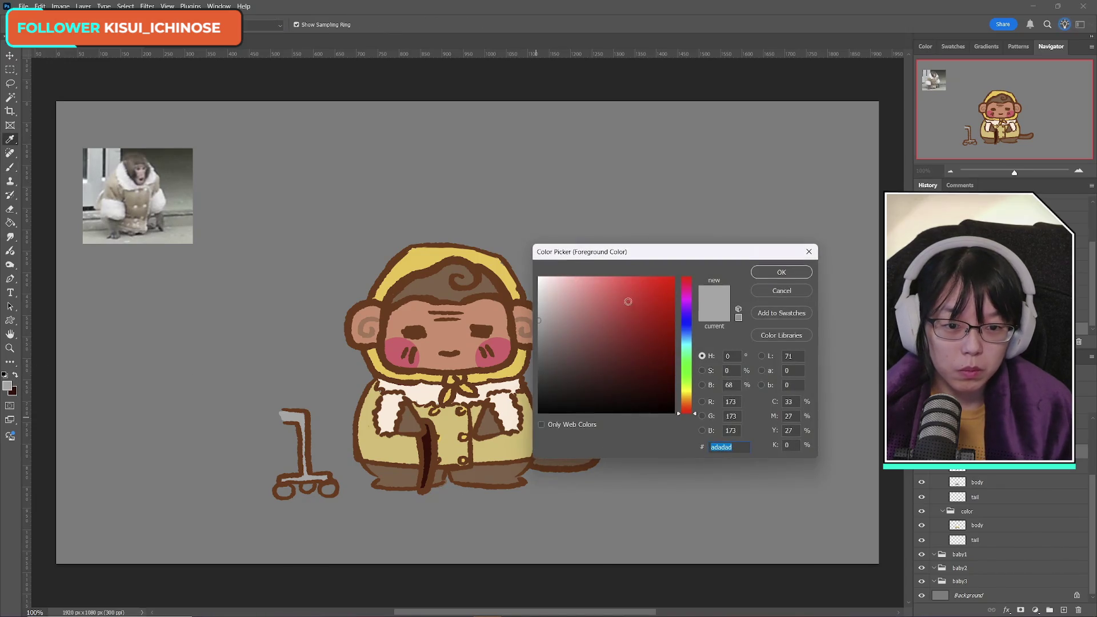
click(688, 389)
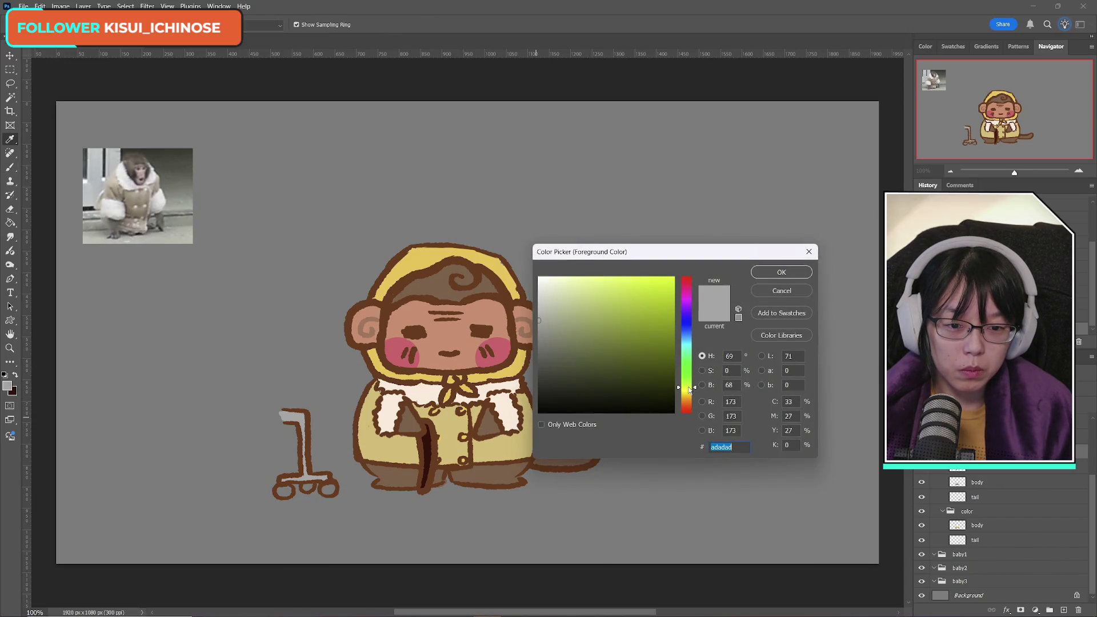
mouse_move(644, 293)
mouse_down()
mouse_move(629, 276)
mouse_move(608, 277)
mouse_up()
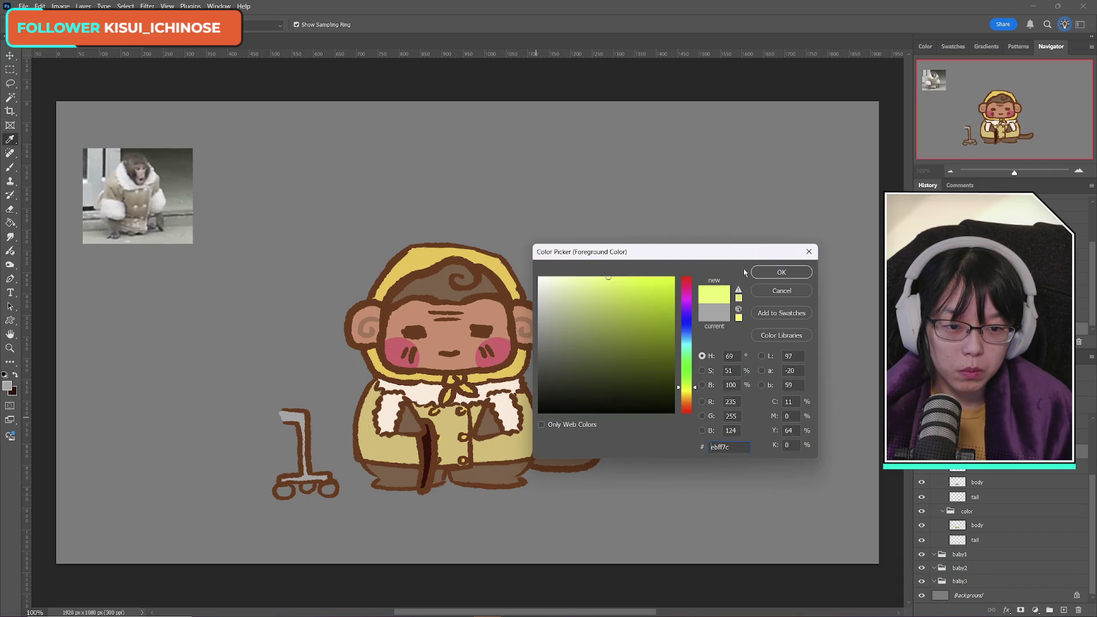
click(769, 273)
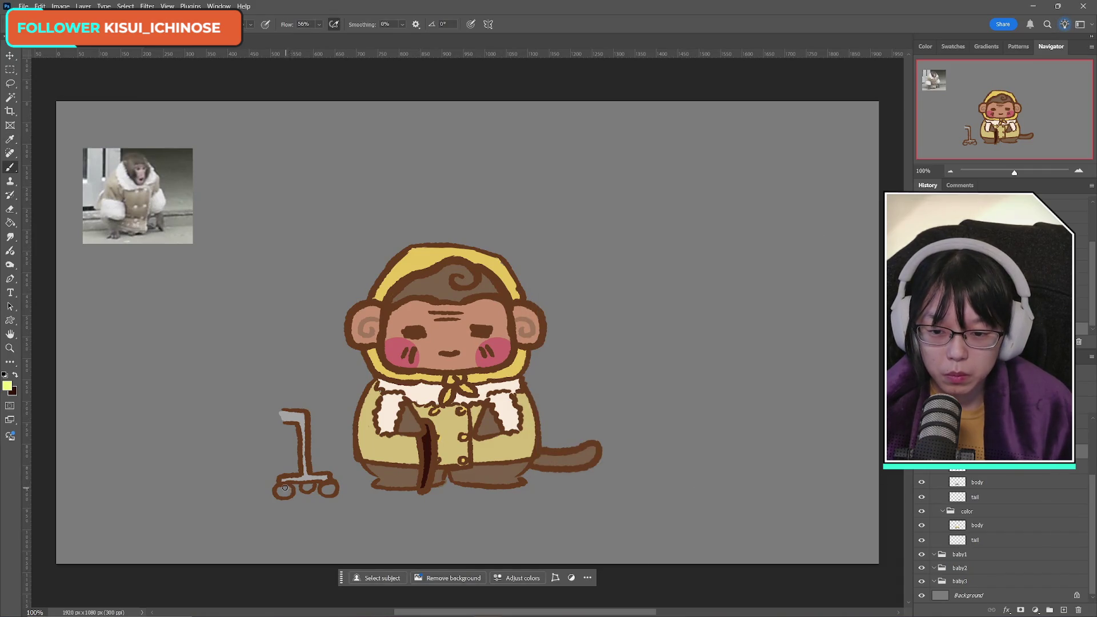
drag(279, 491, 327, 489)
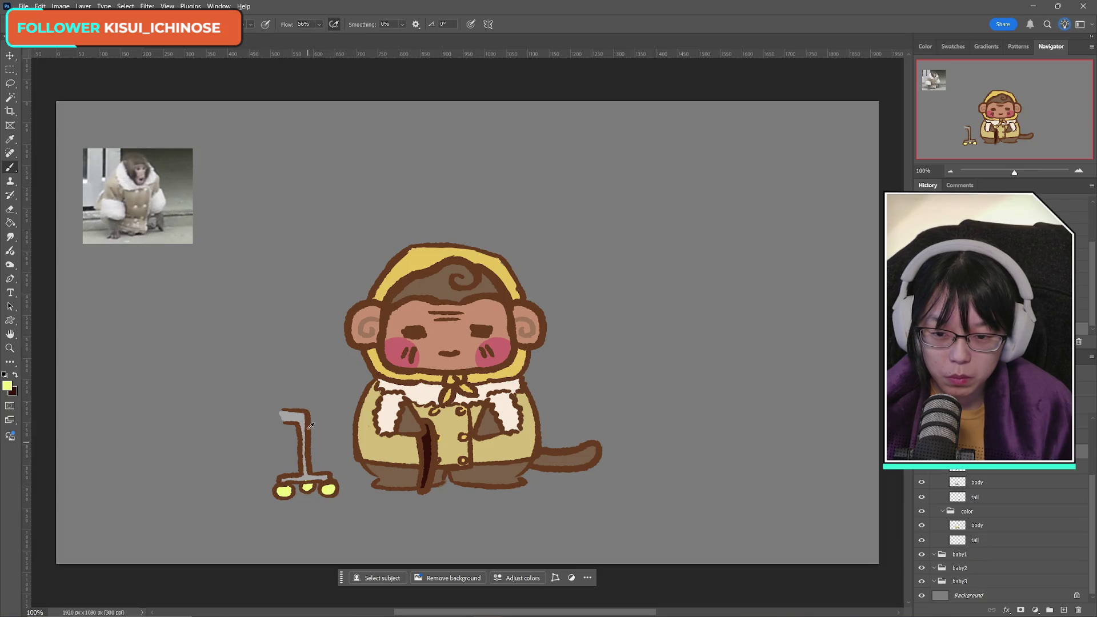
alt+click(303, 411)
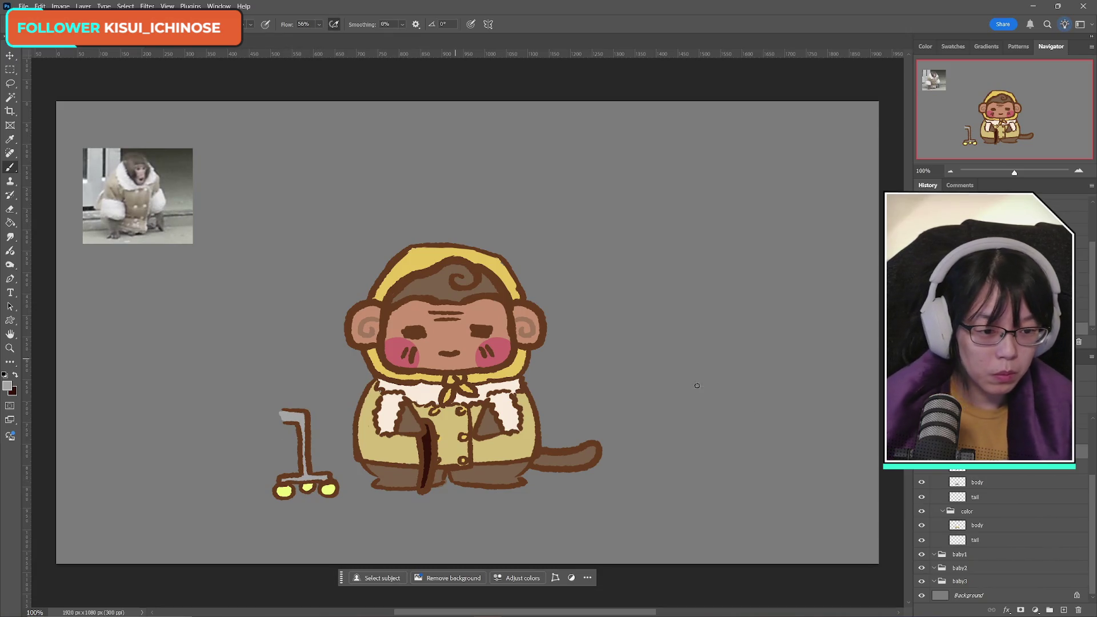
Step: Free Transform the walker and move it beside the monkey's body
key(ctrl+t)
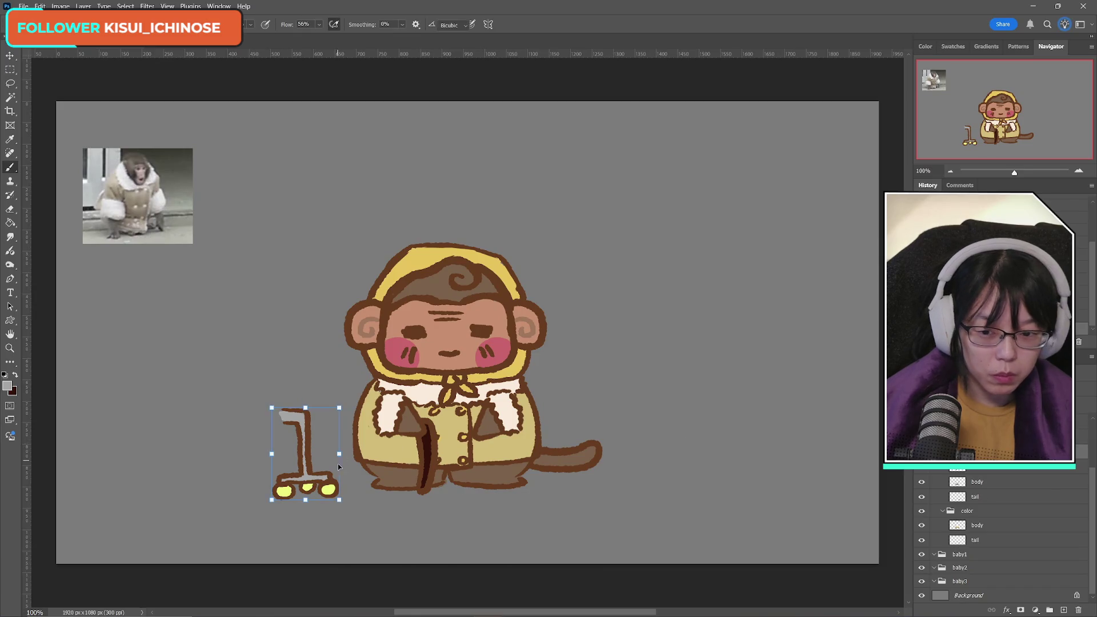
drag(308, 456, 435, 464)
click(529, 24)
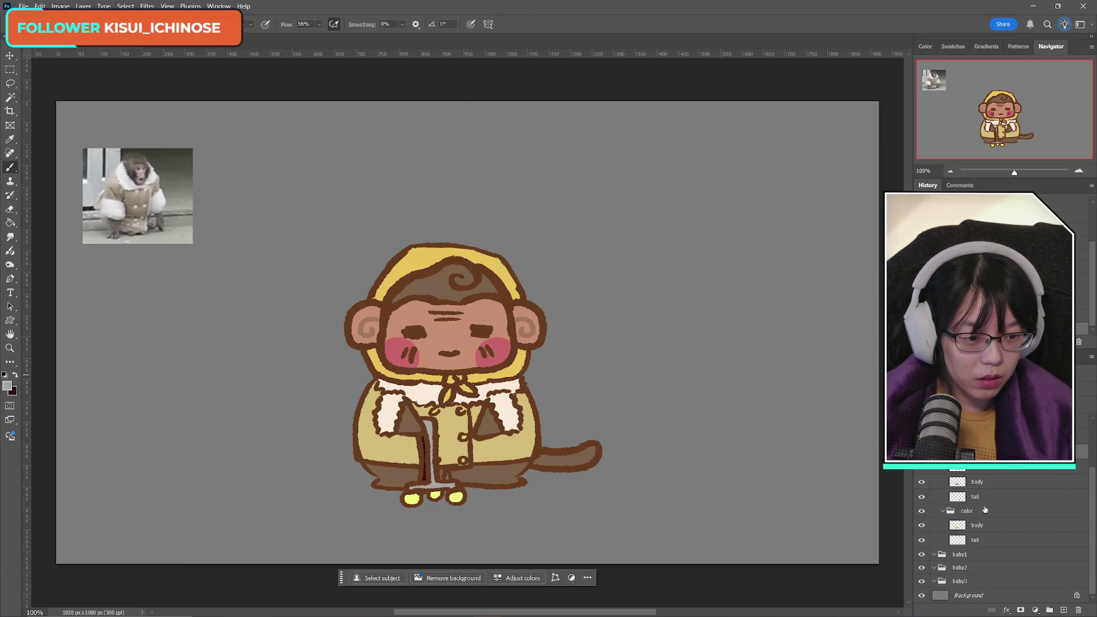
Step: Hide the walker layer so only the brown cane shows, and dismiss the save prompt
click(921, 469)
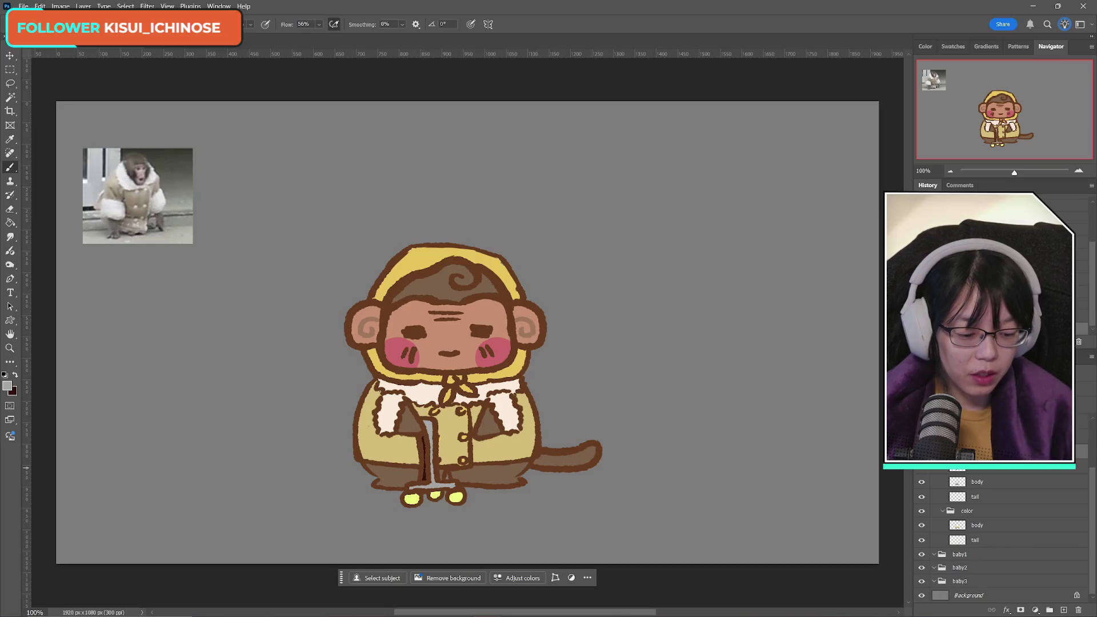
click(922, 465)
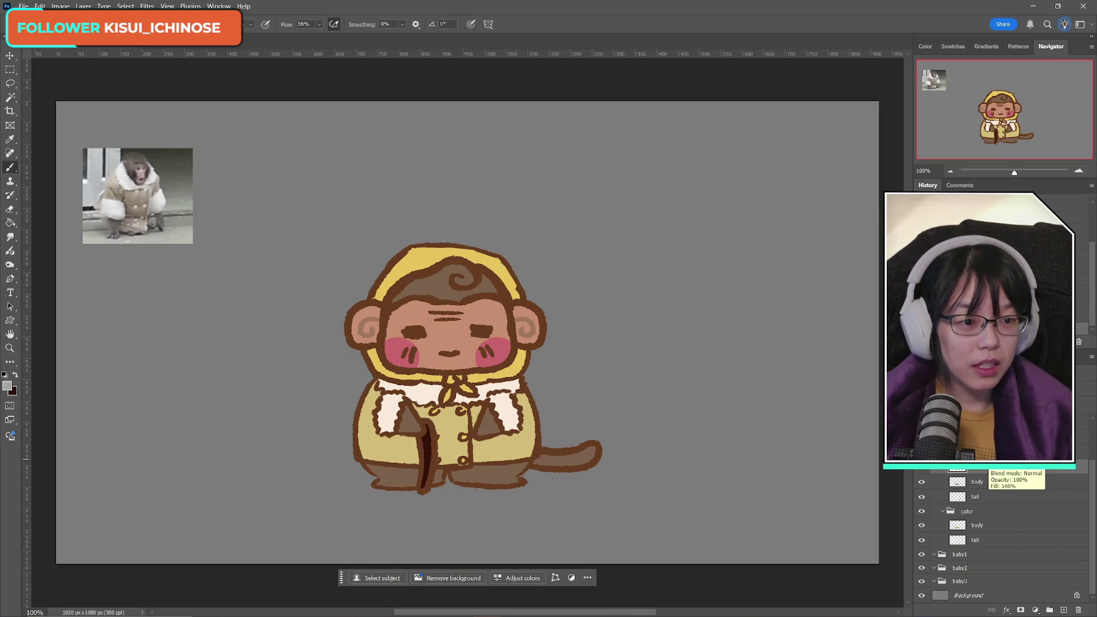
key(ctrl+s)
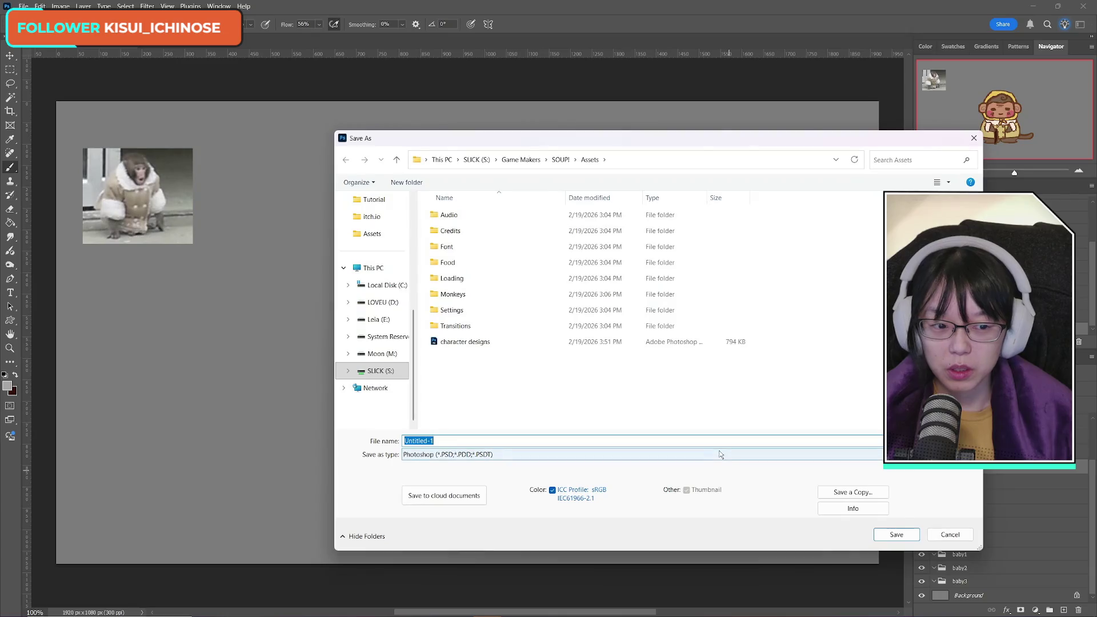
click(950, 534)
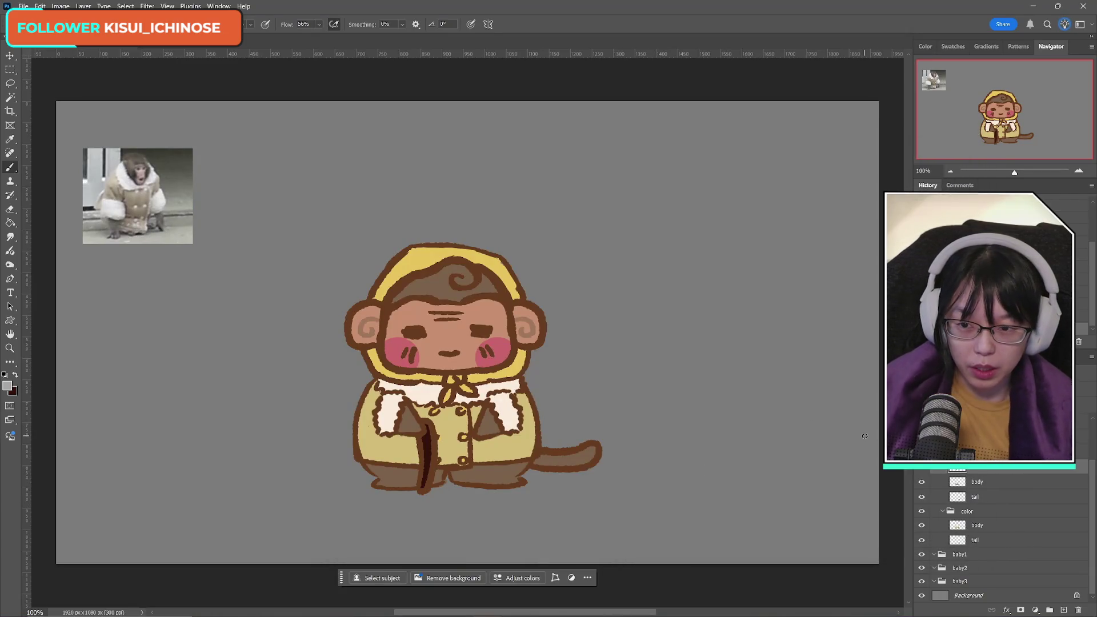
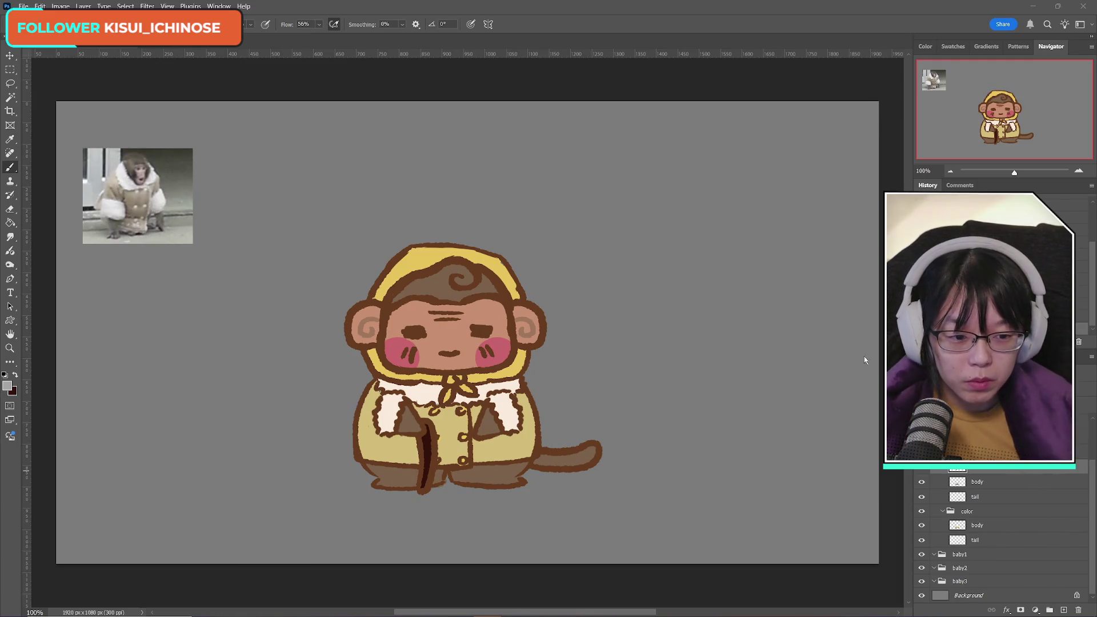
Step: Toggle the cane layer on and off to compare the dark cane stroke, leaving it visible
click(921, 469)
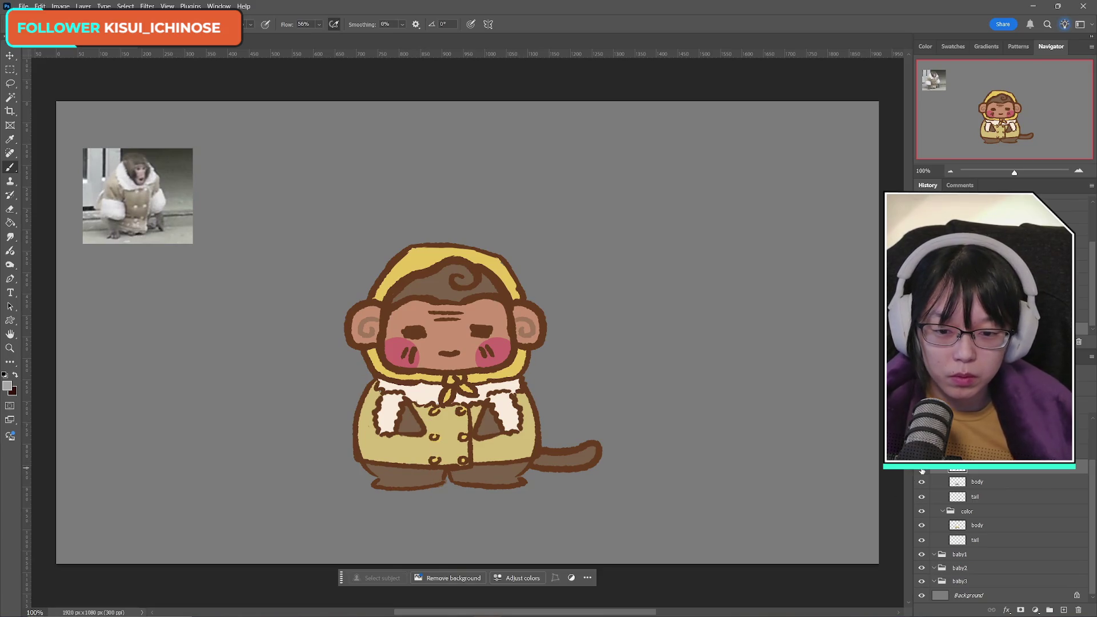
click(922, 469)
click(921, 469)
click(921, 470)
click(921, 470)
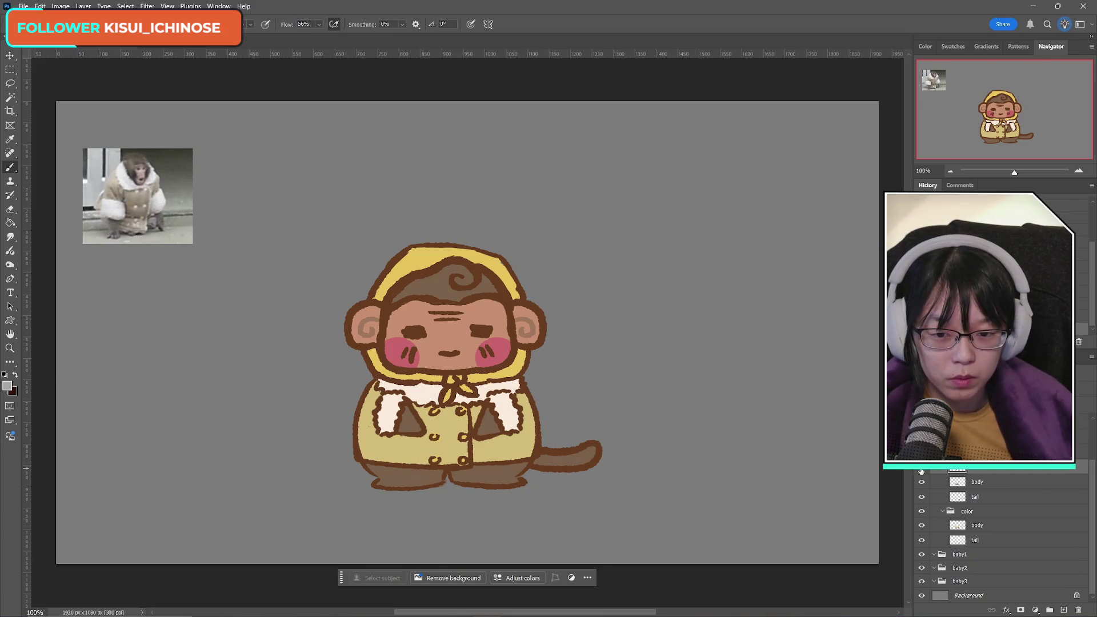
click(921, 470)
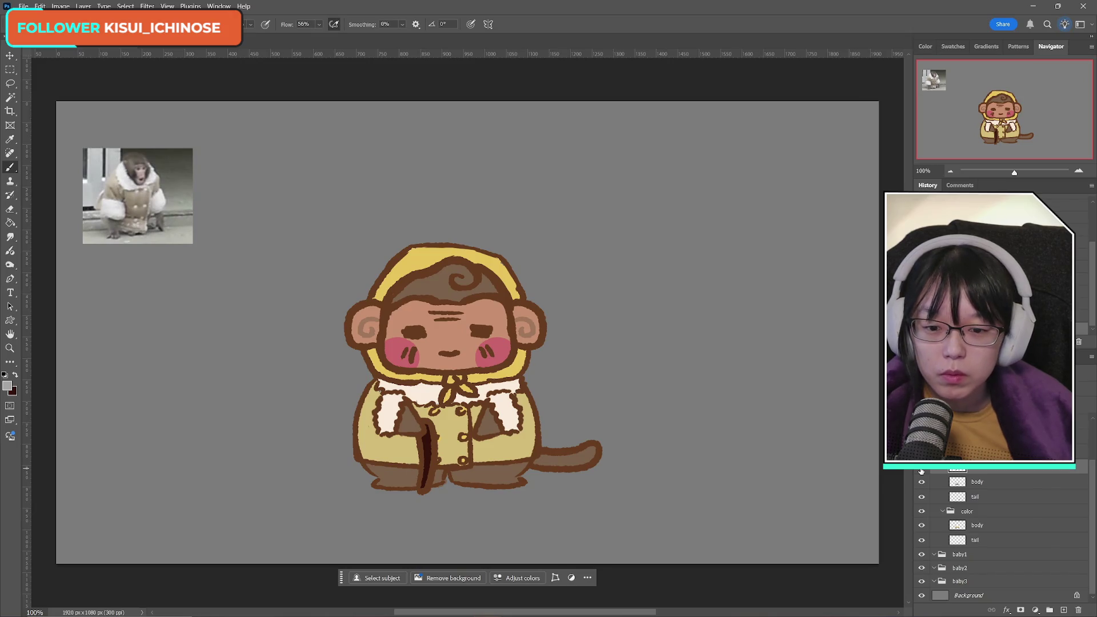
click(921, 469)
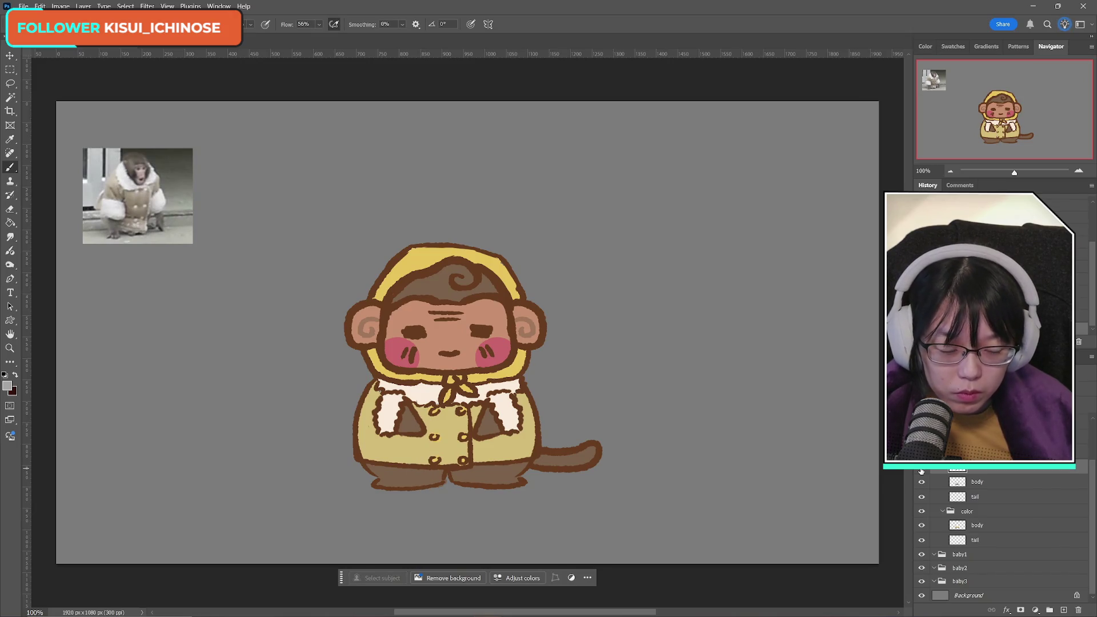
click(921, 470)
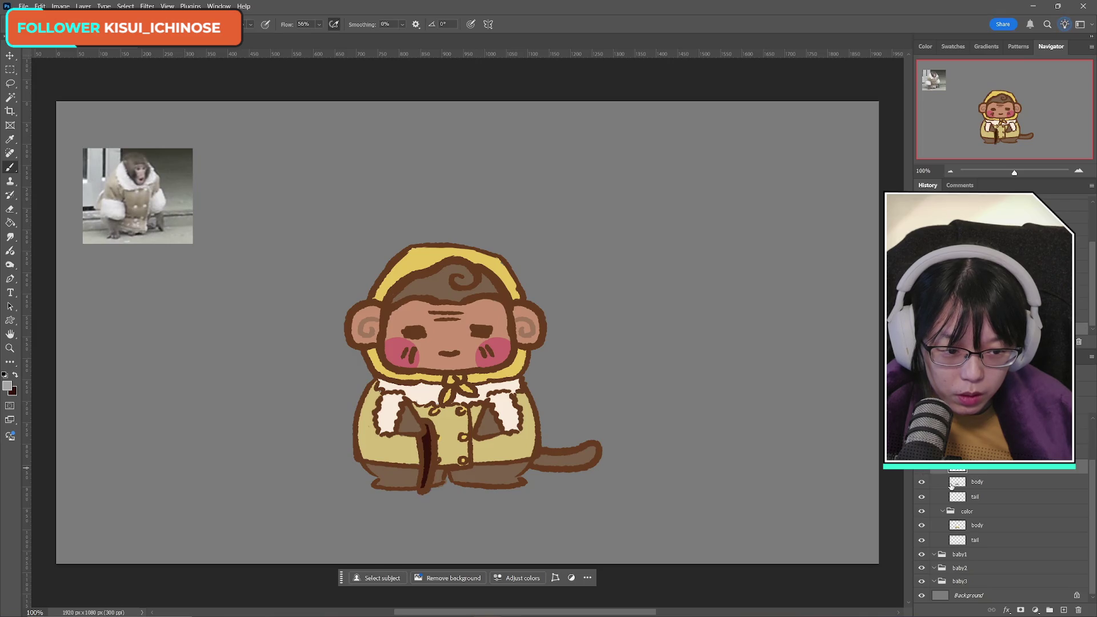
Step: Drag the body and tail layers out of the color group in the Layers panel
drag(981, 526, 986, 479)
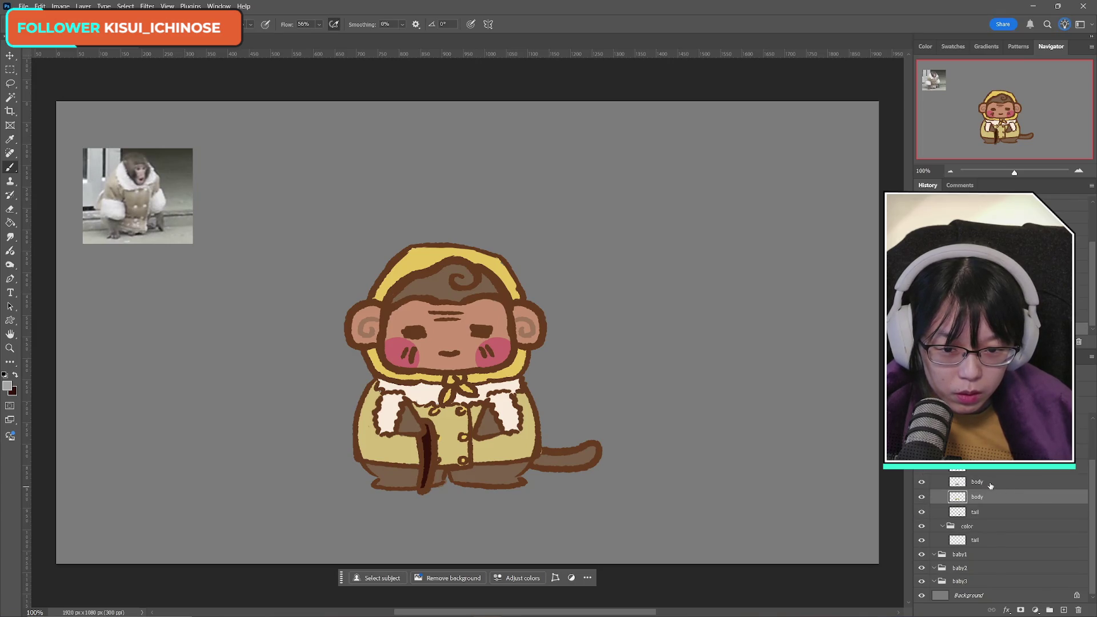
click(1016, 498)
text(cane)
click(926, 511)
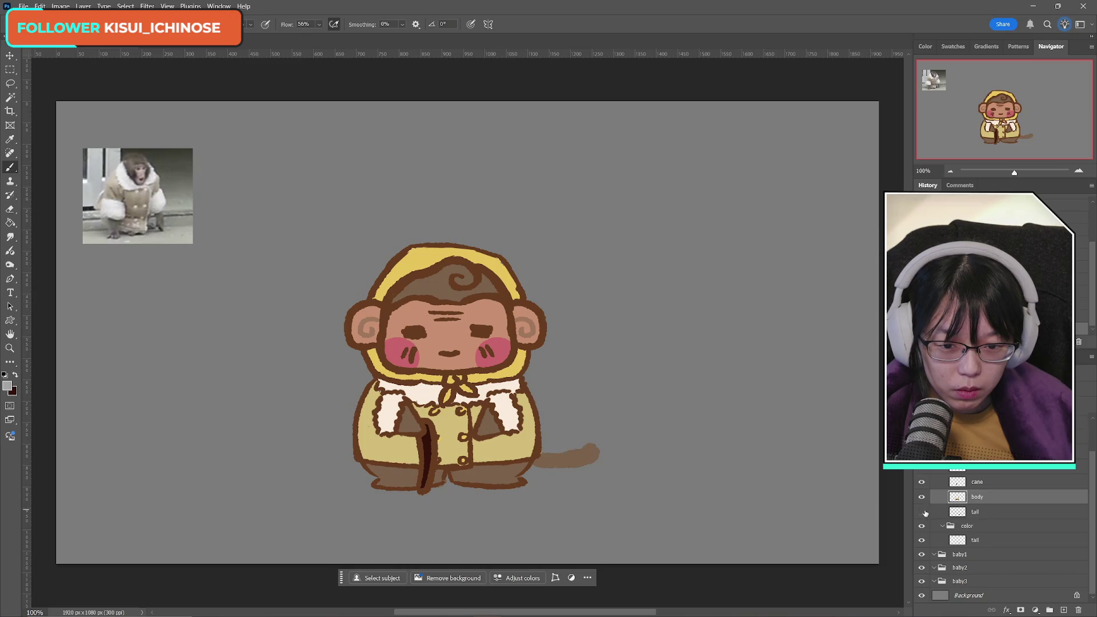
click(926, 512)
drag(986, 541, 988, 518)
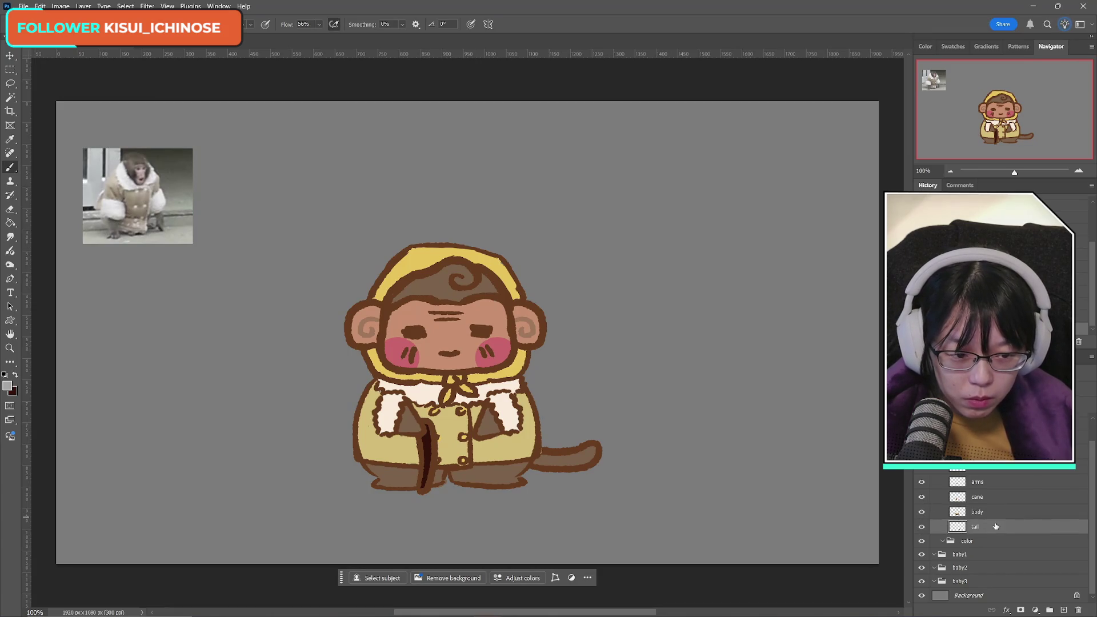
click(978, 511)
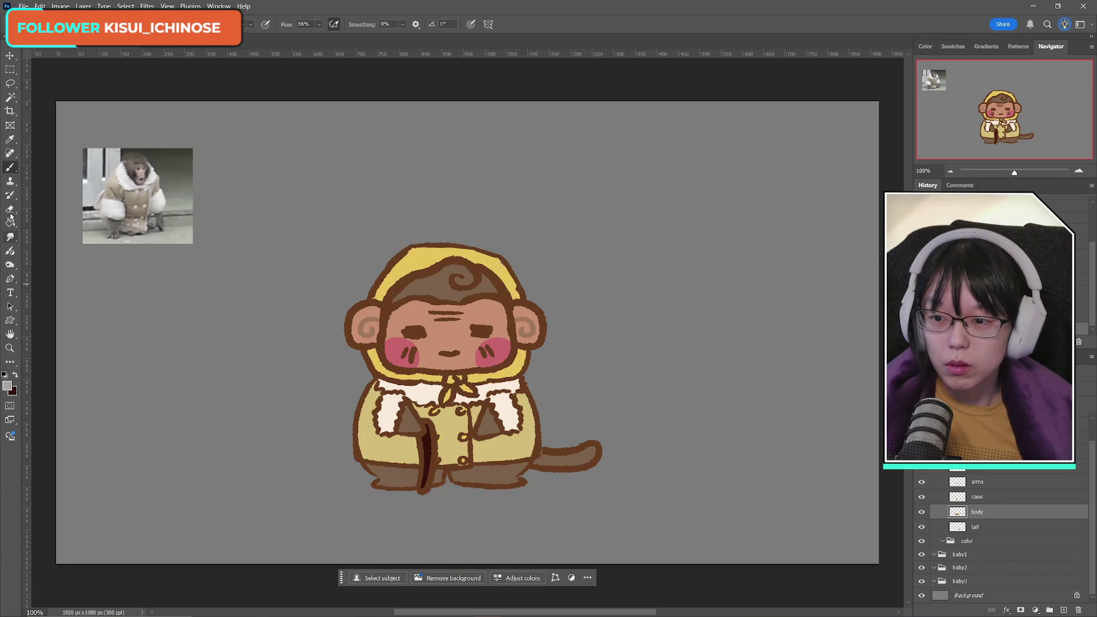
click(11, 209)
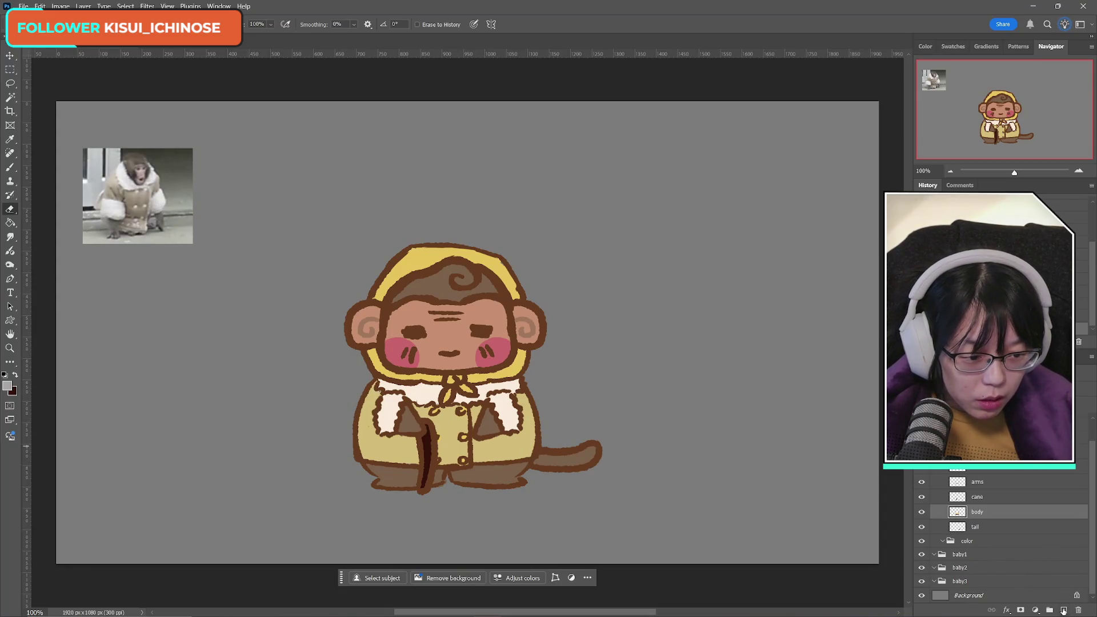
Step: Add a new layer below body, sample the coat's tan-yellow and cream collar colours, and hide the arms
click(1063, 610)
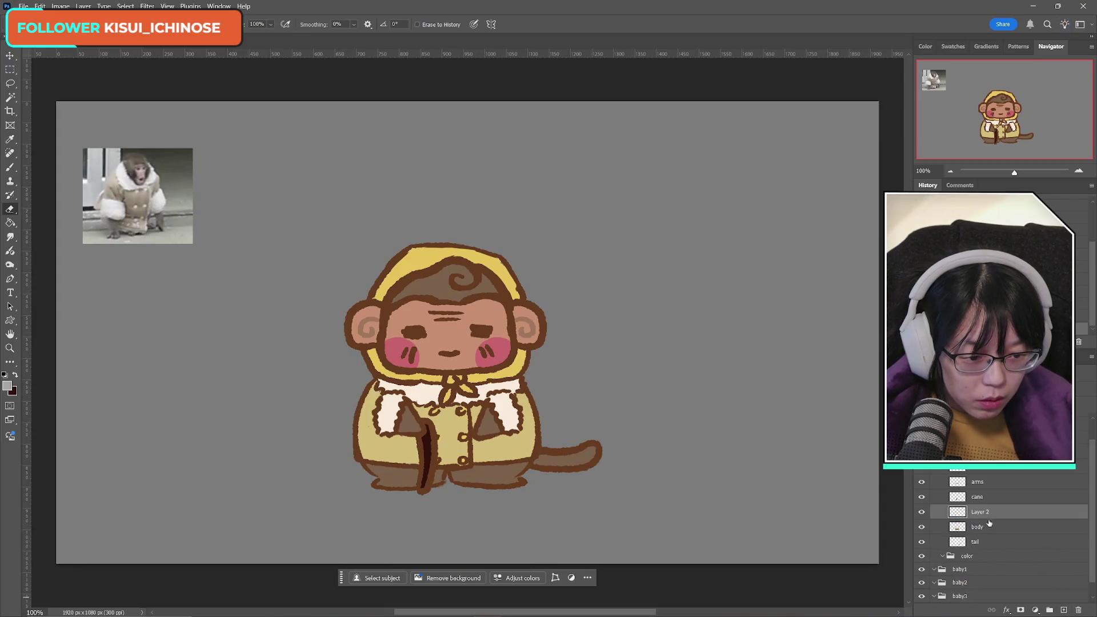
click(13, 167)
alt+click(378, 440)
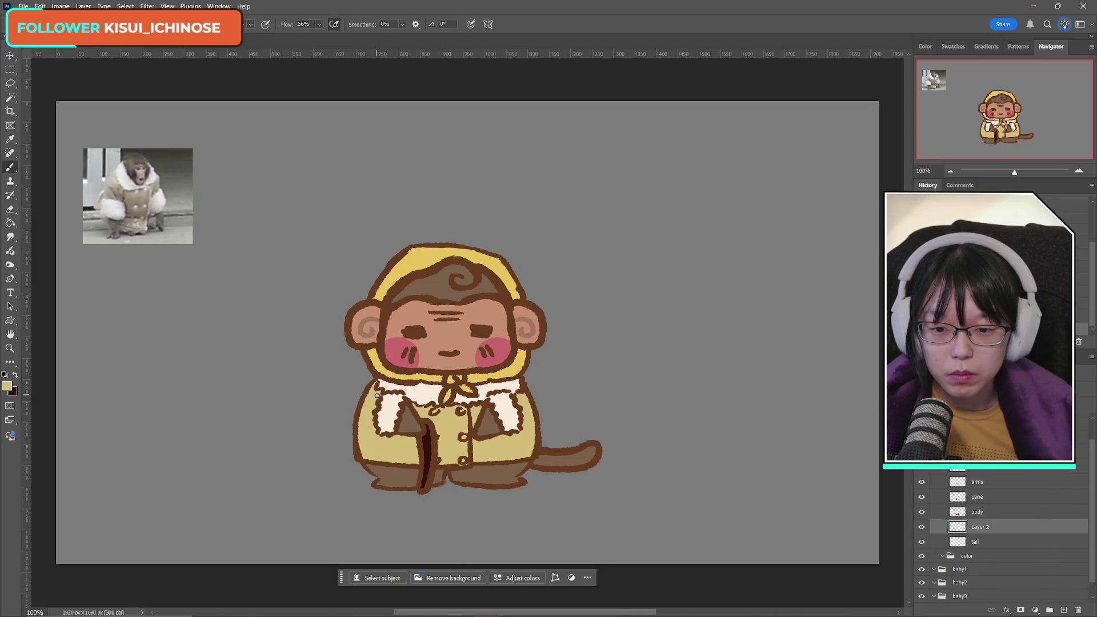
click(922, 481)
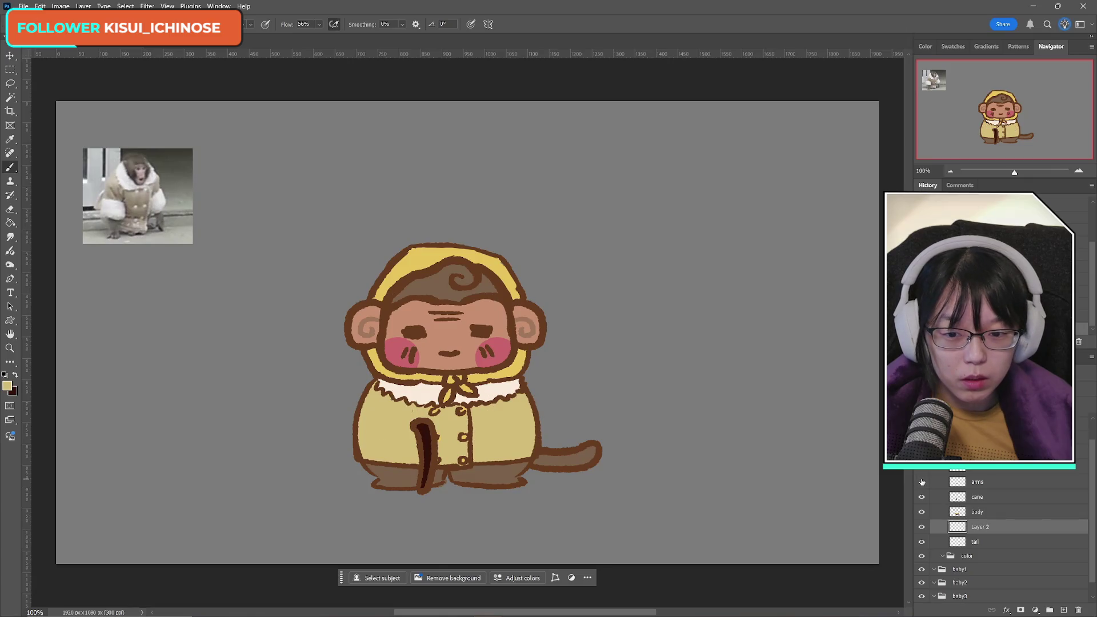
alt+click(445, 389)
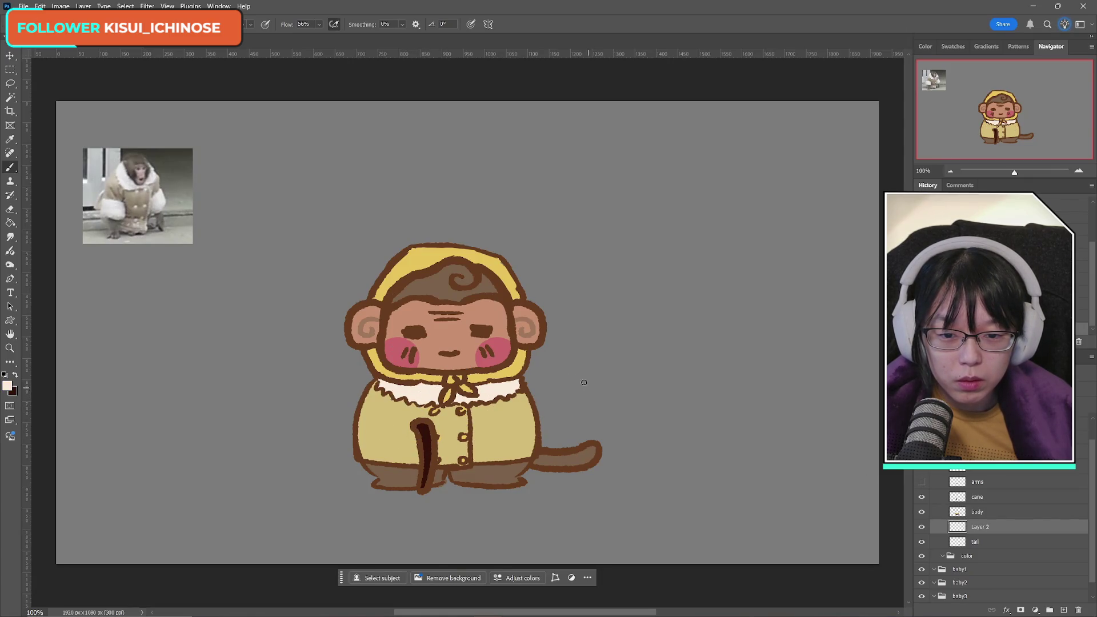
alt+click(523, 411)
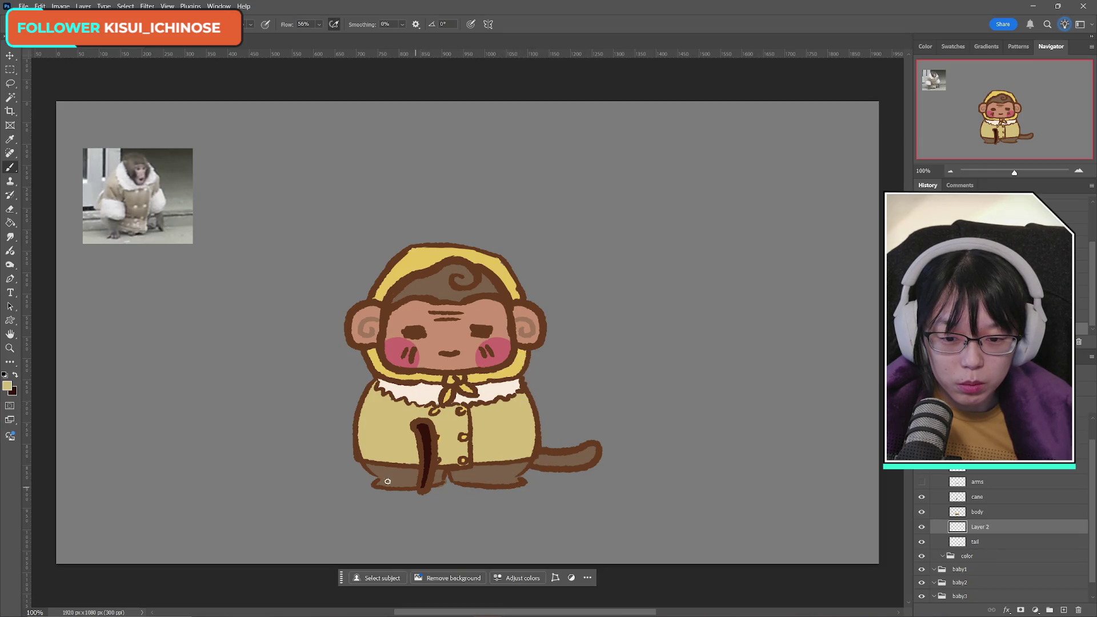
Step: Merge the body layer down into Layer 2 and rename the merged layer 'body'
click(974, 512)
key(ctrl+e)
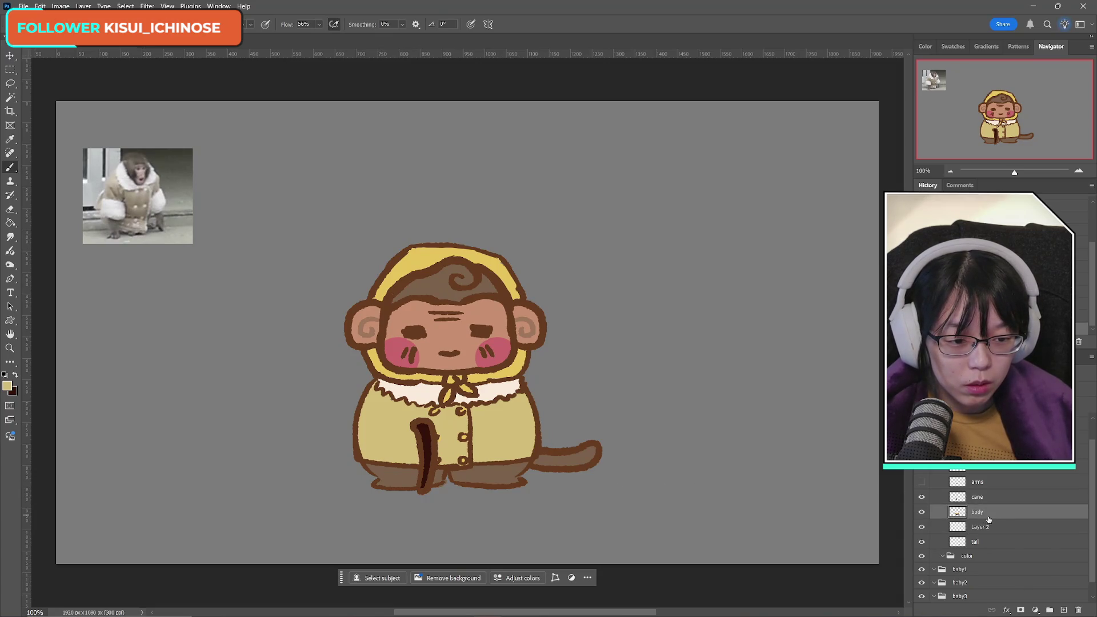
double_click(978, 512)
text(body)
key(Return)
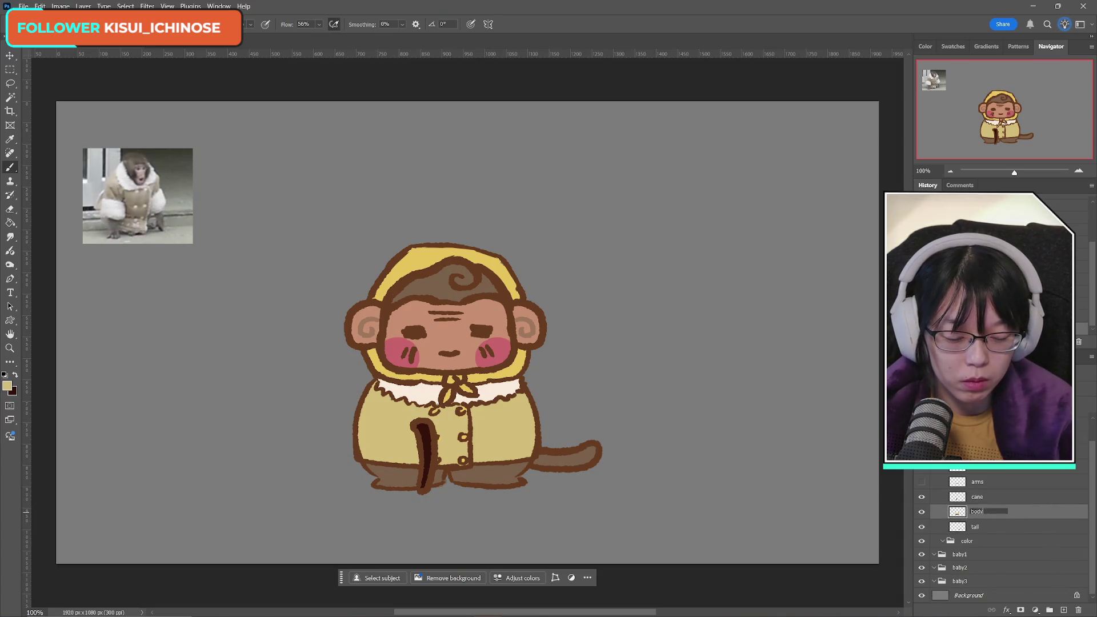
key(ctrl+s)
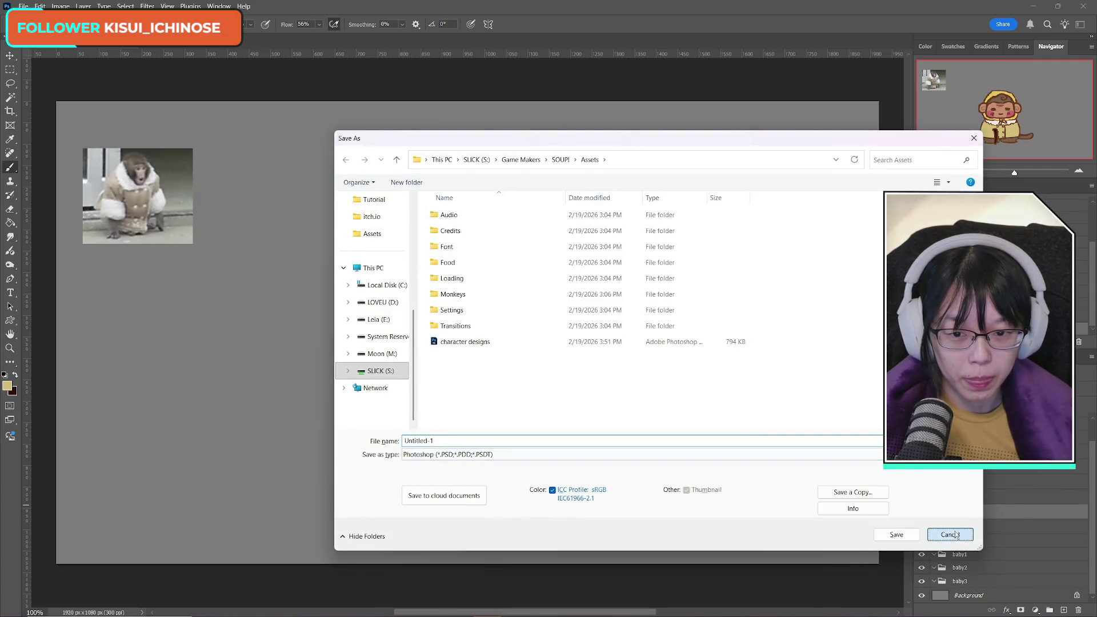
Step: Show the arms again and save a Photoshop-format copy over the 'character designs' file
click(950, 535)
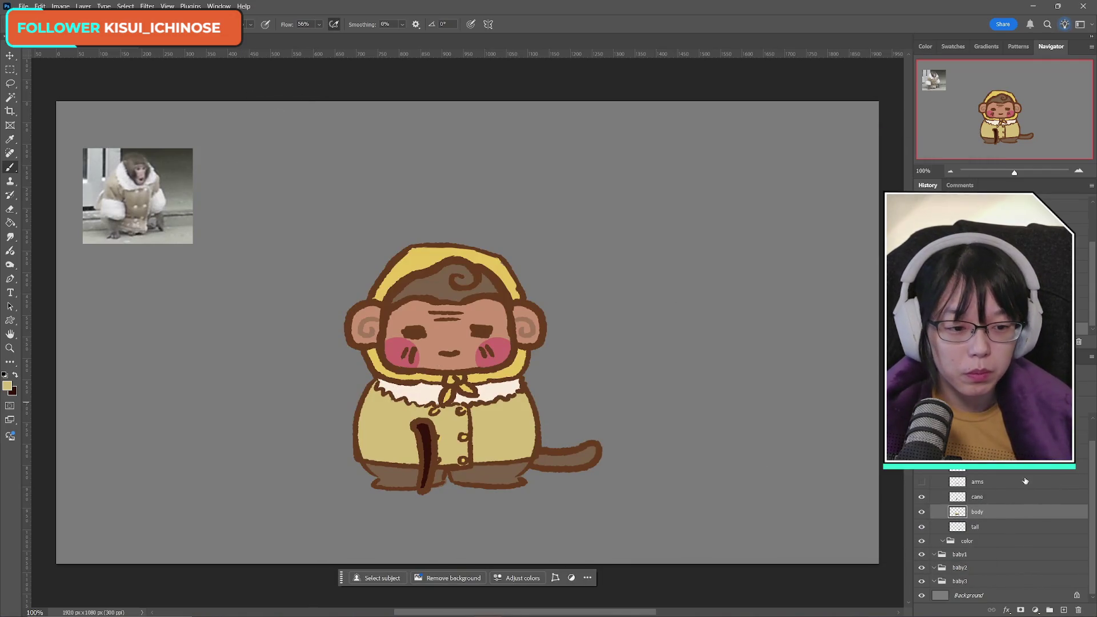
click(921, 482)
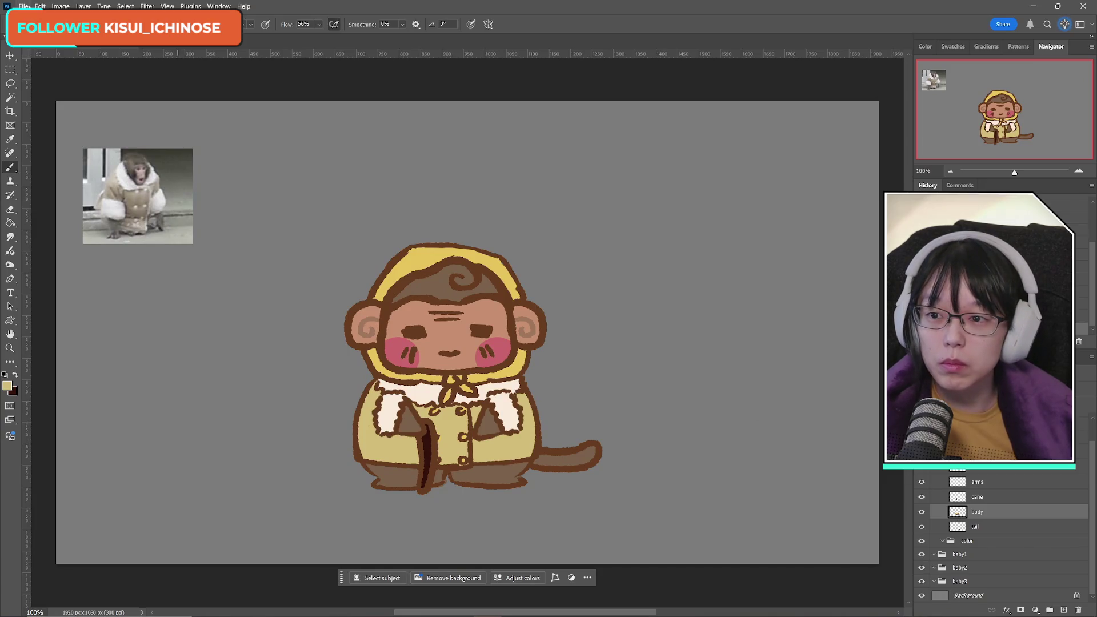
click(23, 6)
click(46, 143)
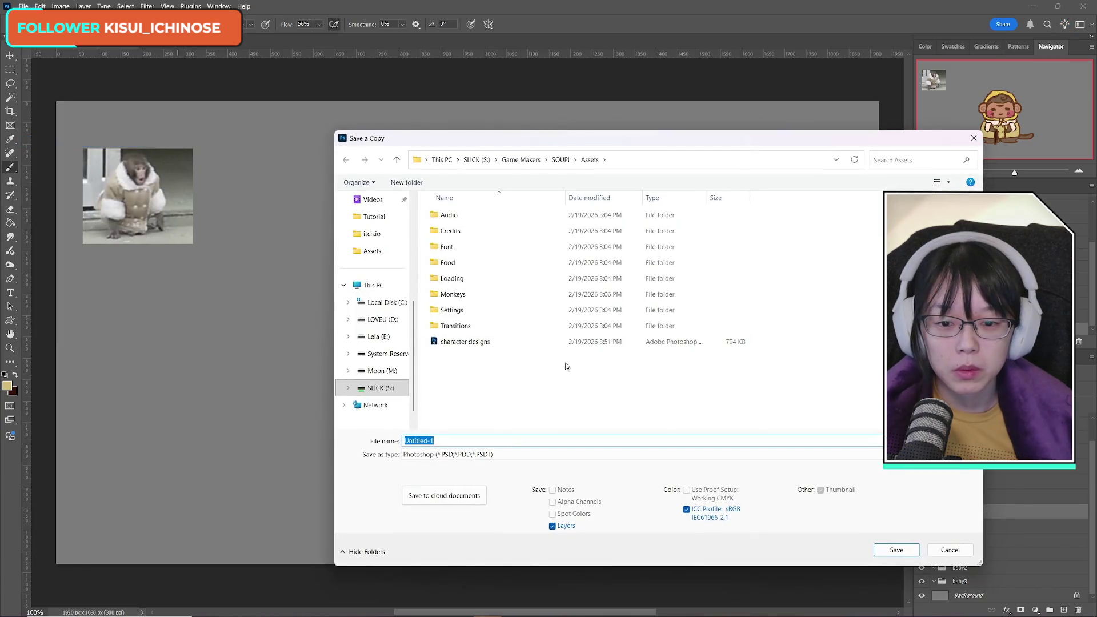
click(471, 455)
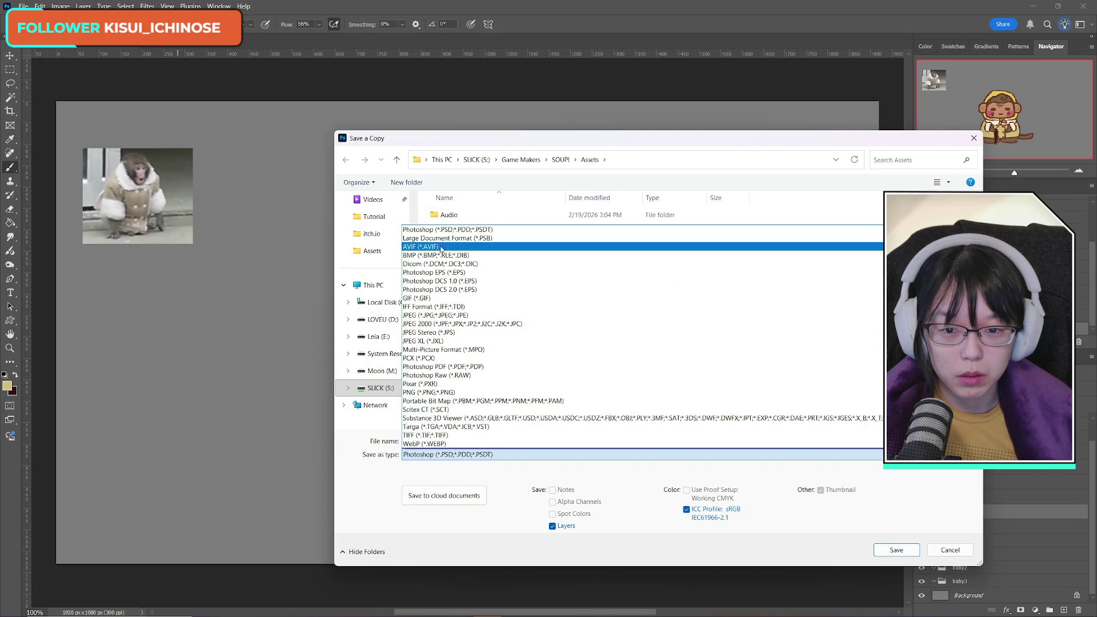
click(537, 230)
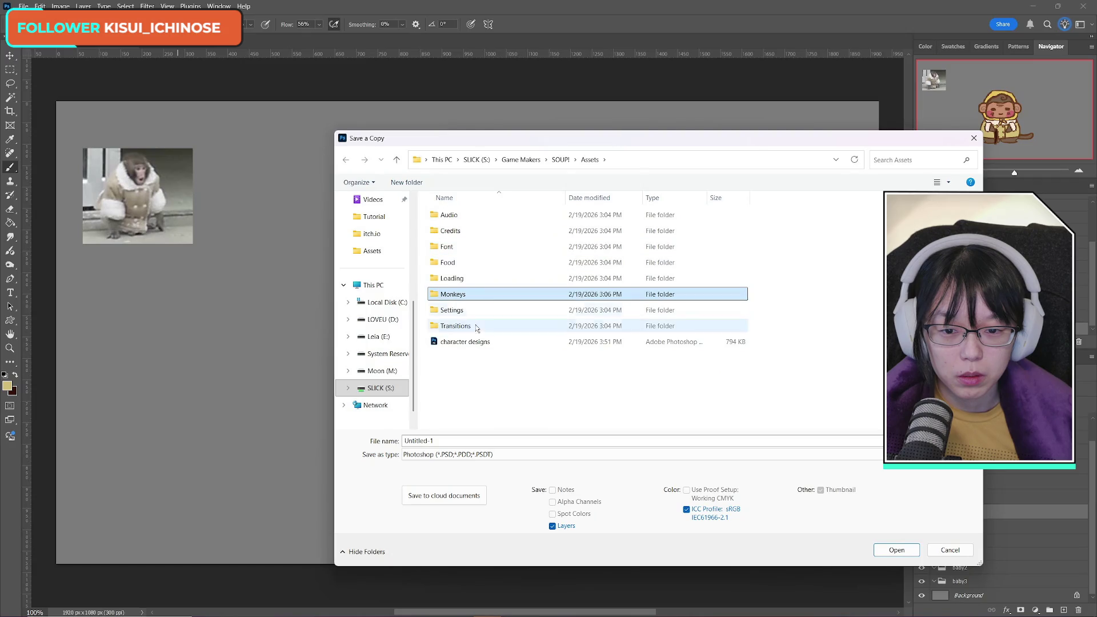
click(471, 342)
click(896, 550)
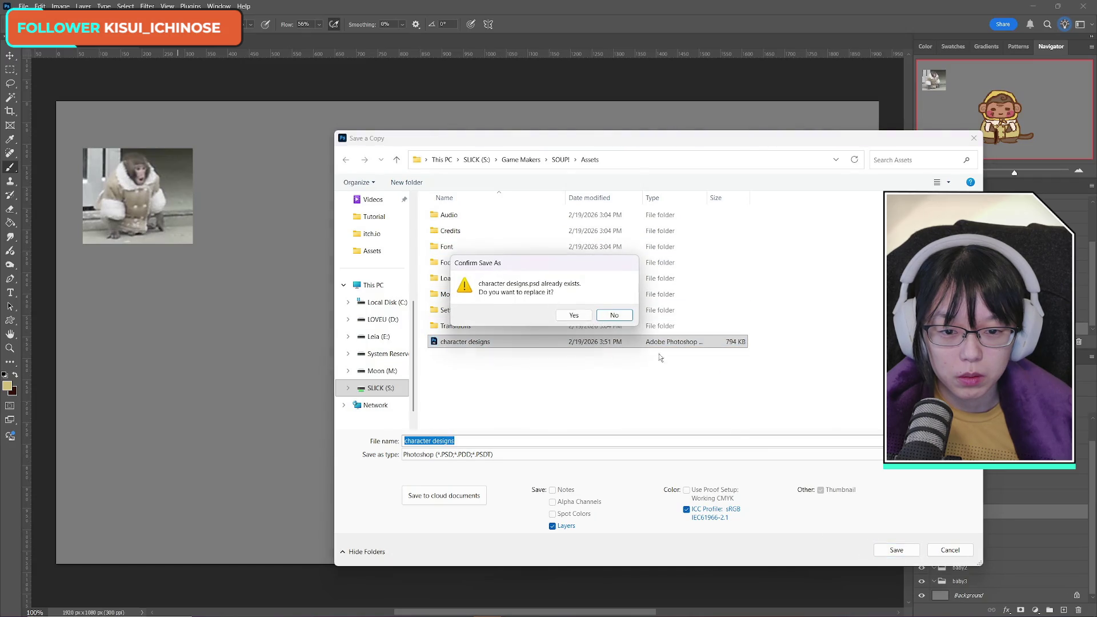
click(578, 313)
click(668, 182)
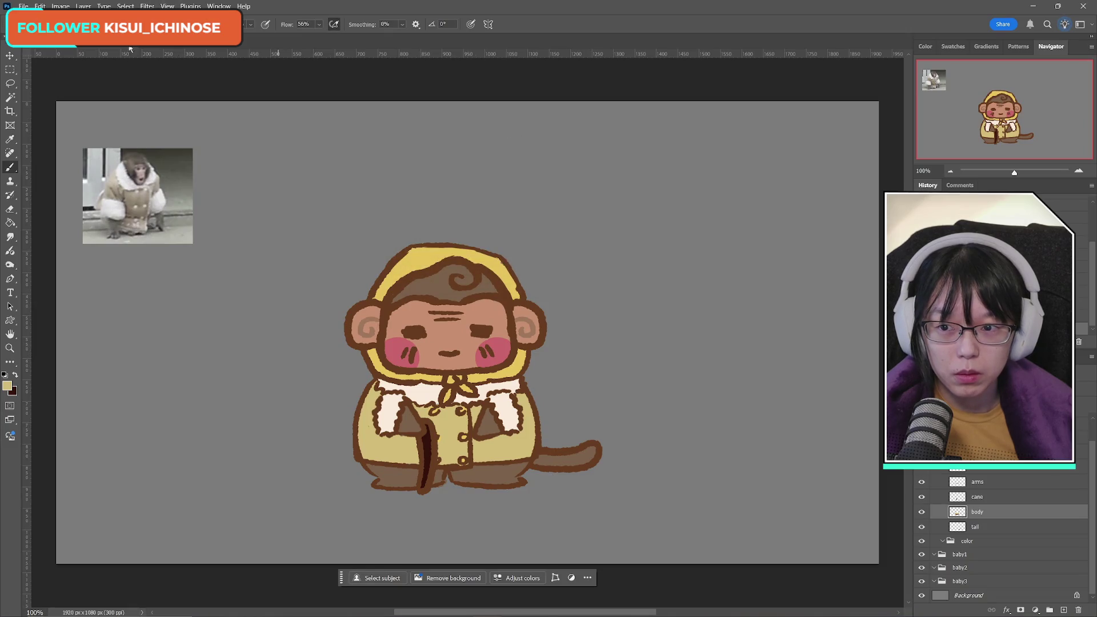
Step: Close Untitled-1 without saving and reopen 'character designs' from the Assets folder
key(ctrl+shift+s)
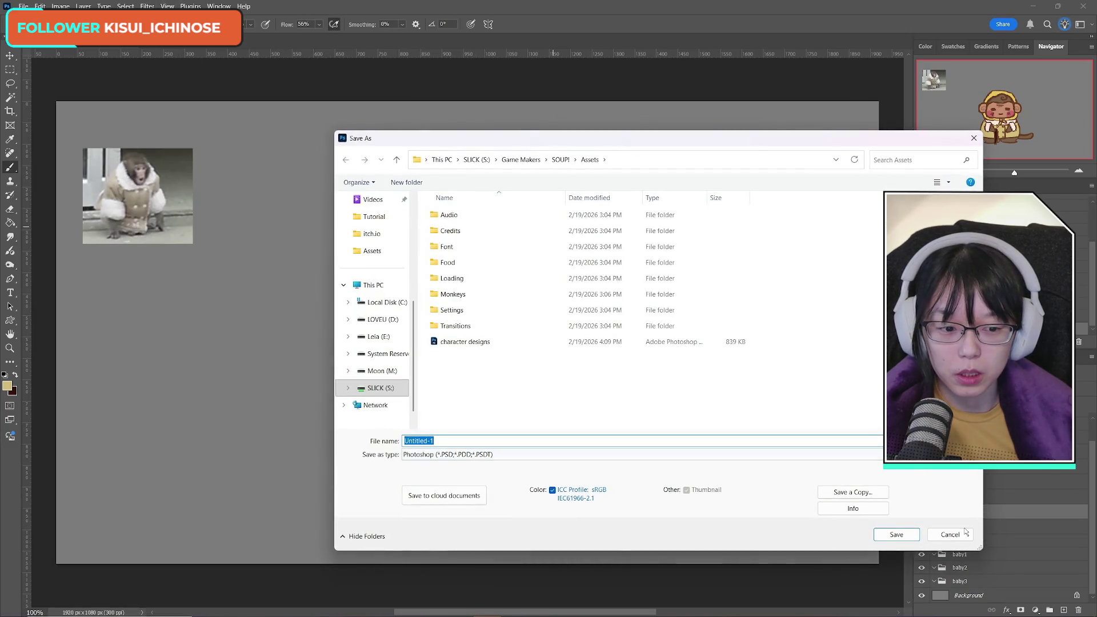
click(965, 532)
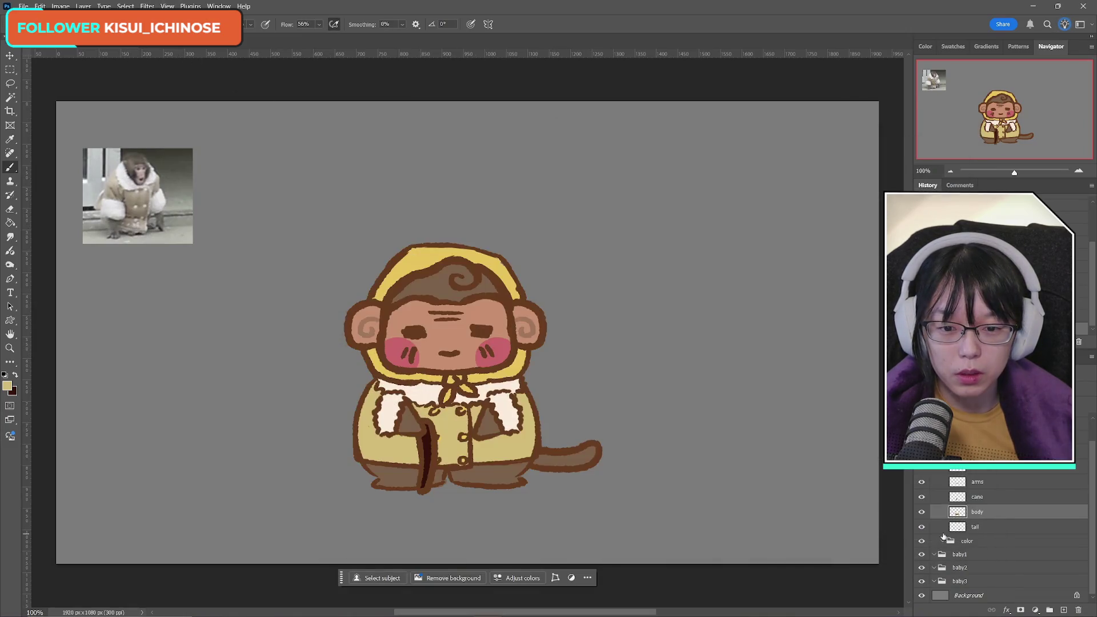
click(136, 46)
click(565, 241)
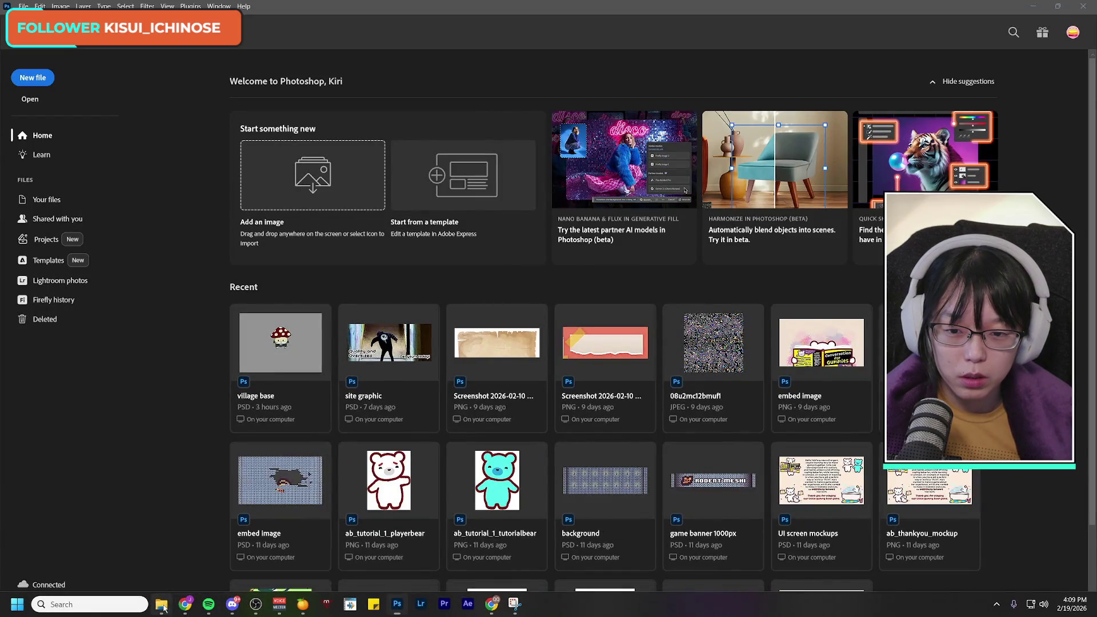
click(161, 604)
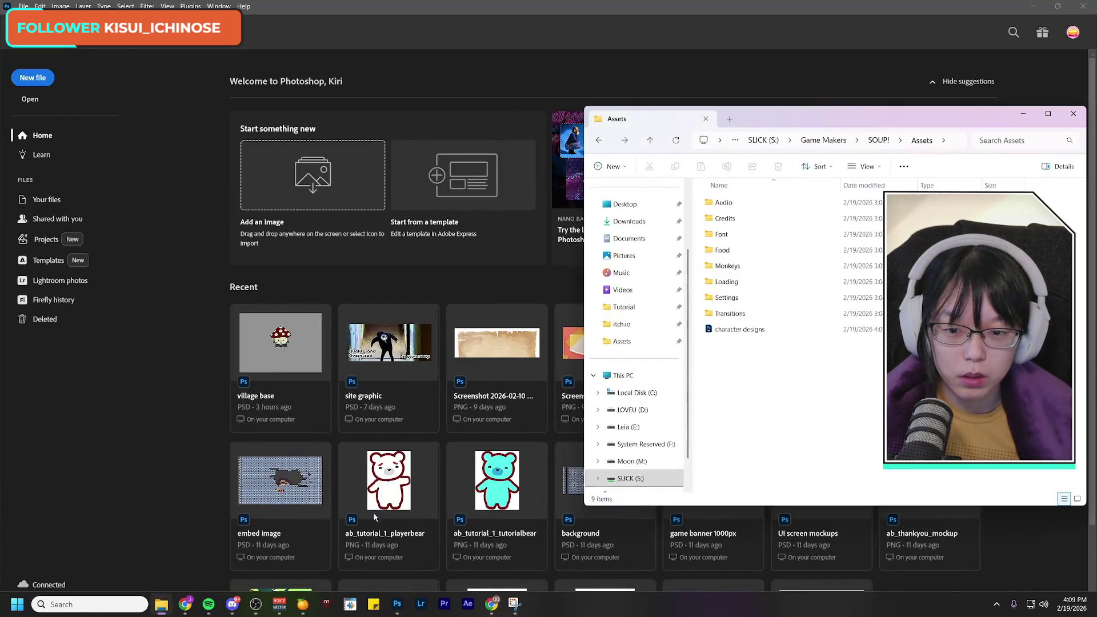
double_click(762, 331)
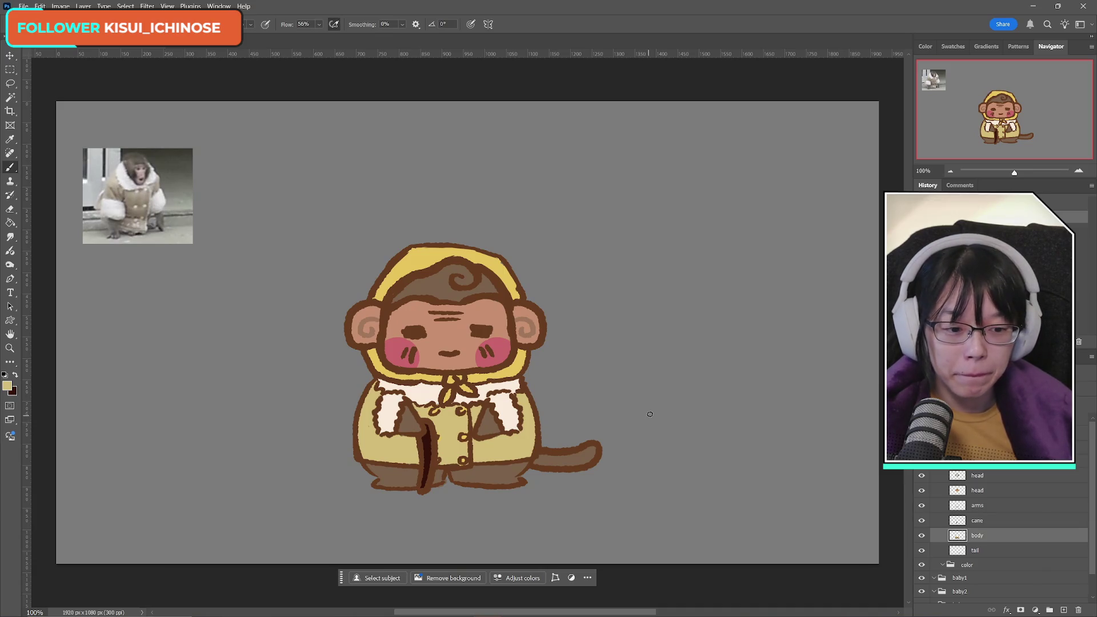
Step: Hide the coat body layer after comparing, and select the tail layer
click(920, 535)
click(921, 535)
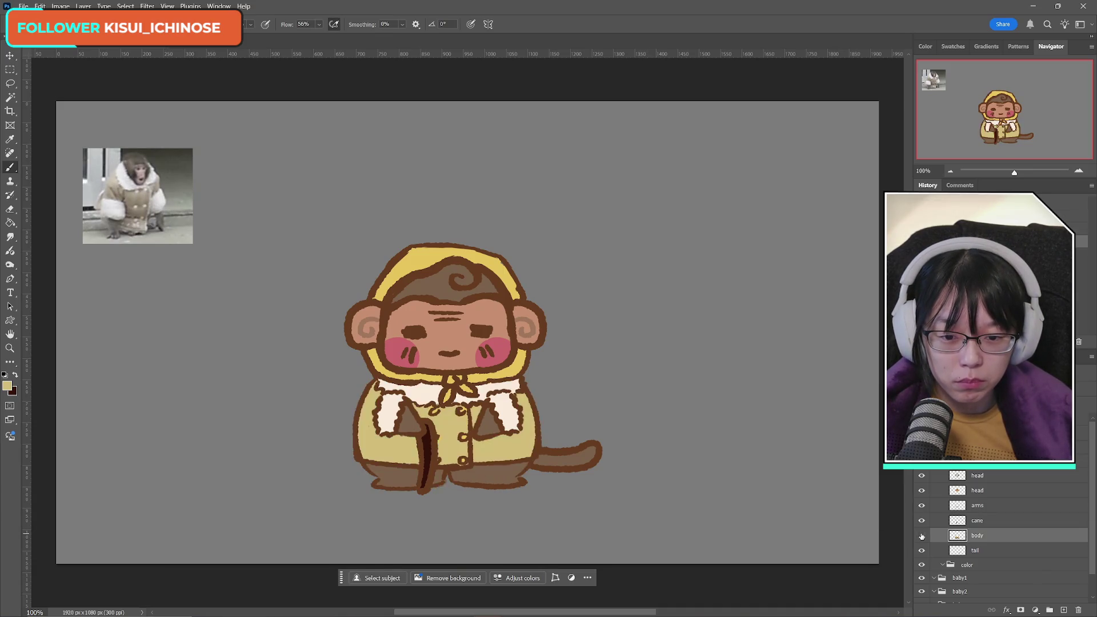
click(921, 535)
click(921, 536)
click(921, 536)
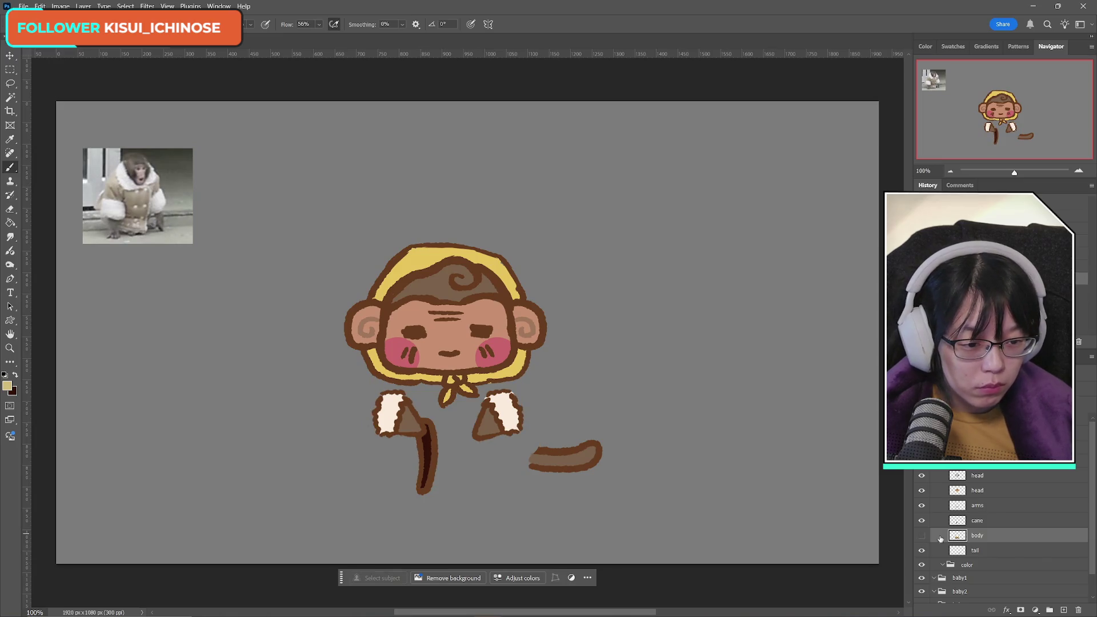
click(948, 550)
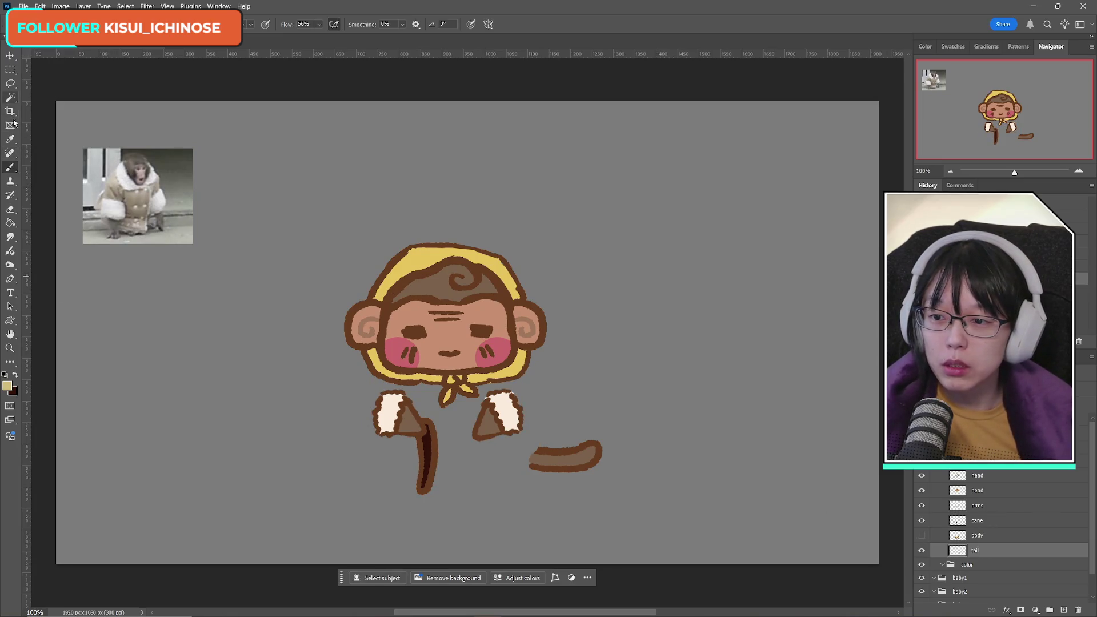
Step: Sample the tail's browns and paint a lighter brown stroke on a new layer beneath the tail
alt+click(550, 445)
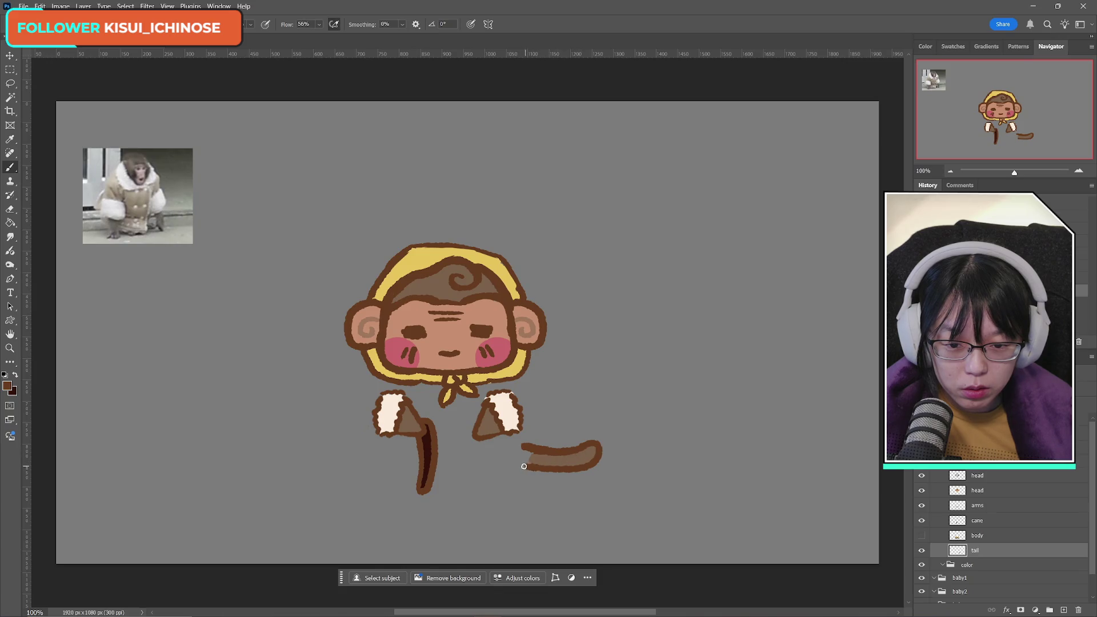
alt+click(560, 457)
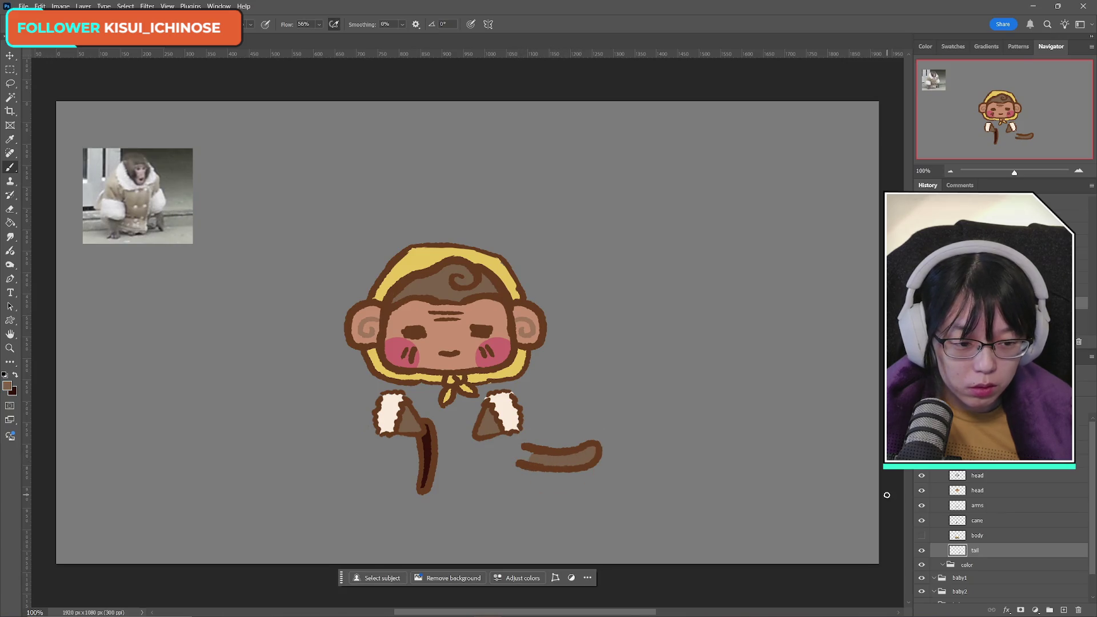
ctrl+click(1063, 610)
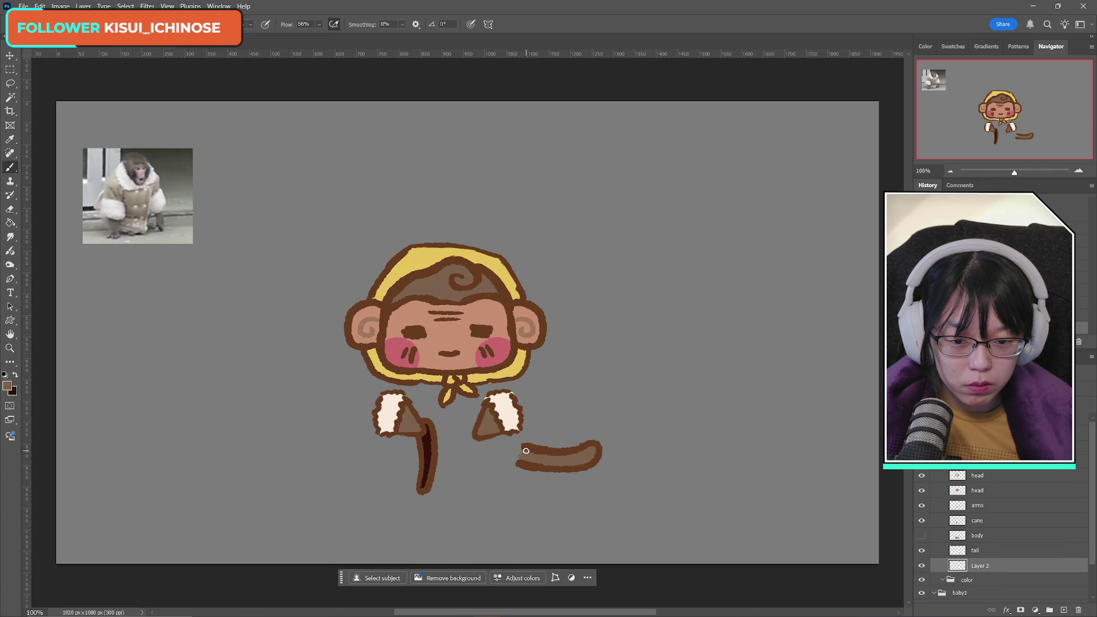
drag(529, 457, 565, 458)
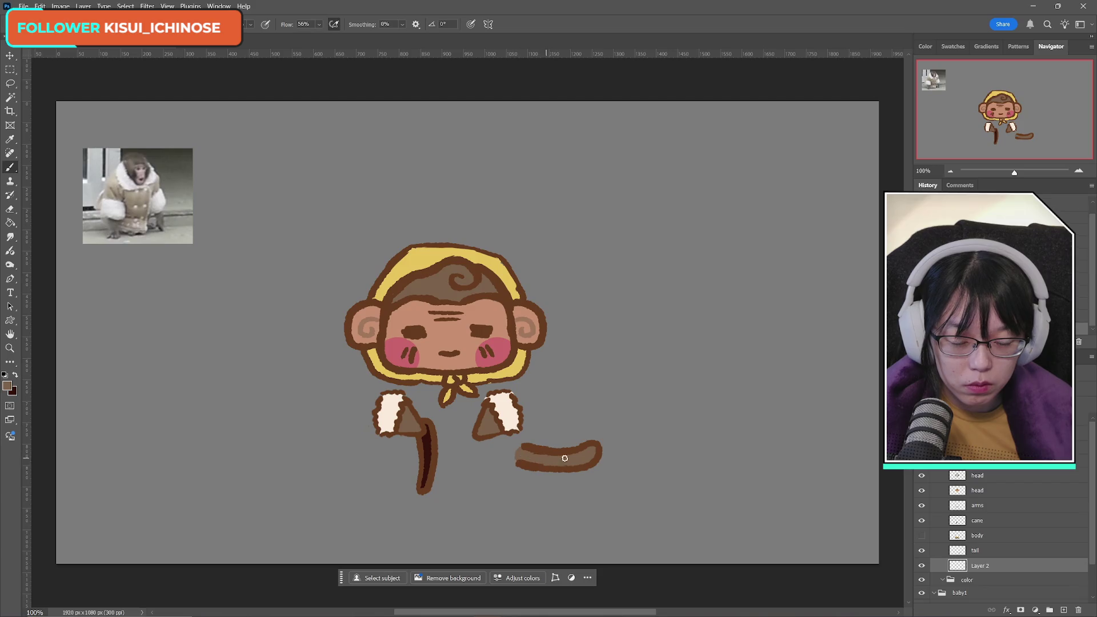
alt+click(536, 448)
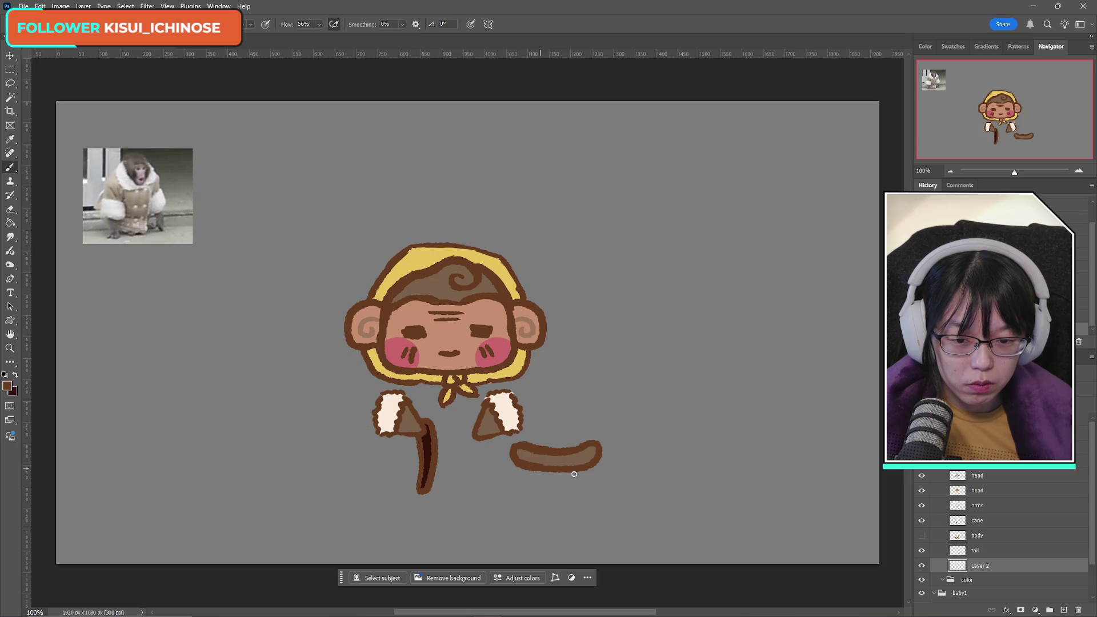
Step: Merge the shading layer down into the tail and name the result 'tail'
key(ctrl+e)
double_click(991, 548)
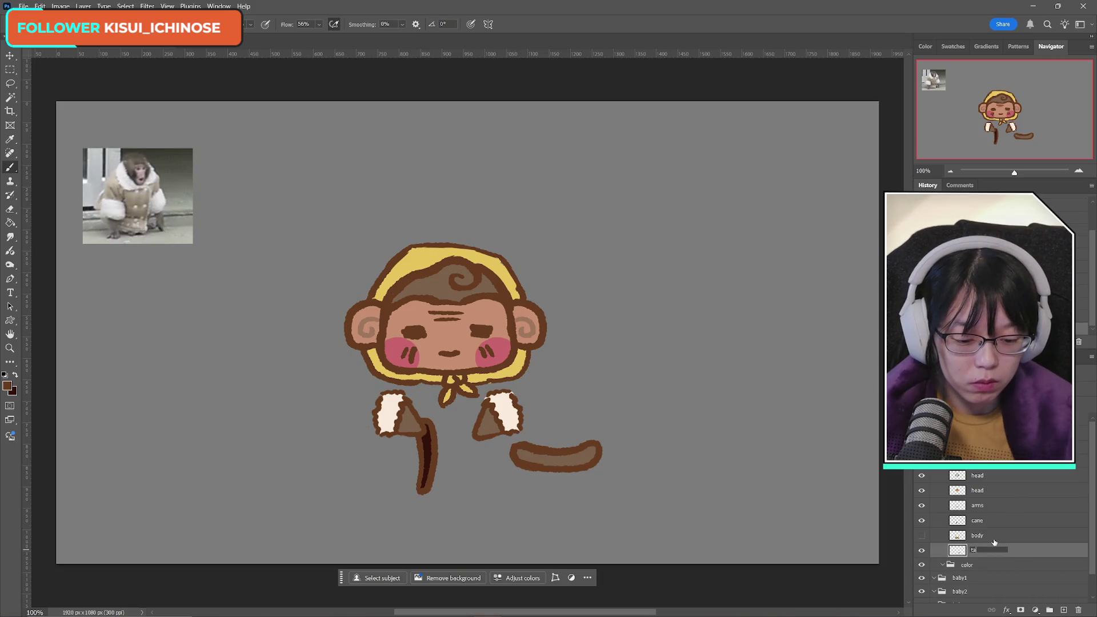
text(il)
key(Return)
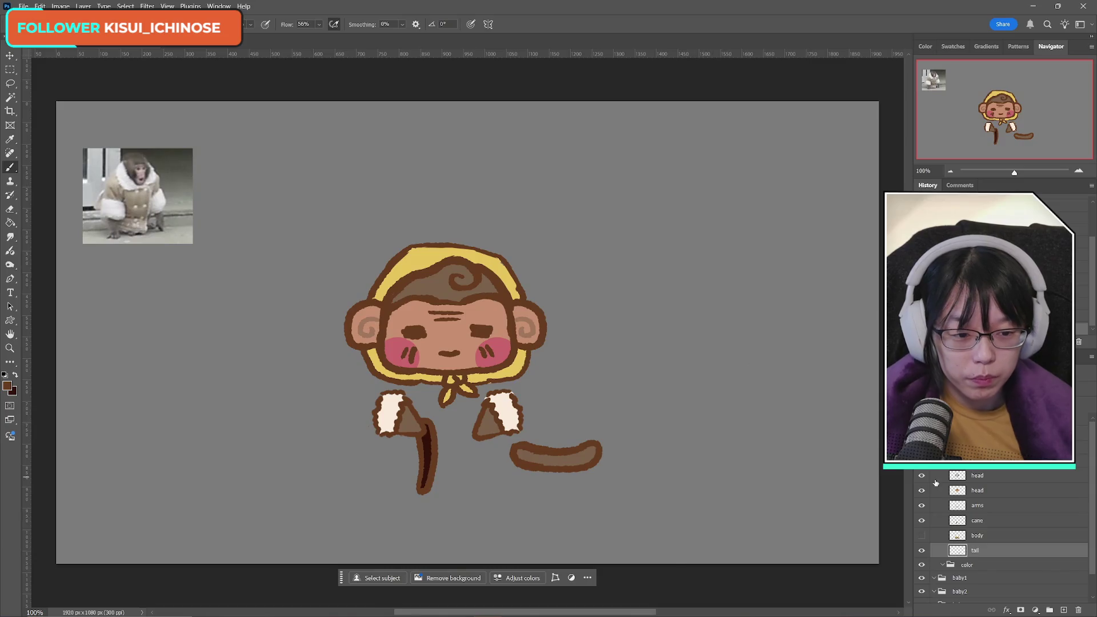
Step: Switch to the Eraser, select the second head layer, and turn the coat body back on
click(988, 502)
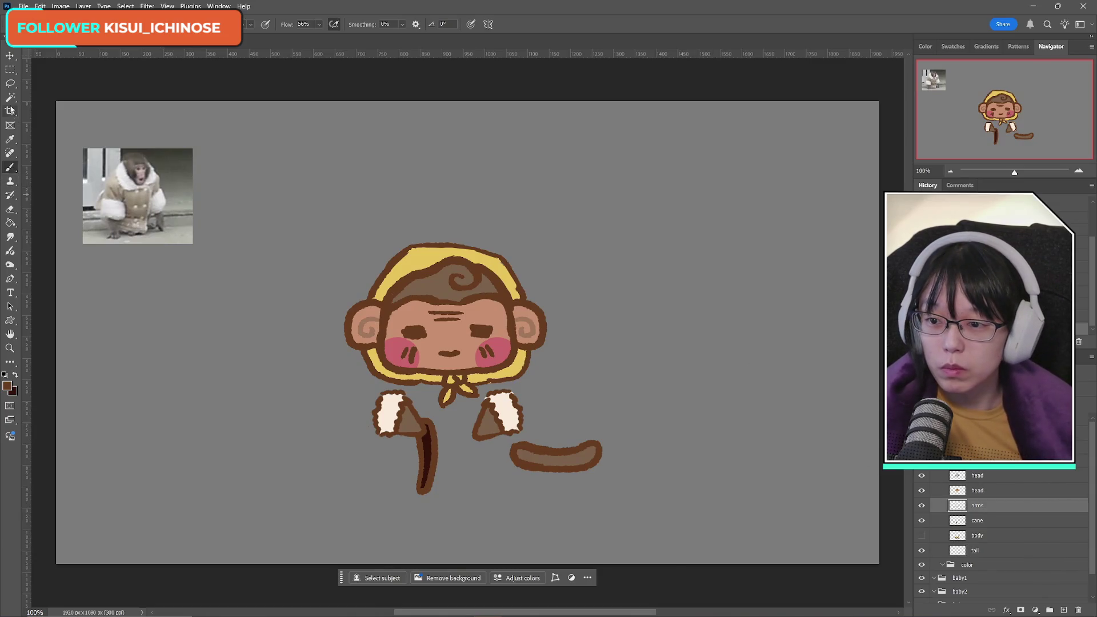
click(10, 210)
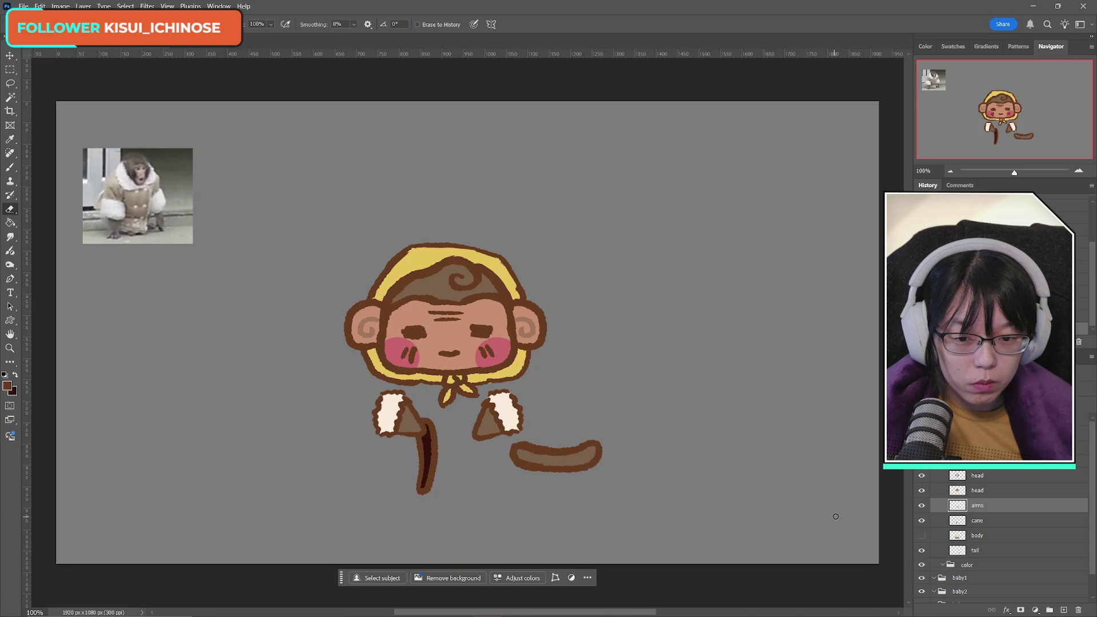
click(983, 493)
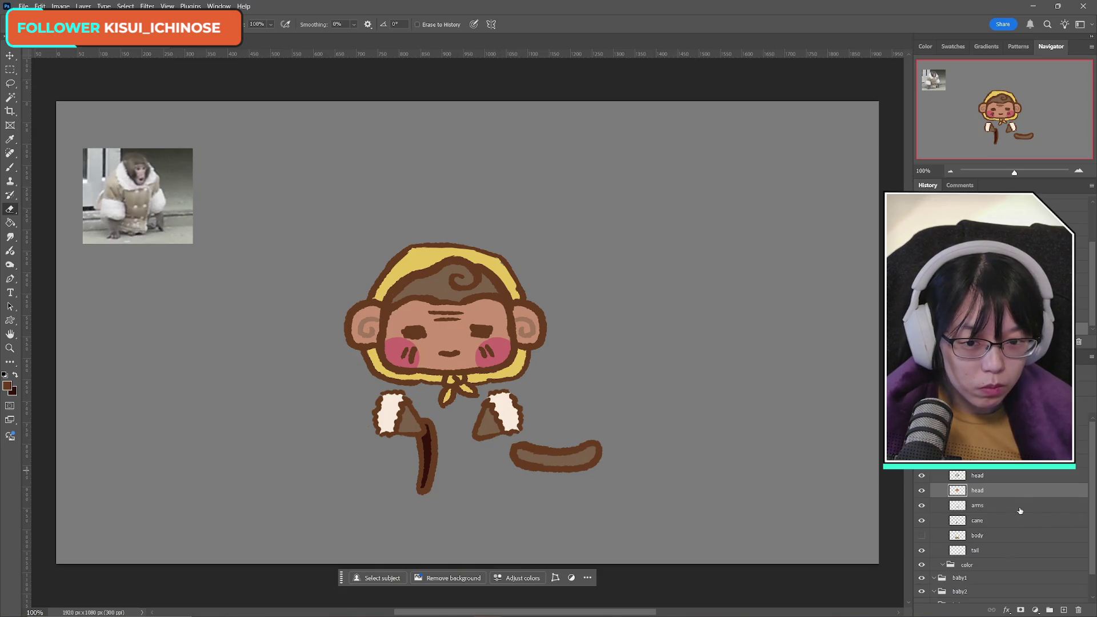
click(920, 535)
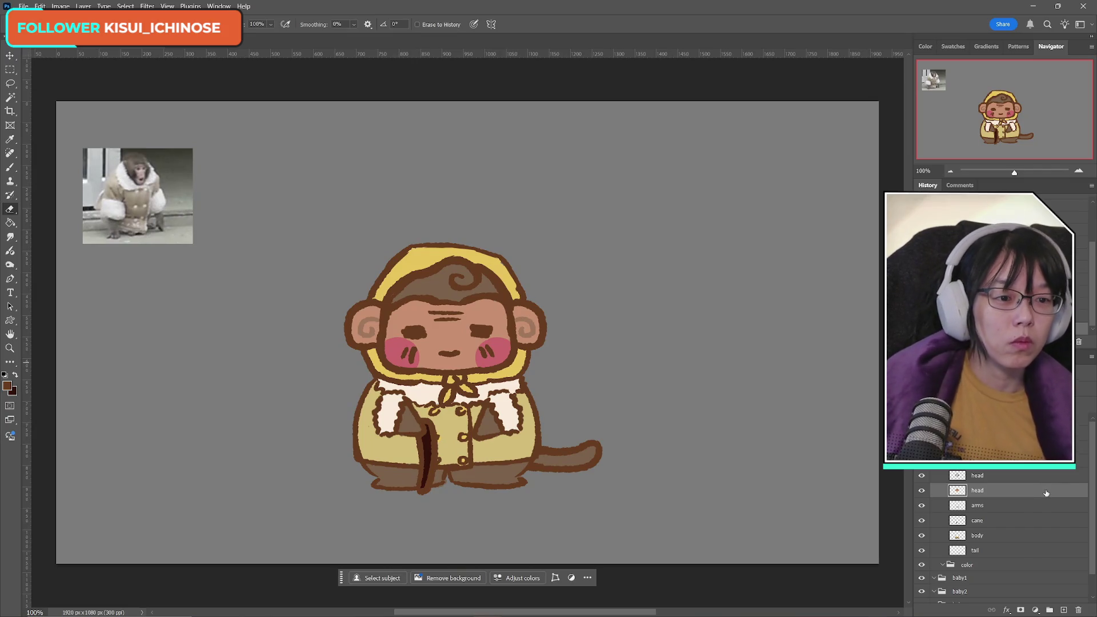
Step: Select both coat panels on the body layer with the Magic Wand
click(985, 535)
click(10, 98)
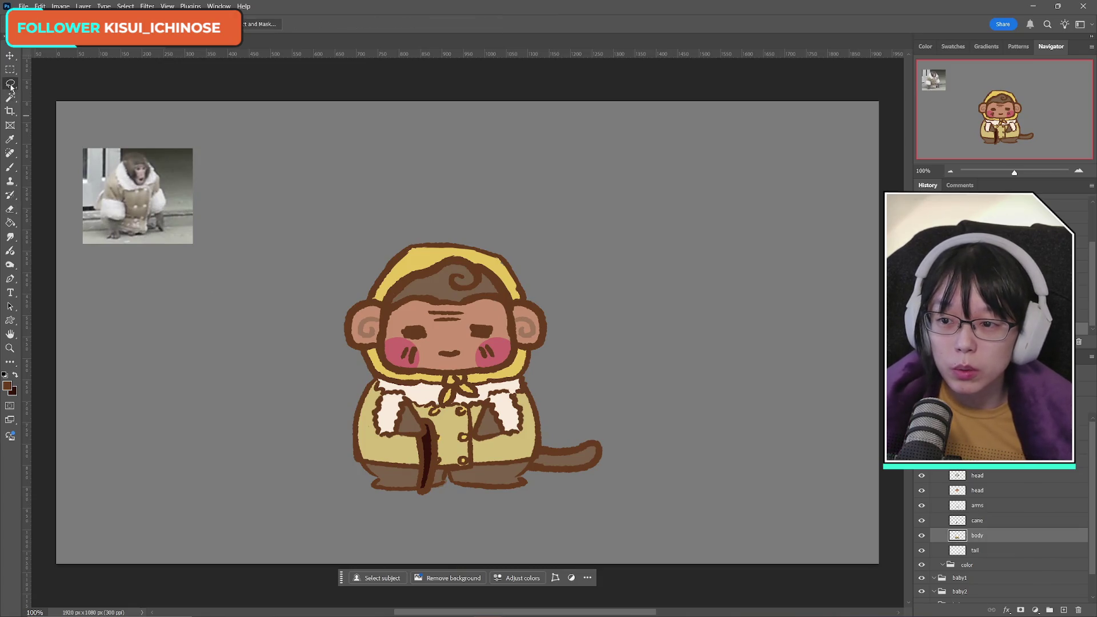
click(485, 424)
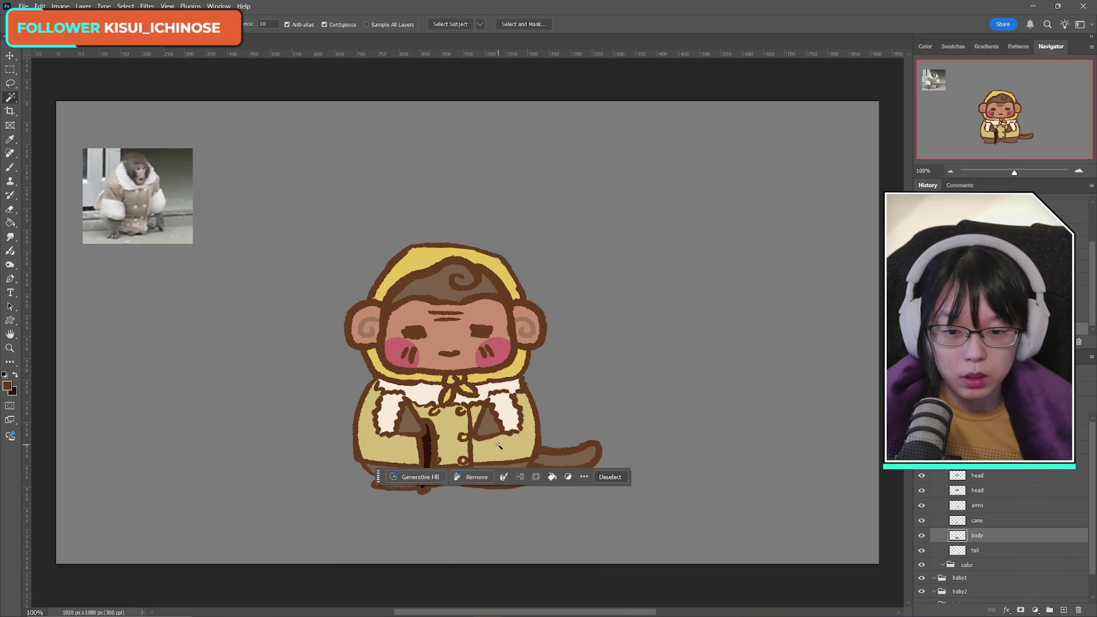
shift+click(449, 435)
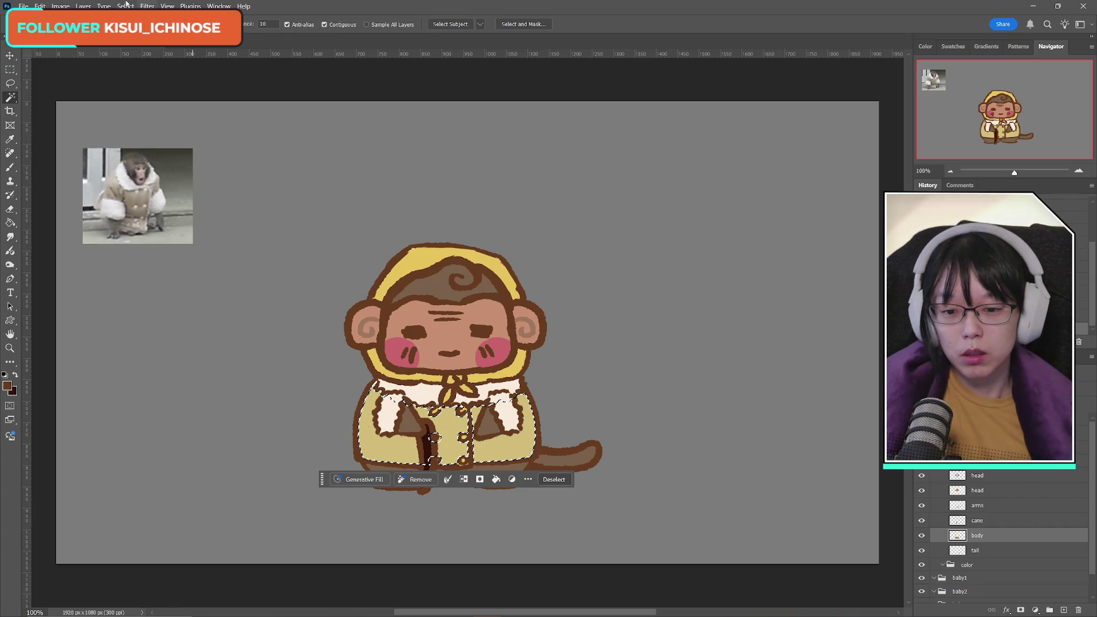
Step: Apply Hue/Saturation with Hue -22, Saturation +34, Lightness -5, then drop the selection
click(60, 6)
mouse_move(103, 29)
click(210, 91)
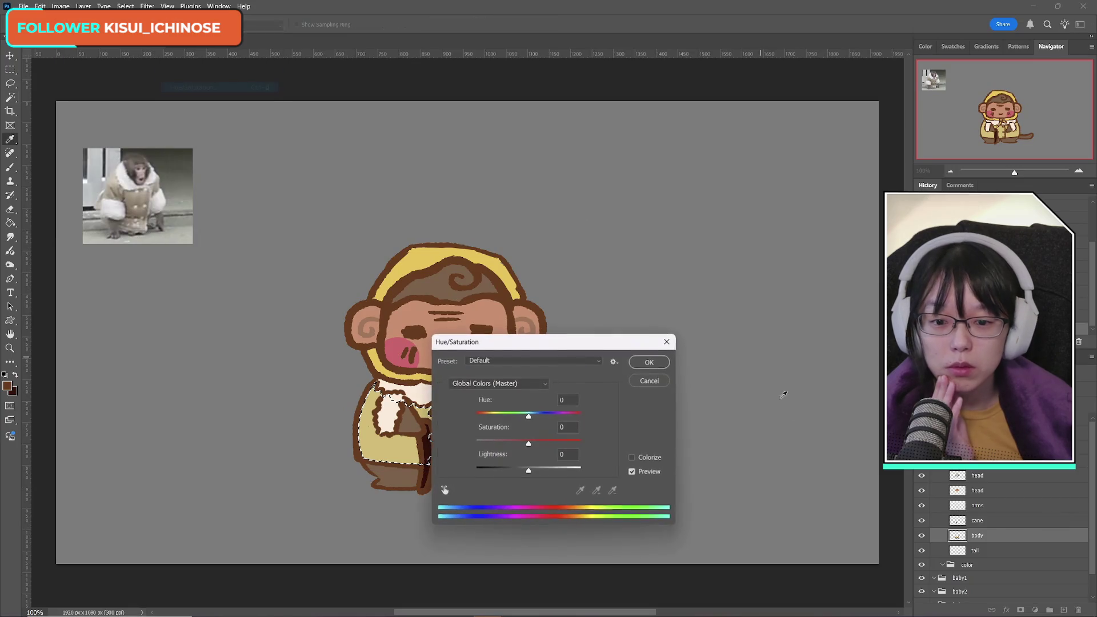
drag(485, 341, 644, 250)
mouse_move(685, 325)
mouse_down()
mouse_move(627, 327)
mouse_move(737, 329)
mouse_move(671, 325)
mouse_move(679, 352)
mouse_move(695, 354)
mouse_move(678, 353)
mouse_move(688, 353)
mouse_move(674, 378)
mouse_move(694, 380)
mouse_move(679, 379)
mouse_move(663, 351)
mouse_move(702, 356)
mouse_move(662, 324)
mouse_move(673, 326)
mouse_up()
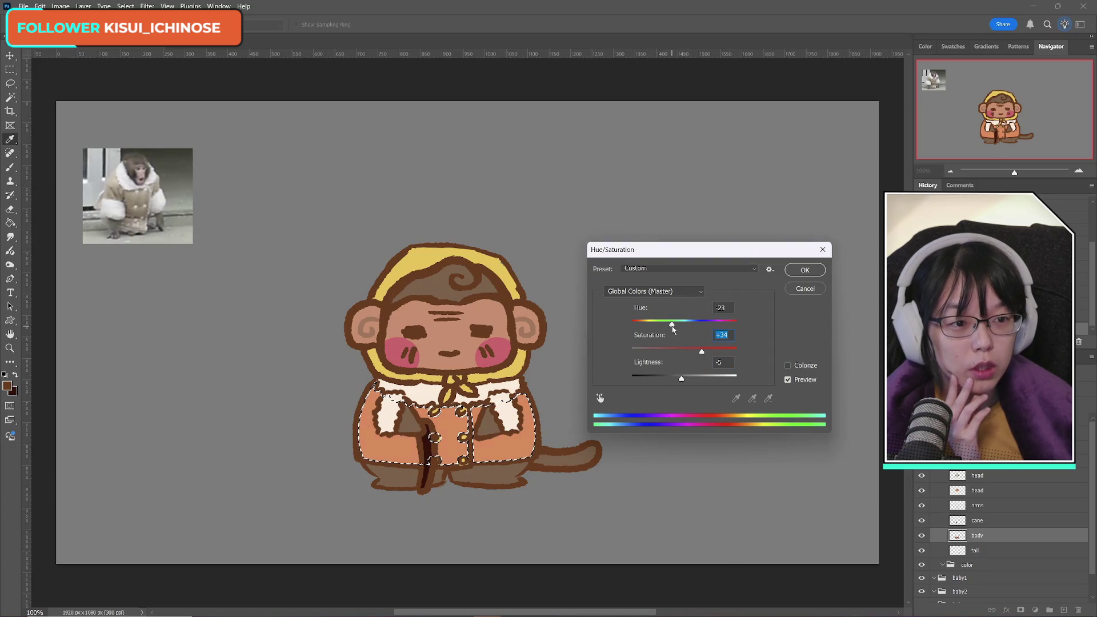
click(804, 269)
key(w)
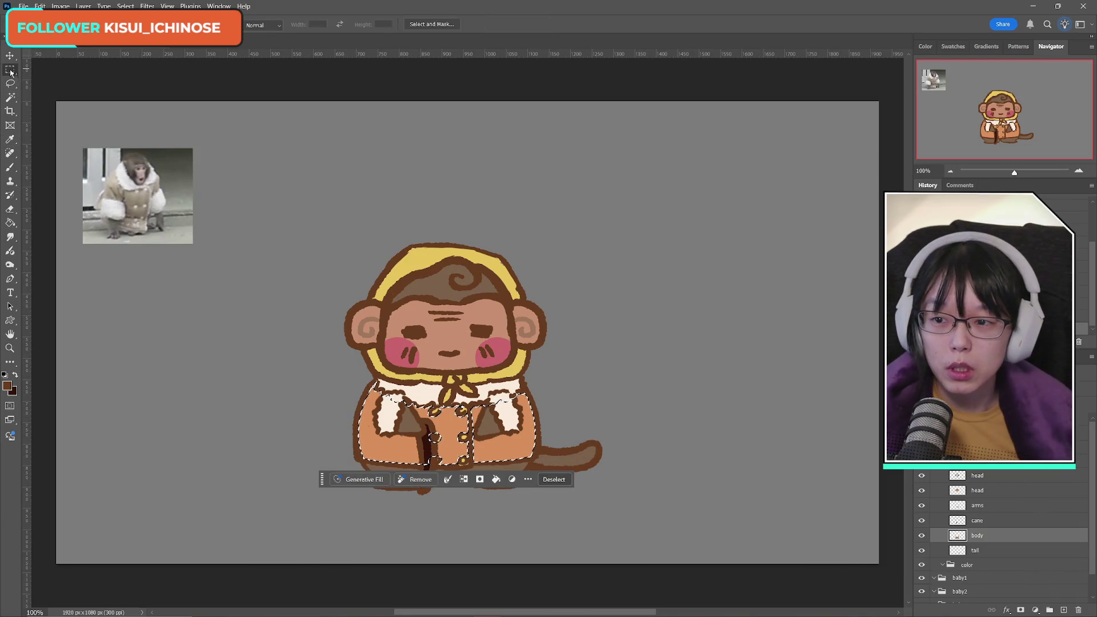
key(m)
drag(339, 197, 341, 199)
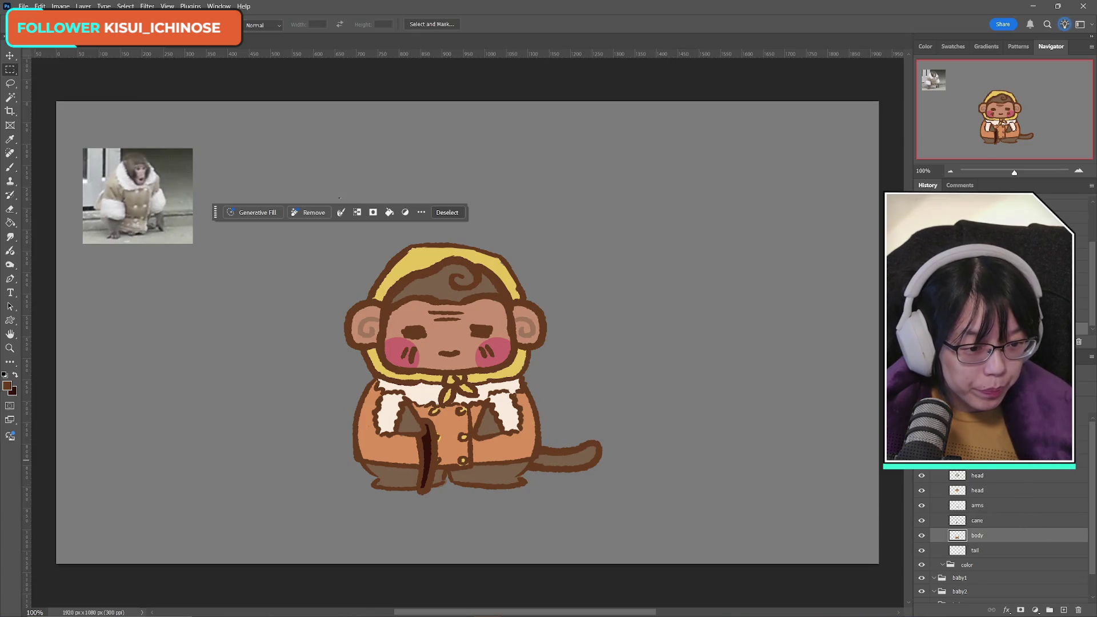
click(984, 469)
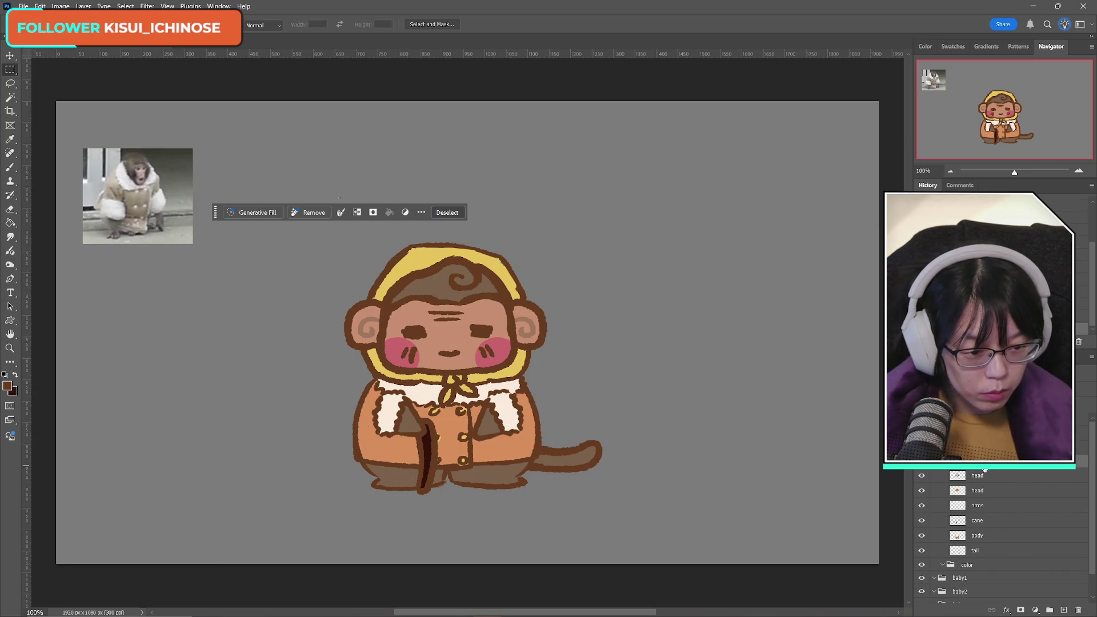
scroll(1000, 531, down, 3)
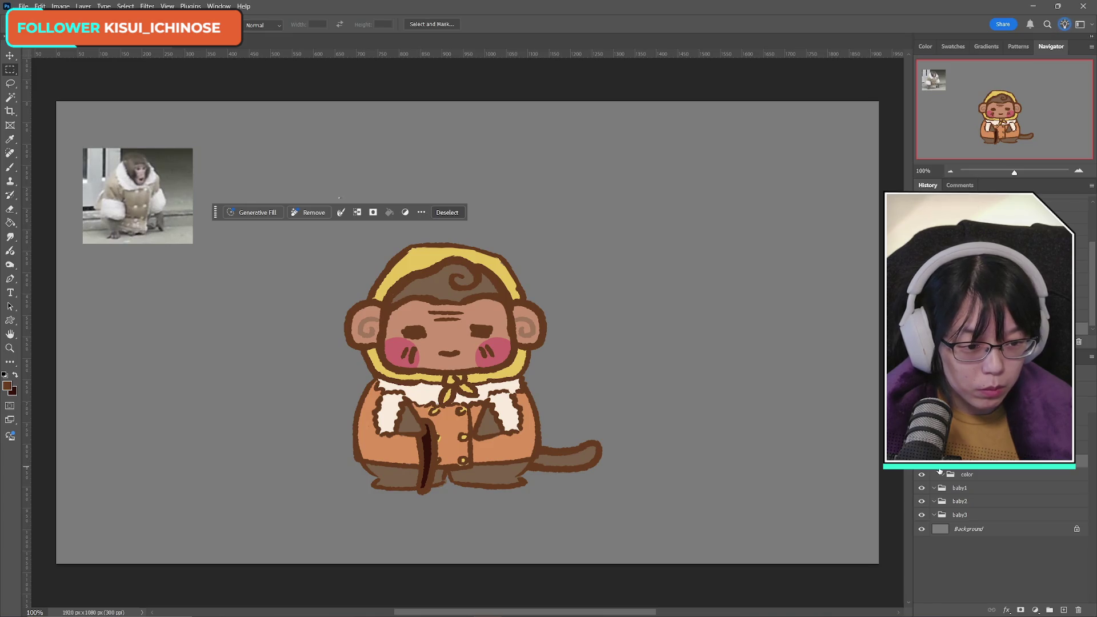
scroll(999, 503, down, 1)
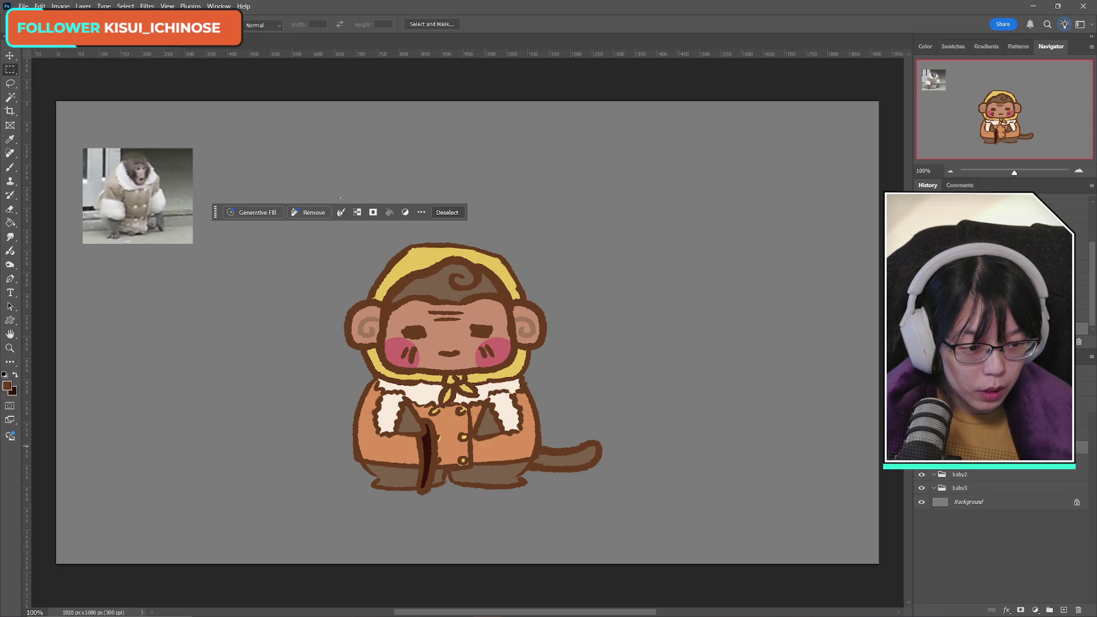
scroll(947, 480, up, 1)
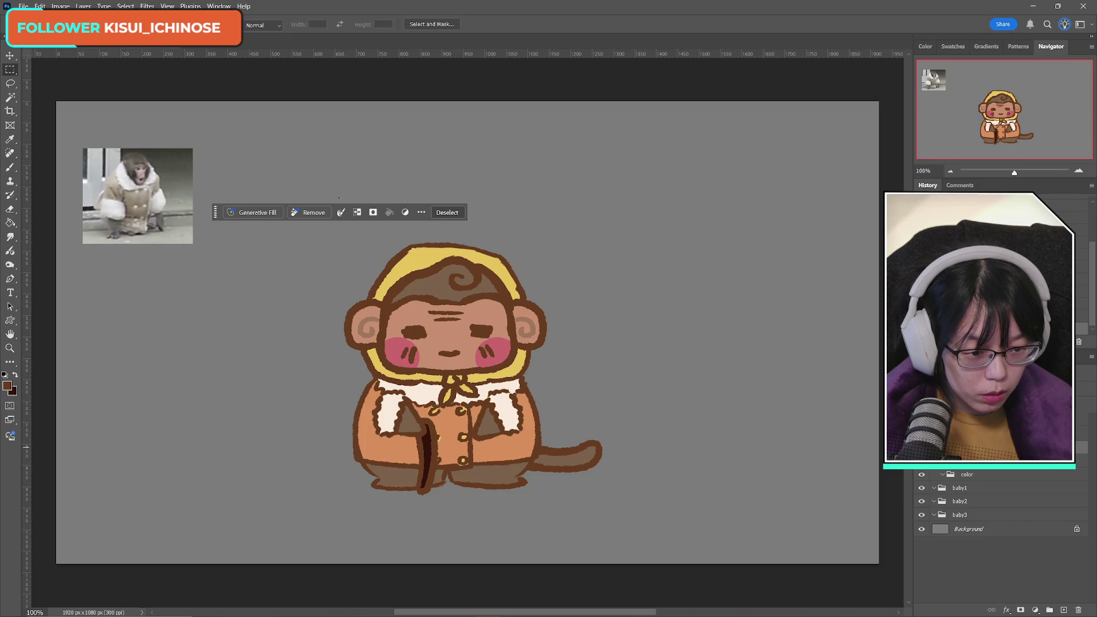
click(921, 474)
click(980, 475)
key(alt+BackSpace)
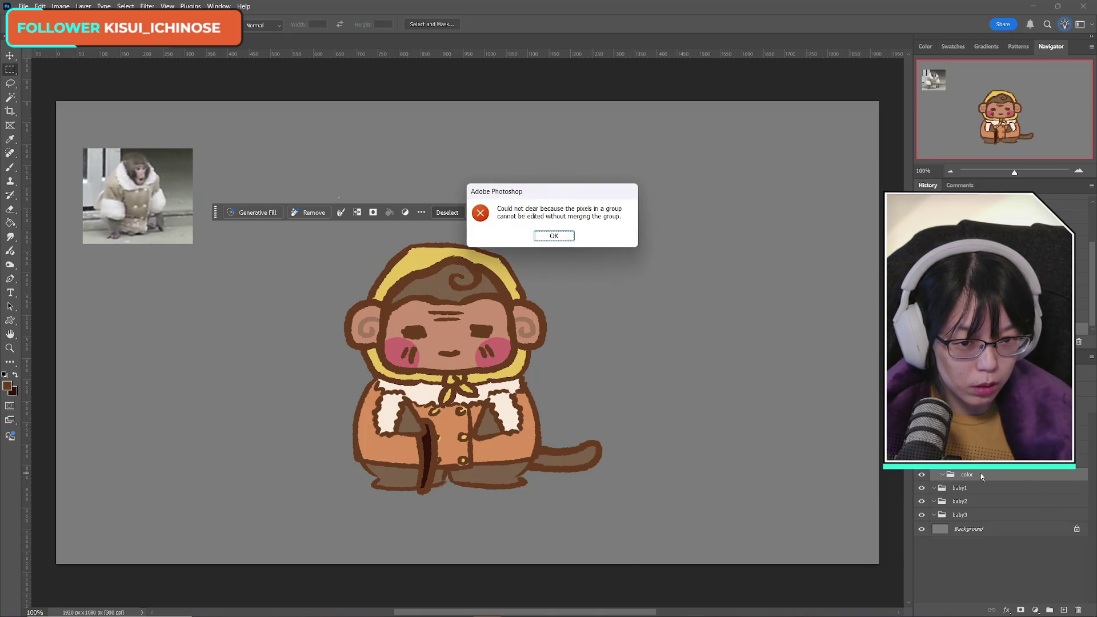
key(Return)
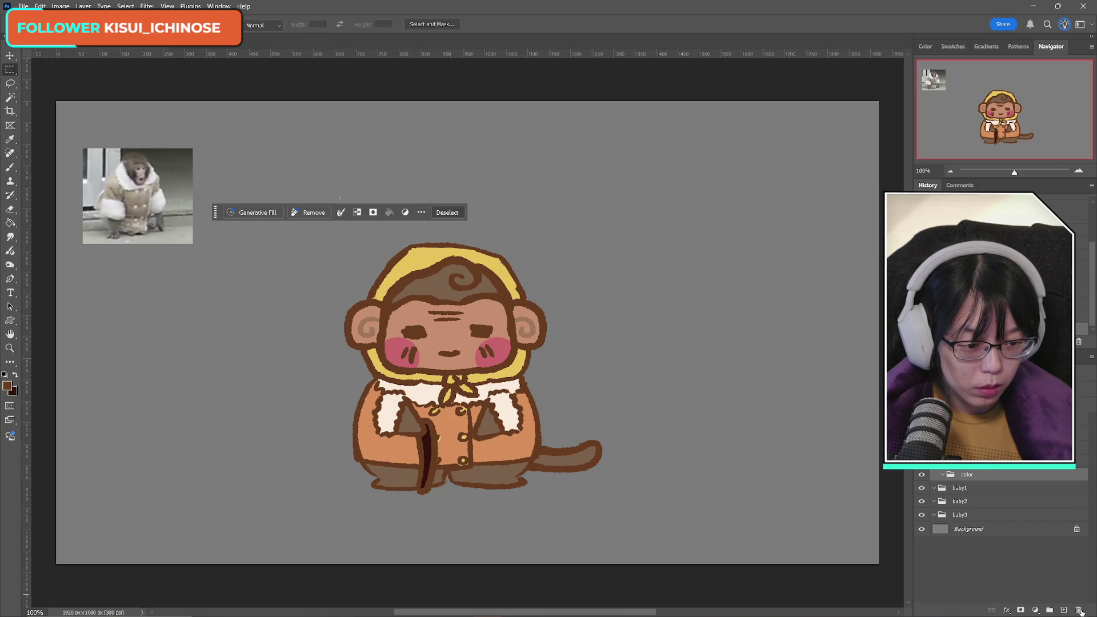
click(1078, 610)
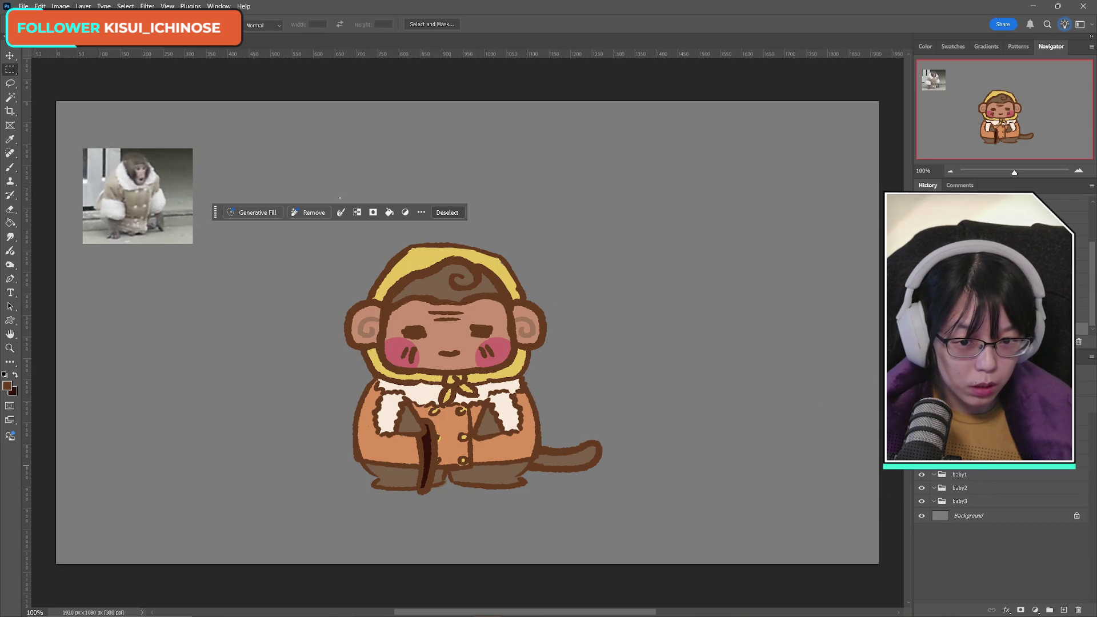
click(1079, 610)
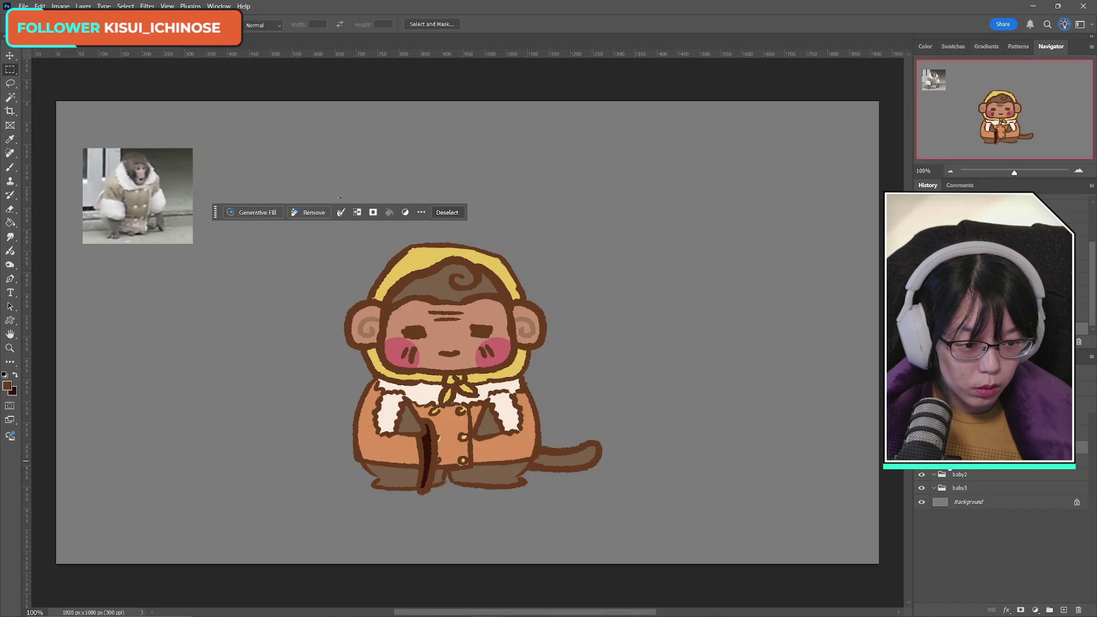
key(ctrl+z)
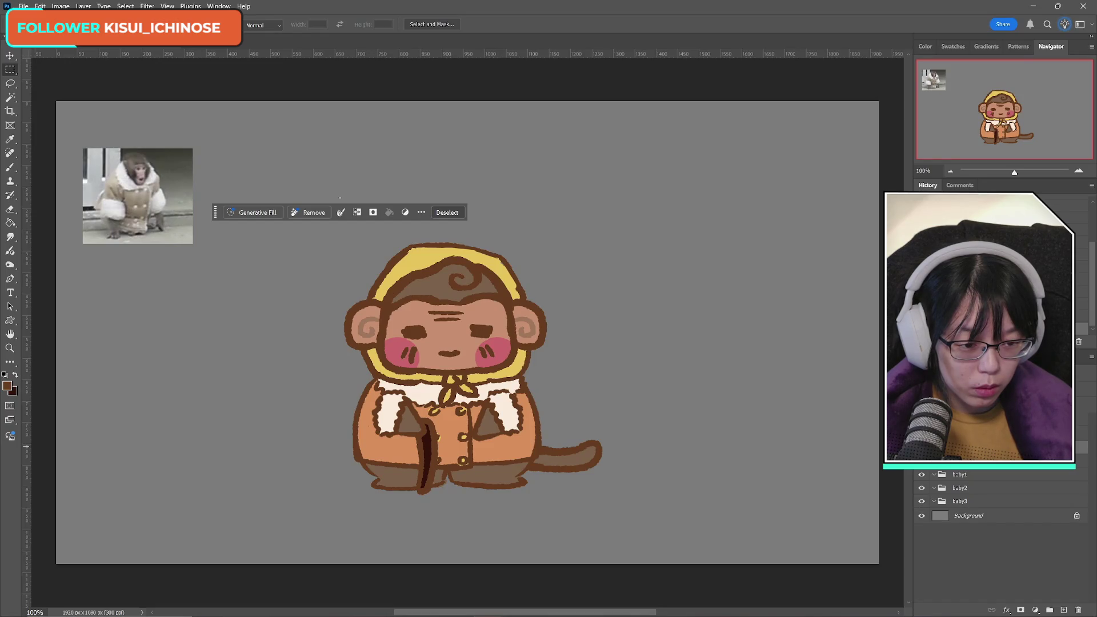
key(ctrl+shift+z)
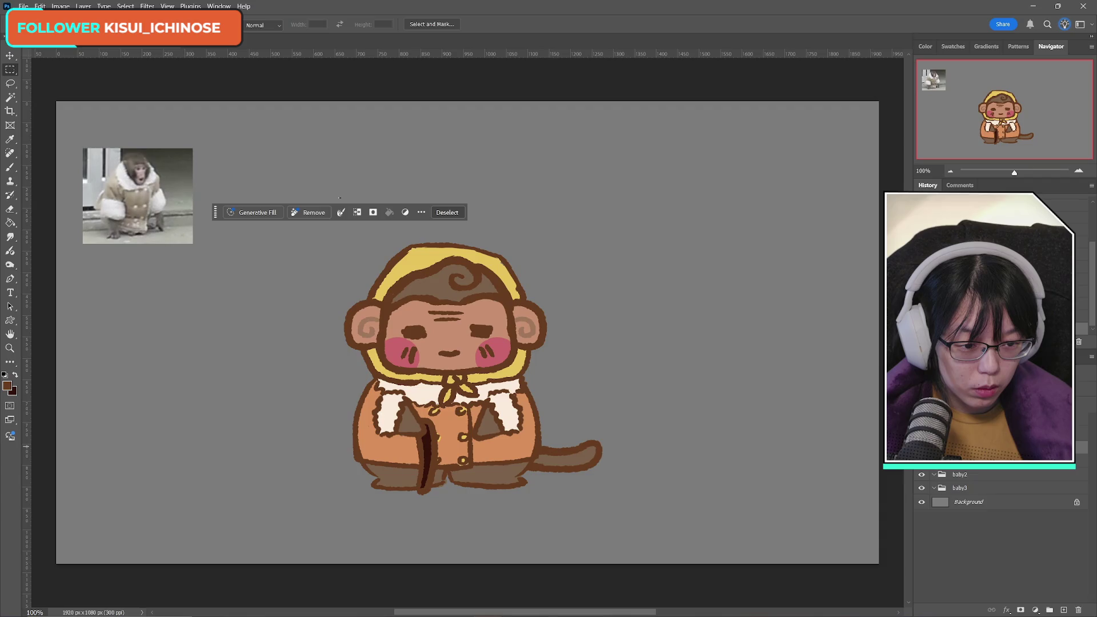
key(ctrl+z)
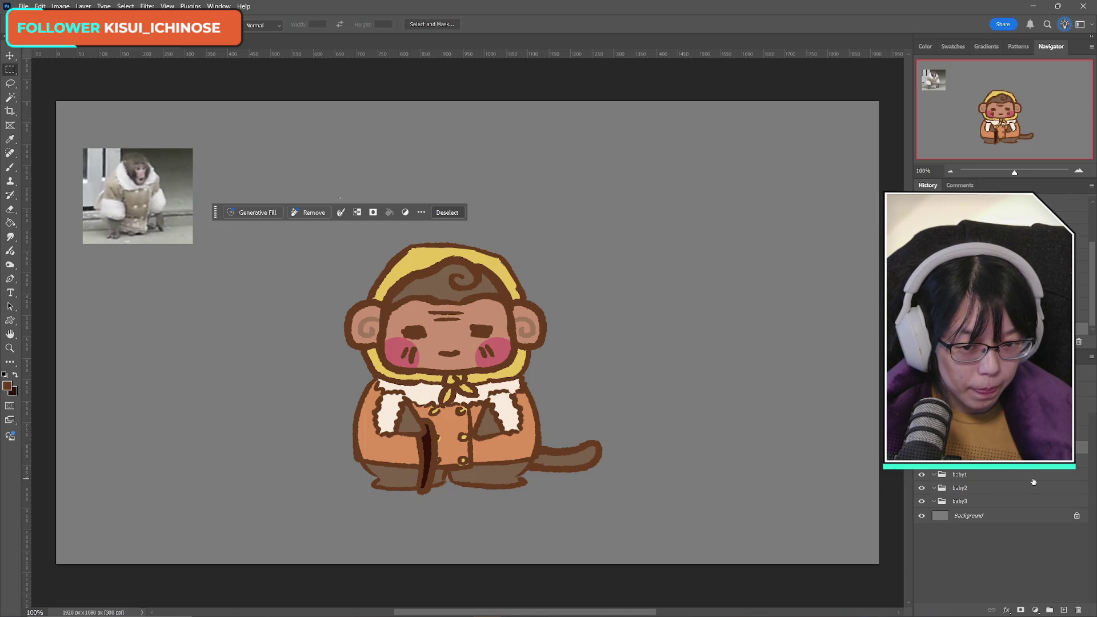
key(ctrl+z)
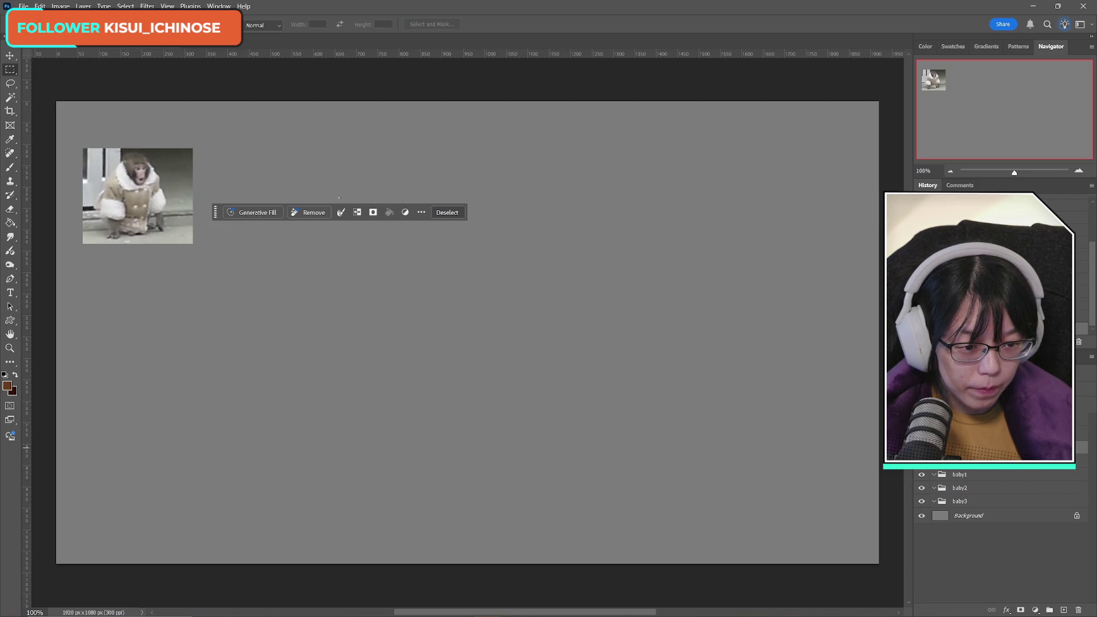
key(ctrl+shift+z)
key(ctrl+z)
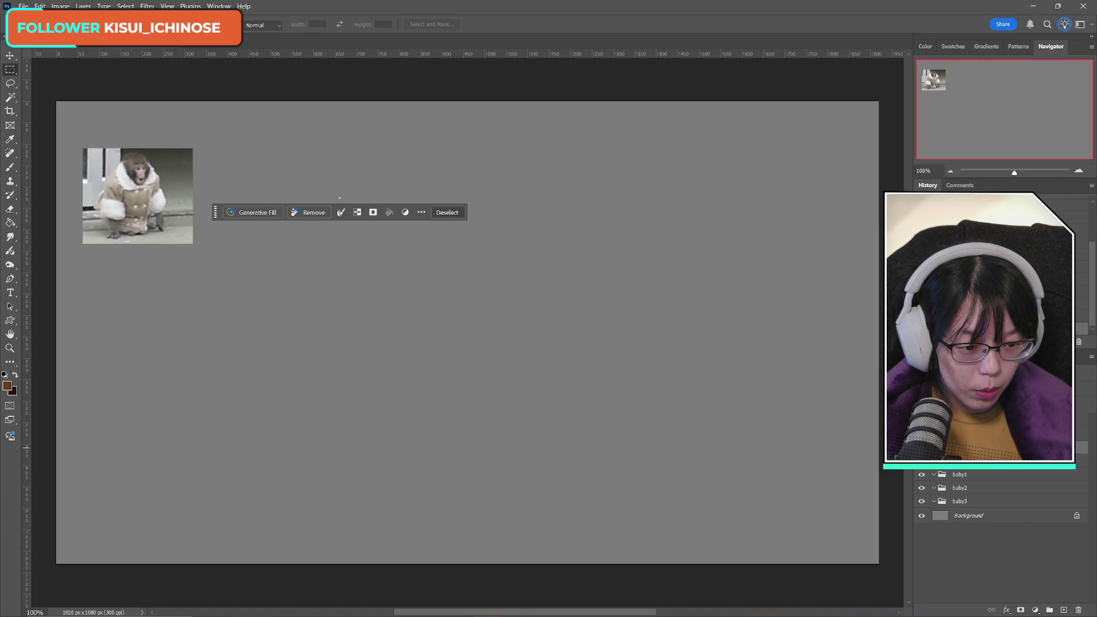
key(ctrl+shift+z)
key(ctrl+z)
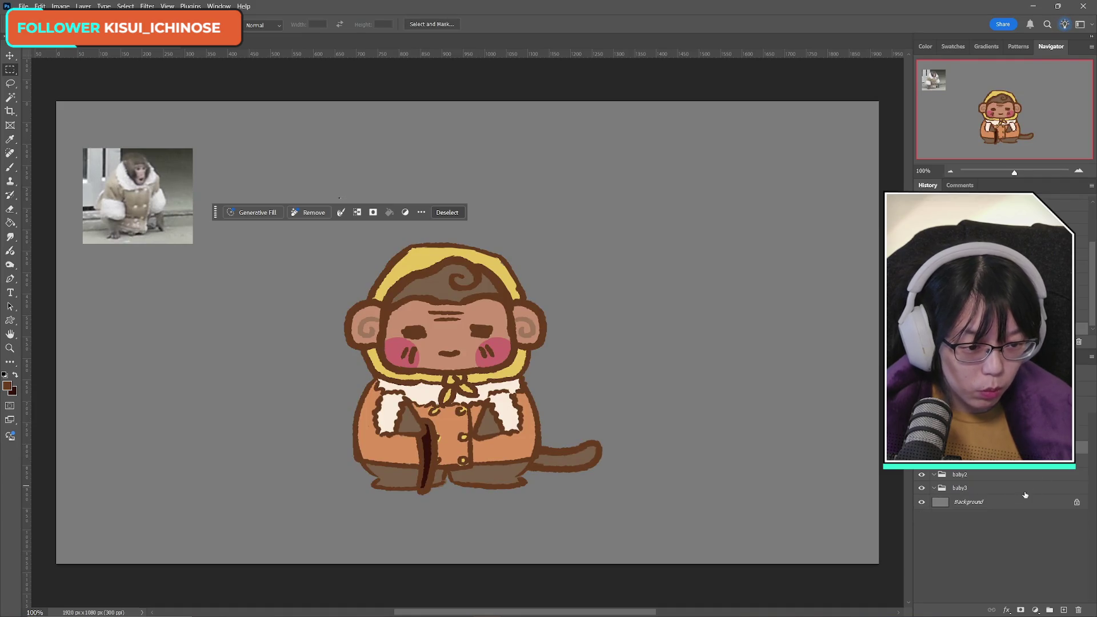
key(ctrl+shift+z)
scroll(971, 514, up, 3)
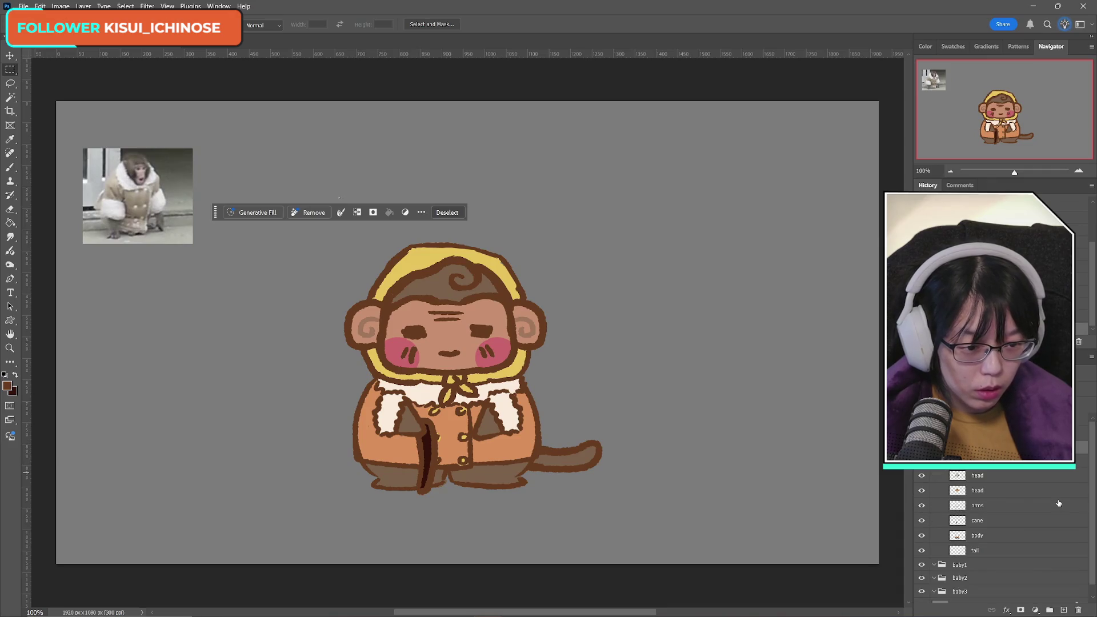
click(922, 475)
click(922, 475)
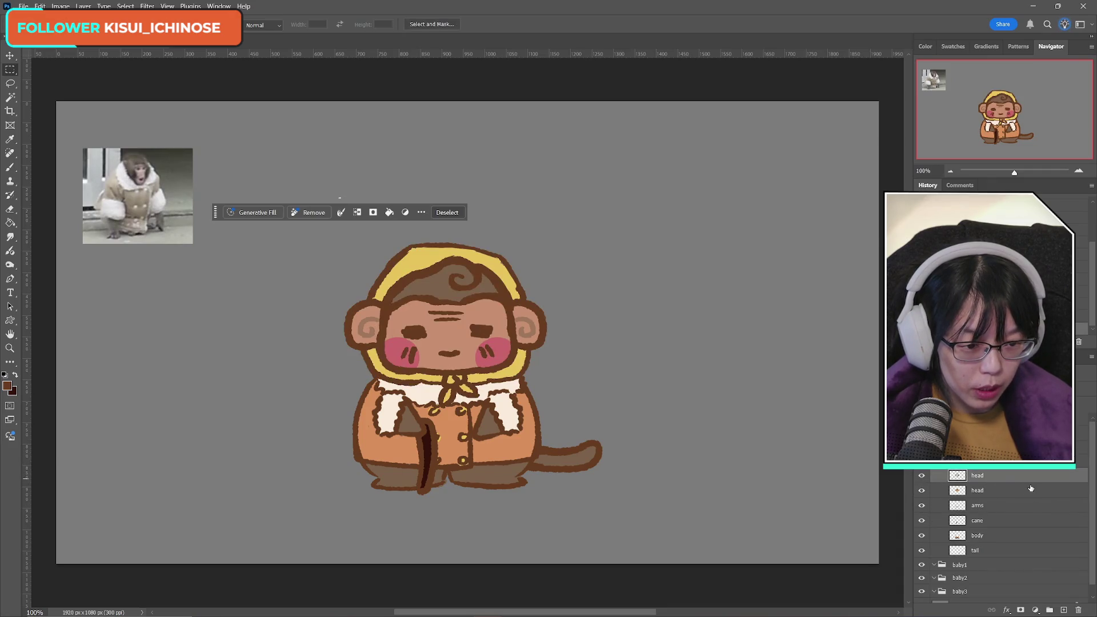
scroll(1014, 494, down, 1)
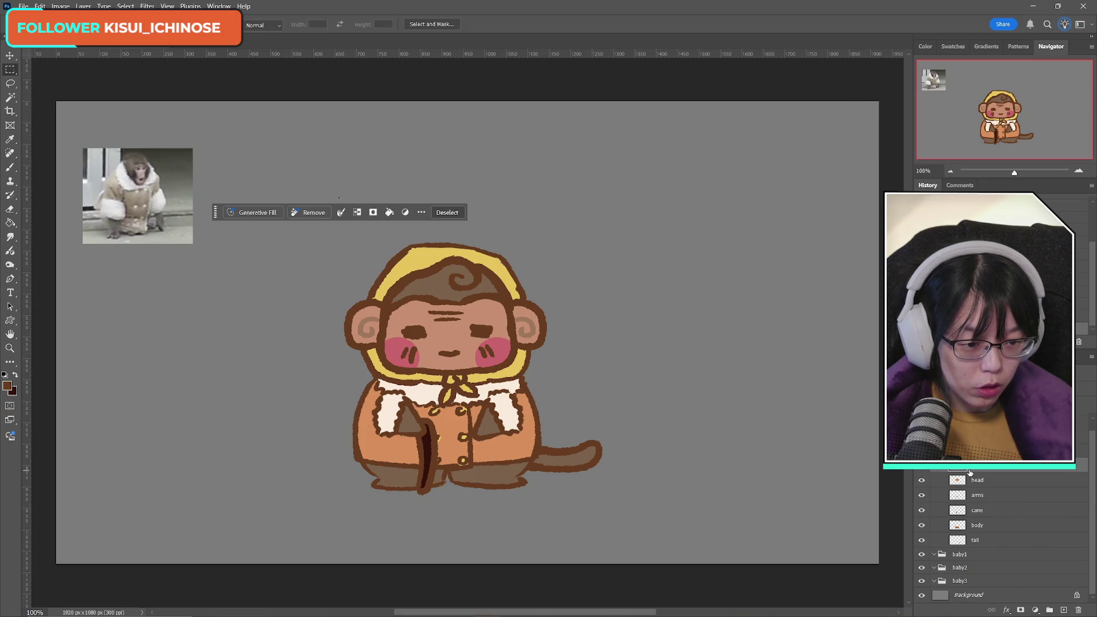
key(ctrl+j)
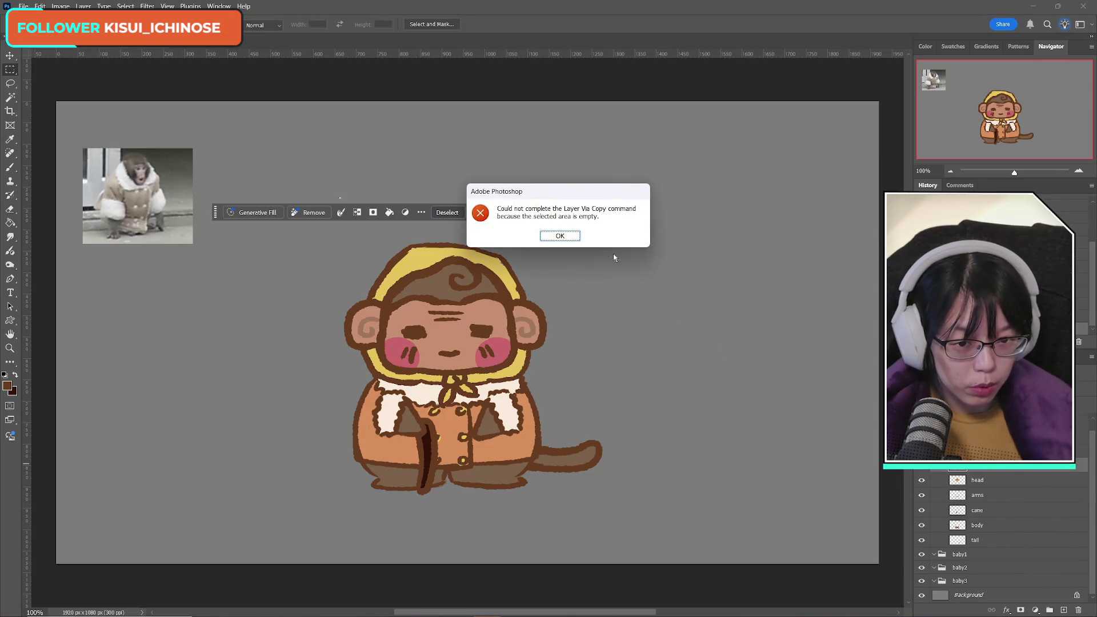
click(569, 236)
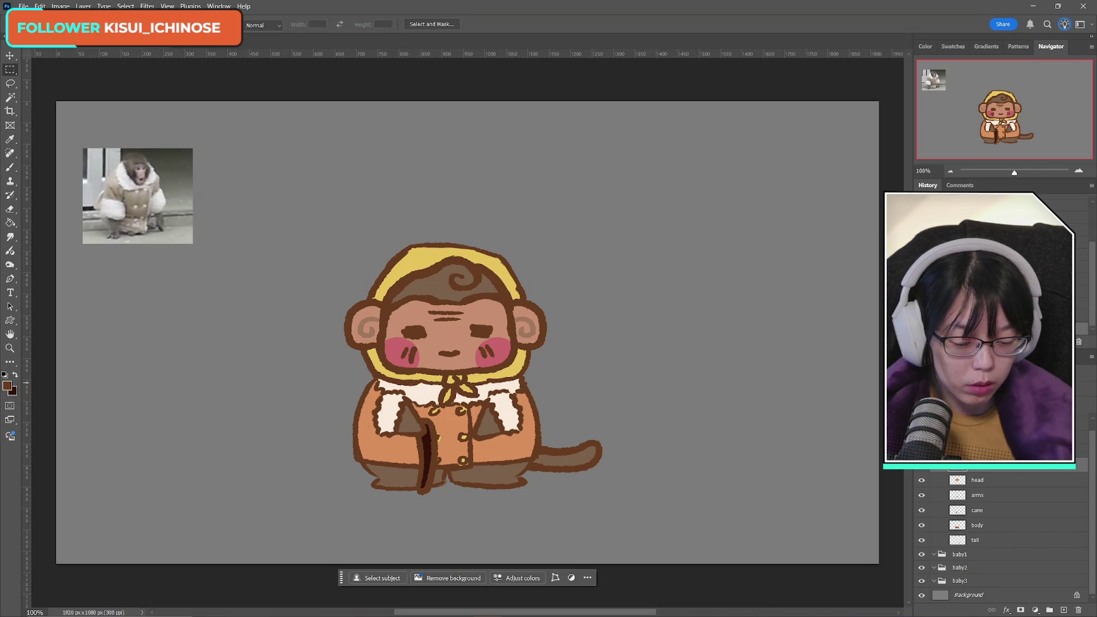
Step: Place the head copy layer inside the baby1 group
drag(1002, 471, 997, 567)
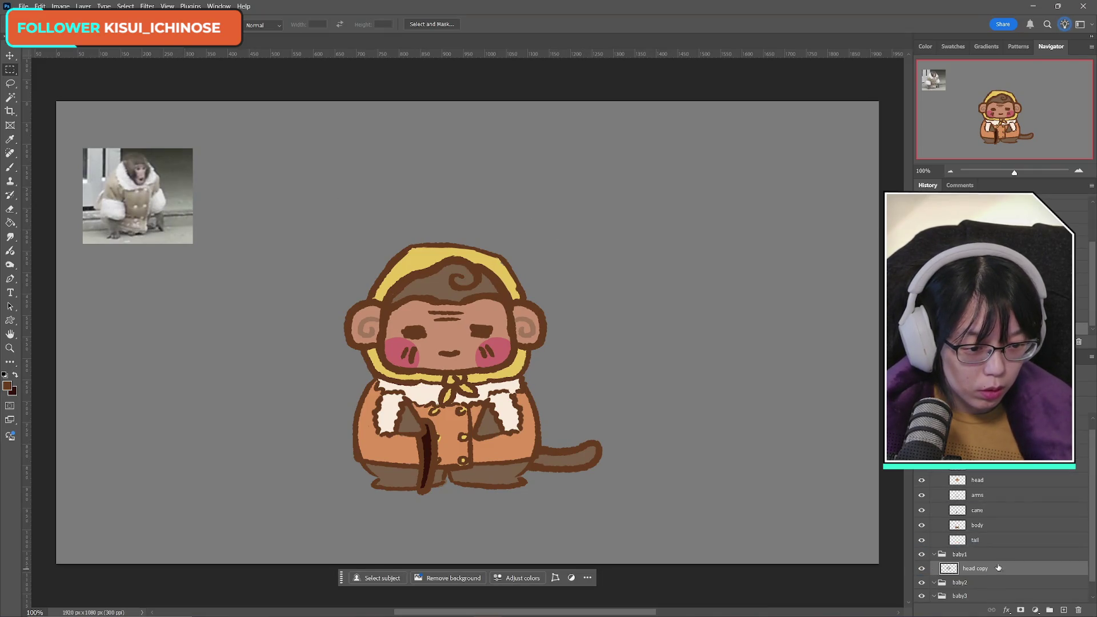
scroll(1002, 503, down, 3)
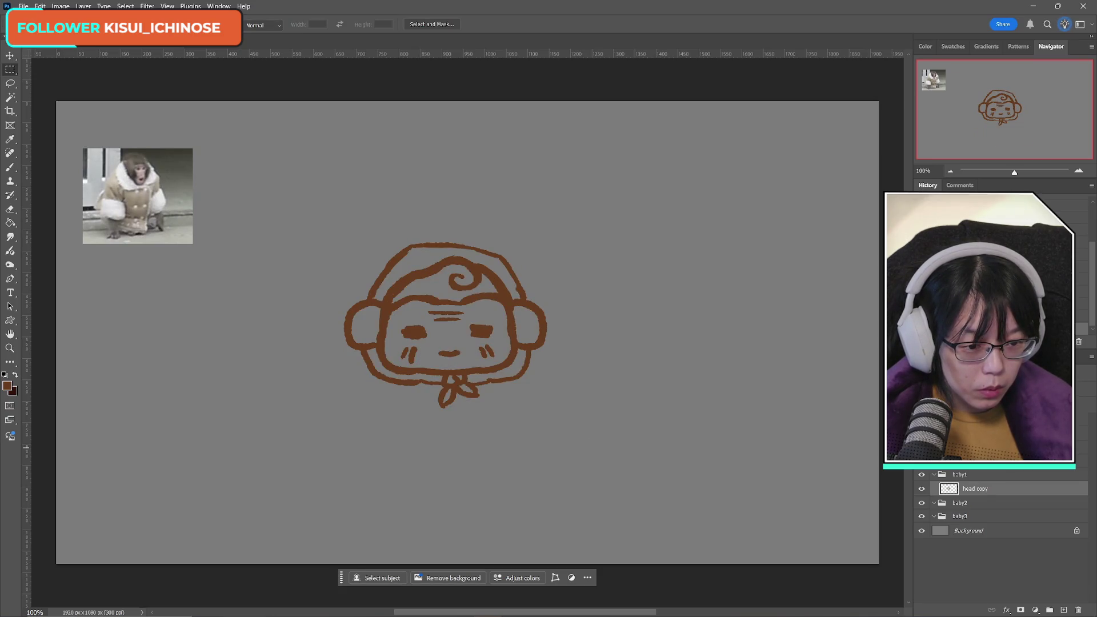
scroll(1002, 514, up, 3)
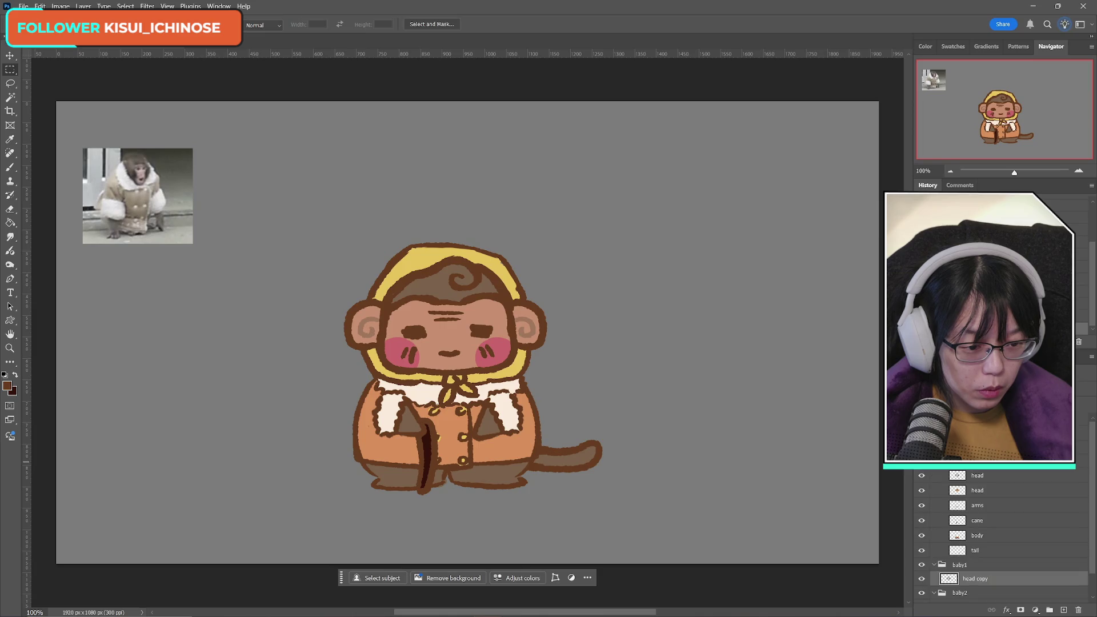
Step: Toggle the original head line art to compare, then select the head copy layer with the Eraser
click(985, 479)
click(923, 476)
click(923, 476)
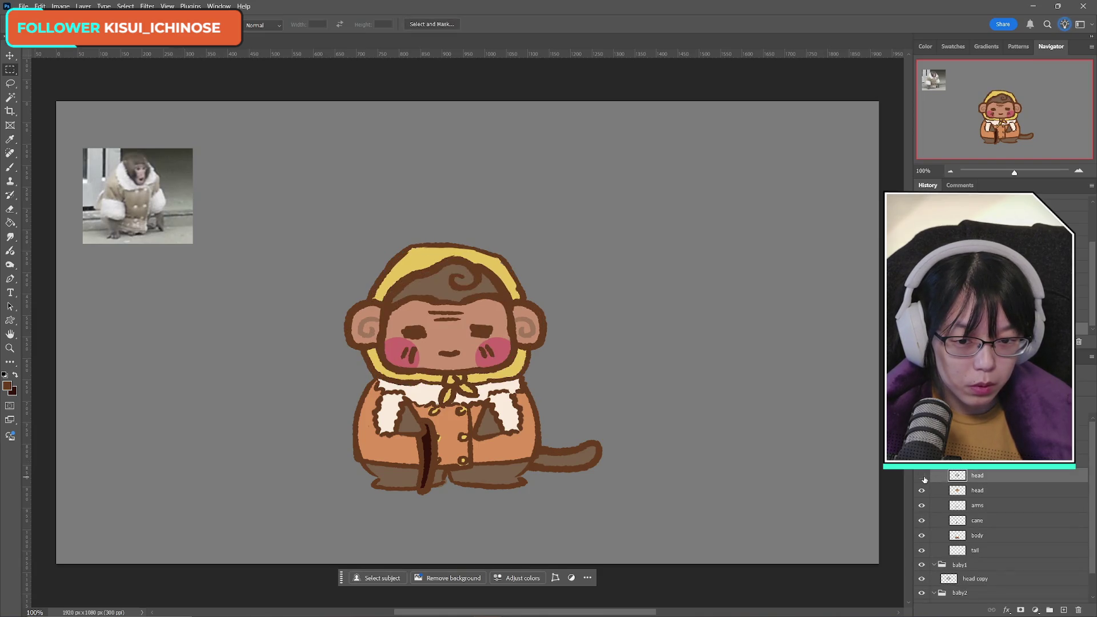
click(922, 477)
click(922, 476)
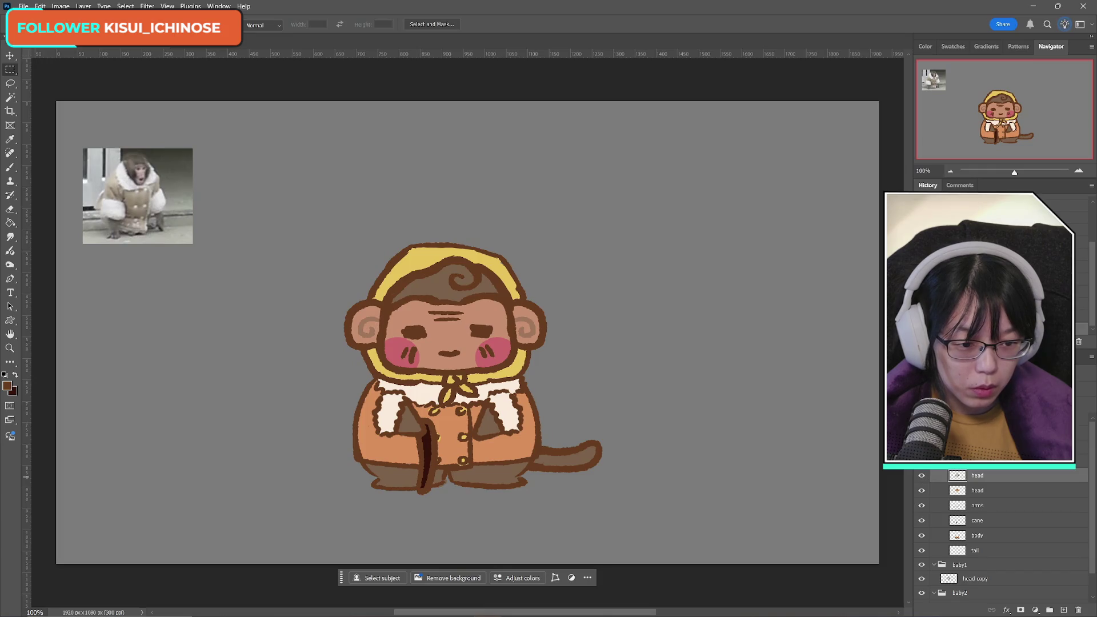
scroll(1002, 525, down, 3)
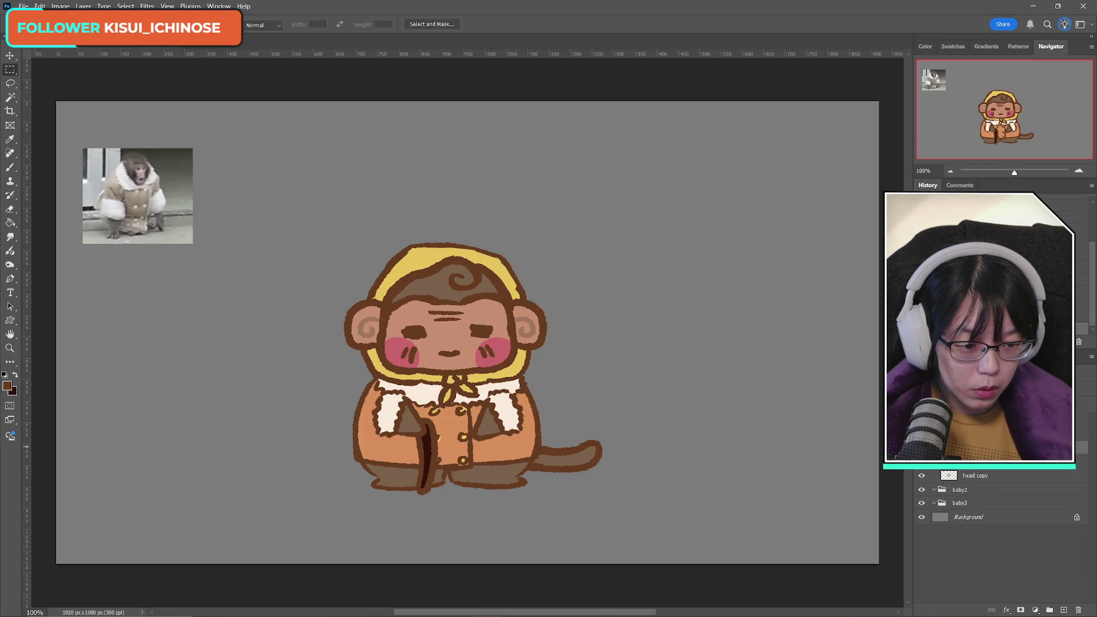
click(995, 482)
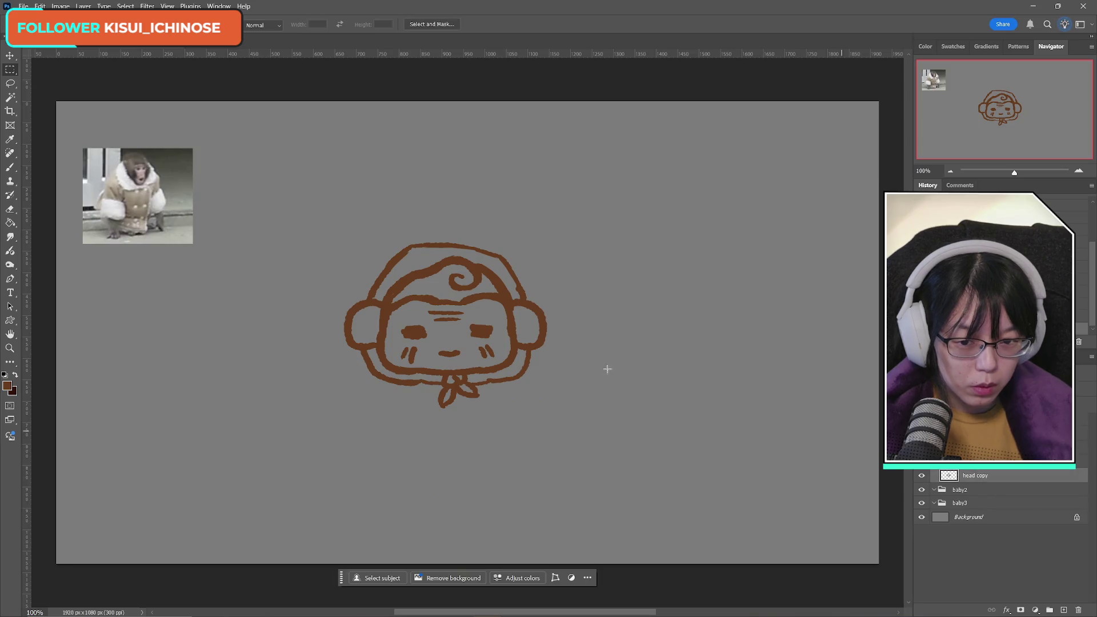
click(13, 212)
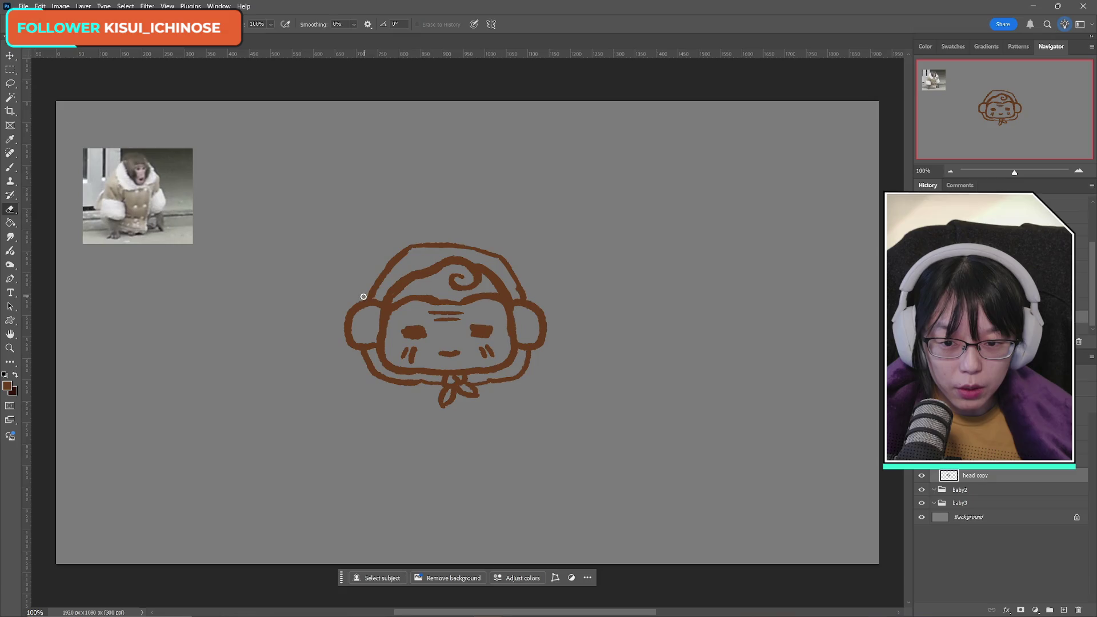
Step: Erase the hood's top outline, its upper-right leftover, the scarf lines and the stray chin stroke
mouse_move(373, 295)
mouse_down()
mouse_move(411, 245)
mouse_move(490, 247)
mouse_move(475, 245)
mouse_up()
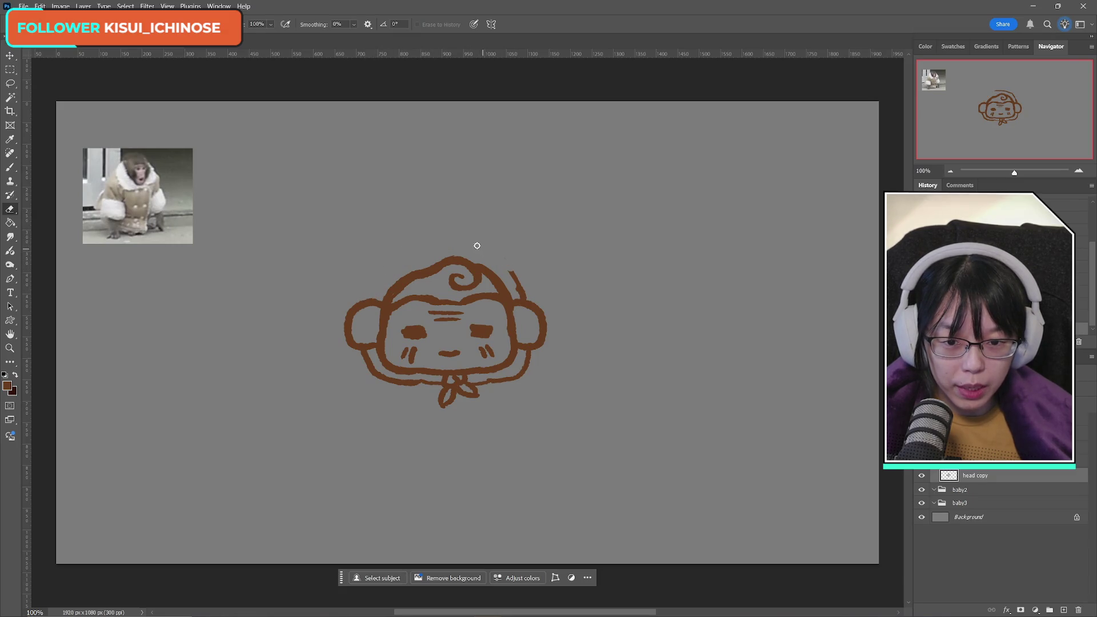
mouse_move(521, 279)
mouse_down()
mouse_move(509, 264)
mouse_move(528, 289)
mouse_move(517, 292)
mouse_up()
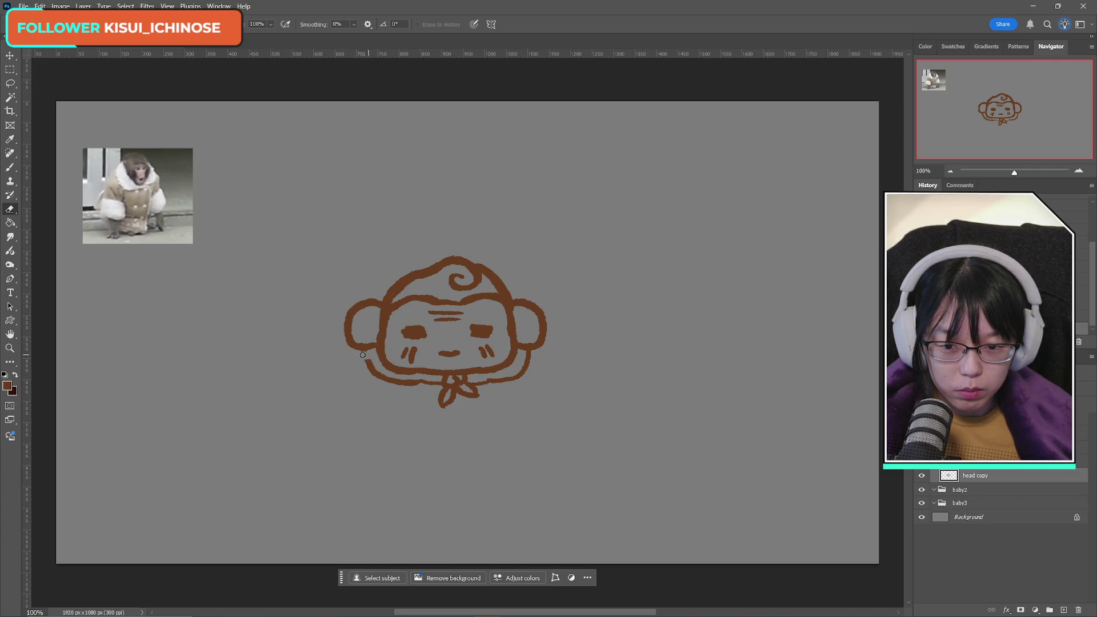
mouse_move(368, 364)
mouse_down()
mouse_move(468, 394)
mouse_move(528, 372)
mouse_up()
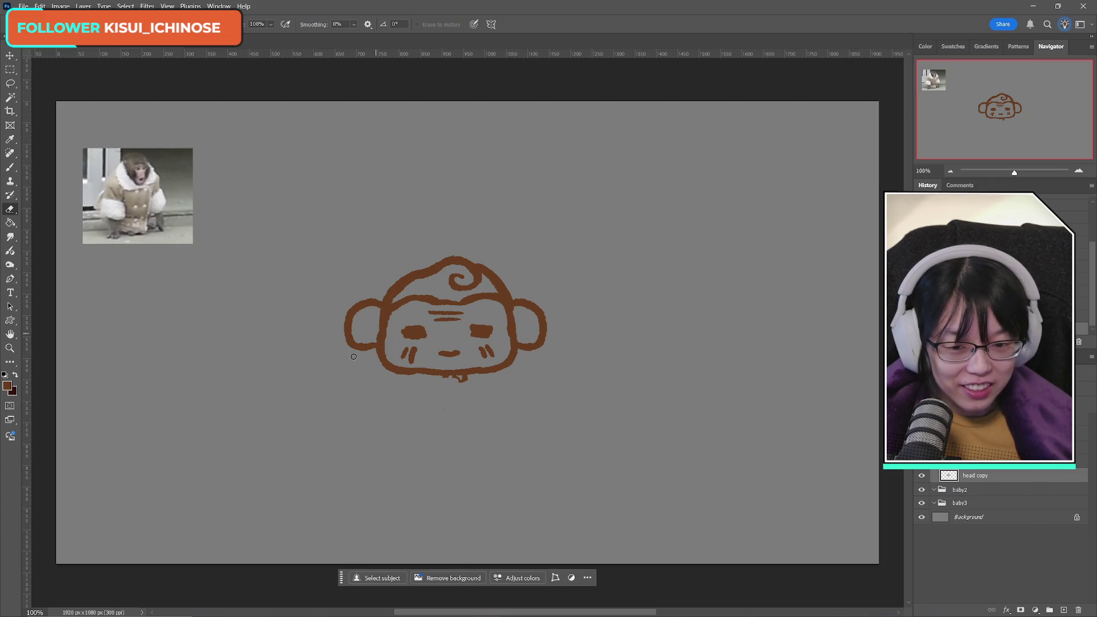
drag(450, 379, 467, 378)
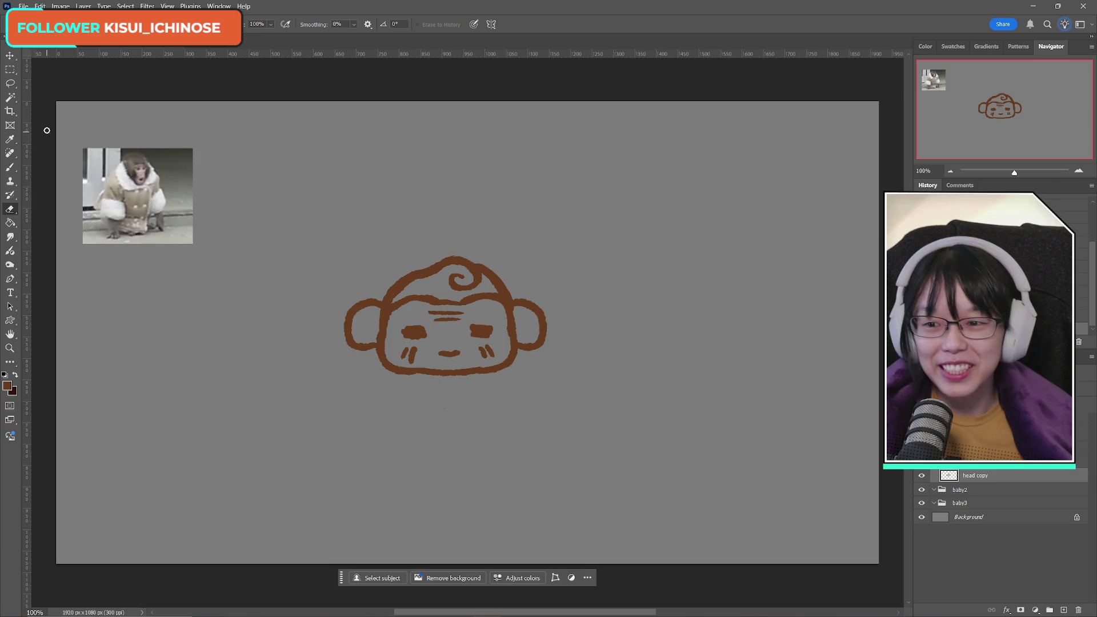
click(10, 166)
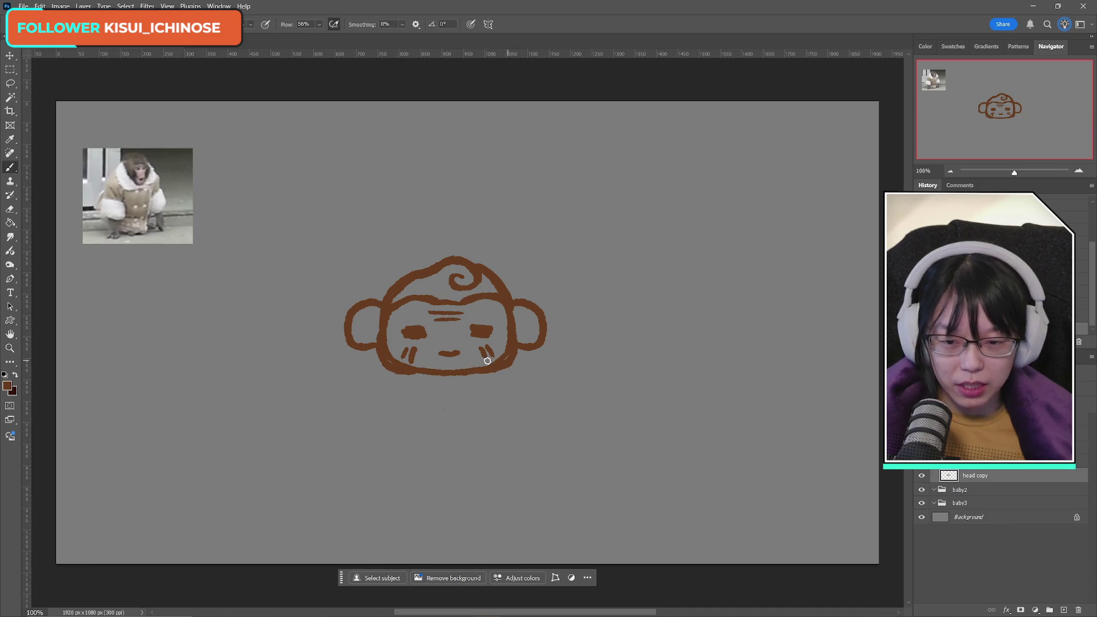
Step: Thin the face's lower-right outline and erase both cheek marks and the lower brow line
click(10, 209)
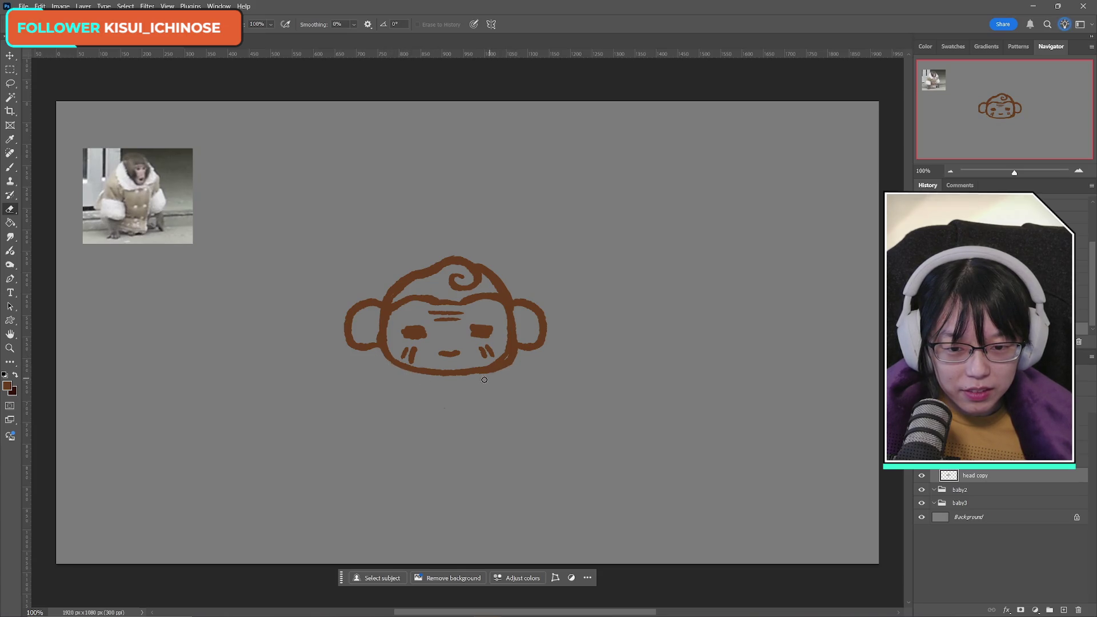
drag(480, 377, 509, 362)
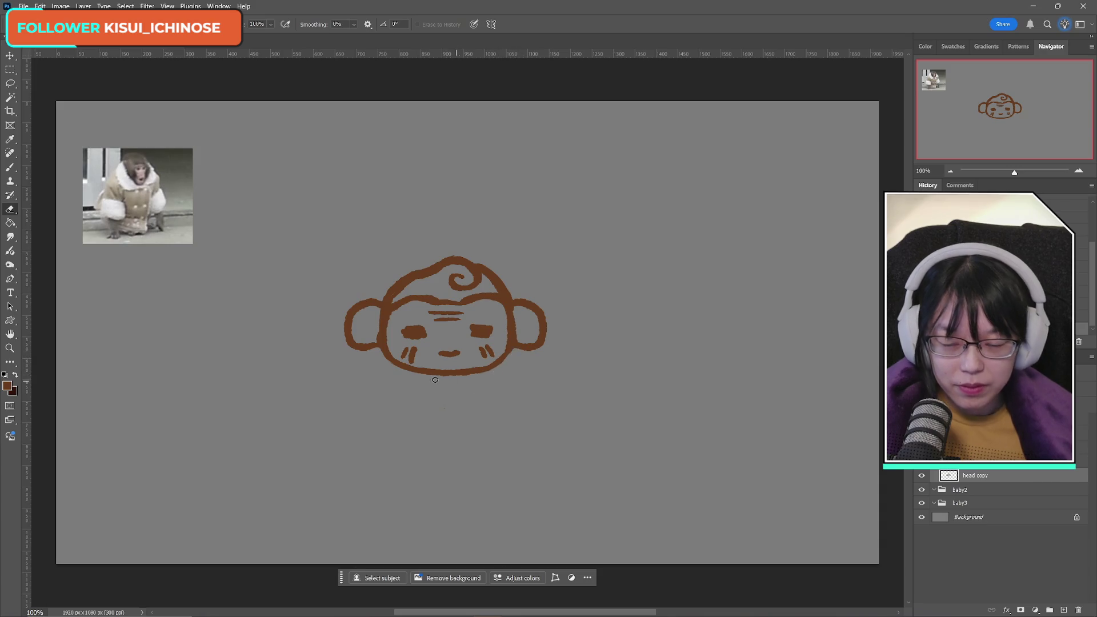
click(10, 167)
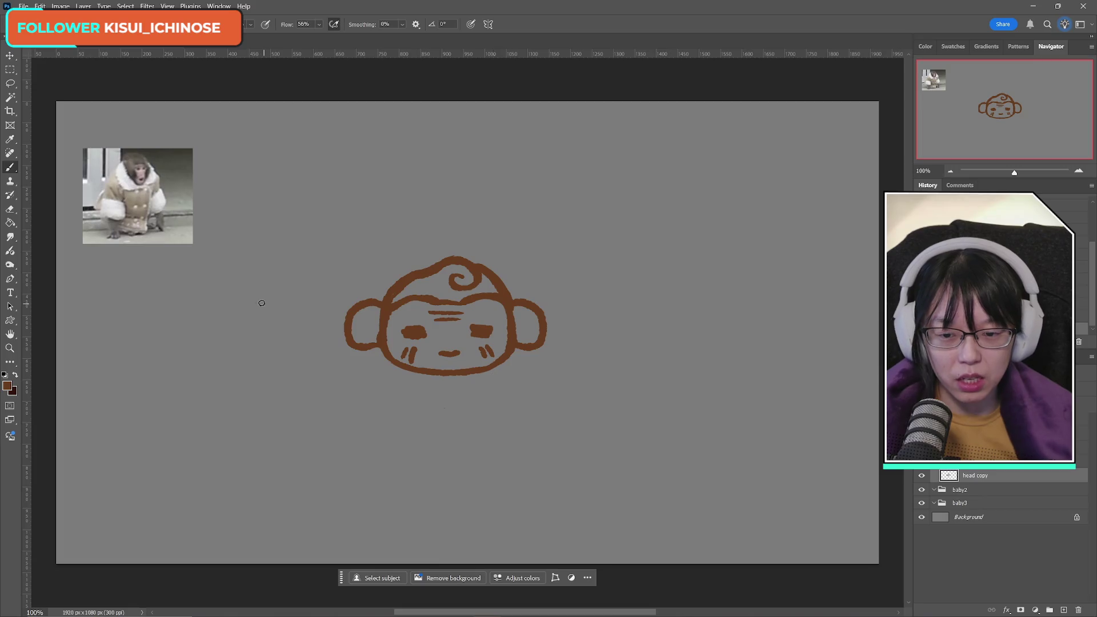
key(e)
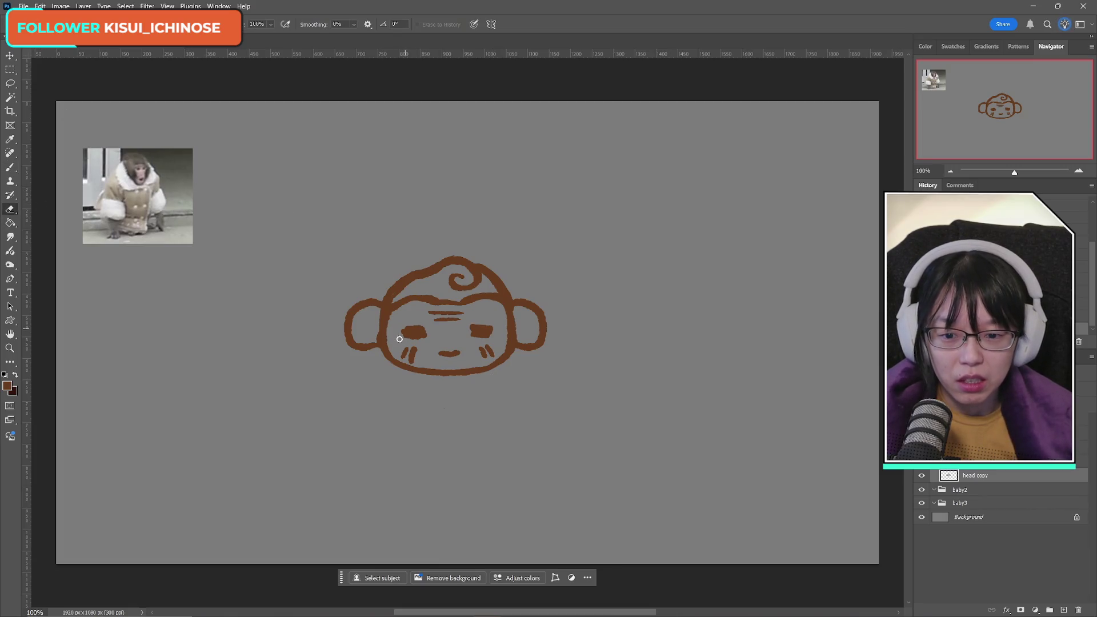
mouse_move(399, 338)
mouse_down()
mouse_move(416, 362)
mouse_move(421, 348)
mouse_up()
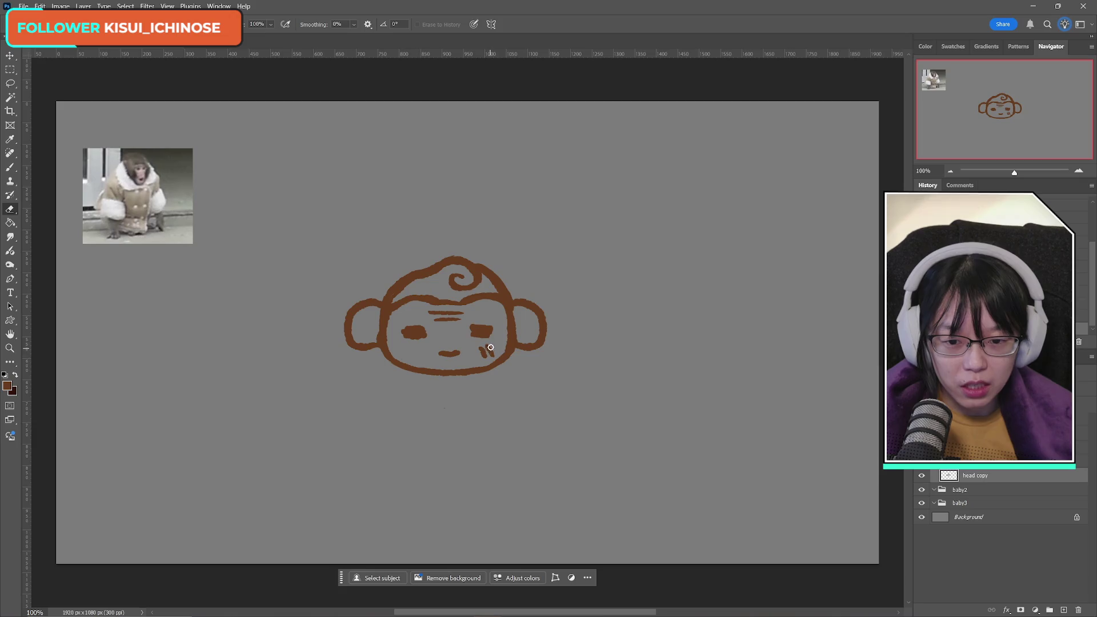
drag(490, 347, 485, 357)
mouse_move(435, 318)
mouse_down()
mouse_move(467, 311)
mouse_move(438, 294)
mouse_move(455, 307)
mouse_up()
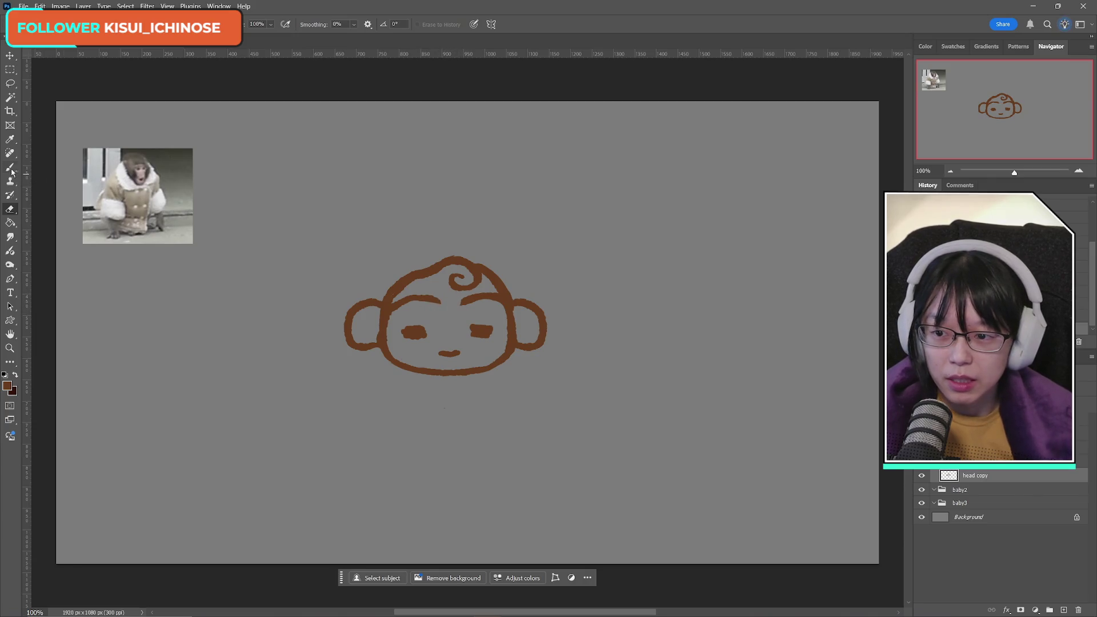
Step: Redraw the short hairline stroke under the hair swirl with the Brush
key(b)
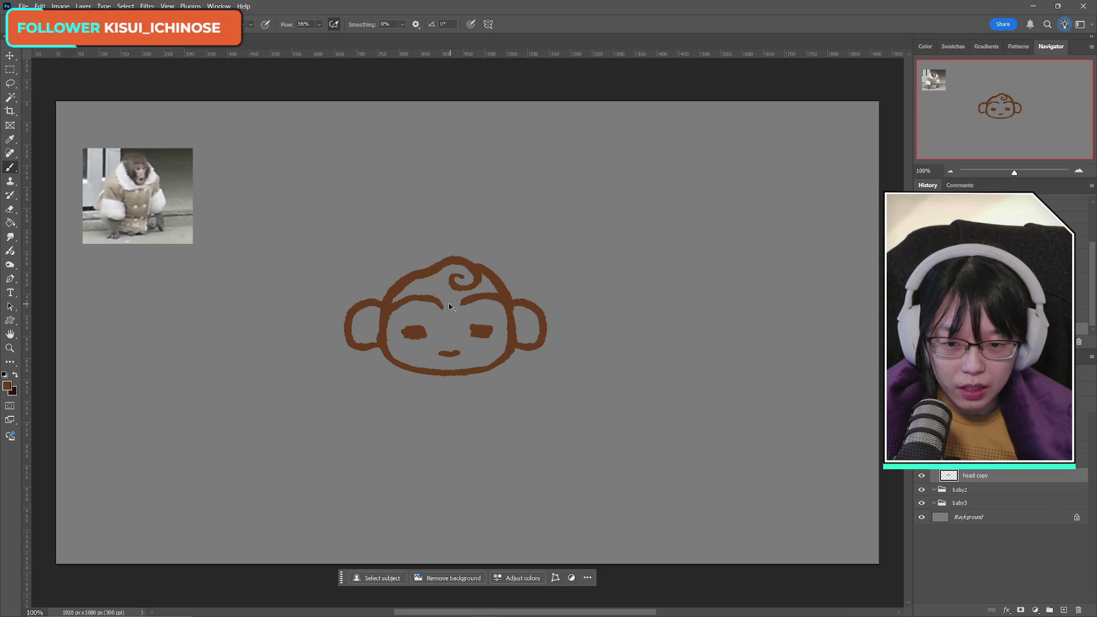
key(ctrl+z)
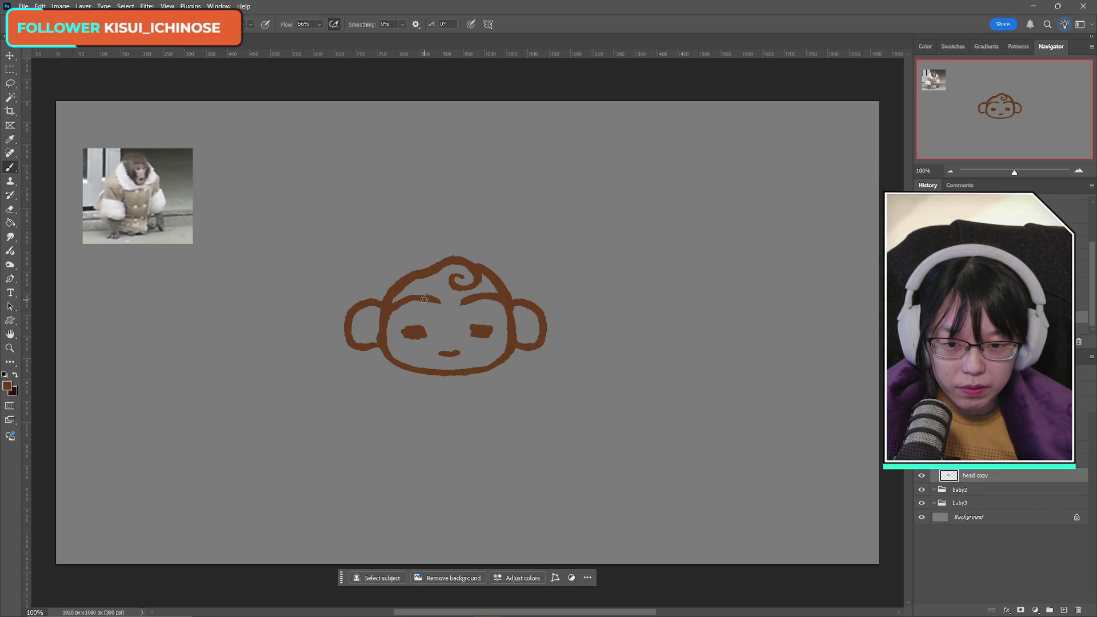
drag(426, 296, 445, 308)
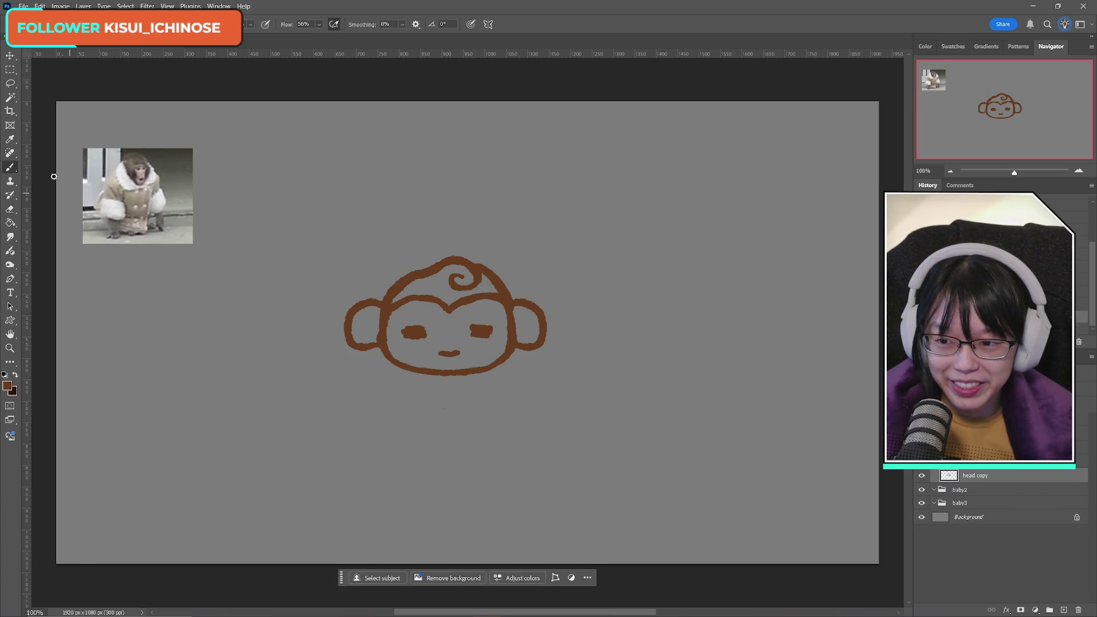
click(10, 209)
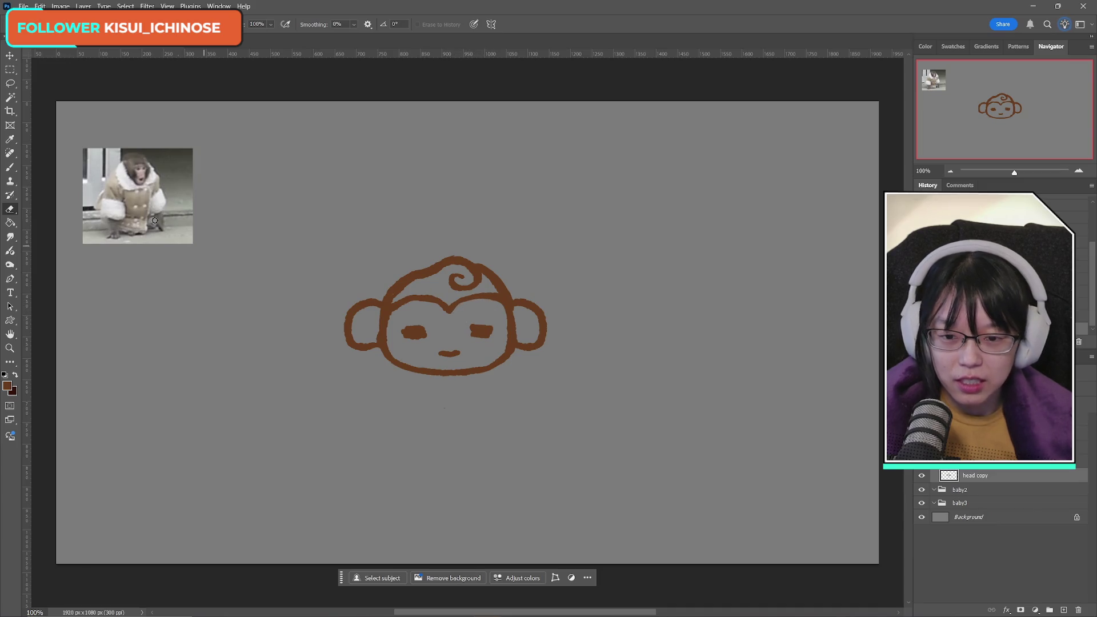
click(10, 166)
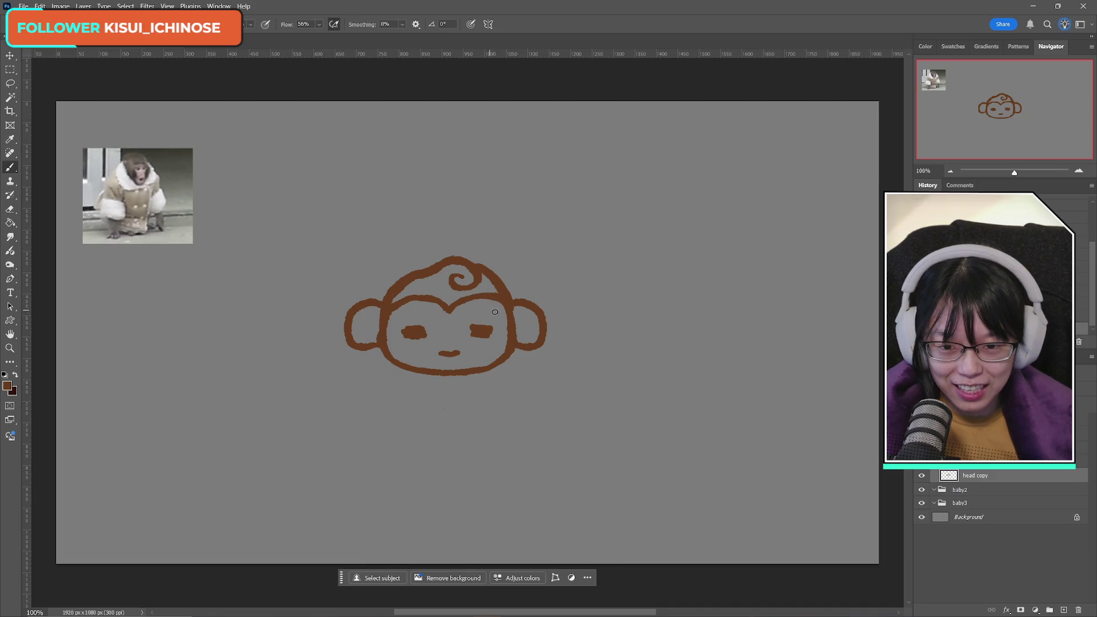
click(10, 86)
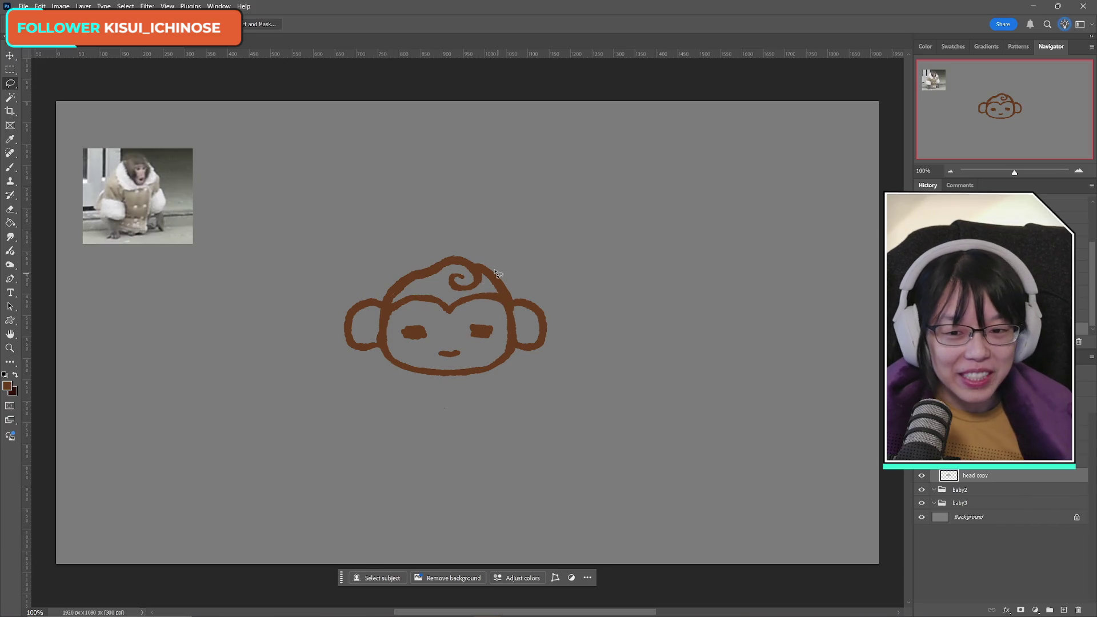
Step: Lasso the brow line above the eyes, rotate it about 1.75°, and deselect
mouse_move(412, 292)
mouse_down()
mouse_move(390, 323)
mouse_move(503, 312)
mouse_move(498, 293)
mouse_move(412, 291)
mouse_up()
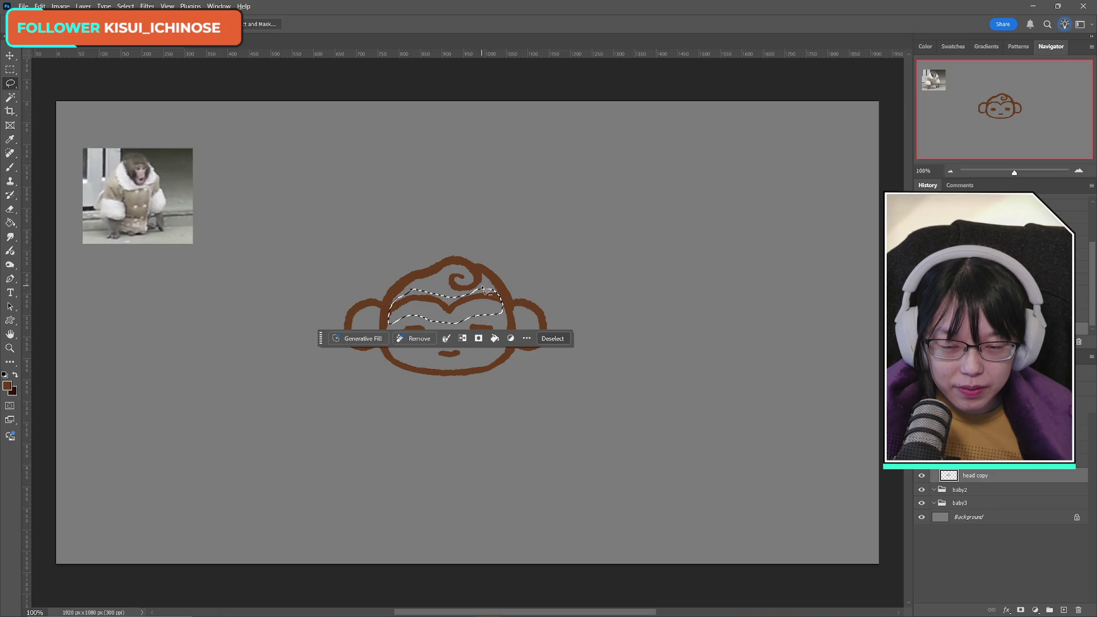
key(ctrl+t)
drag(543, 258, 548, 255)
click(531, 24)
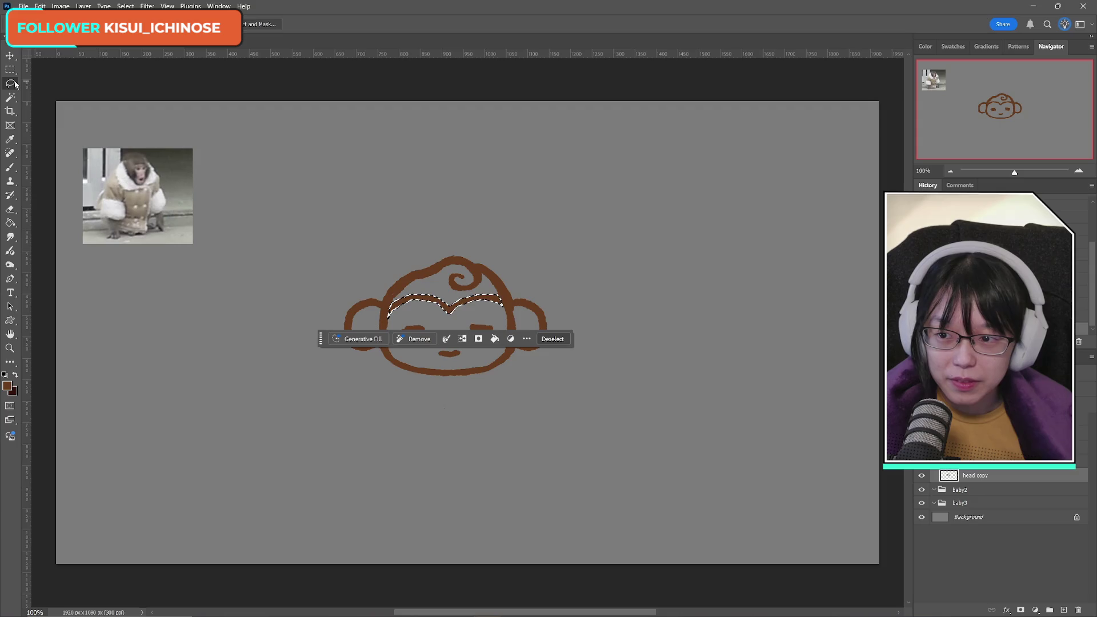
key(m)
click(366, 184)
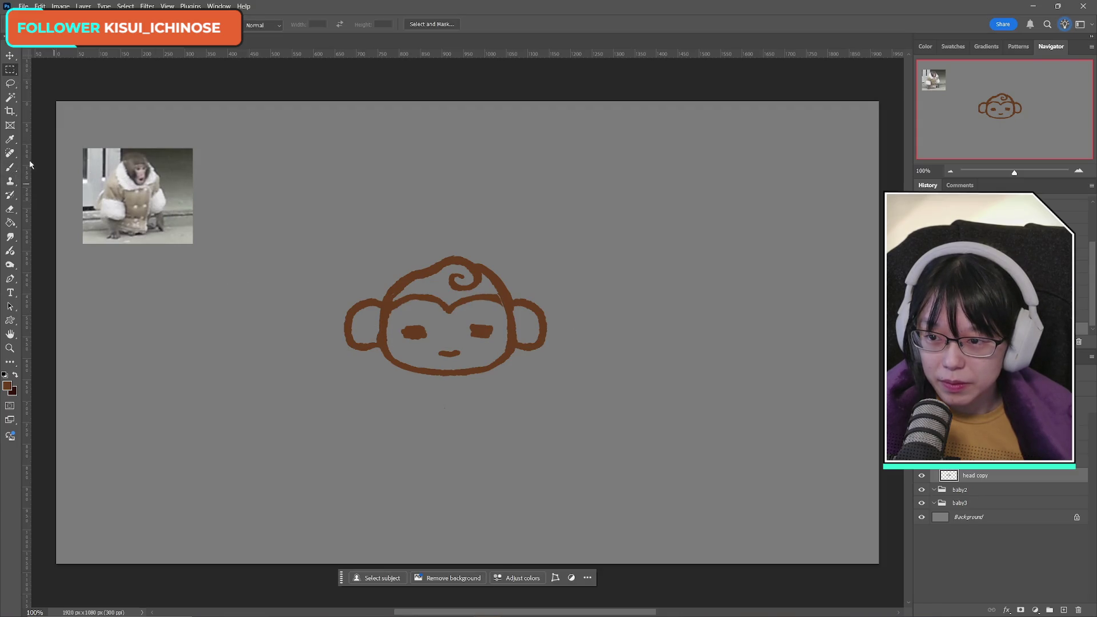
click(10, 167)
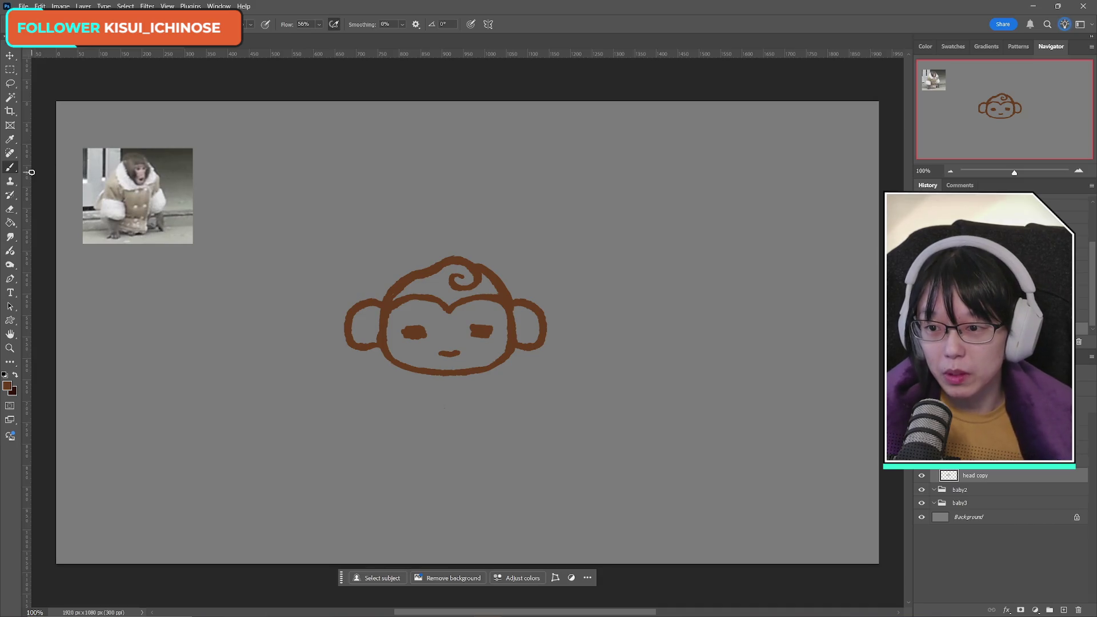
Step: Erase the swirl curl atop the monkey's head, repaint it as a smooth arc, and return to the browser
key(e)
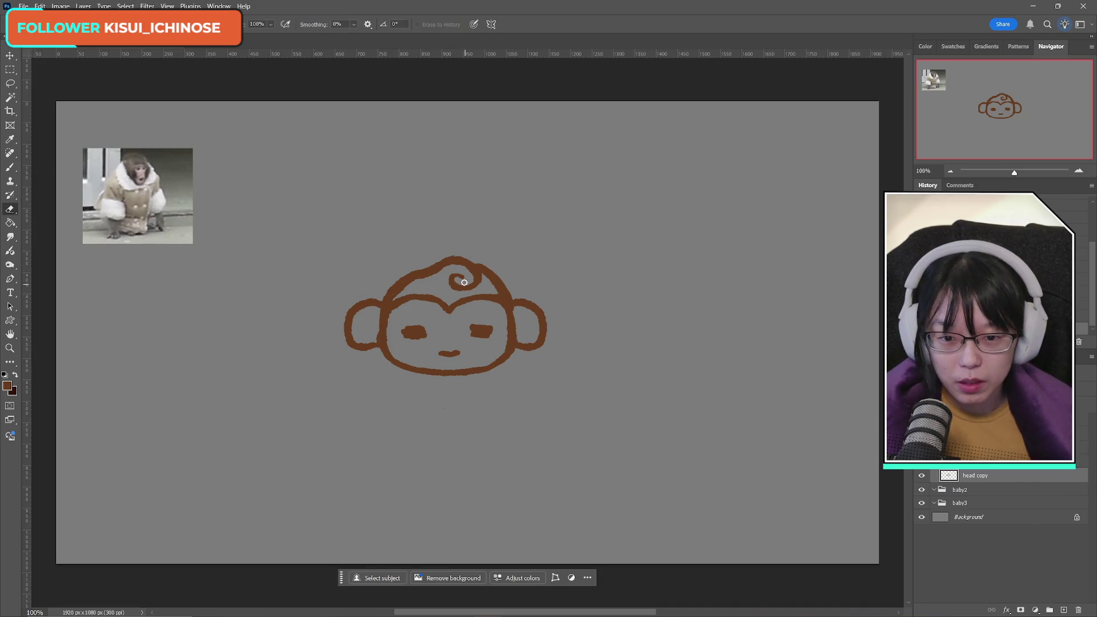
mouse_move(462, 284)
mouse_down()
mouse_move(448, 281)
mouse_move(484, 283)
mouse_move(470, 262)
mouse_move(449, 261)
mouse_move(465, 255)
mouse_move(416, 272)
mouse_move(454, 265)
mouse_up()
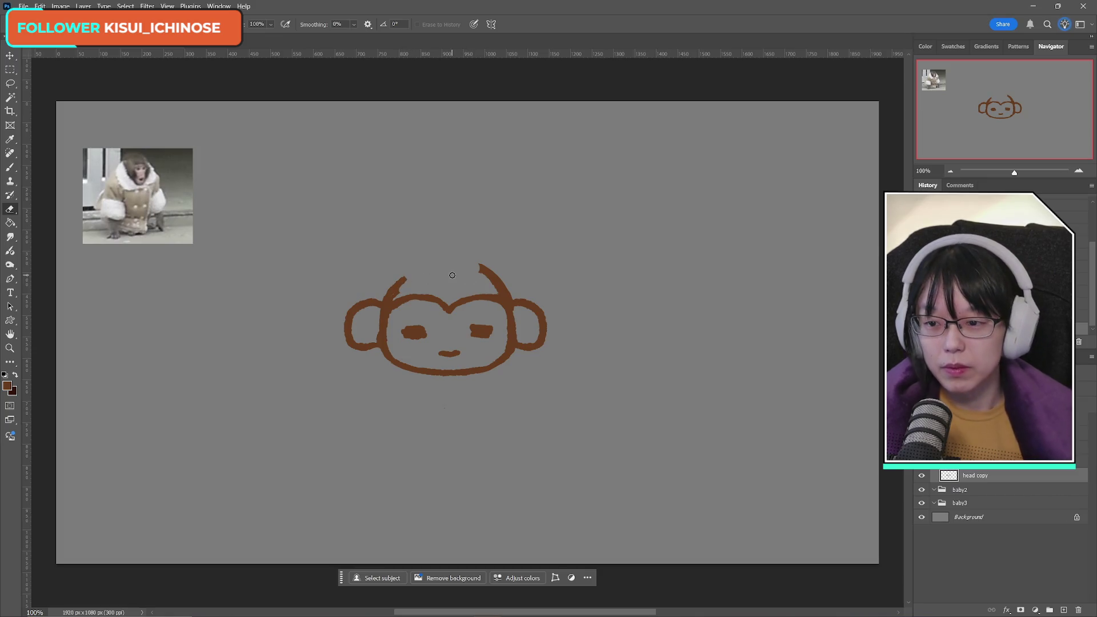
click(10, 167)
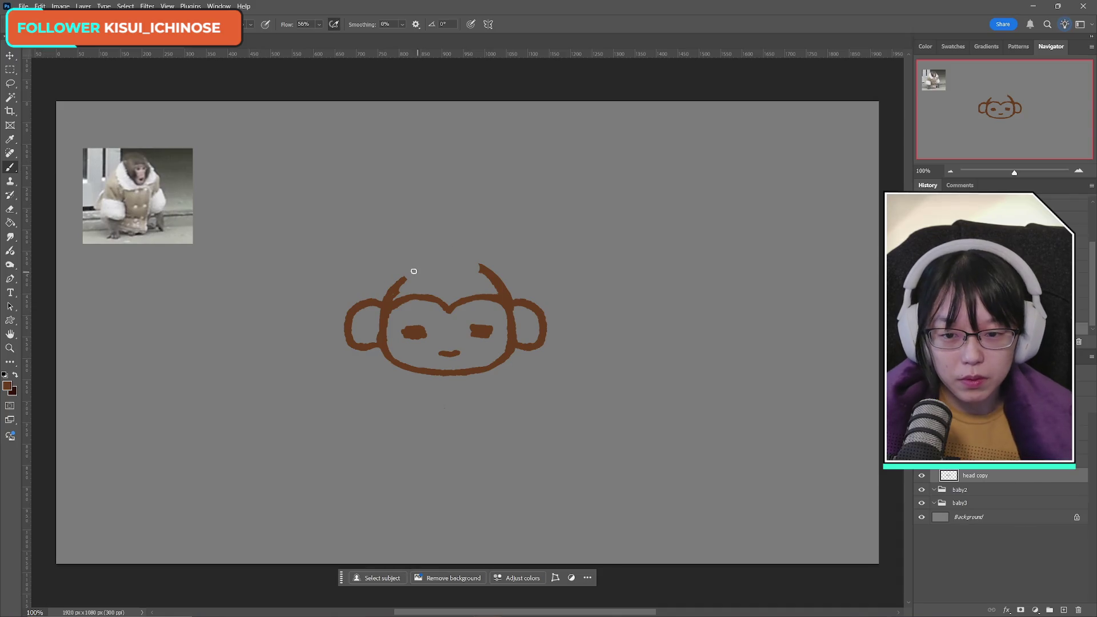
mouse_move(390, 295)
mouse_down()
mouse_move(434, 267)
mouse_move(478, 268)
mouse_up()
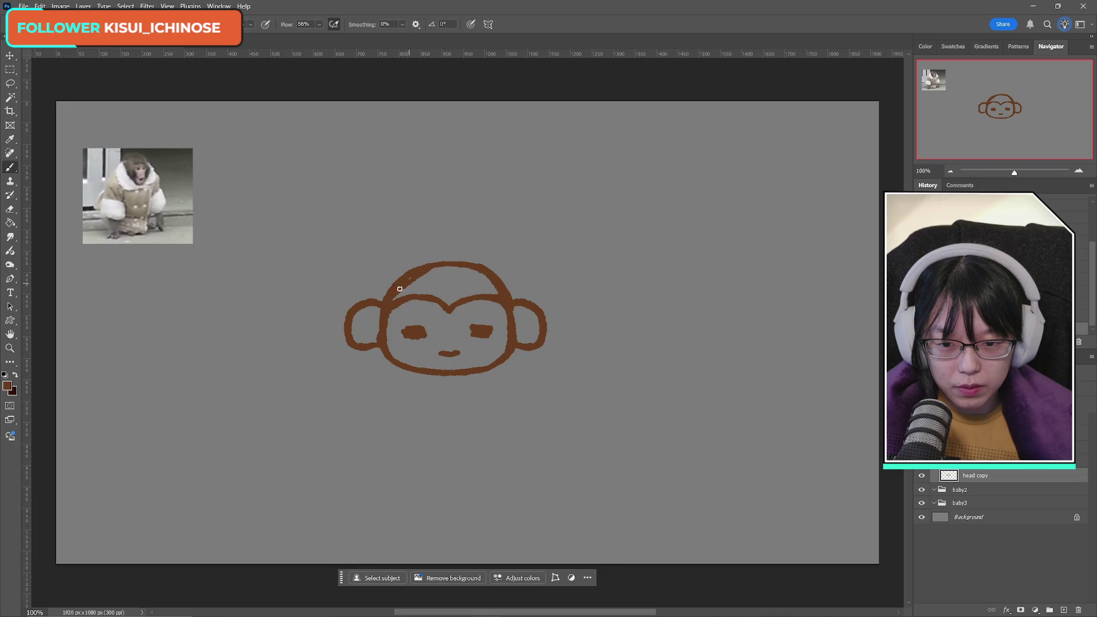
mouse_move(407, 277)
mouse_down()
mouse_move(464, 264)
mouse_move(484, 264)
mouse_move(428, 270)
mouse_move(480, 271)
mouse_up()
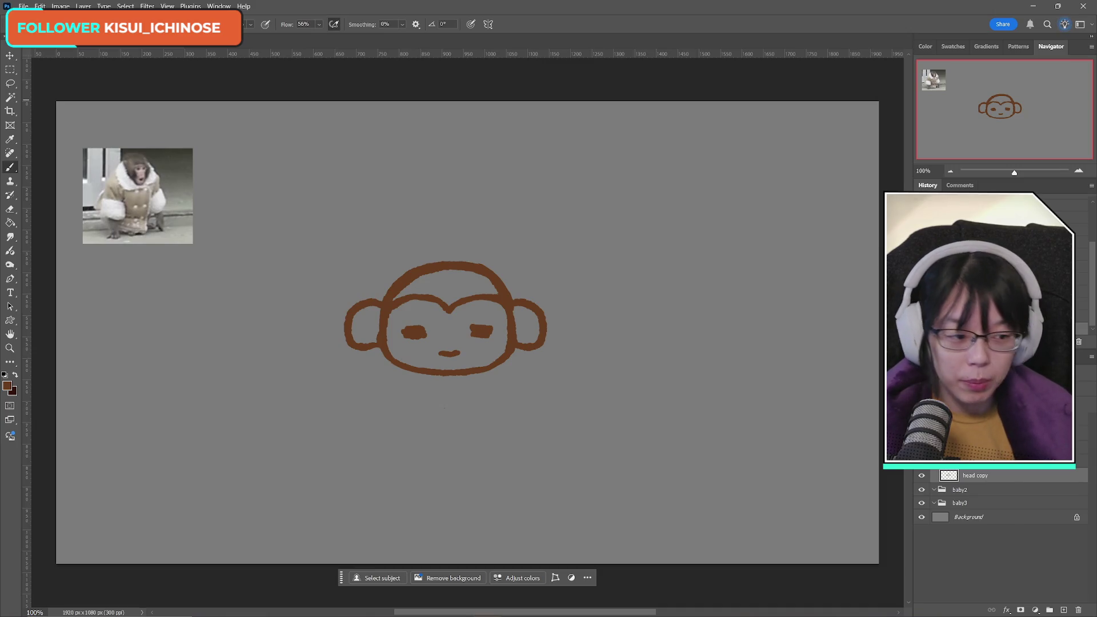
key(alt+Tab)
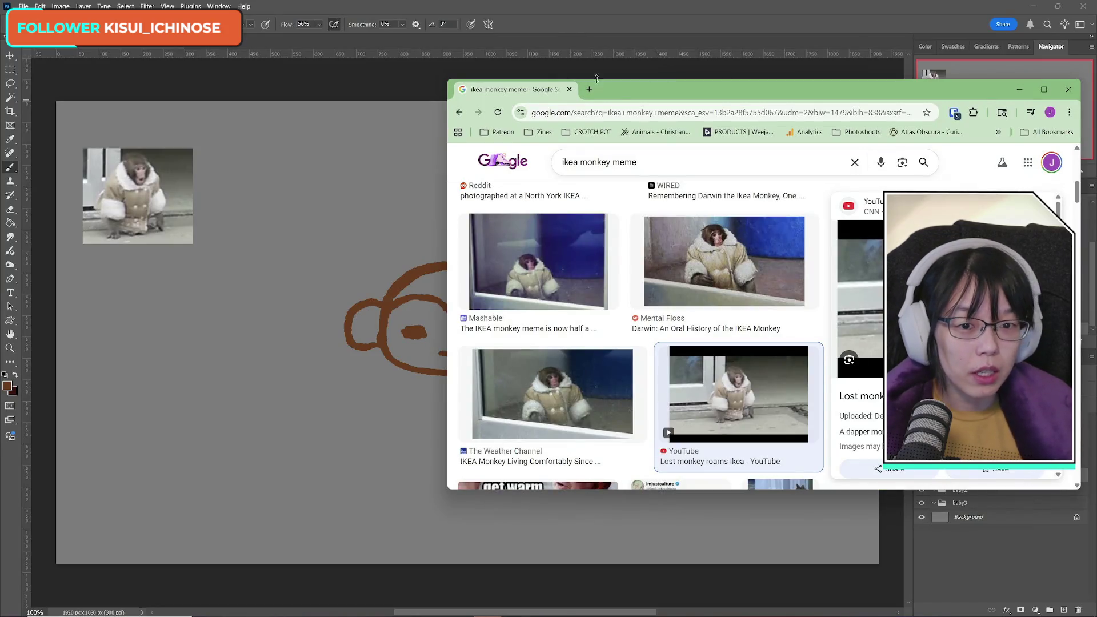
Step: Move the browser over the canvas and search Google Images for 'punch the monkey'
mouse_move(623, 86)
mouse_down()
mouse_move(592, 90)
mouse_move(598, 97)
mouse_up()
triple_click(527, 166)
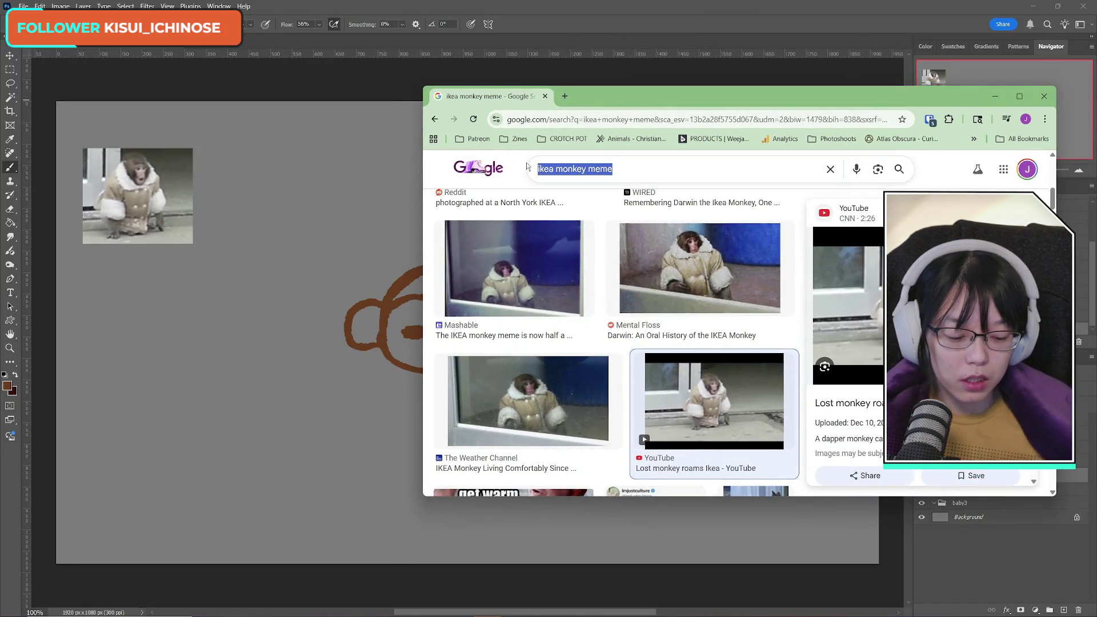
text(punch the )
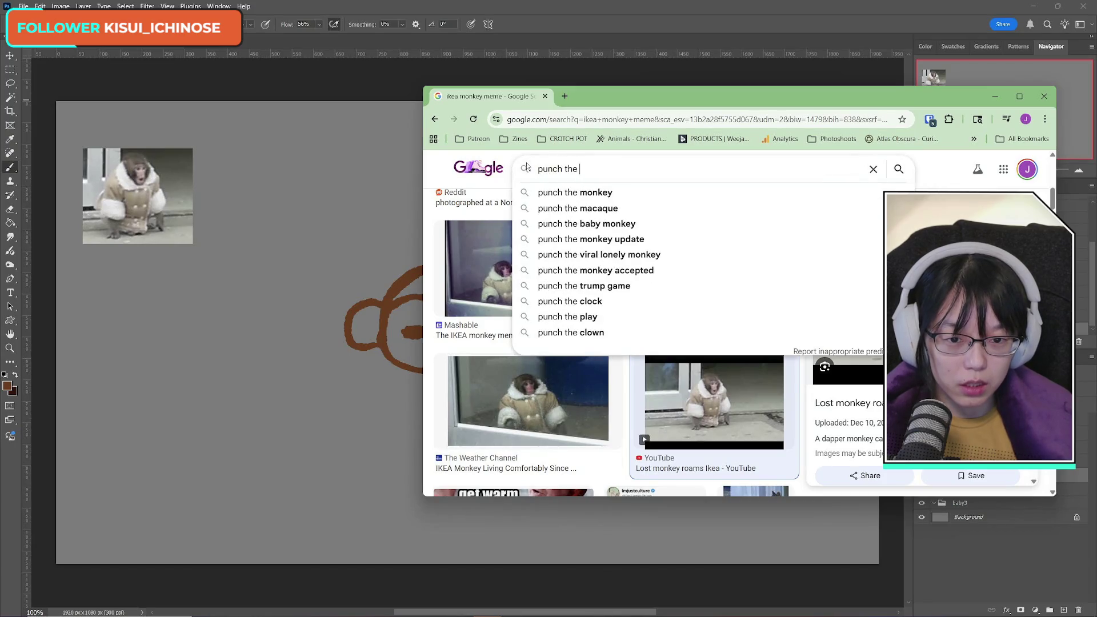
text(monkey)
key(Return)
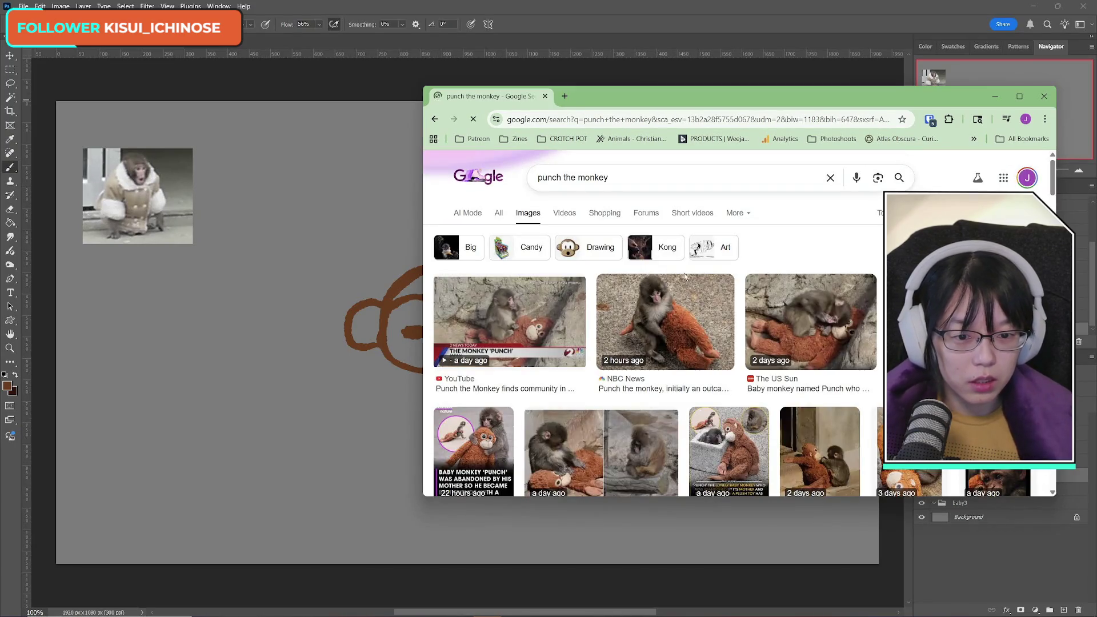
scroll(773, 405, down, 3)
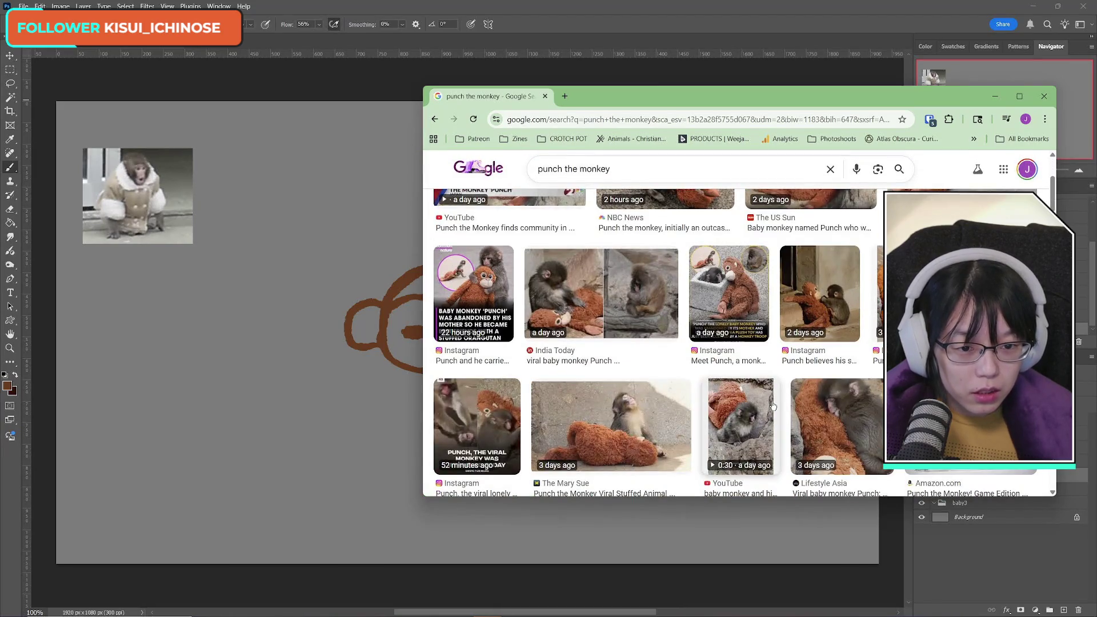
scroll(774, 406, down, 5)
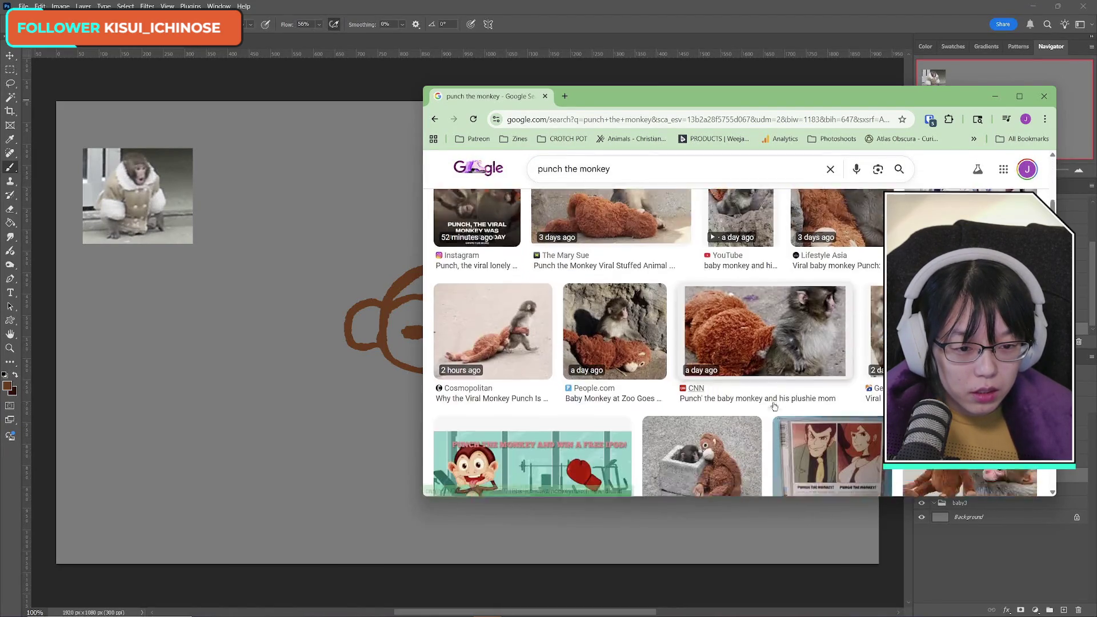
scroll(773, 405, up, 1)
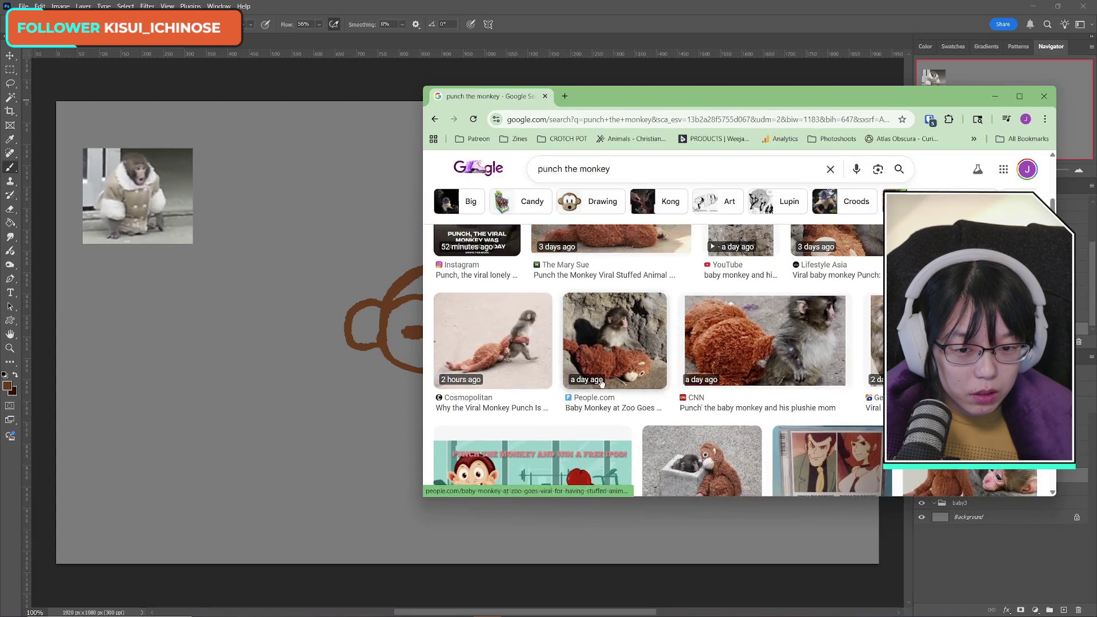
Step: Open the Cosmopolitan monkey image in a new tab and view it enlarged
middle_click(547, 337)
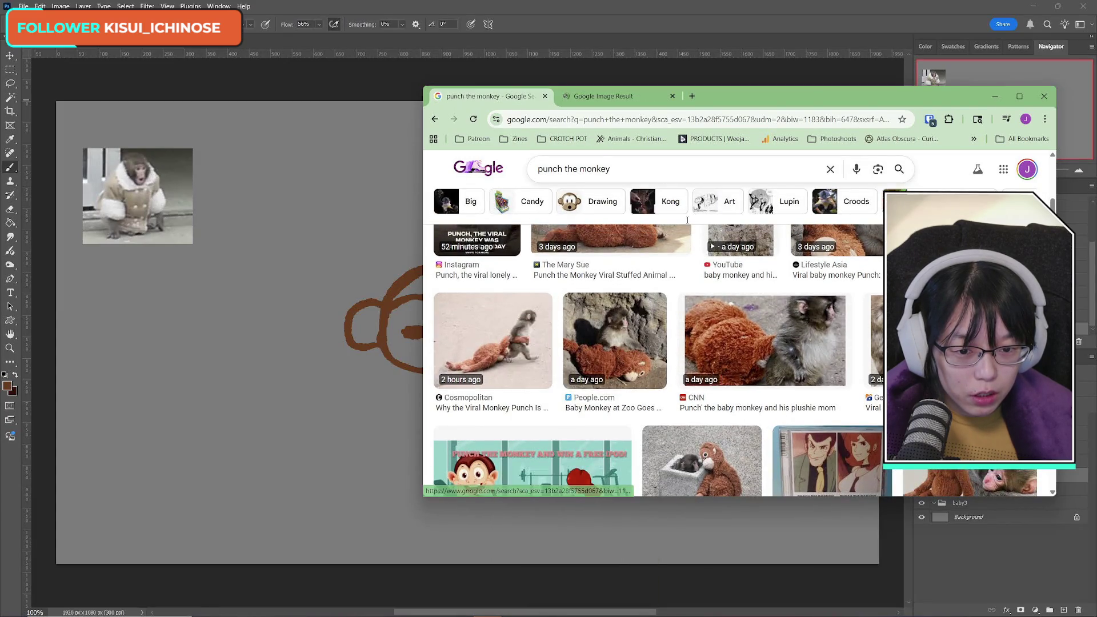
click(611, 99)
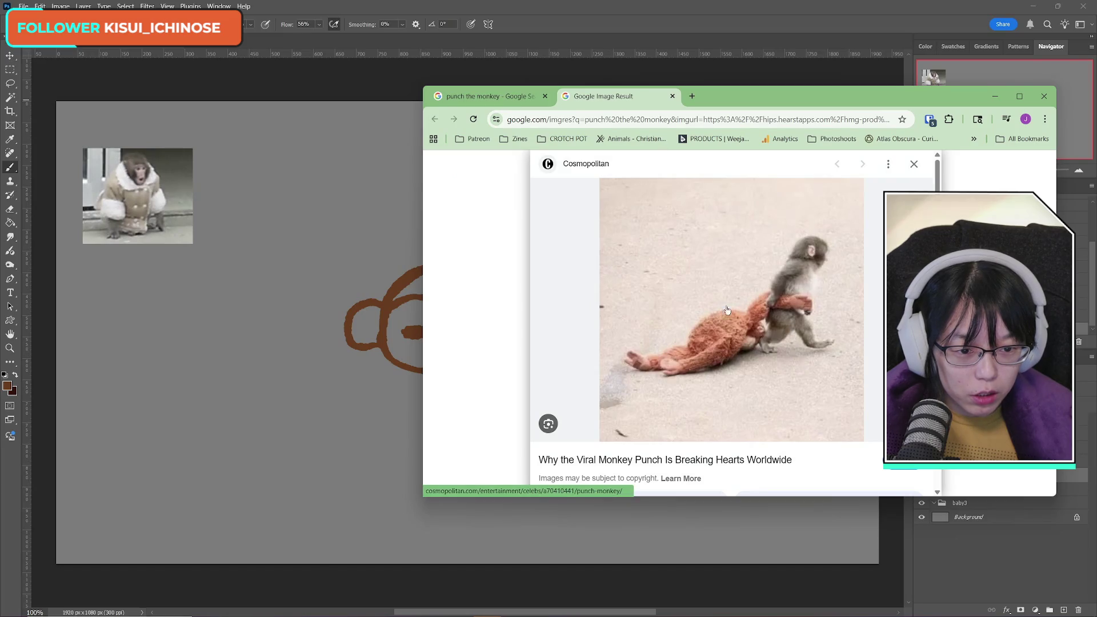
click(534, 94)
Step: Preview the People.com baby monkey photo and move the browser so it shows fully
scroll(775, 422, down, 3)
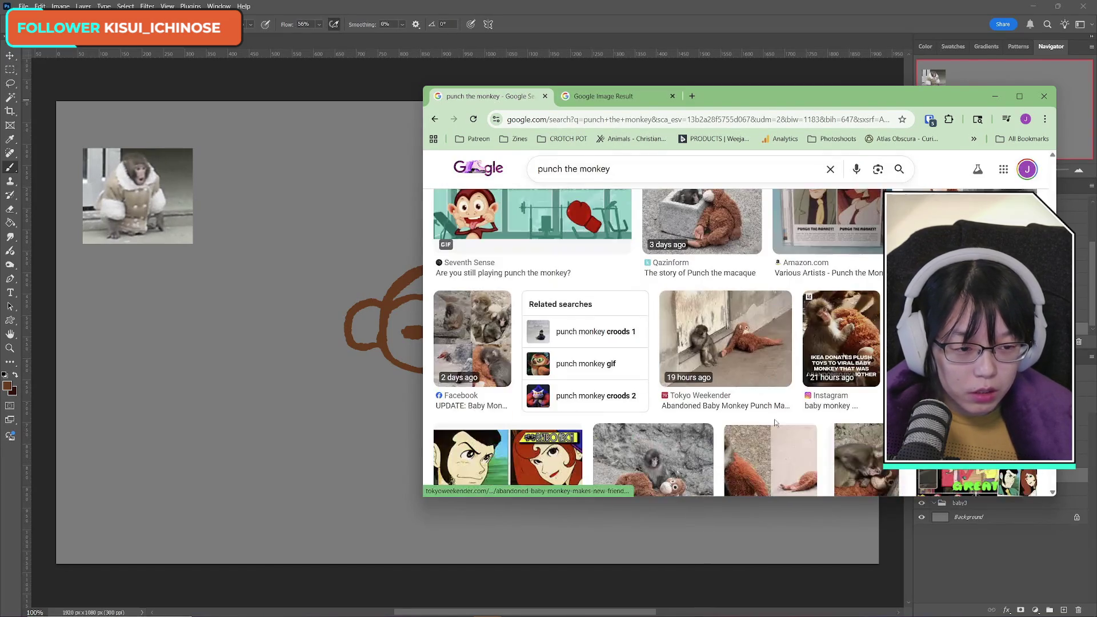
scroll(774, 422, down, 2)
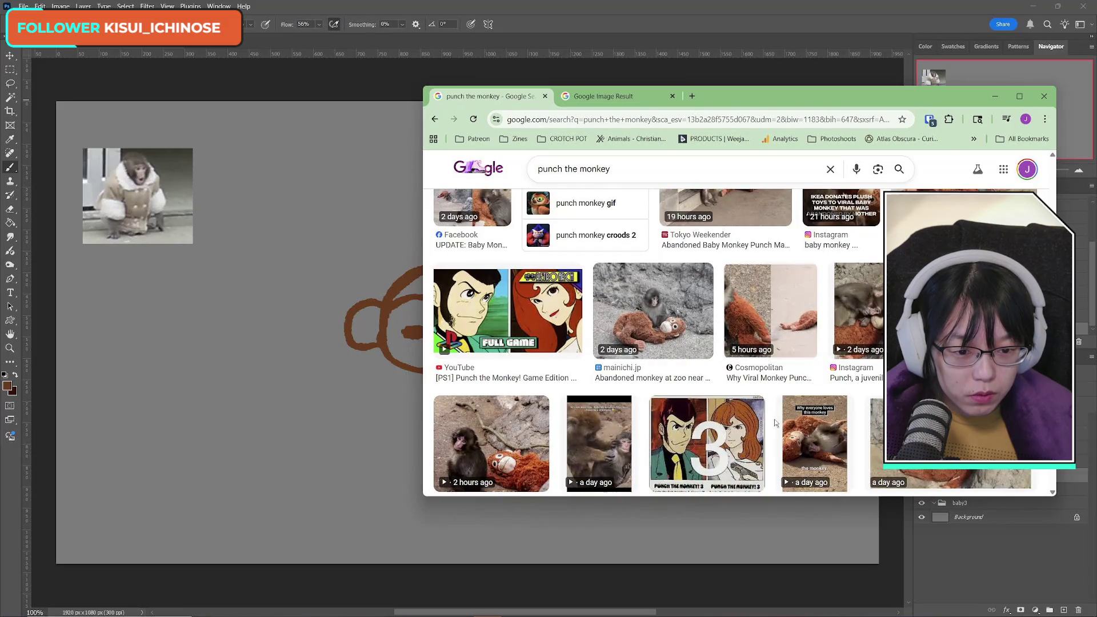
scroll(775, 422, up, 5)
scroll(776, 422, up, 2)
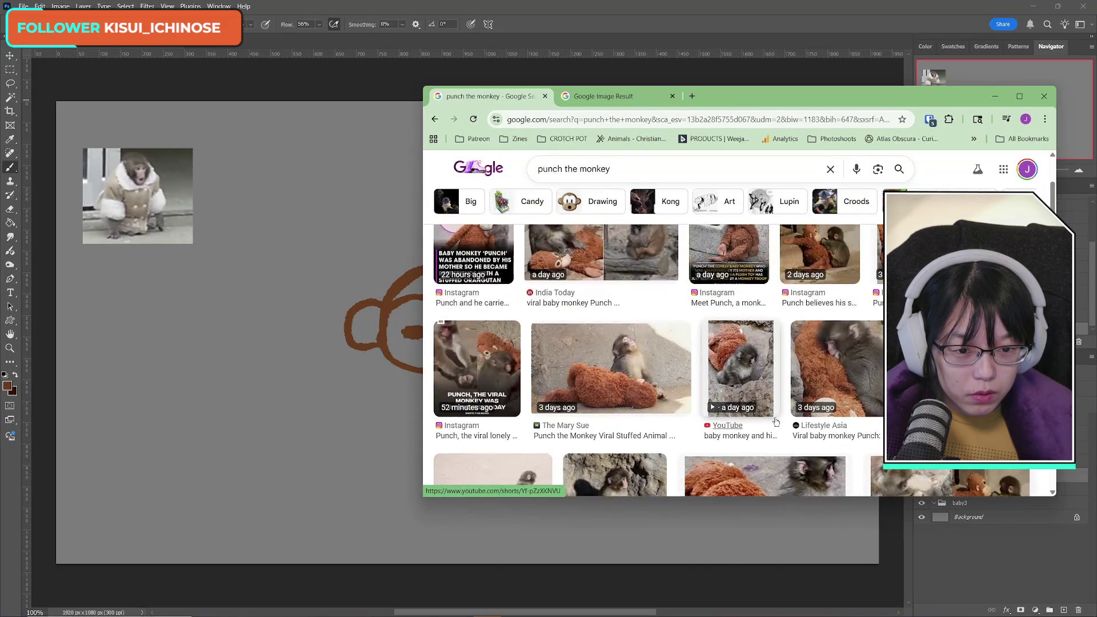
scroll(777, 422, down, 4)
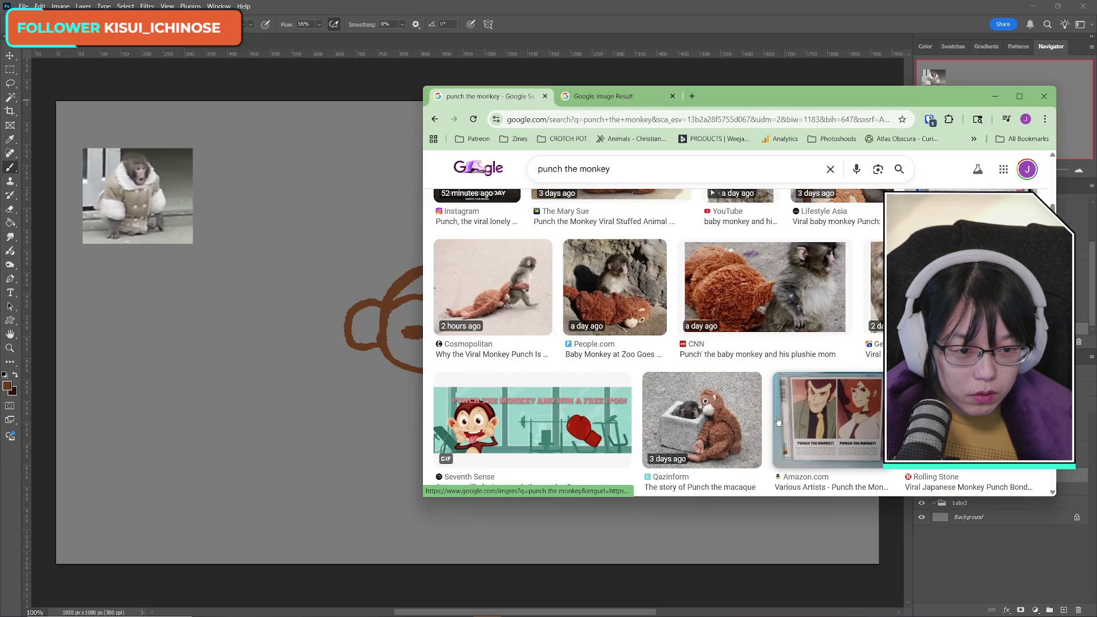
scroll(778, 422, up, 2)
click(780, 423)
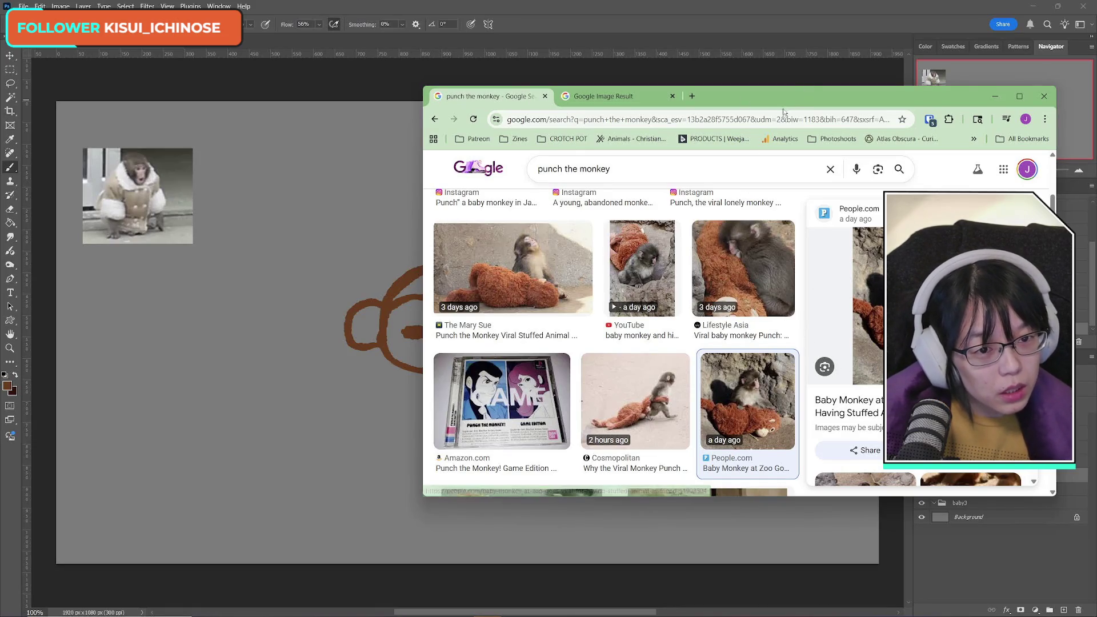
drag(799, 96, 582, 121)
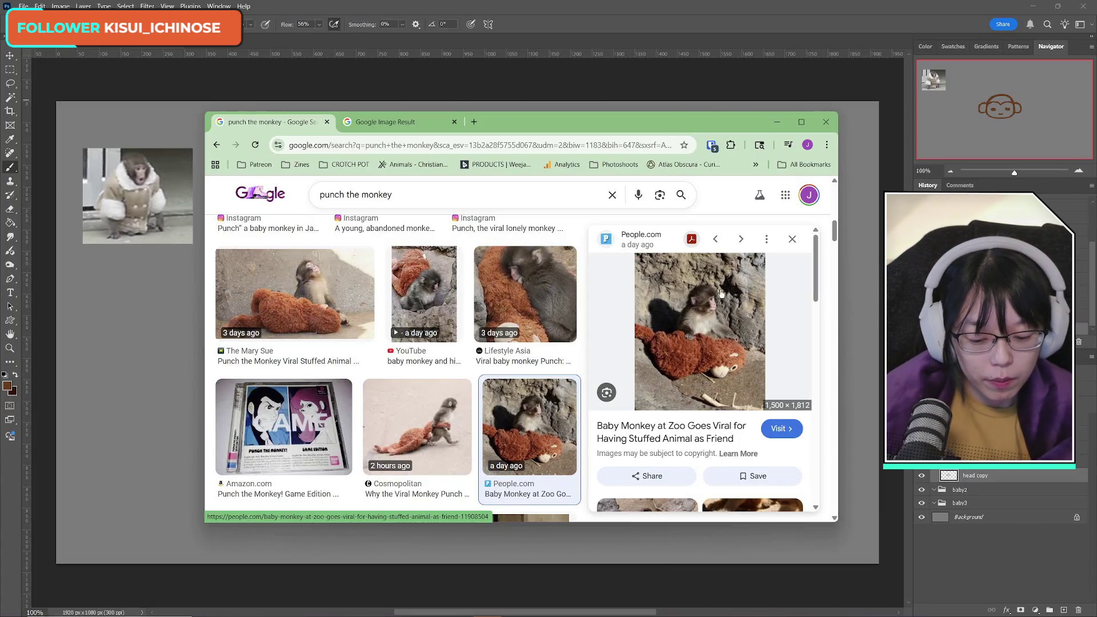
Step: Hide Chrome to check the sketch, then restore it and glance at the Google Image Result tab
click(776, 122)
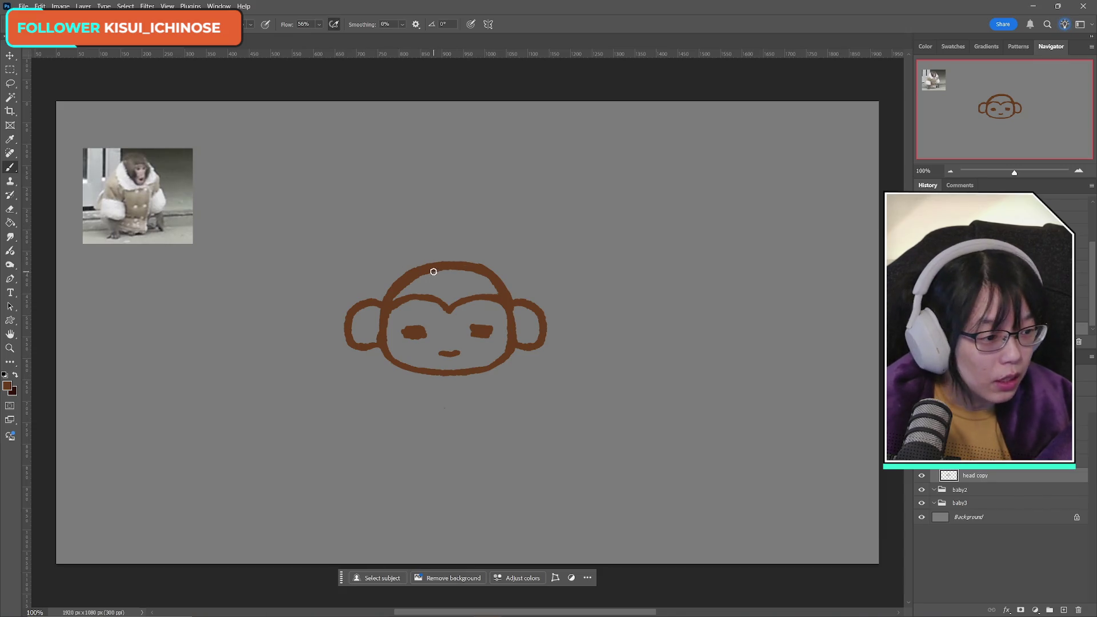
key(alt+Tab)
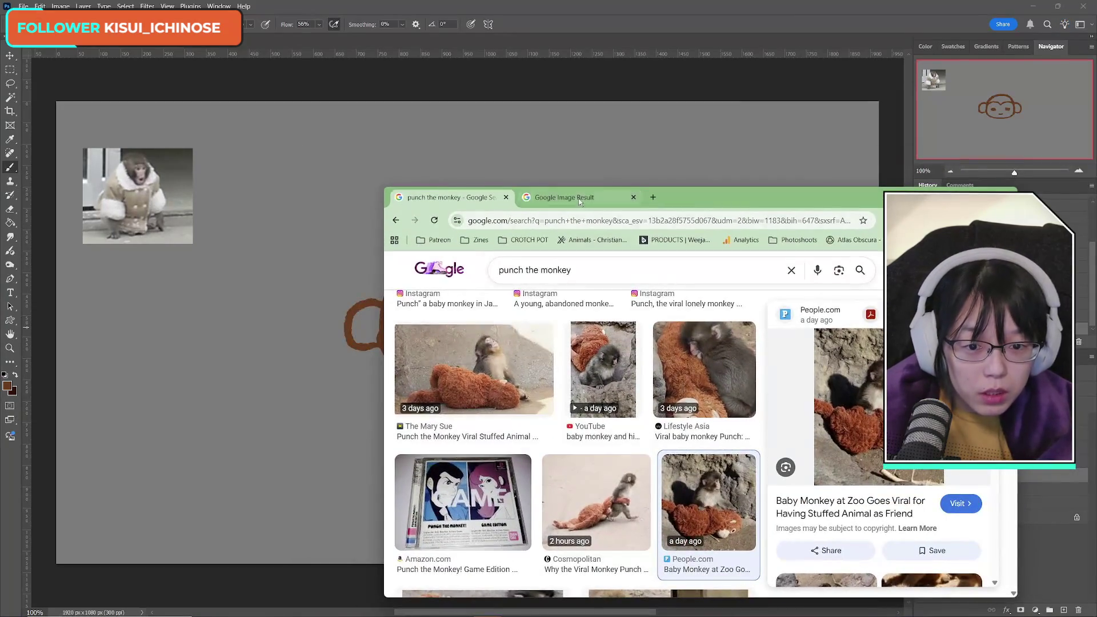
click(577, 198)
key(ctrl+shift+Tab)
Step: Scroll through the 'punch the monkey' image results for more reference photos
scroll(657, 485, down, 2)
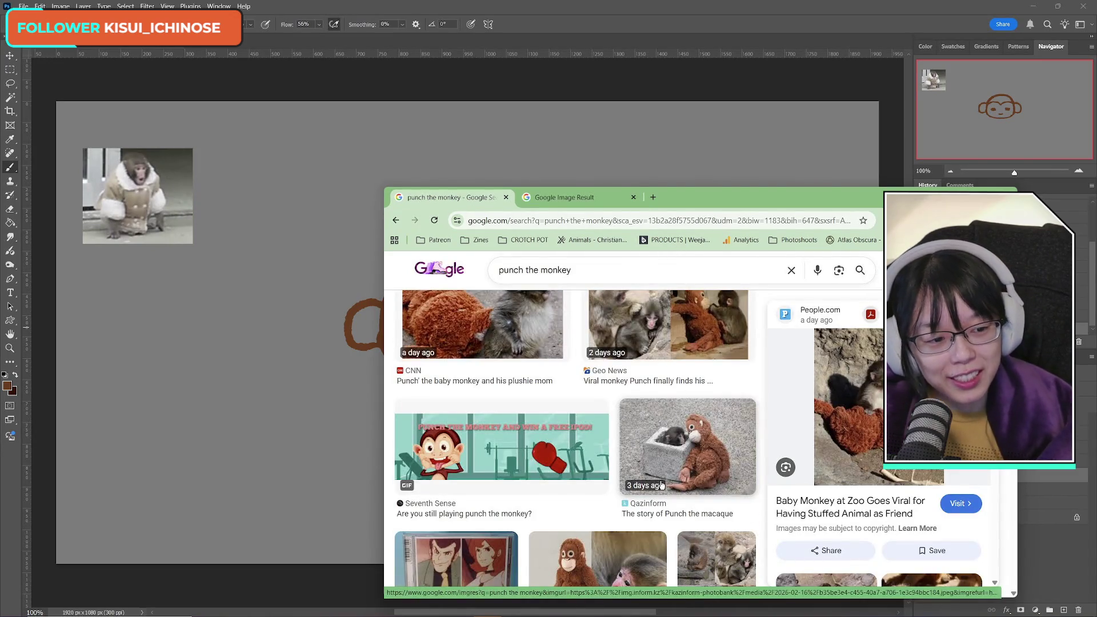
scroll(663, 485, down, 5)
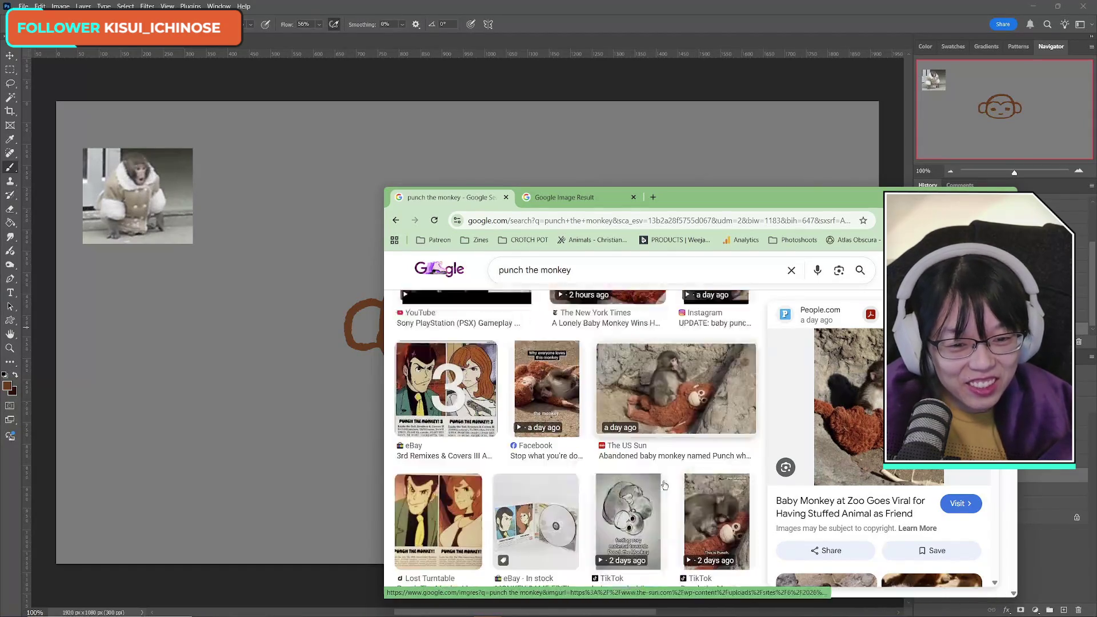
scroll(663, 486, down, 5)
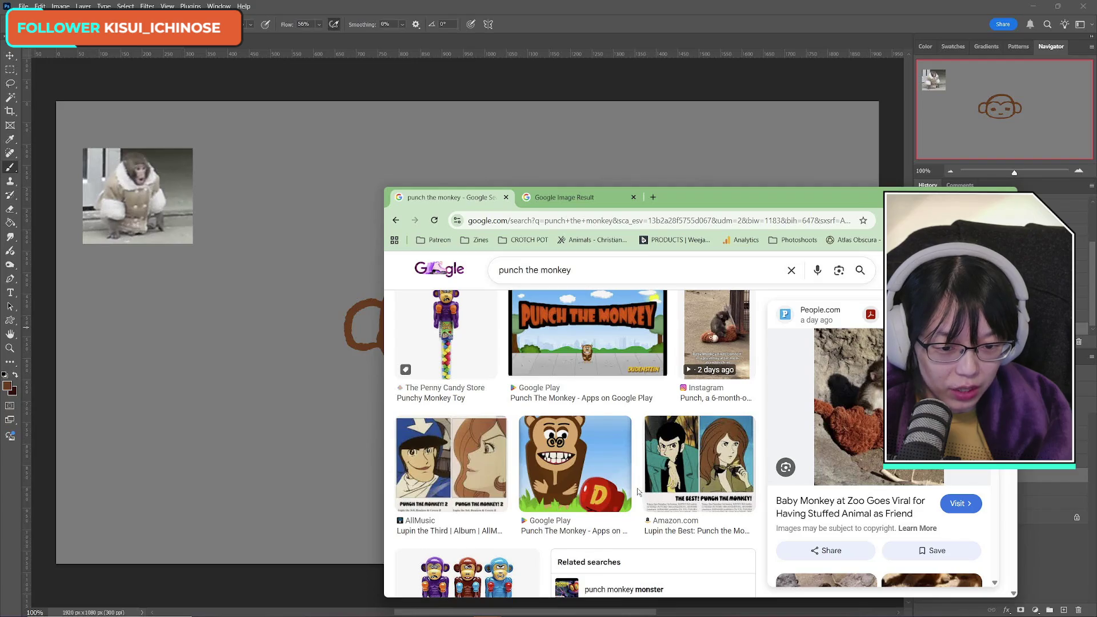
scroll(636, 488, down, 5)
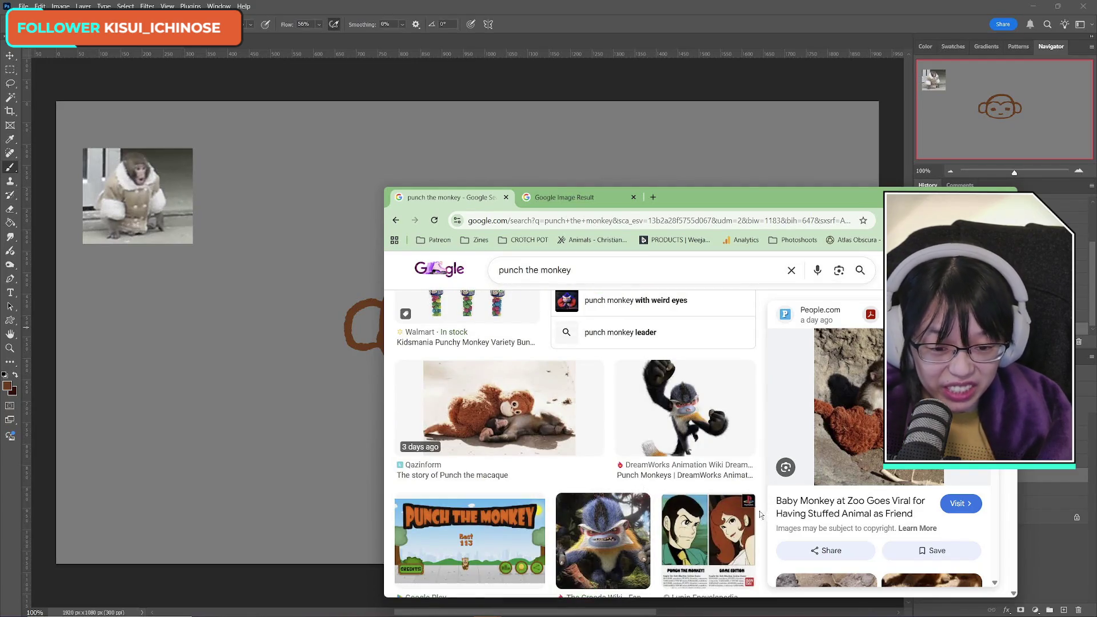
scroll(759, 511, down, 3)
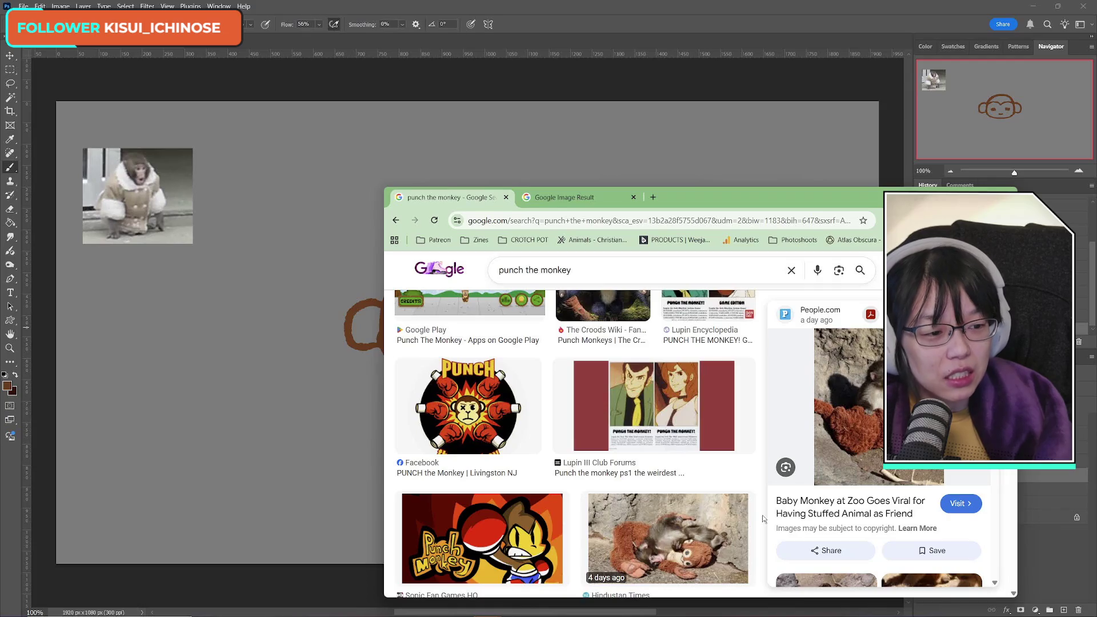
scroll(762, 515, up, 10)
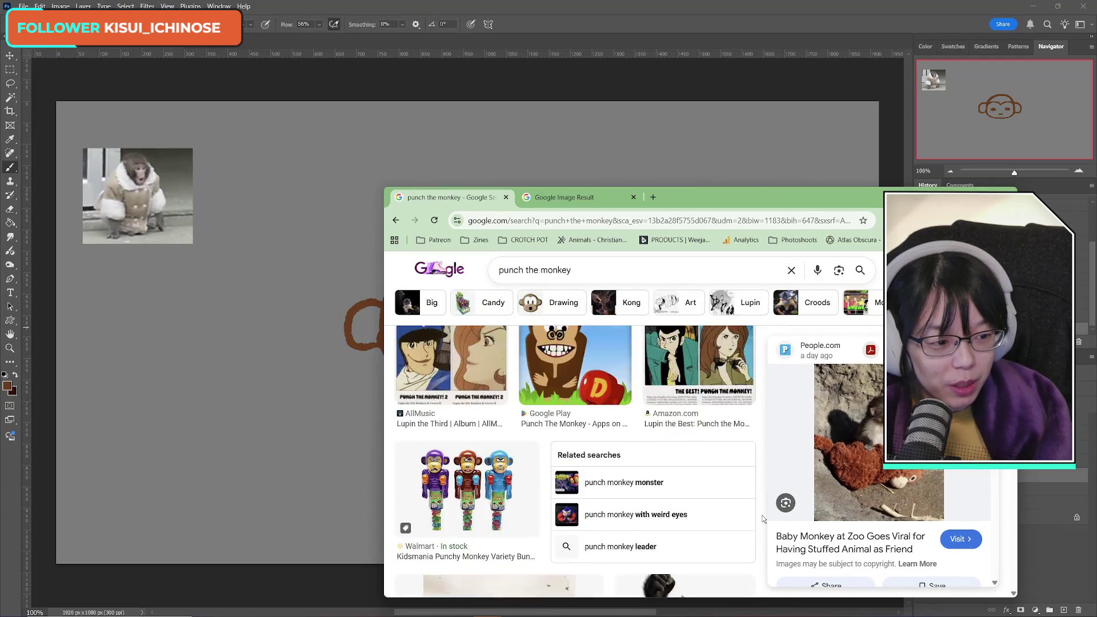
scroll(761, 515, up, 4)
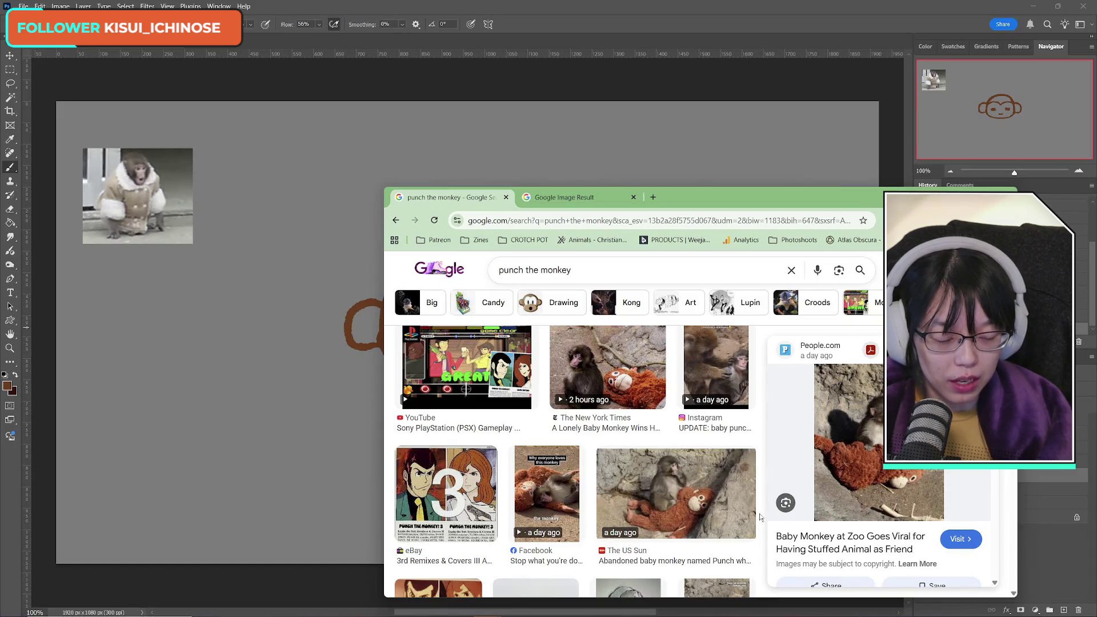
scroll(760, 515, down, 10)
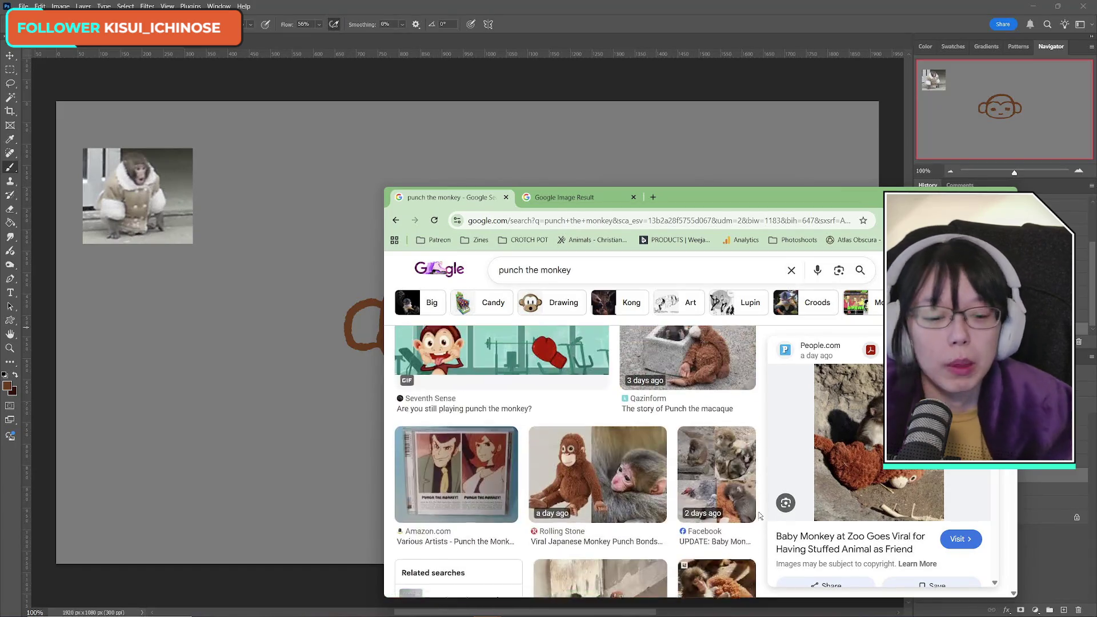
scroll(760, 498, down, 3)
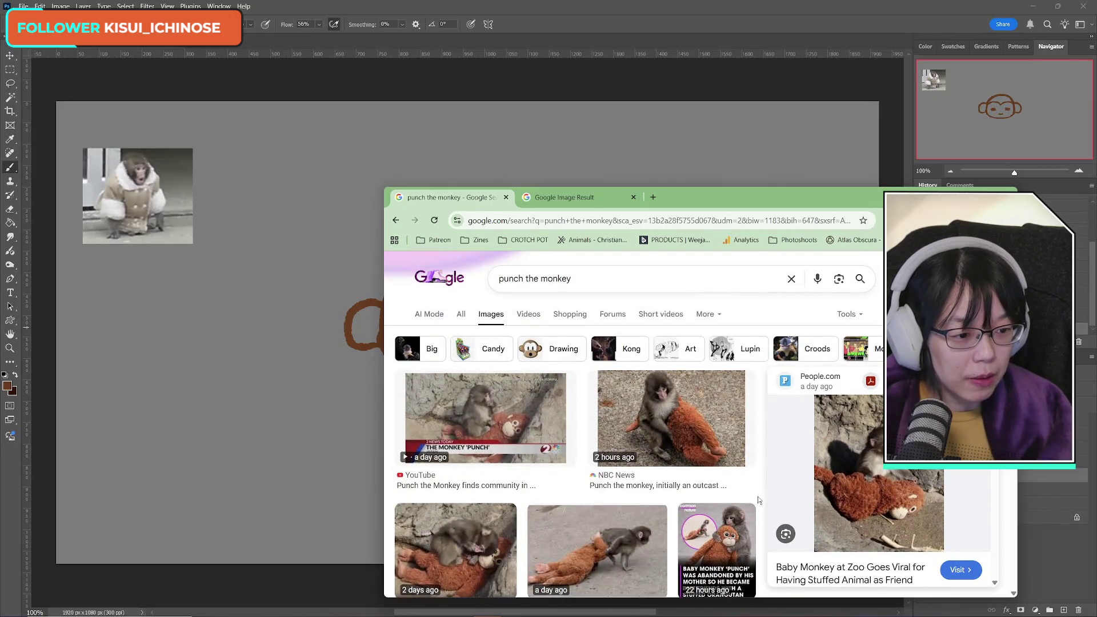
scroll(756, 498, down, 5)
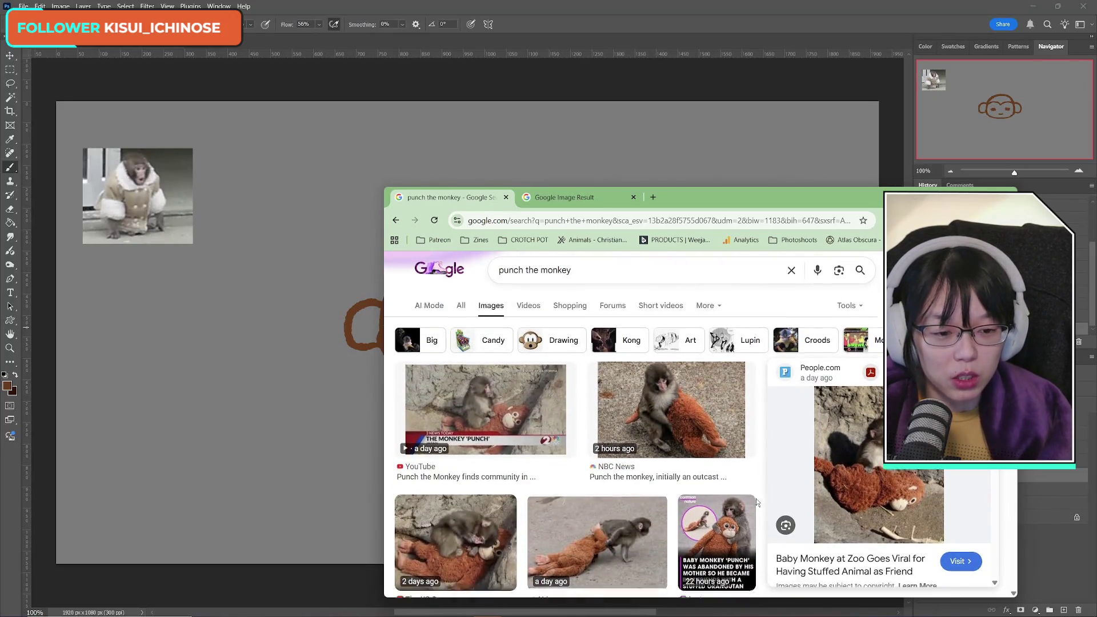
scroll(758, 500, down, 10)
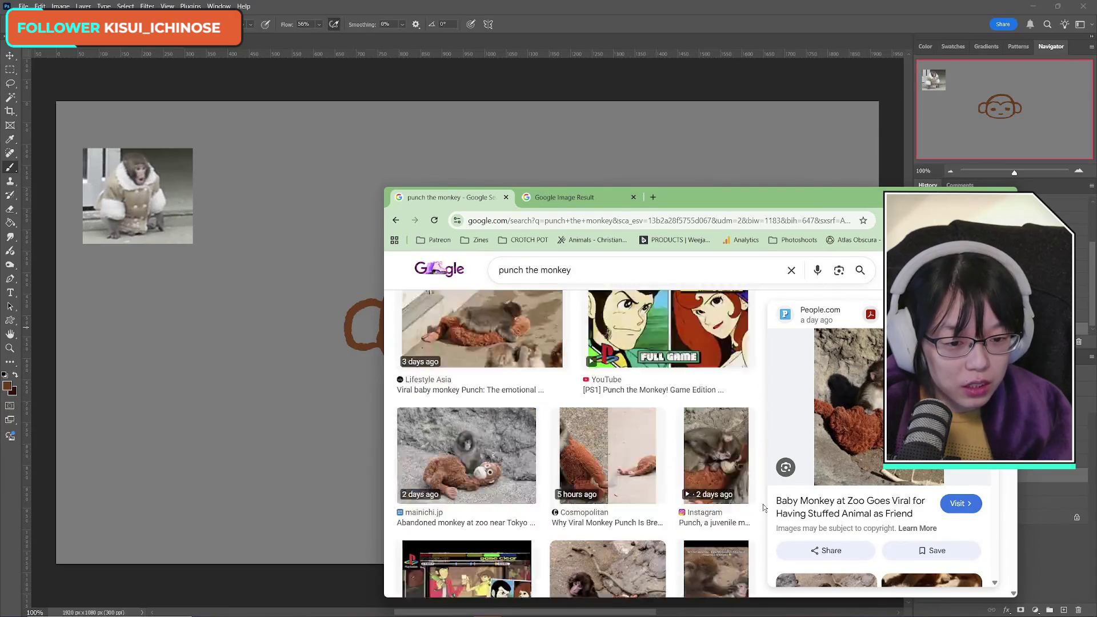
scroll(762, 505, down, 10)
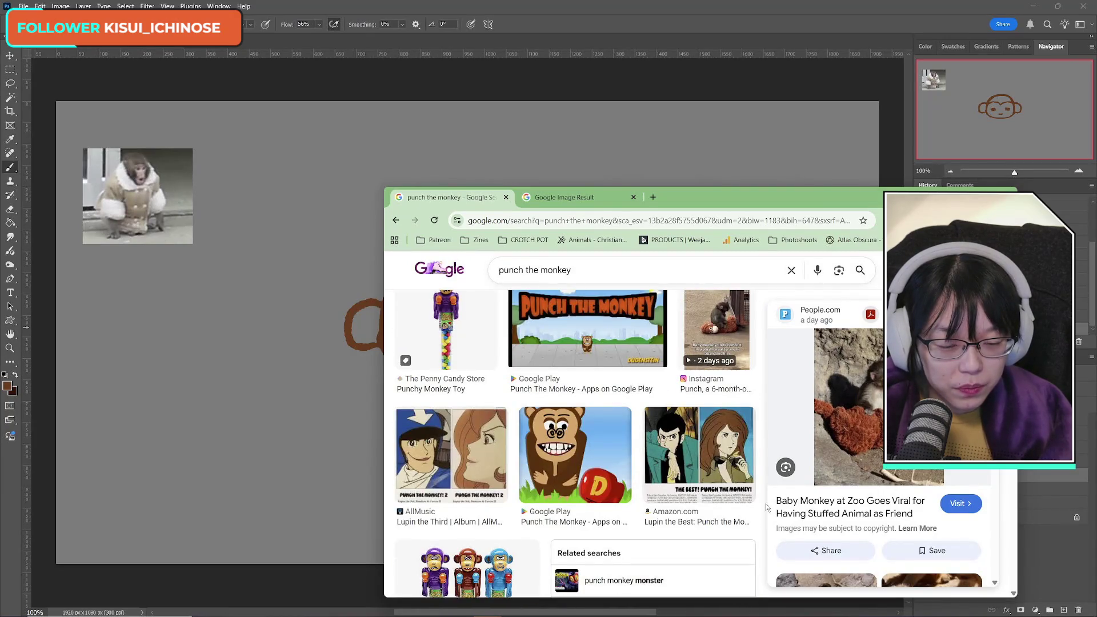
scroll(765, 503, down, 10)
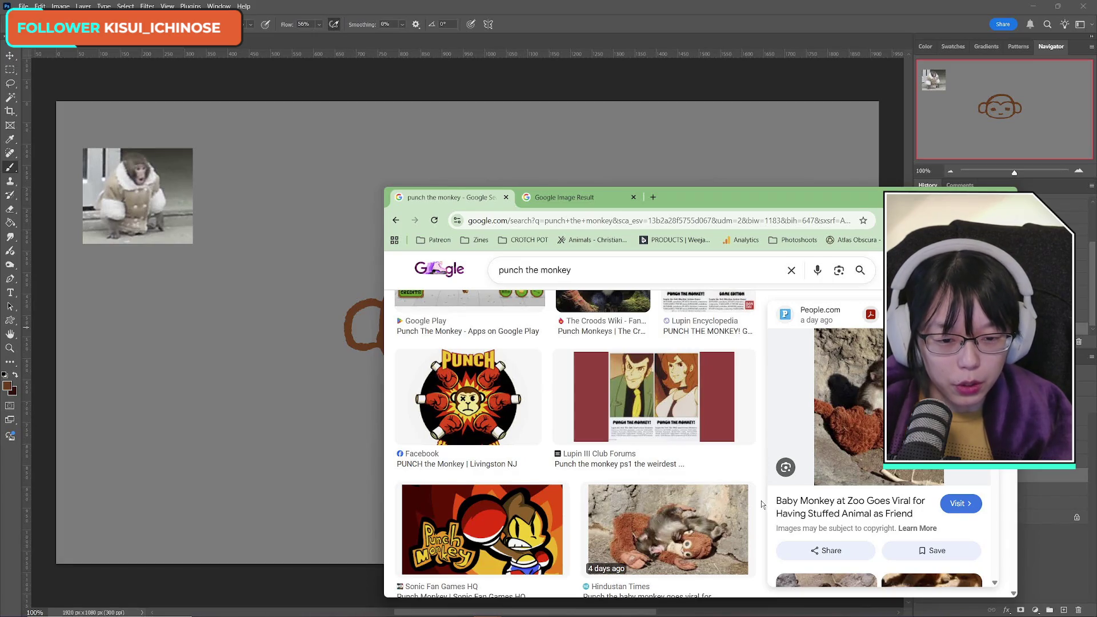
scroll(759, 504, down, 10)
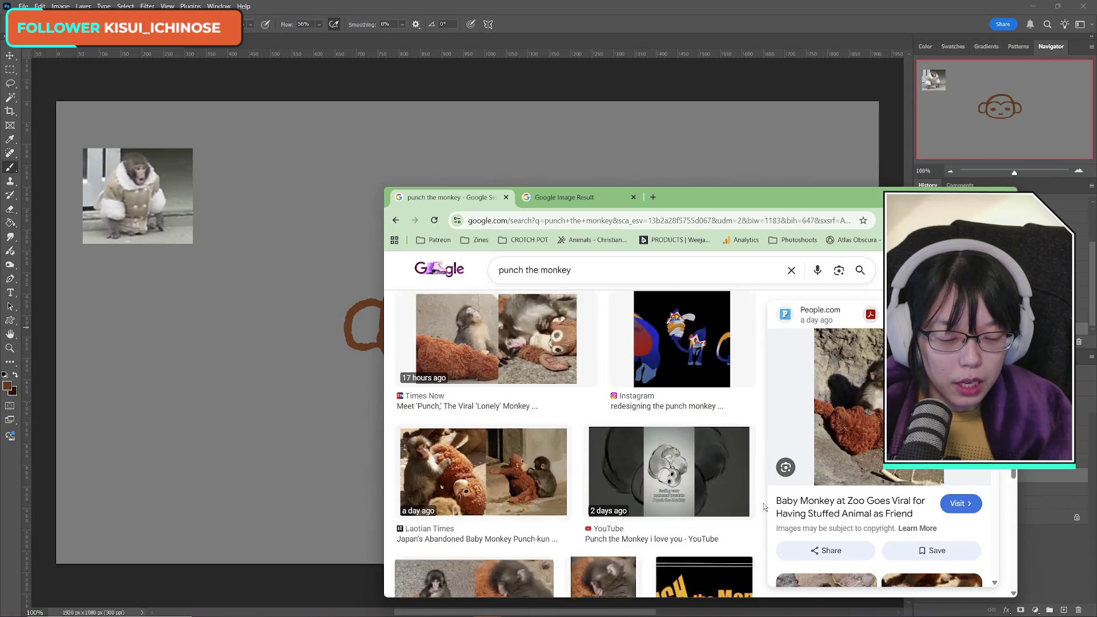
scroll(759, 504, up, 8)
scroll(760, 505, down, 5)
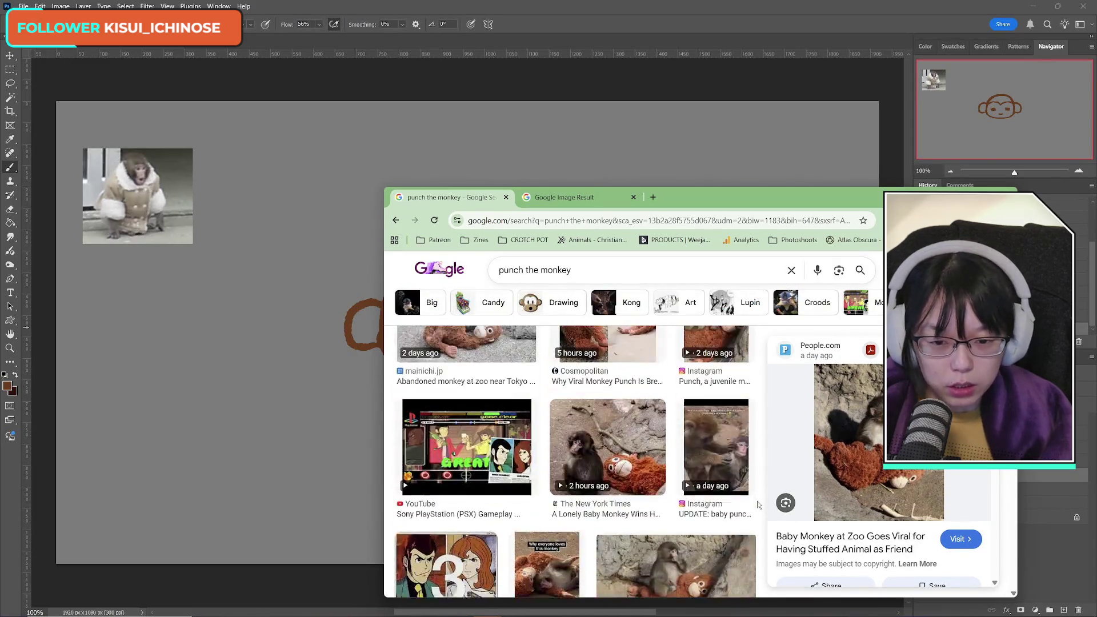
scroll(761, 505, up, 4)
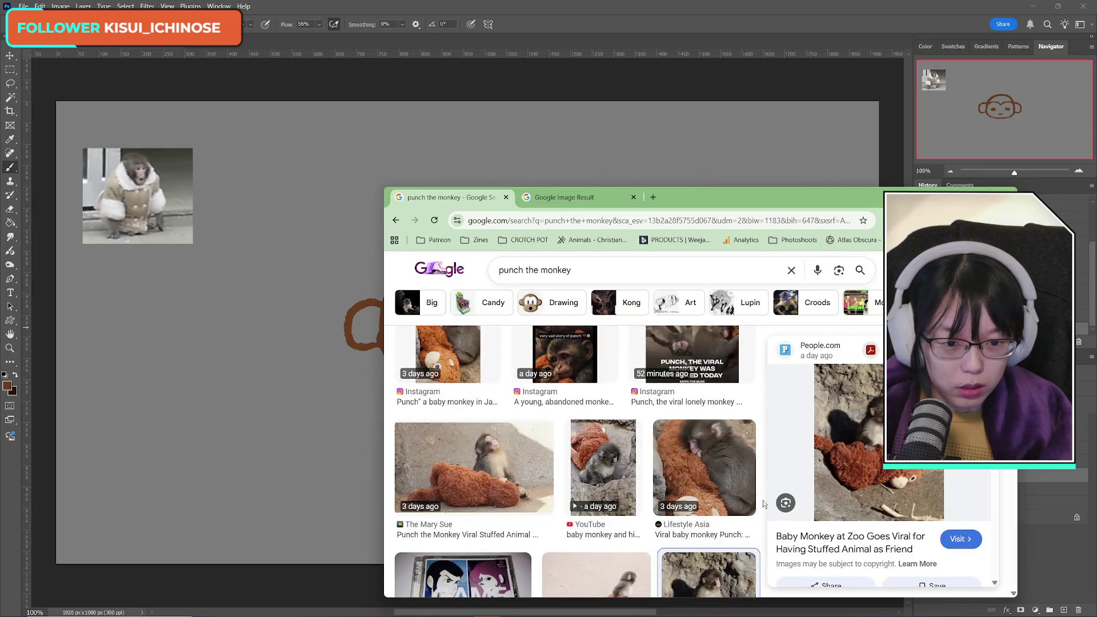
scroll(763, 502, down, 4)
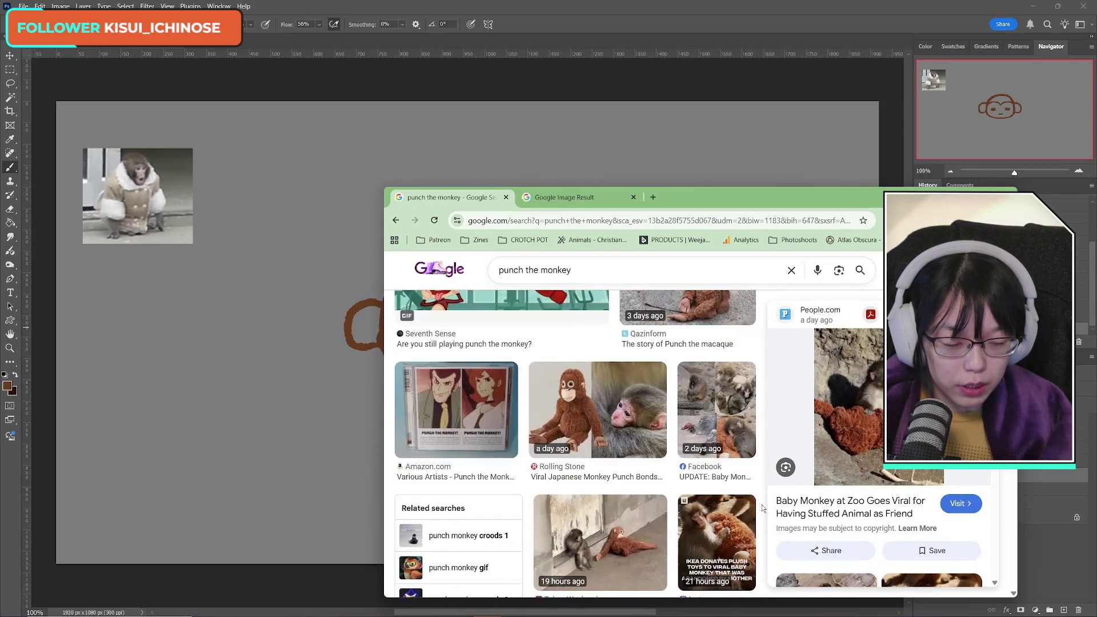
scroll(762, 507, down, 3)
scroll(762, 502, up, 6)
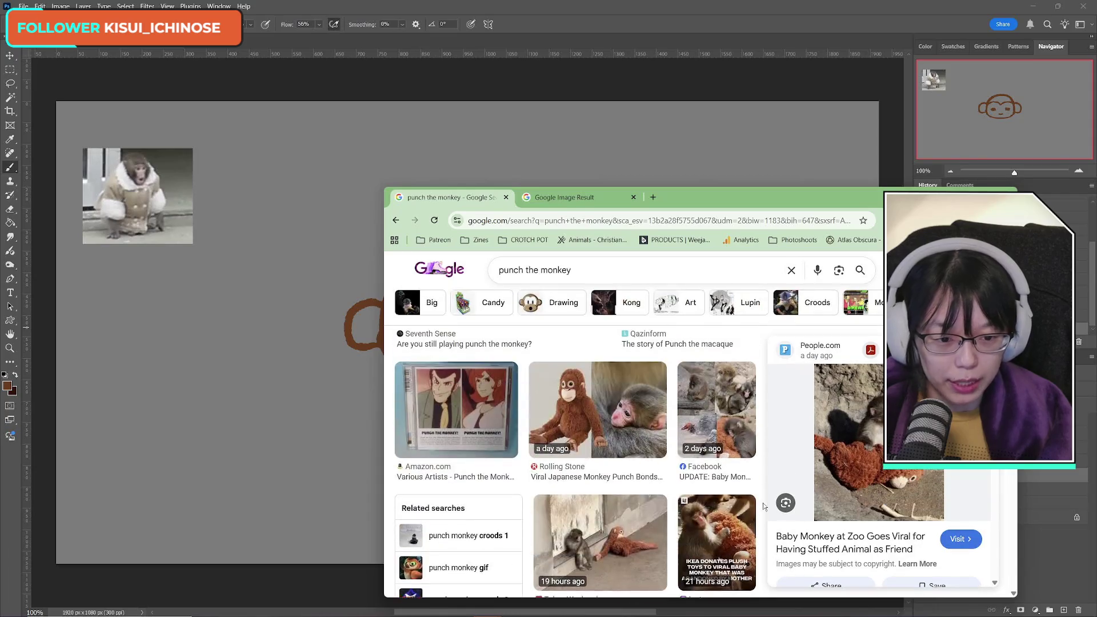
scroll(762, 502, up, 3)
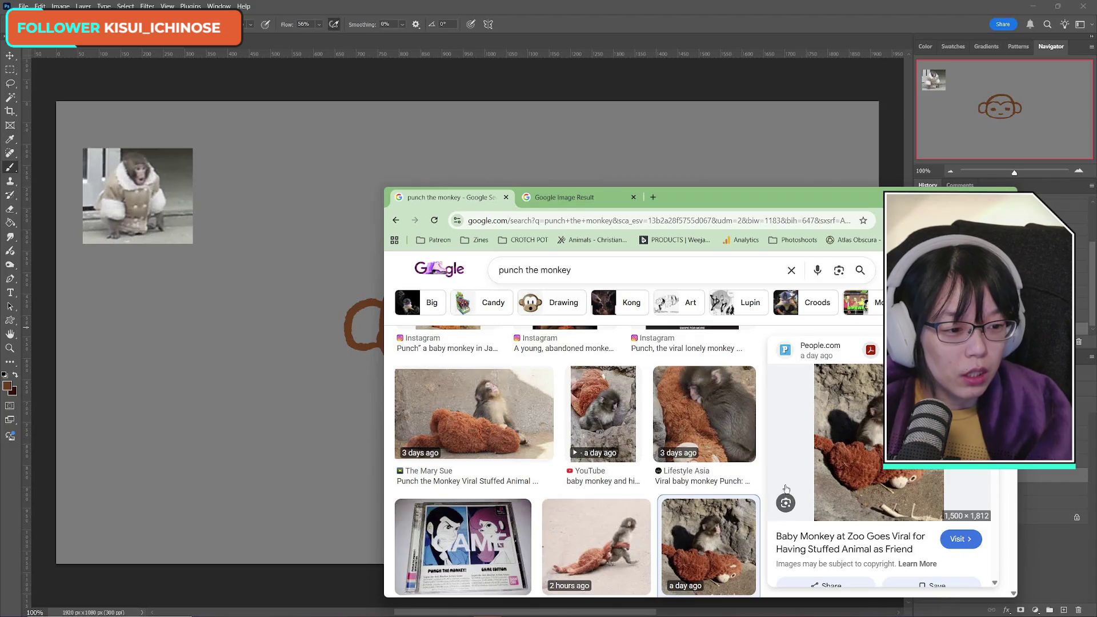
scroll(785, 503, up, 5)
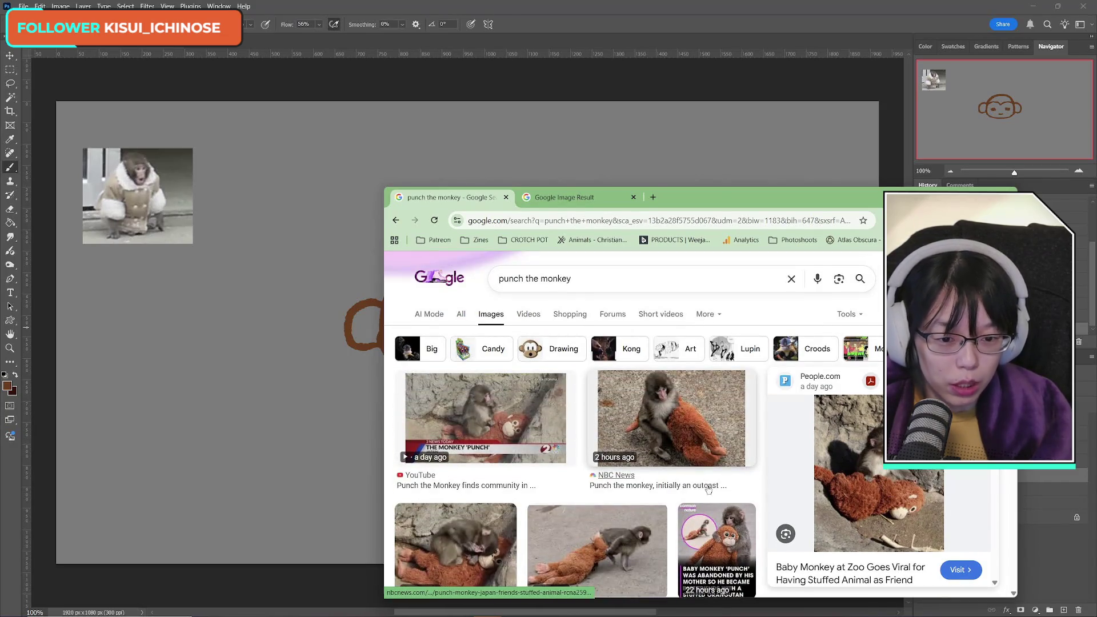
Step: Flip to the Google Image Result tab and back, then minimize Chrome to reveal the sketch
click(561, 201)
click(472, 200)
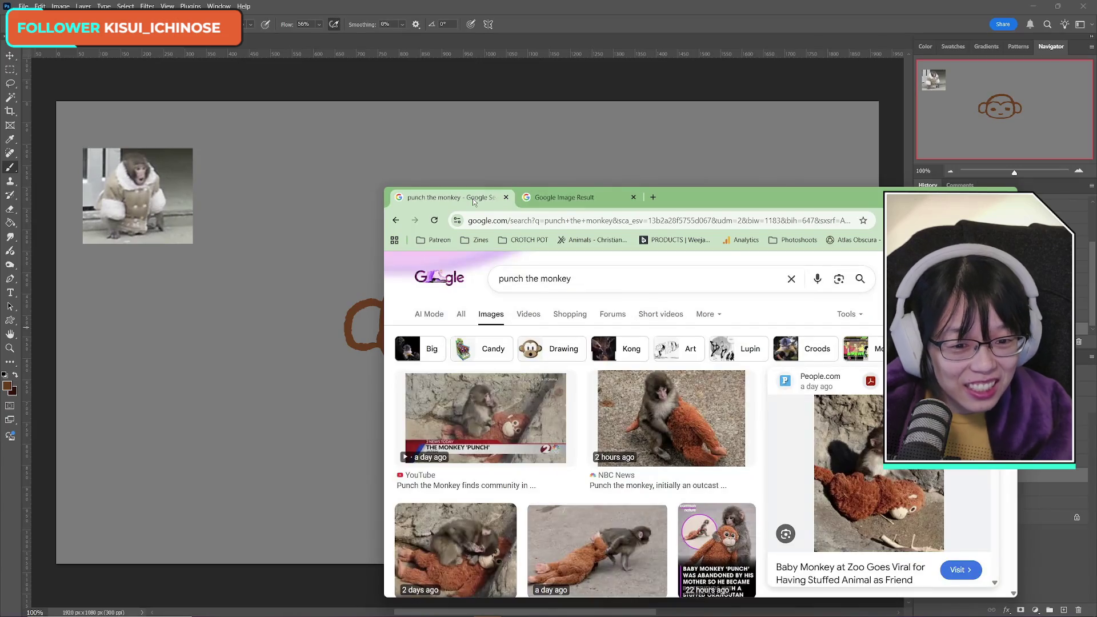
scroll(677, 420, down, 5)
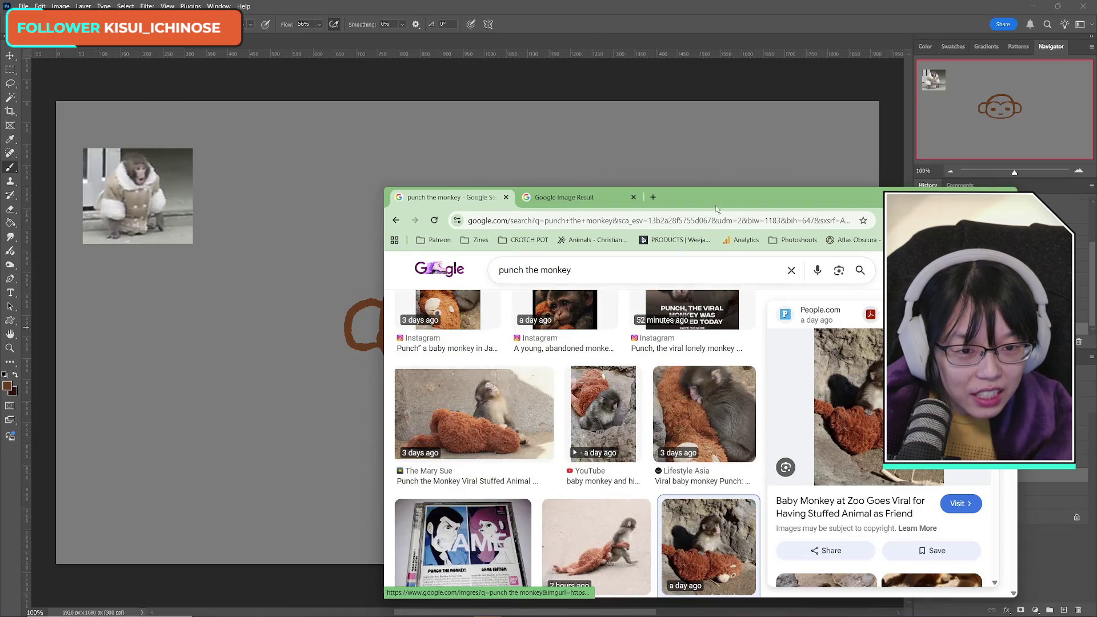
key(super+Down)
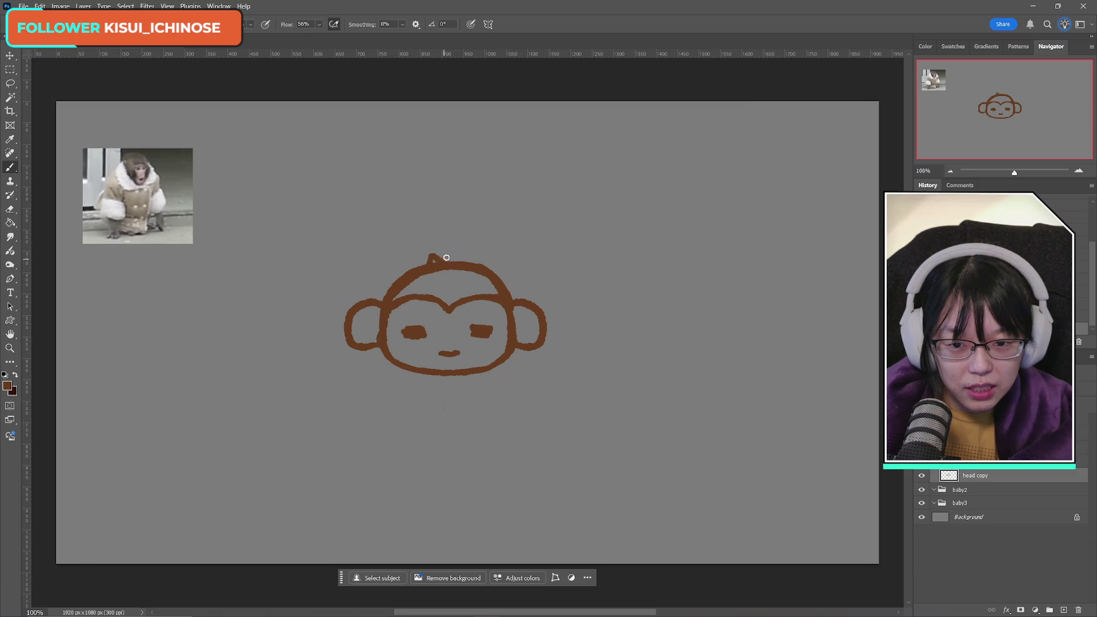
Step: Draw spiky hair tufts atop the head, lasso-select them, then deselect
mouse_move(446, 258)
mouse_down()
mouse_move(484, 257)
mouse_move(427, 258)
mouse_up()
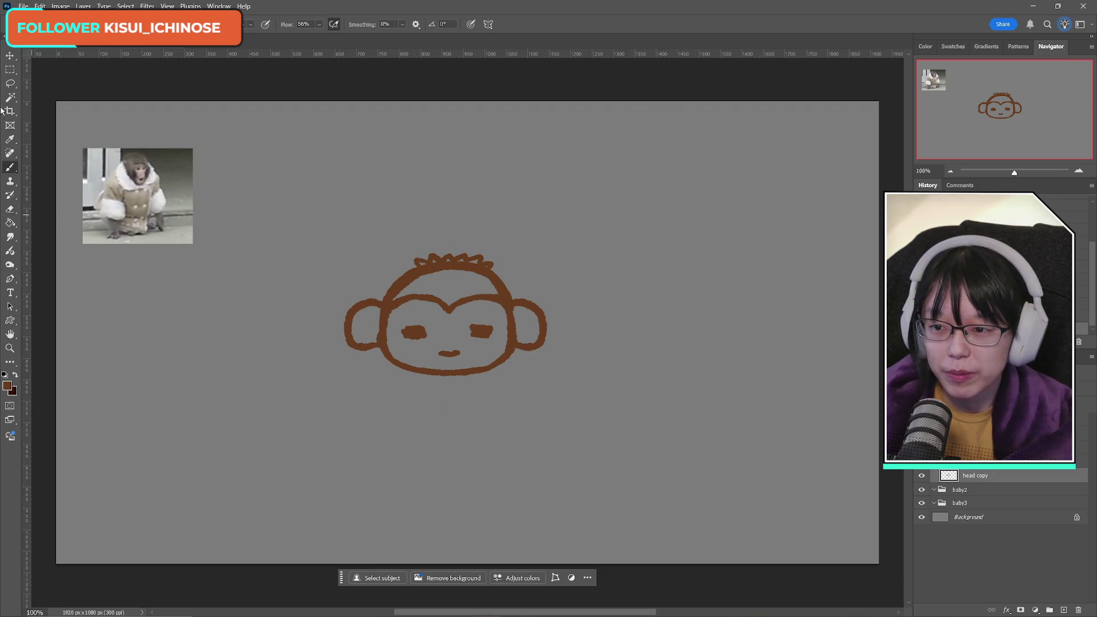
click(9, 83)
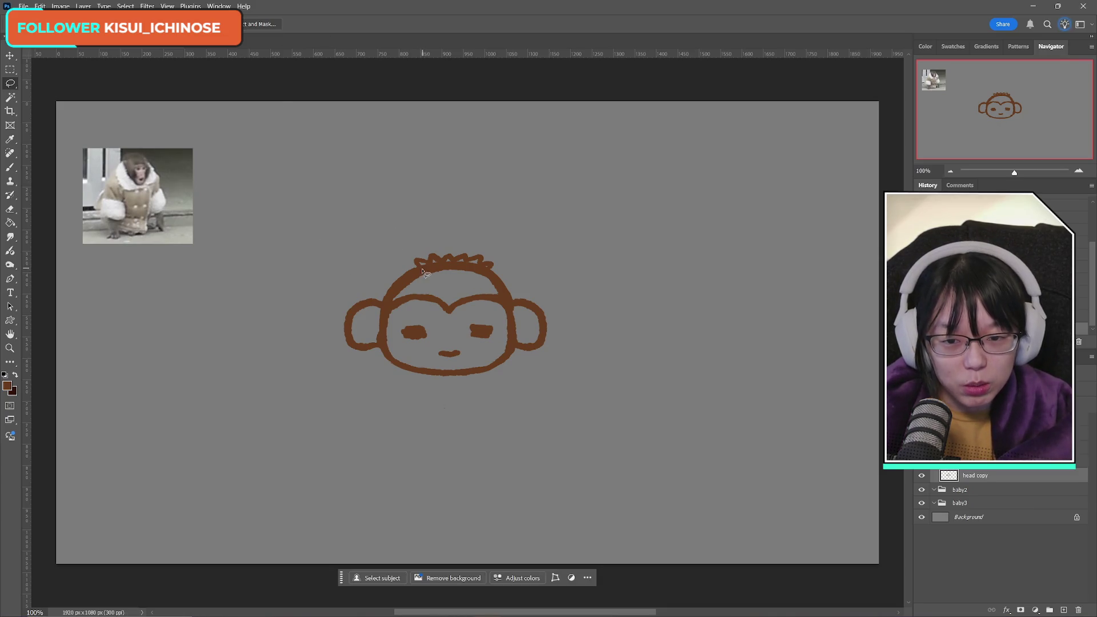
mouse_move(422, 264)
mouse_down()
mouse_move(420, 280)
mouse_move(434, 274)
mouse_move(422, 266)
mouse_move(444, 281)
mouse_move(449, 270)
mouse_move(439, 273)
mouse_move(454, 279)
mouse_move(457, 269)
mouse_move(434, 273)
mouse_move(457, 280)
mouse_move(476, 268)
mouse_move(463, 284)
mouse_move(489, 269)
mouse_move(475, 277)
mouse_move(486, 285)
mouse_move(480, 269)
mouse_up()
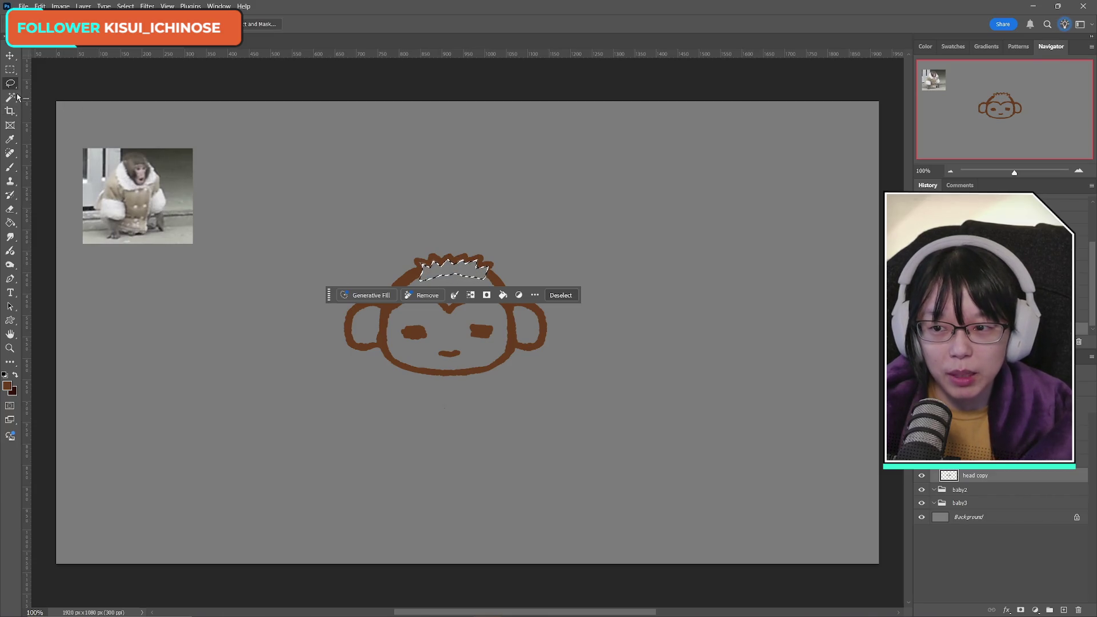
key(ctrl+d)
Step: Paint brown strokes filling gaps and thickening the right side of the hair zigzag
key(b)
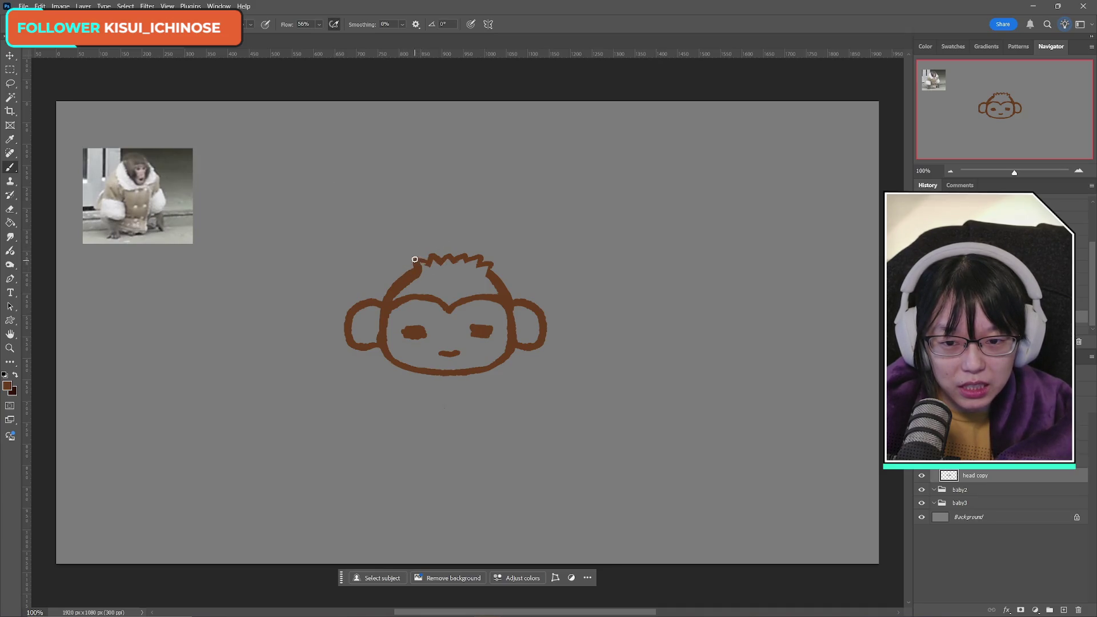
drag(430, 258, 449, 265)
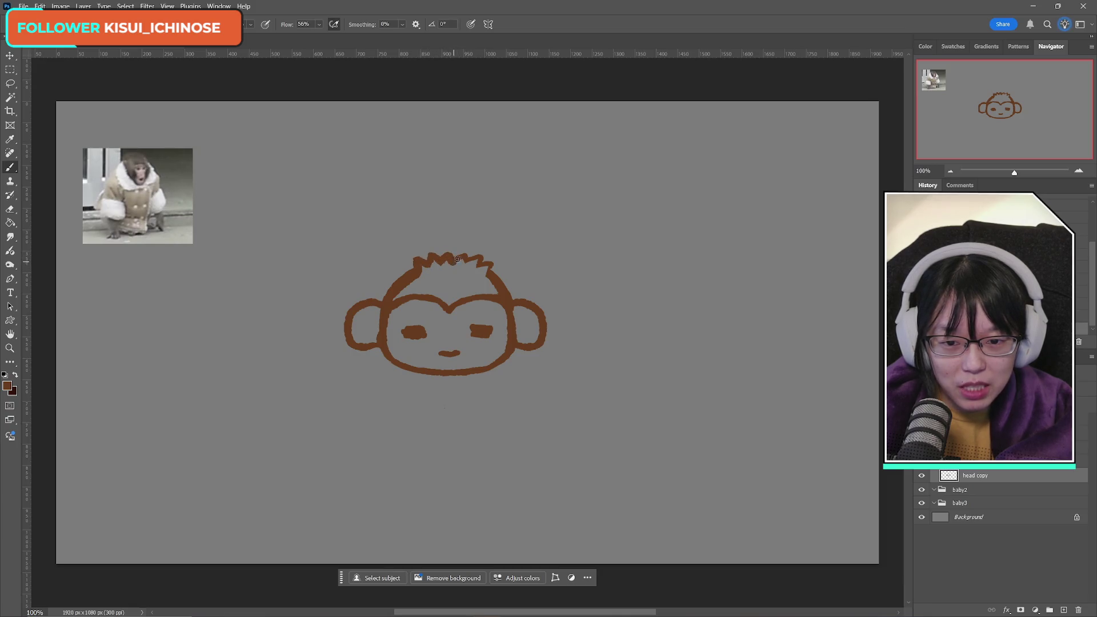
drag(465, 256, 472, 261)
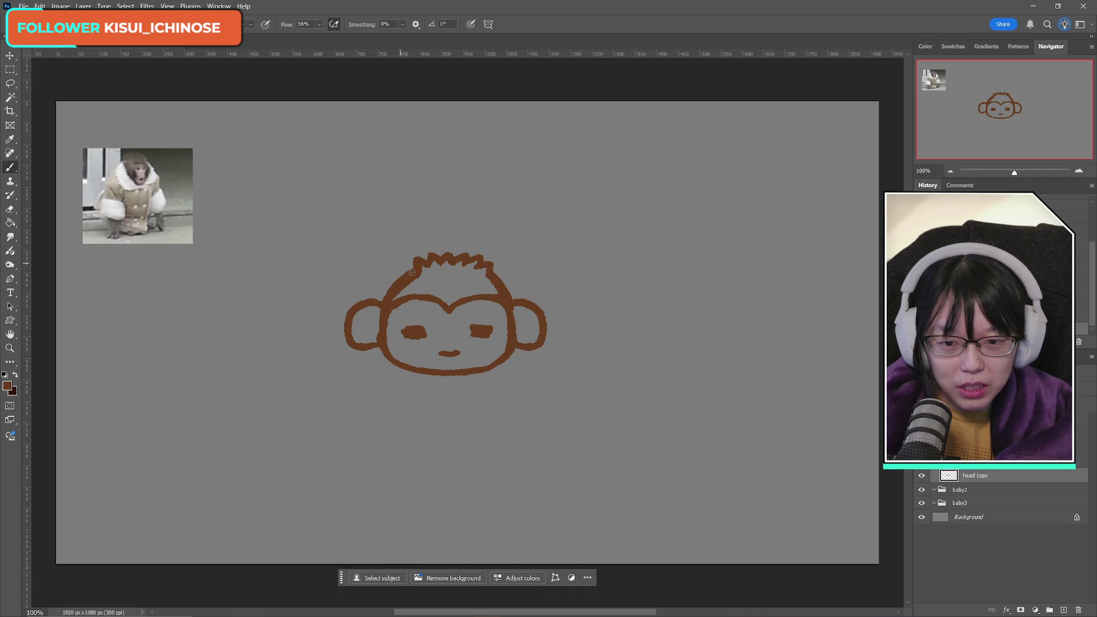
click(10, 83)
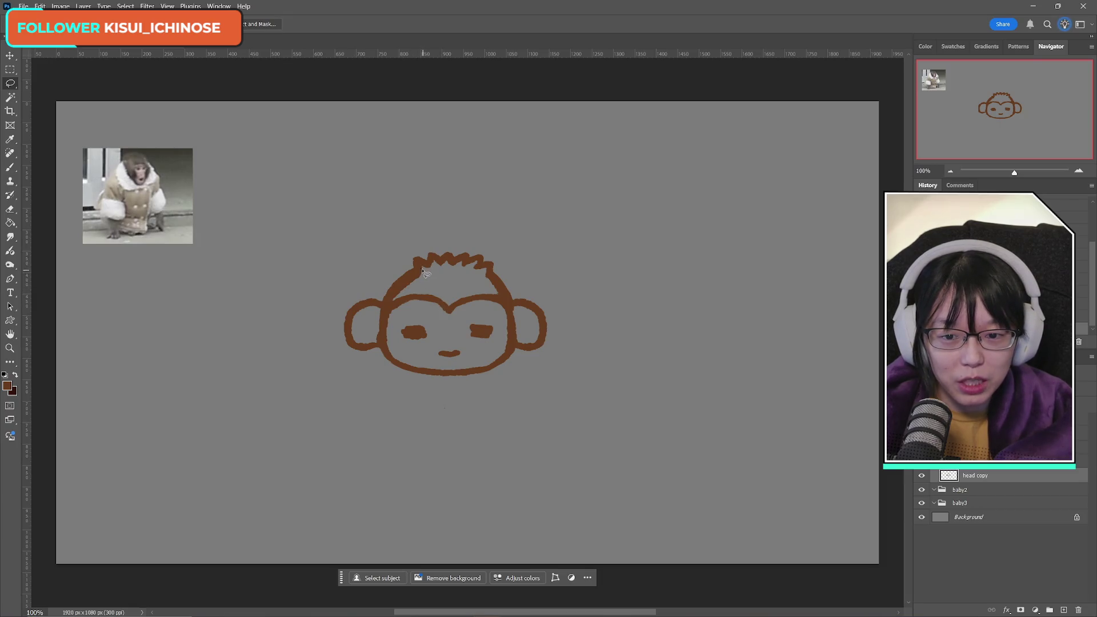
drag(420, 268, 435, 264)
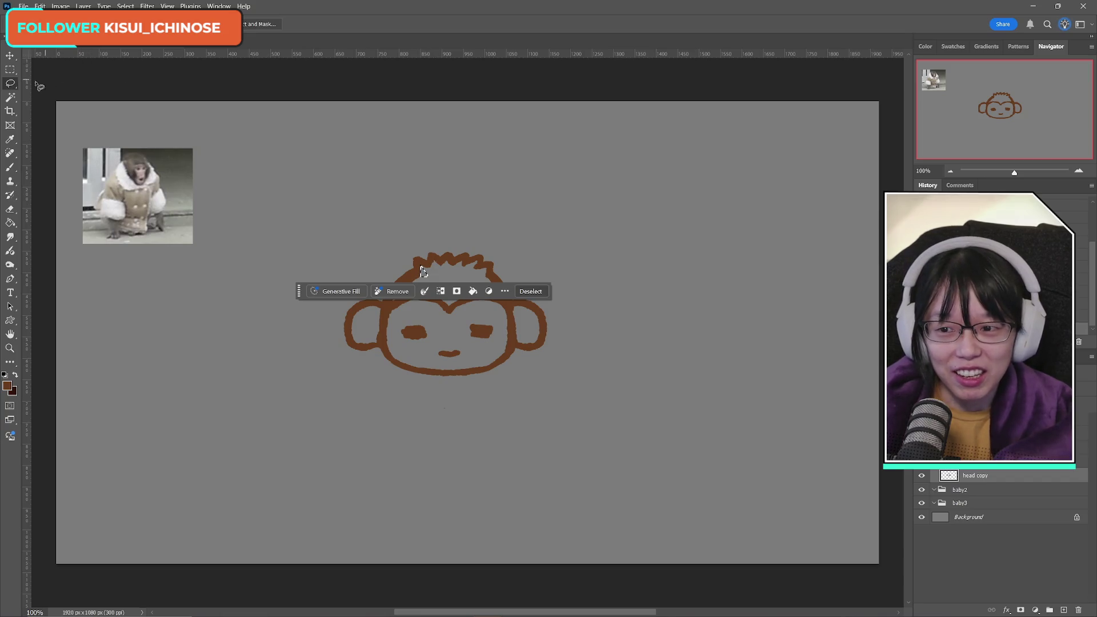
key(m)
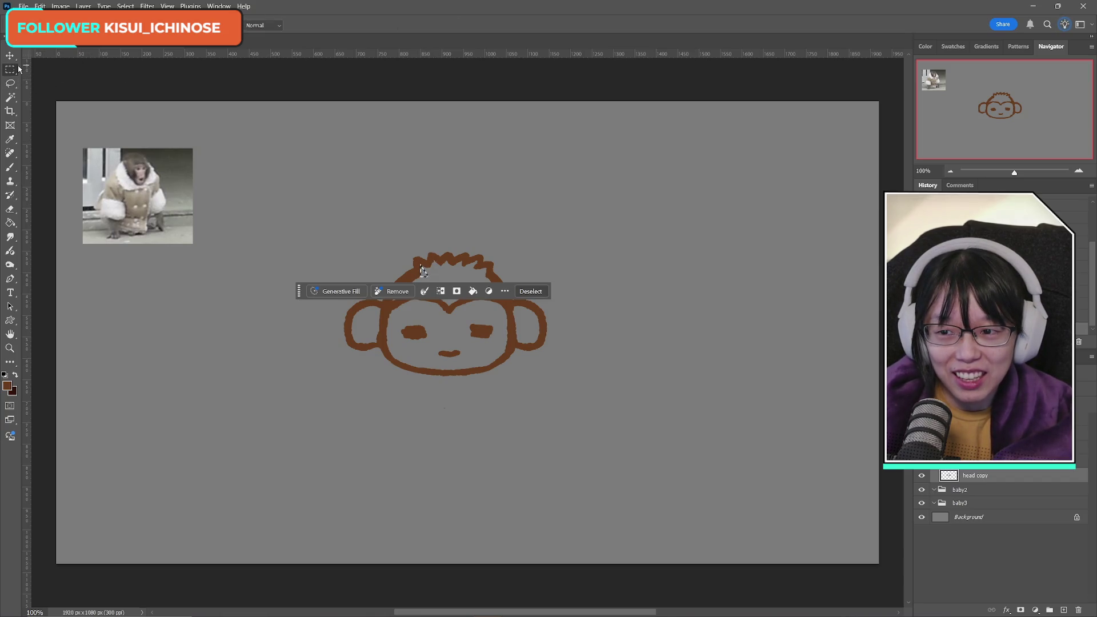
key(ctrl+d)
click(10, 209)
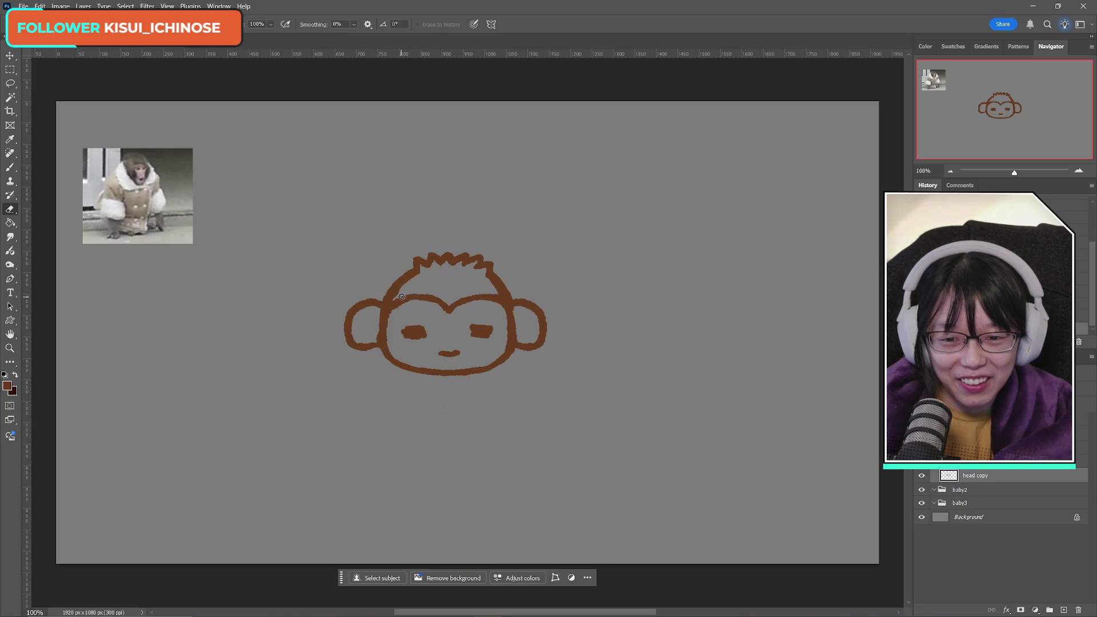
click(10, 83)
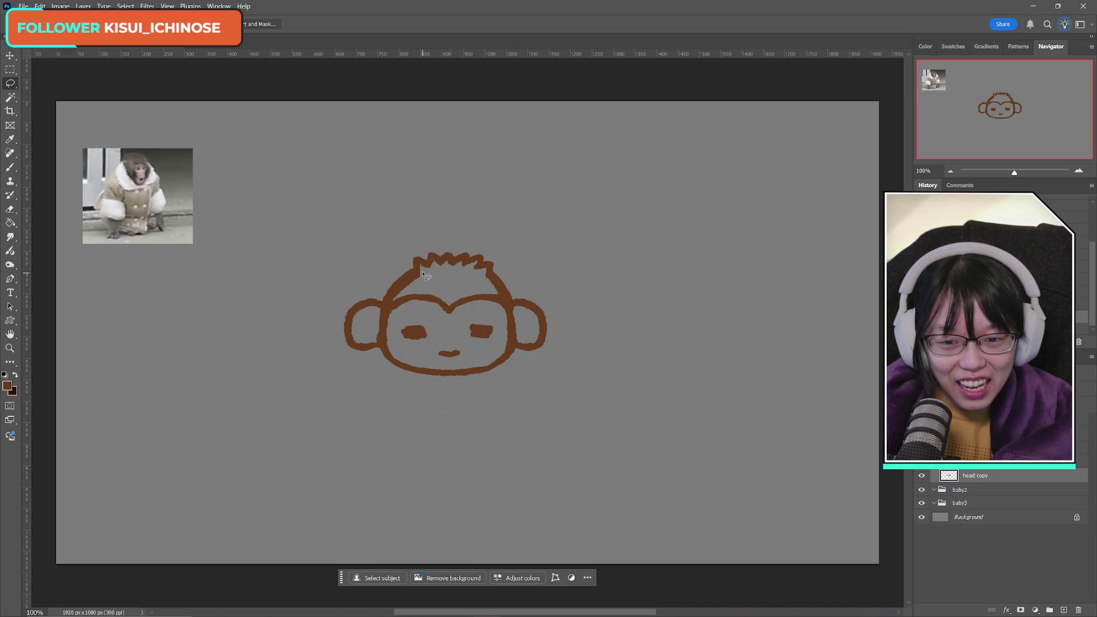
mouse_move(422, 275)
mouse_down()
mouse_move(394, 300)
mouse_move(432, 281)
mouse_up()
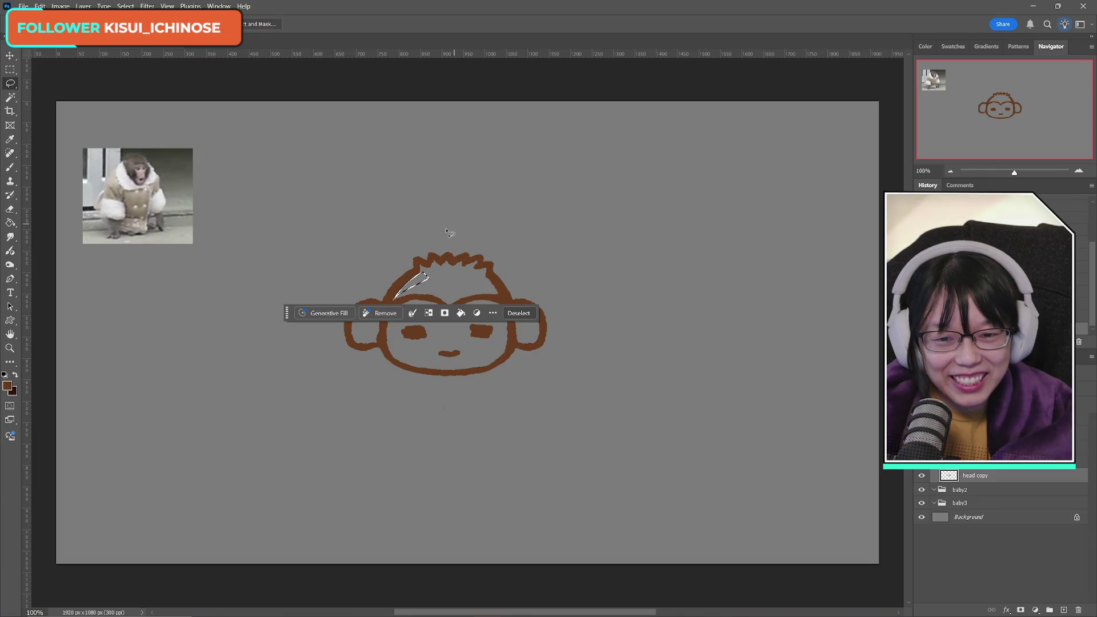
click(473, 290)
mouse_move(485, 272)
mouse_down()
mouse_move(499, 294)
mouse_move(472, 284)
mouse_up()
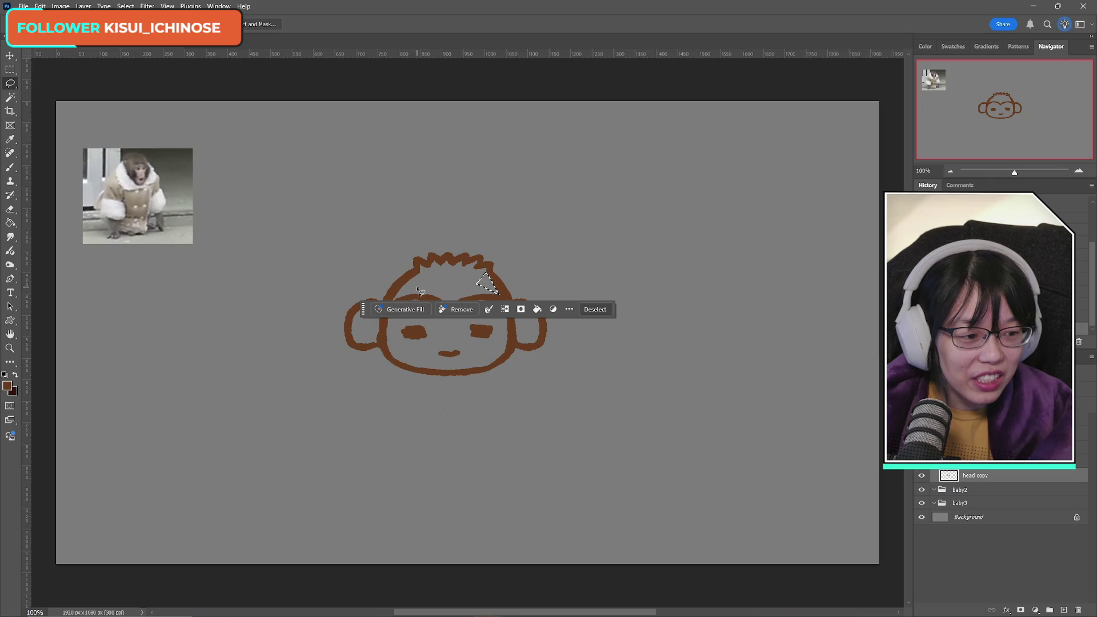
click(9, 69)
key(ctrl+d)
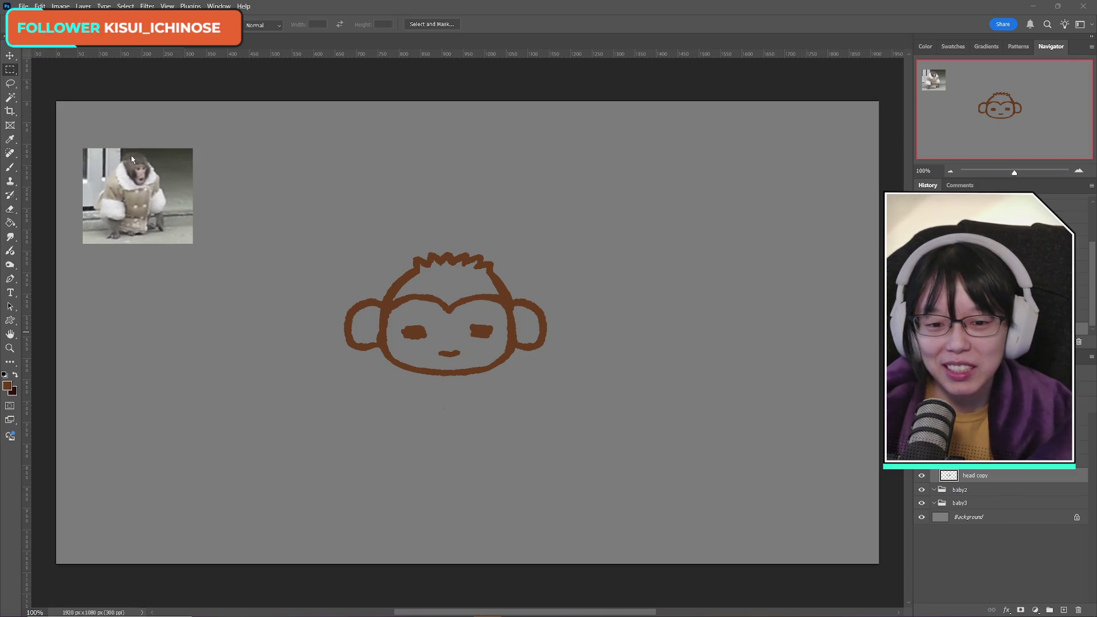
click(8, 210)
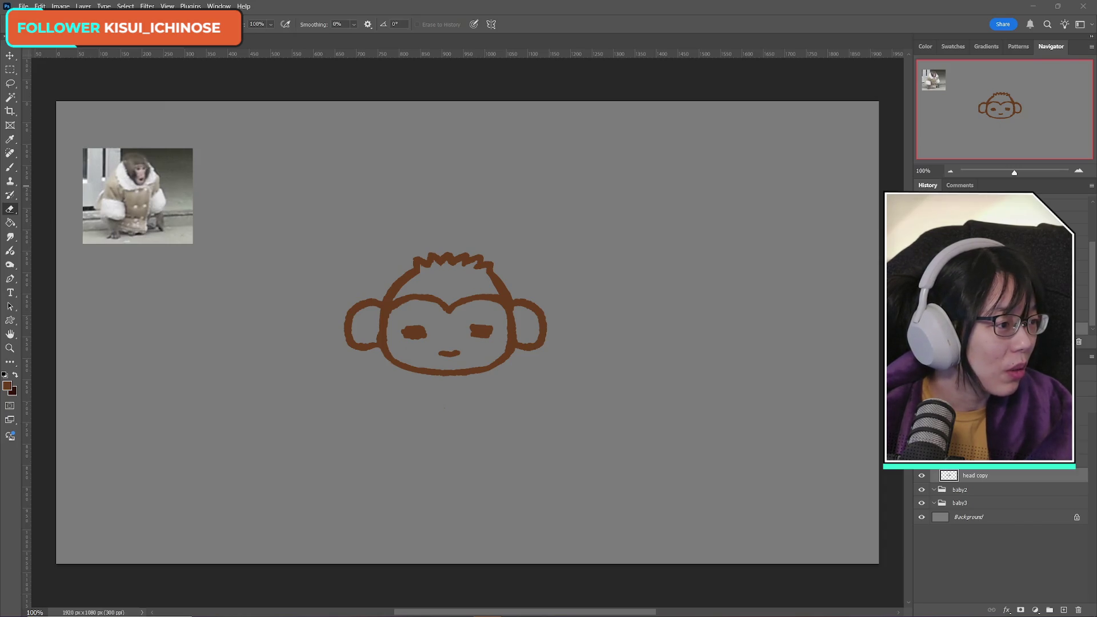
key(alt+Tab)
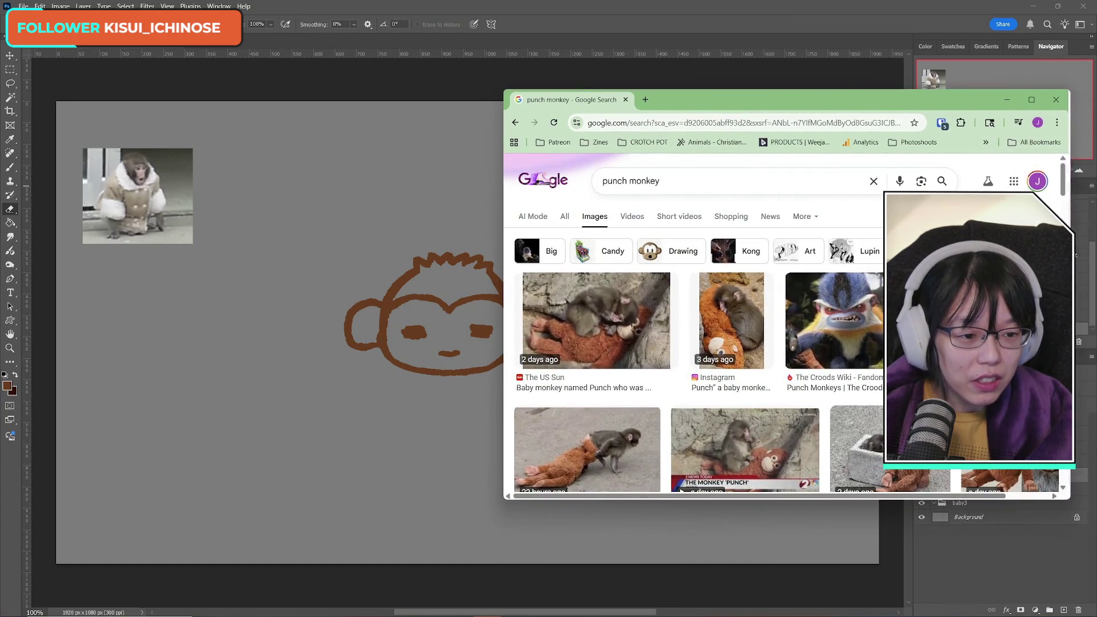
scroll(540, 170, down, 3)
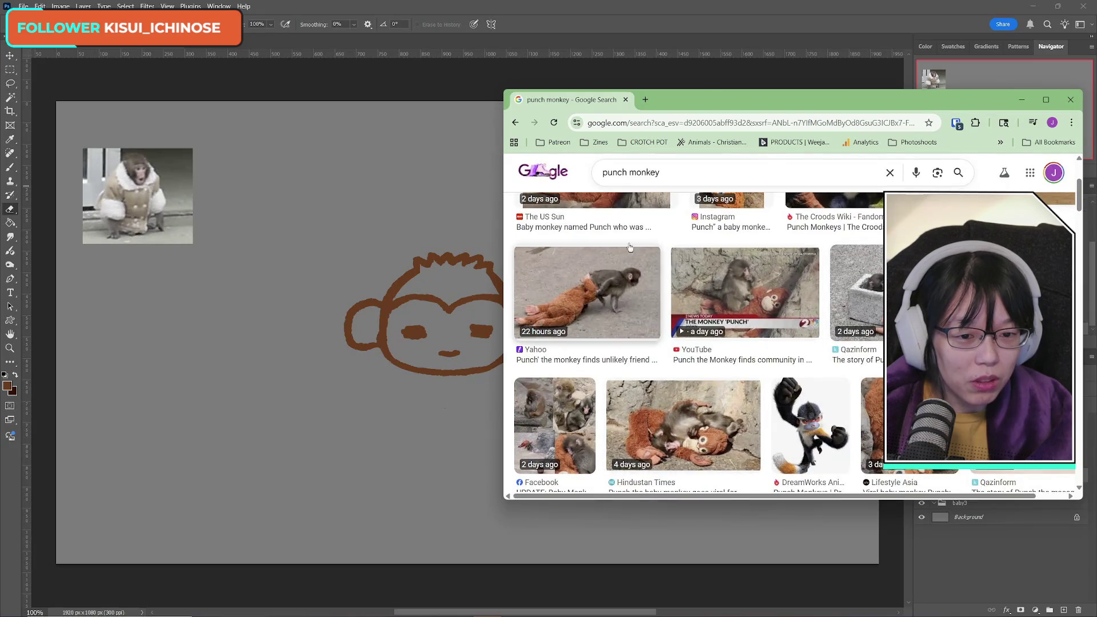
scroll(787, 404, up, 3)
scroll(787, 403, up, 1)
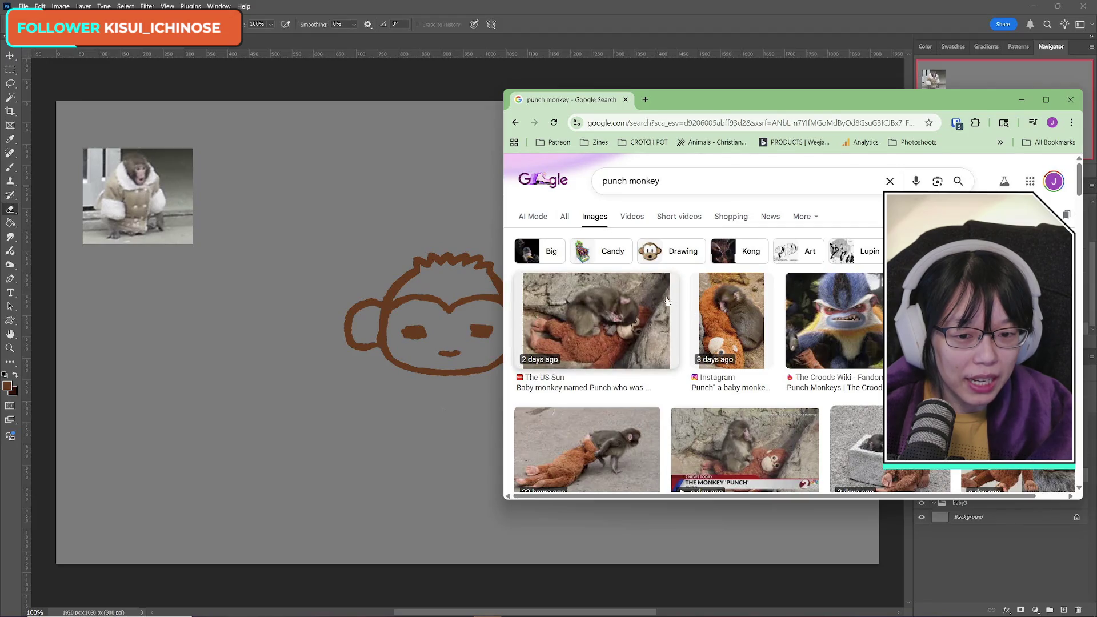
scroll(667, 301, down, 5)
scroll(680, 350, up, 5)
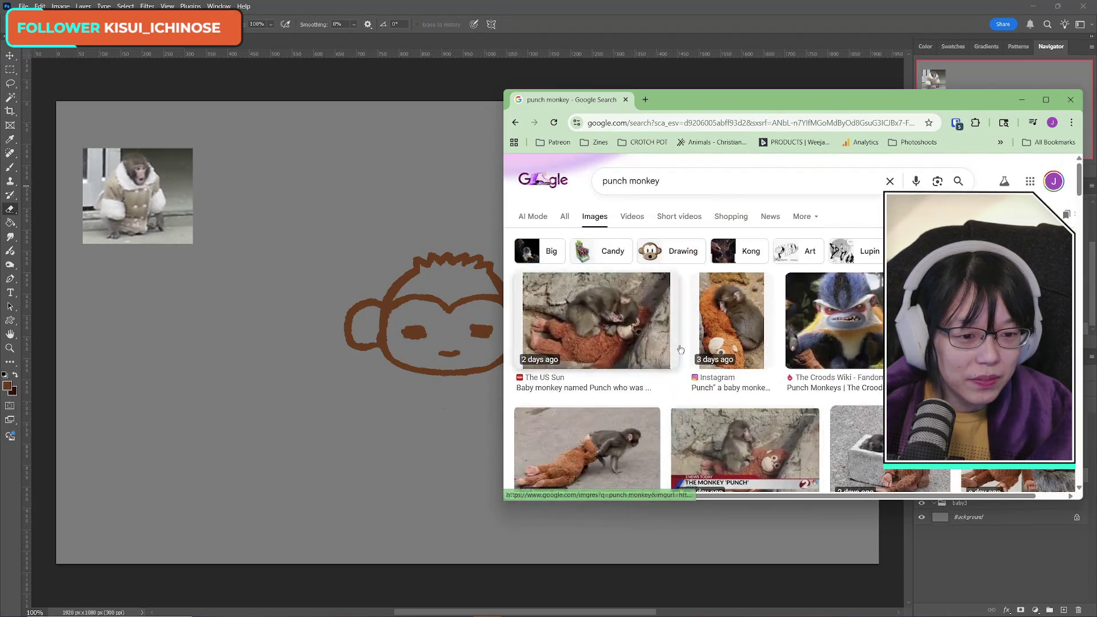
drag(934, 104, 925, 103)
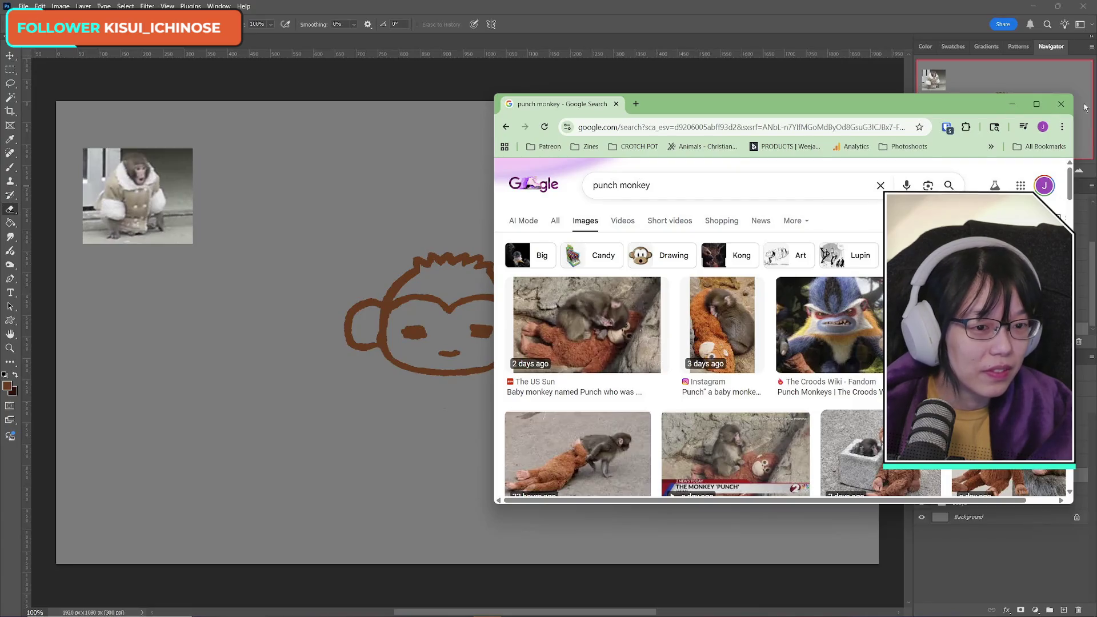
click(1011, 103)
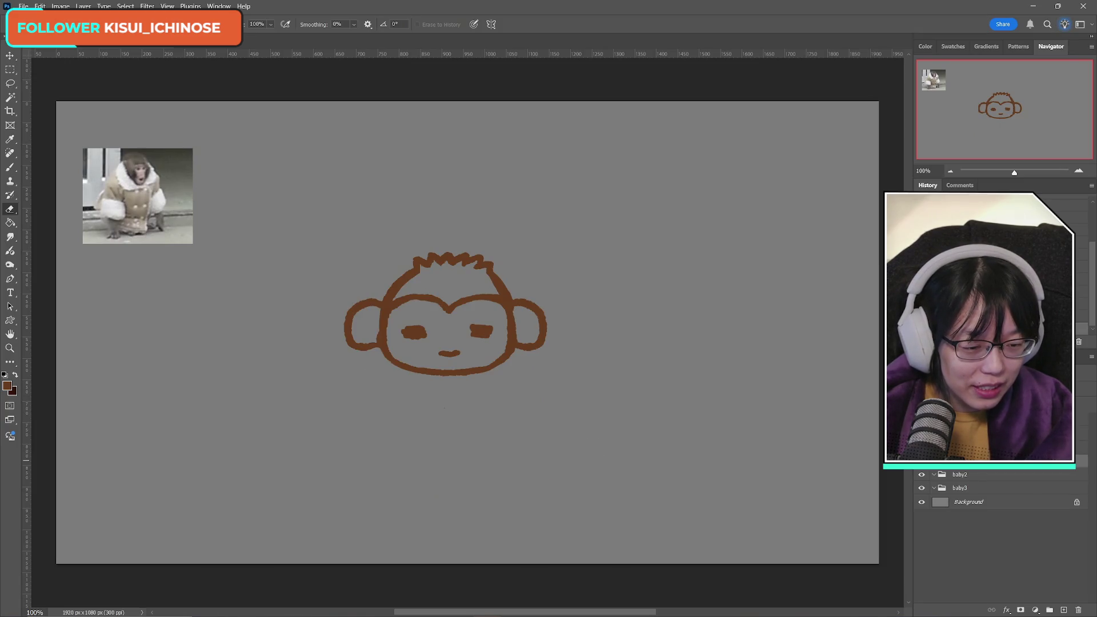
Step: Delete the baby2 photo layer and the empty baby3 group, then switch to the Snipping Tool window
key(Delete)
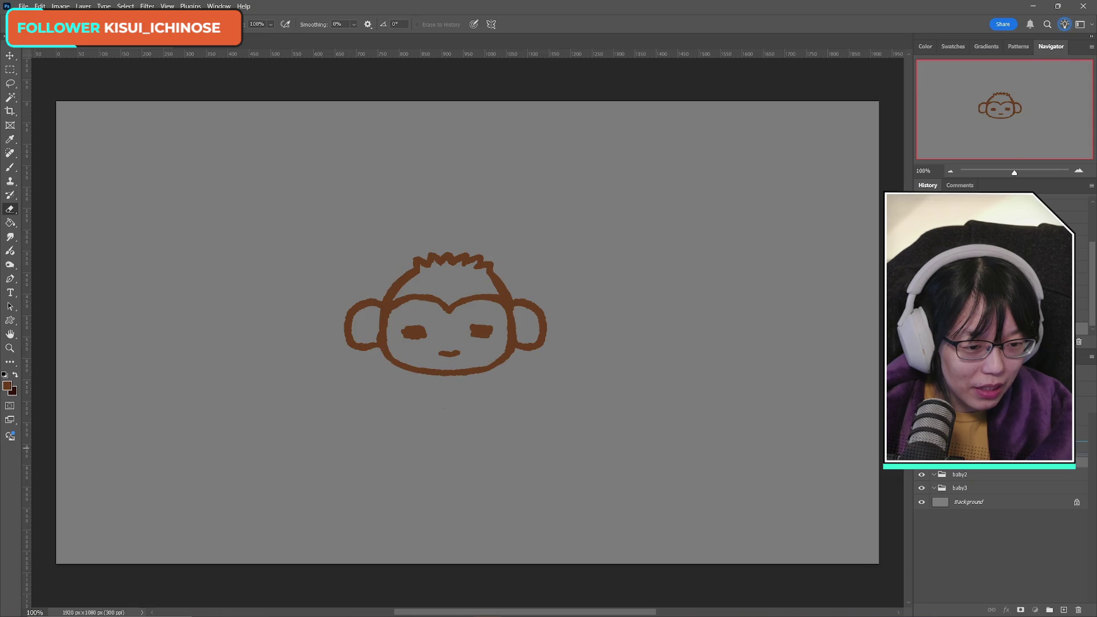
key(Delete)
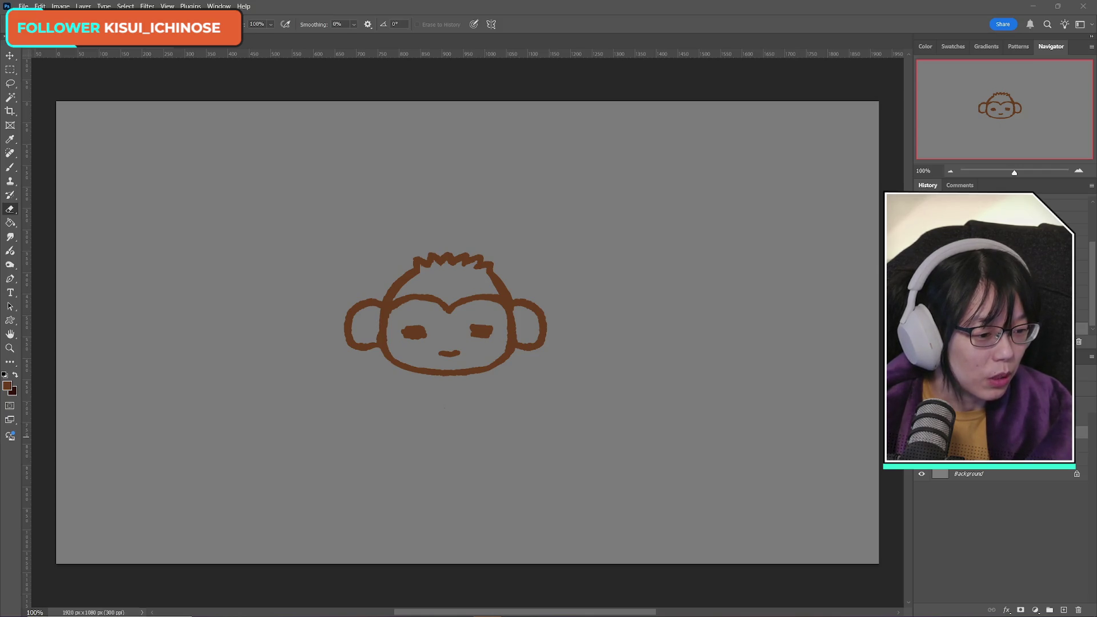
key(alt+Tab)
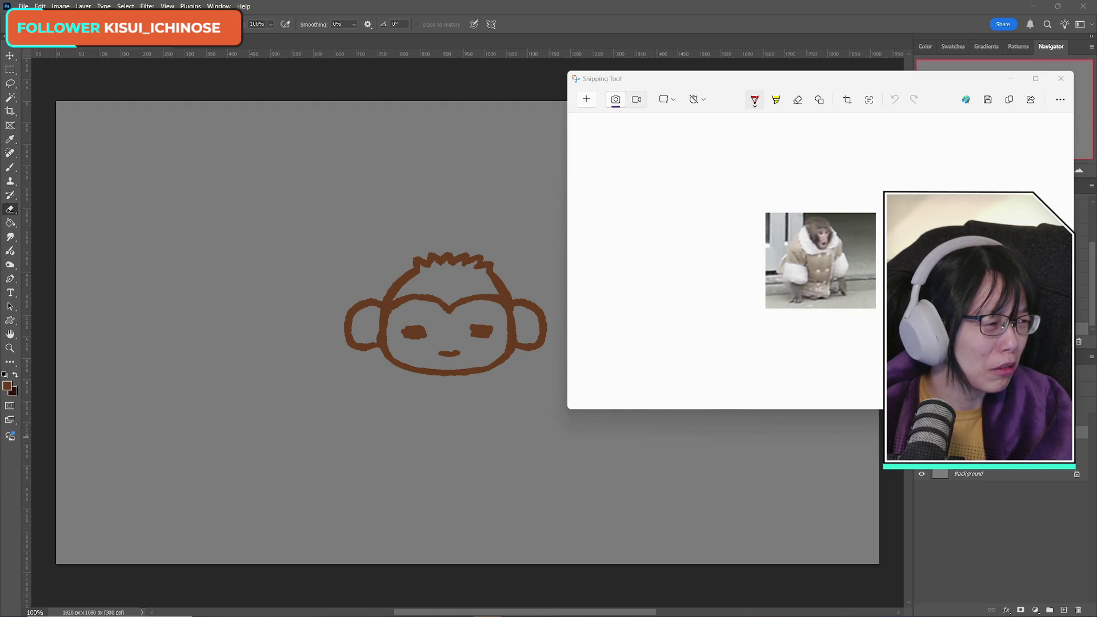
Step: Return to the 'punch monkey' results and preview the India Today baby monkey photo
key(alt+Tab)
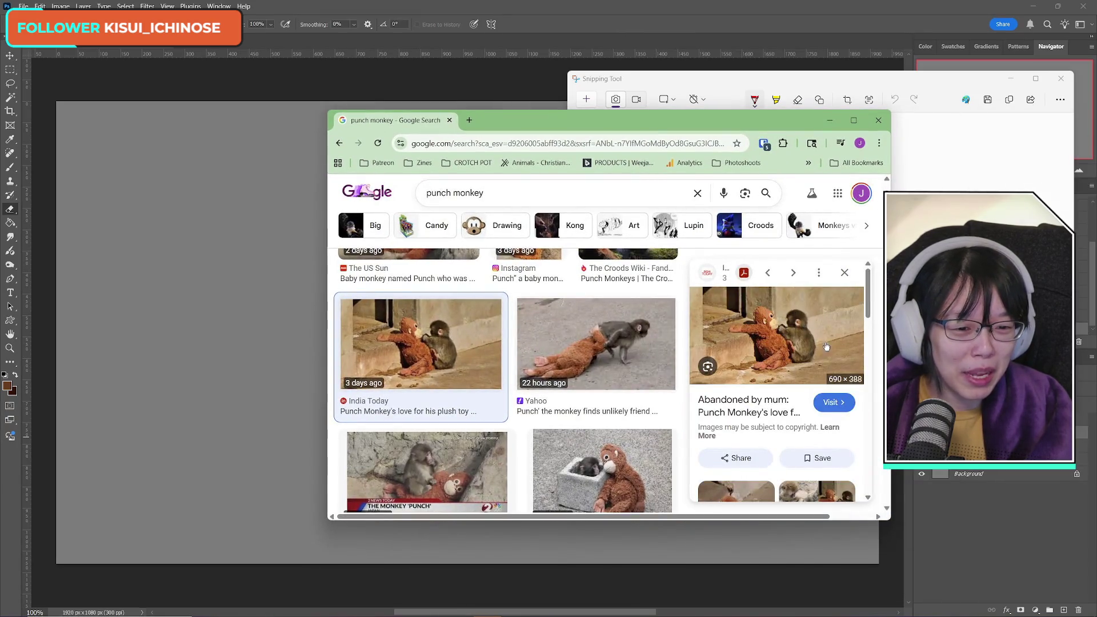
scroll(572, 384, down, 4)
scroll(586, 420, down, 2)
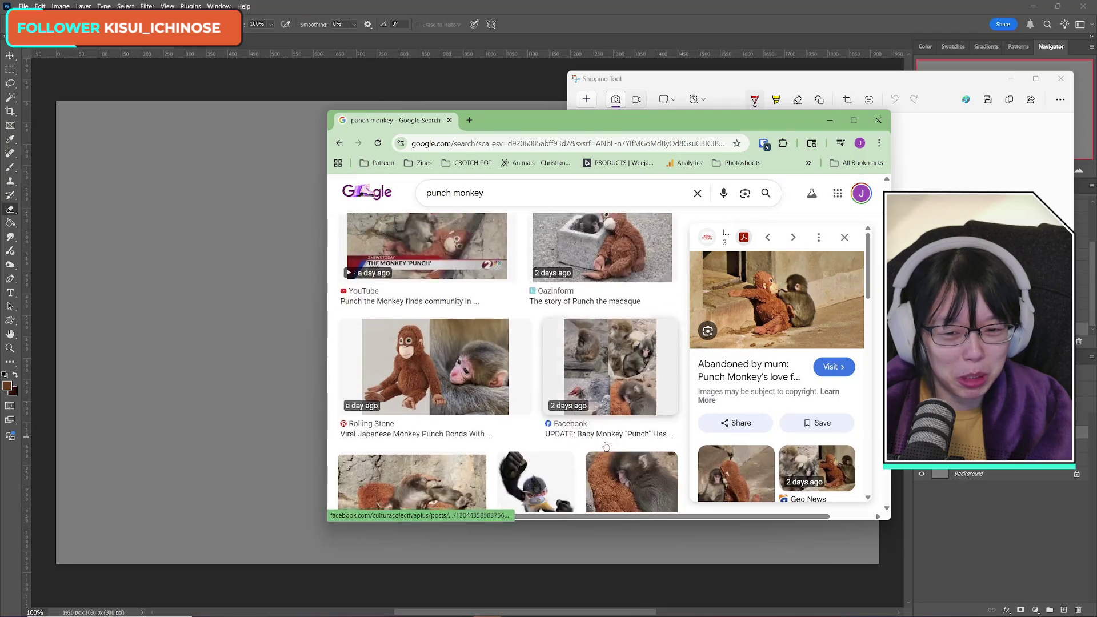
scroll(633, 447, down, 2)
scroll(629, 440, down, 1)
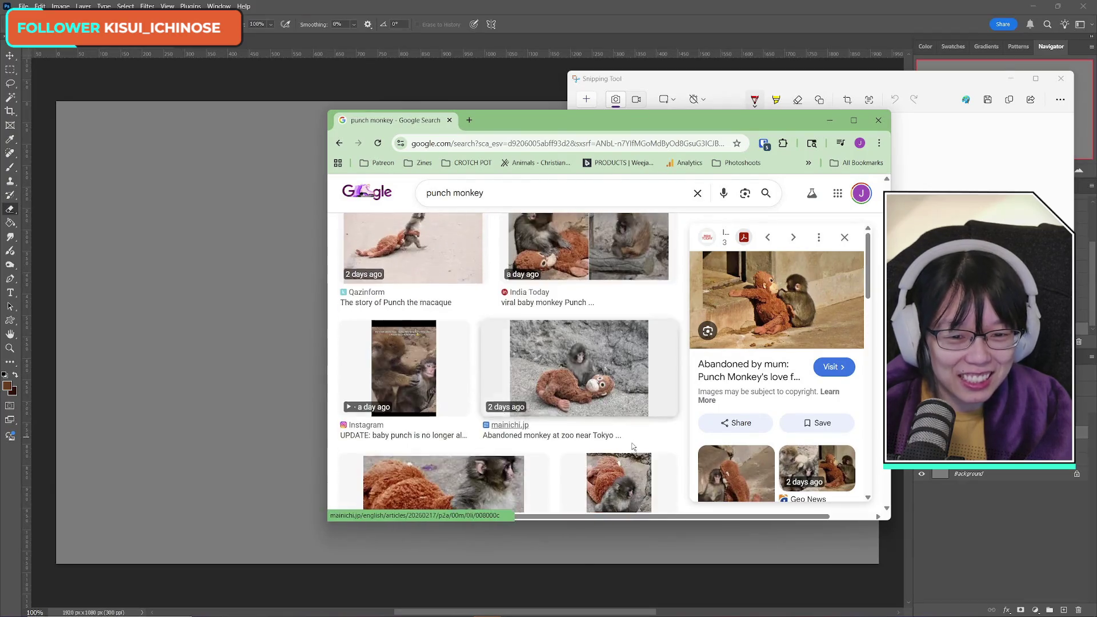
scroll(622, 428, up, 1)
scroll(617, 417, down, 1)
scroll(611, 408, up, 1)
scroll(611, 408, up, 1)
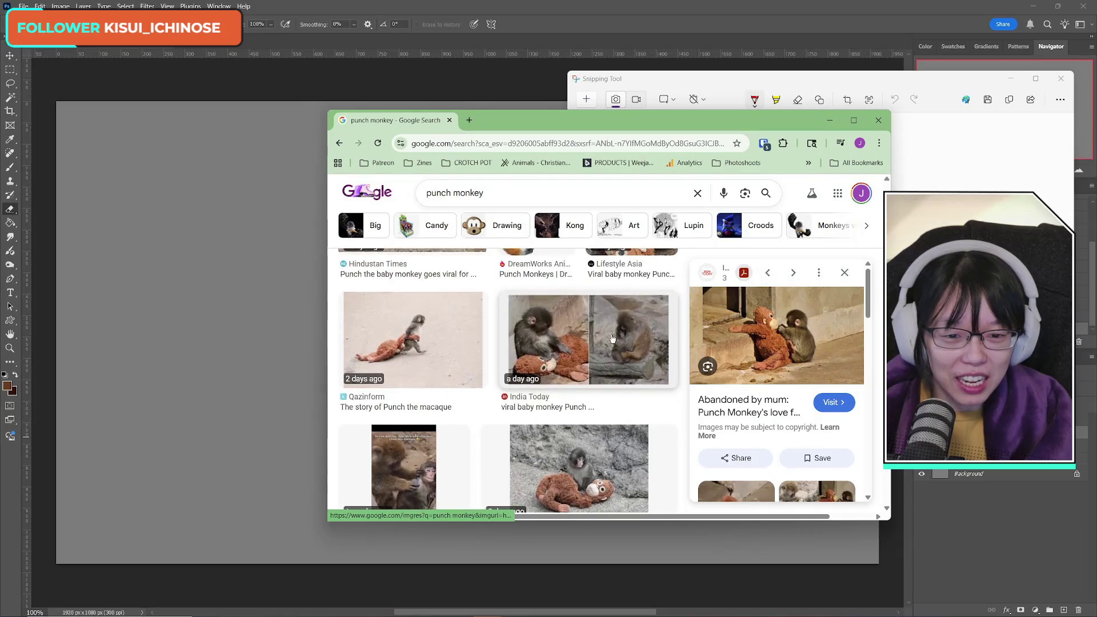
click(588, 343)
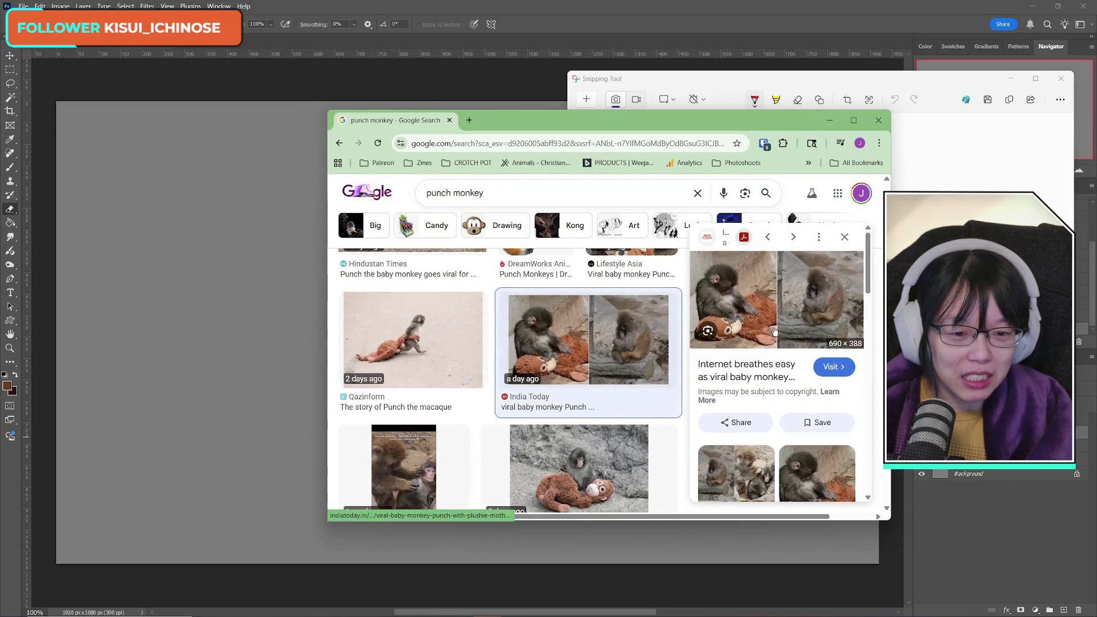
scroll(514, 437, up, 1)
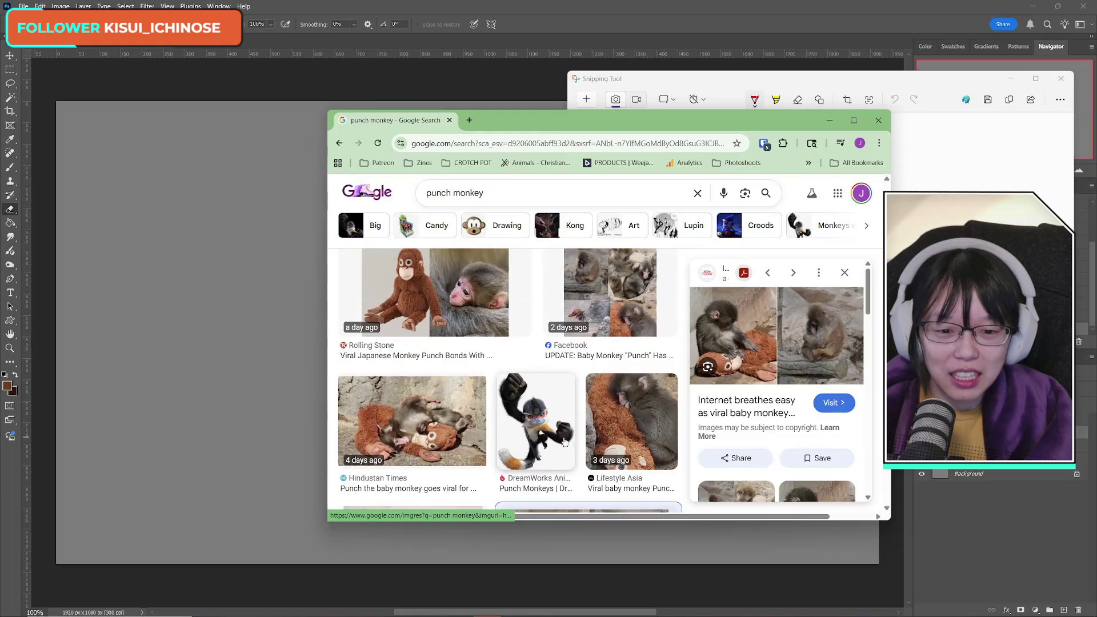
scroll(582, 440, down, 1)
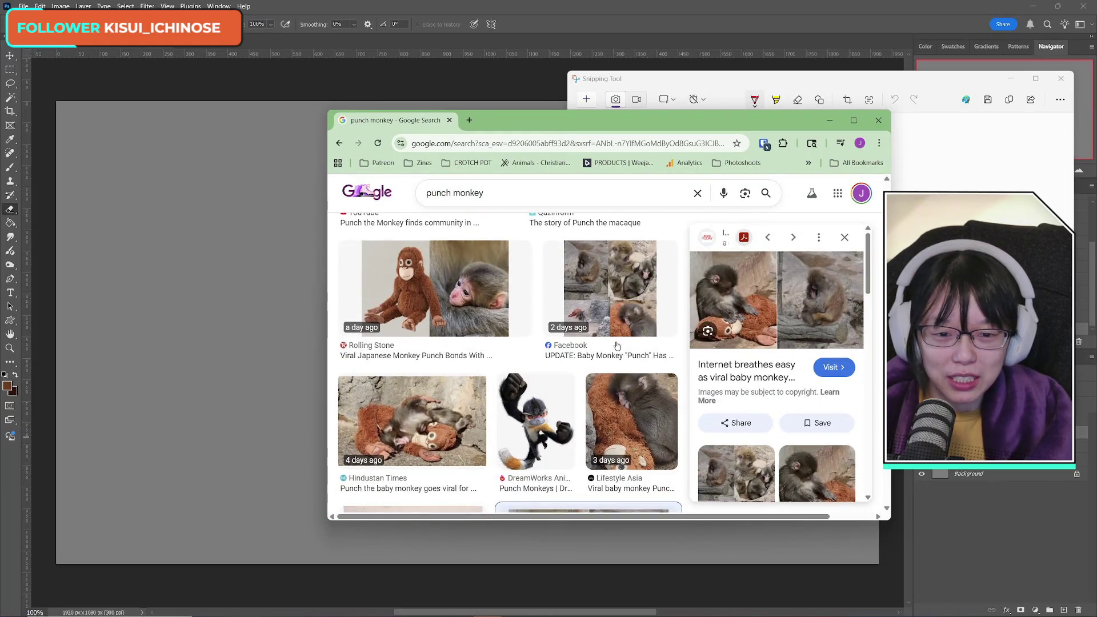
Step: Preview the Facebook monkey collage, enlarge the browser window, and view the collage in its own tab
click(622, 280)
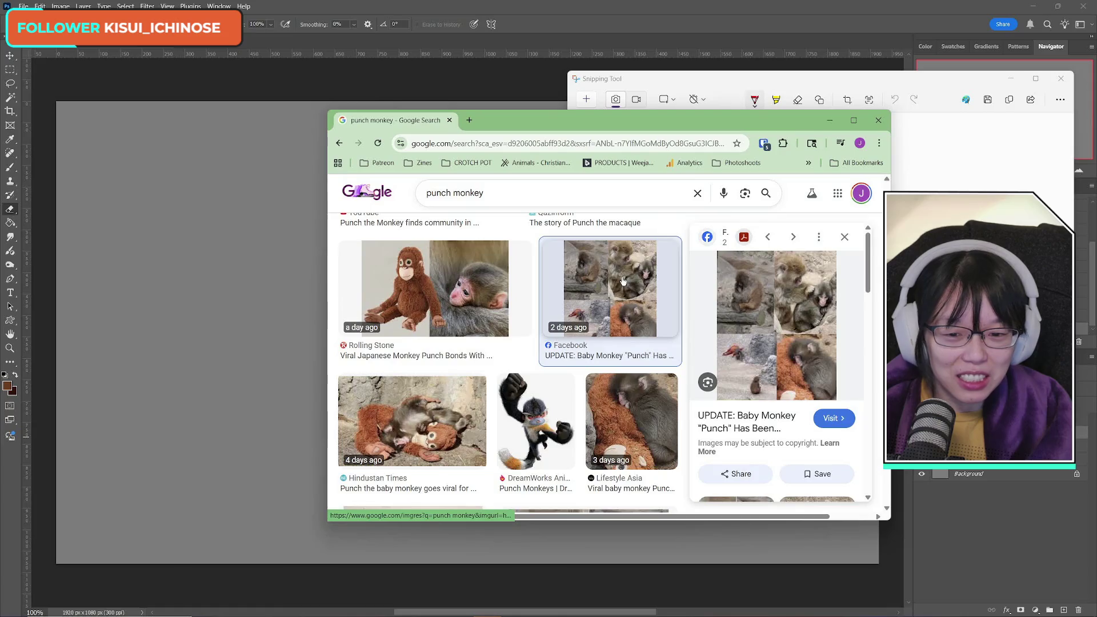
drag(628, 119, 528, 54)
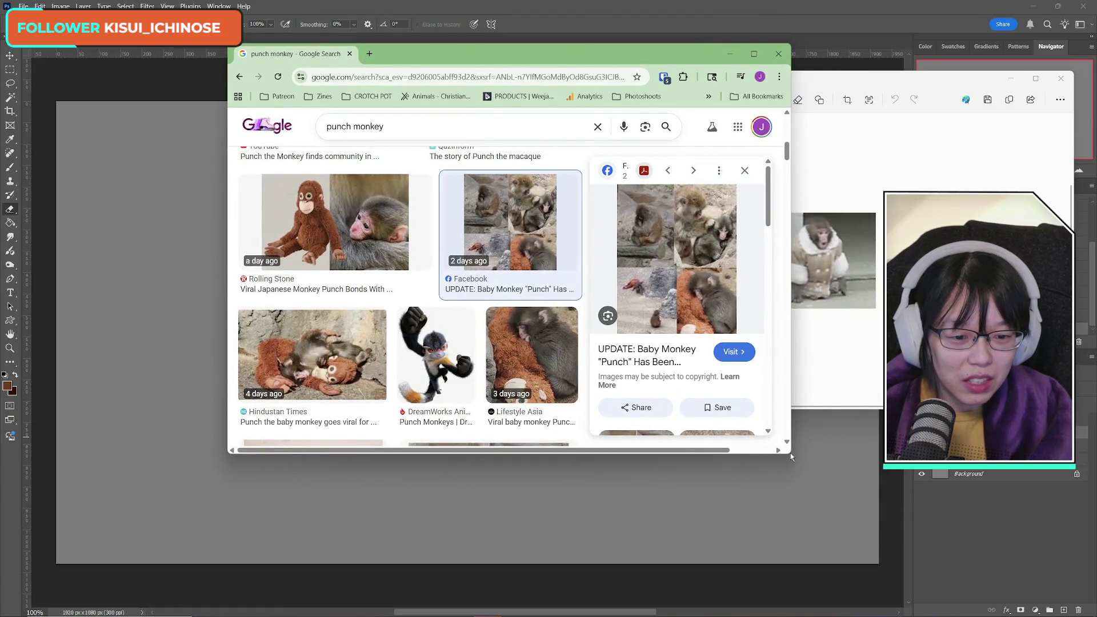
mouse_move(789, 454)
mouse_down()
mouse_move(885, 547)
mouse_move(992, 580)
mouse_up()
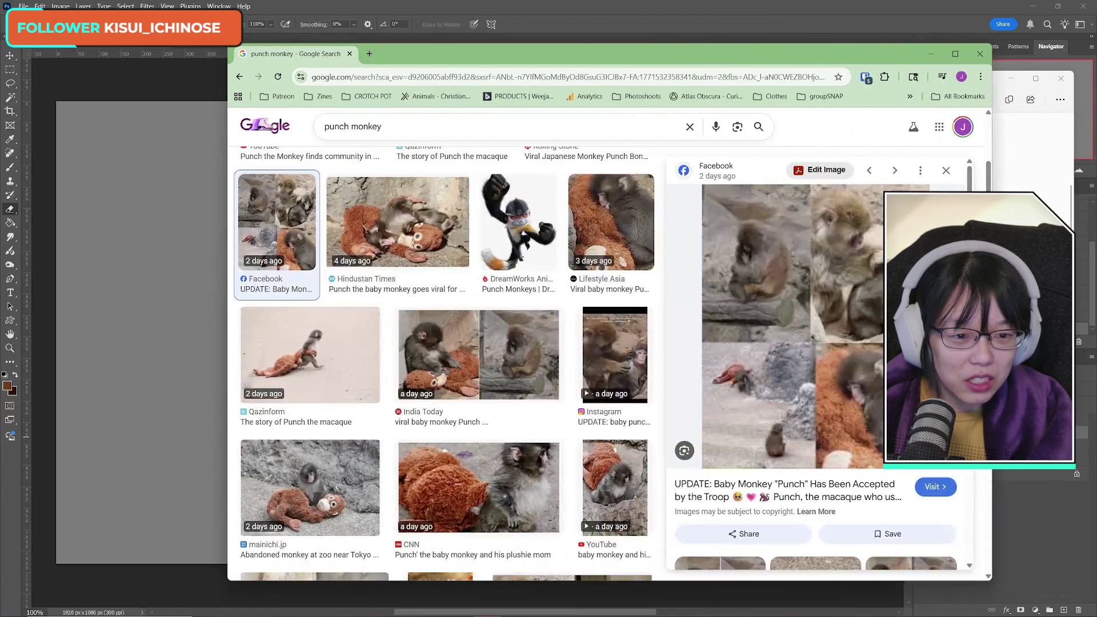
right_click(802, 285)
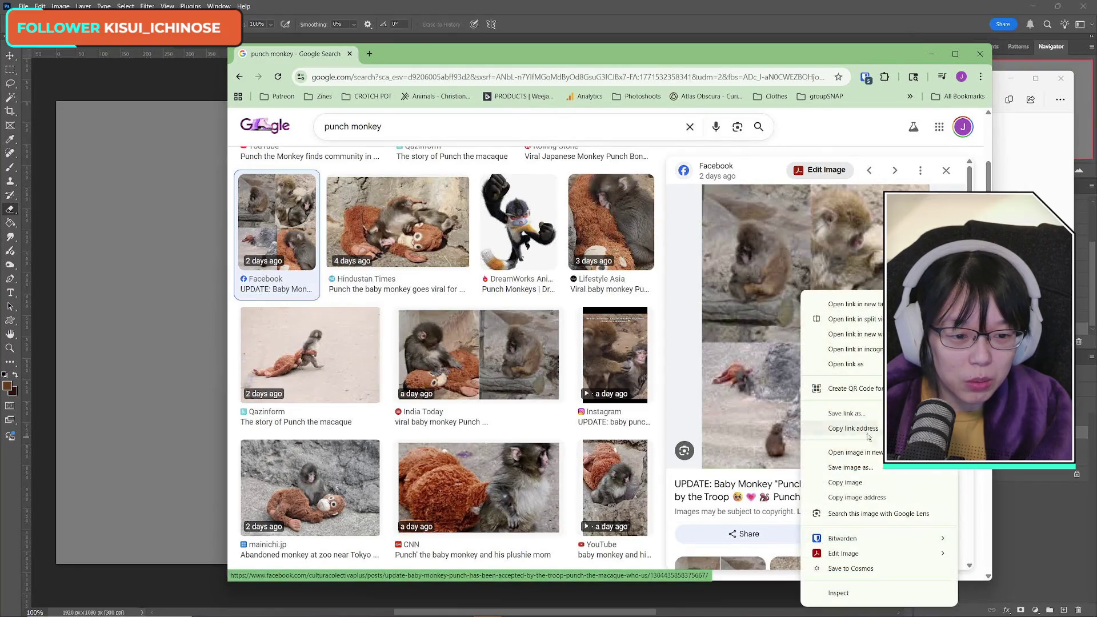
click(834, 431)
click(418, 55)
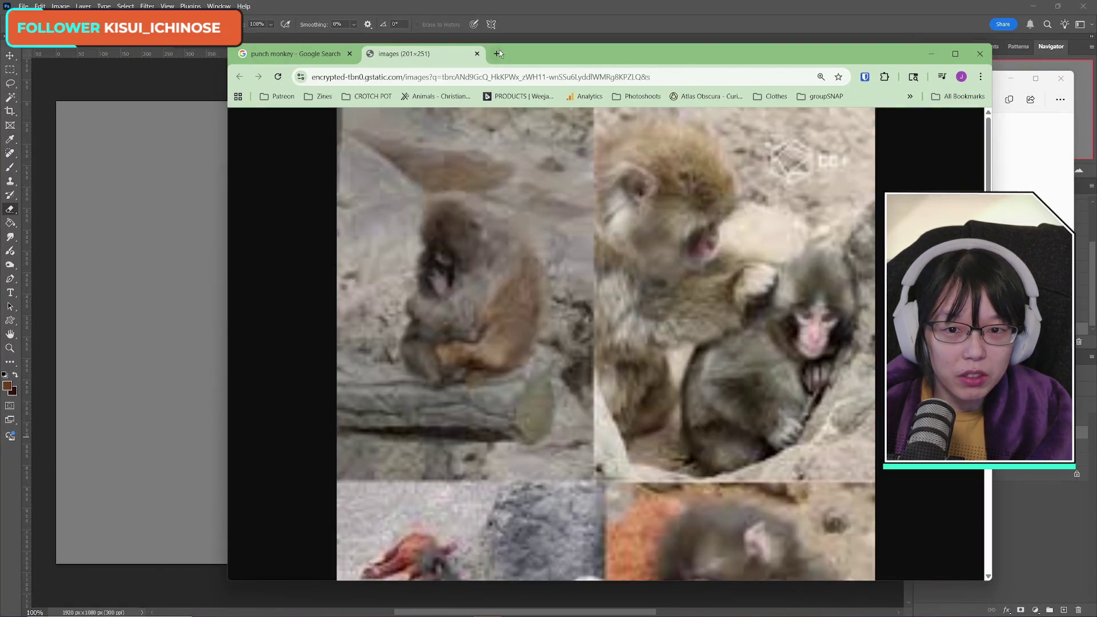
click(477, 54)
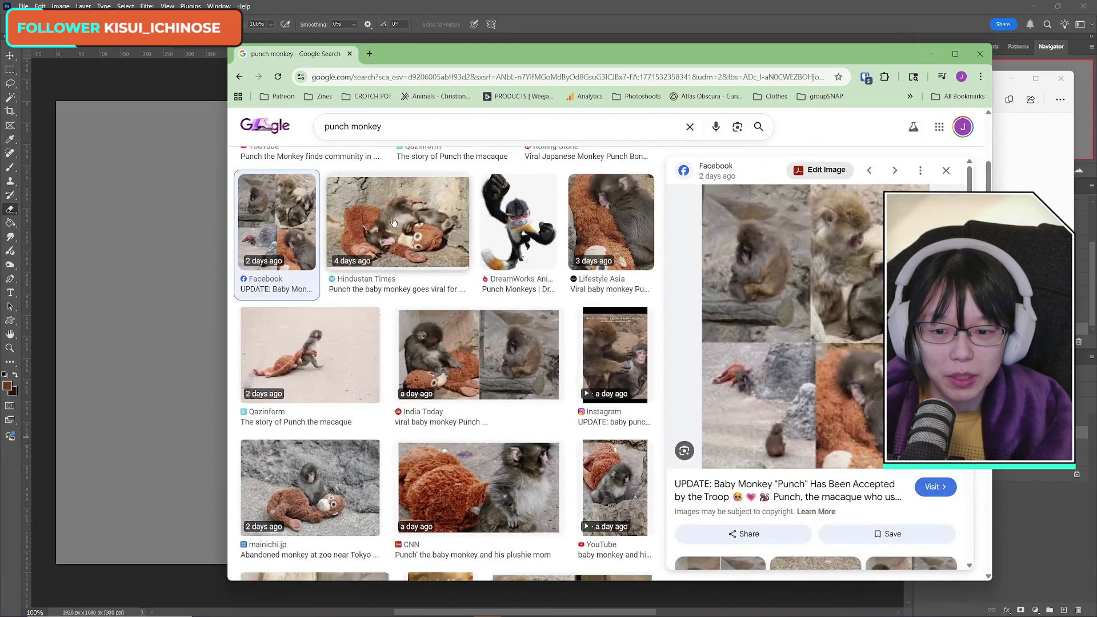
Step: Scroll further down the results and preview The Mary Sue photo of Punch
scroll(507, 417, down, 3)
scroll(506, 416, down, 3)
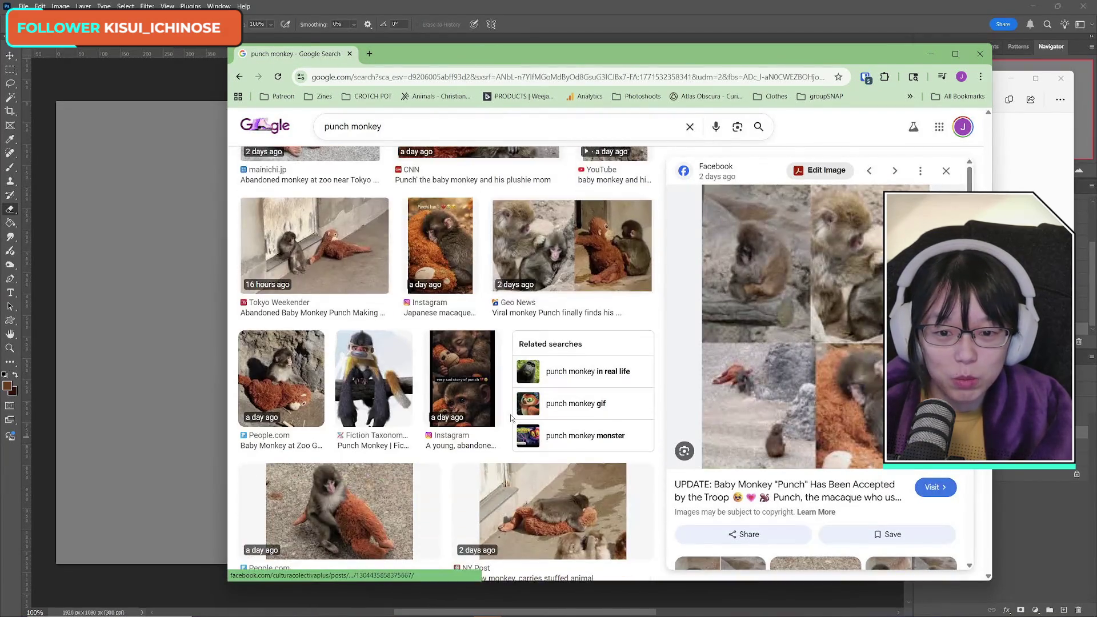
scroll(510, 416, down, 4)
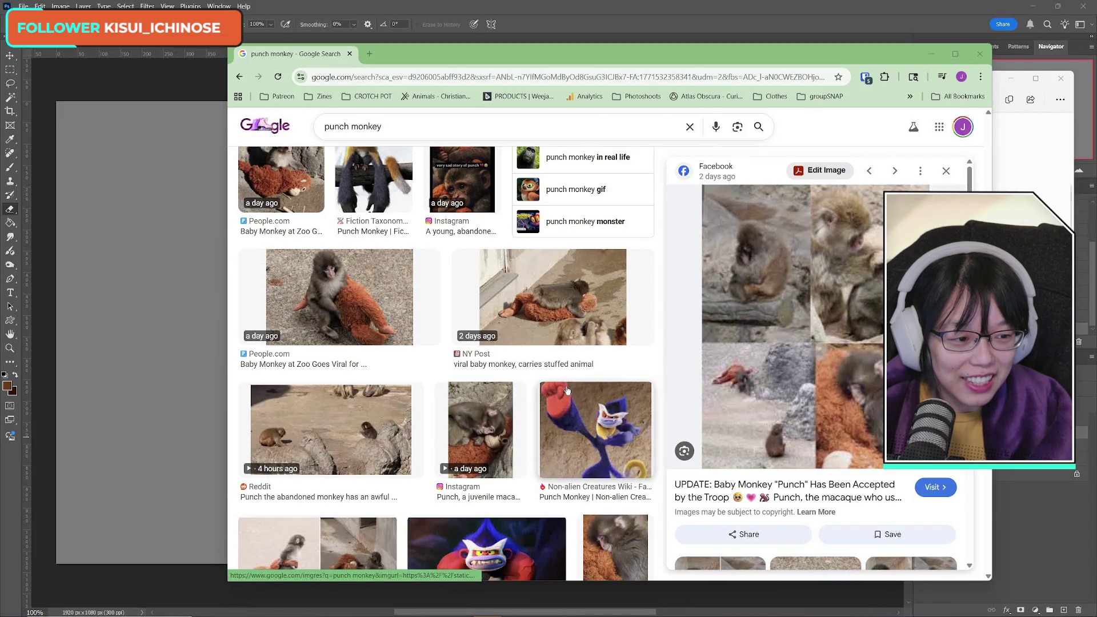
scroll(458, 400, down, 6)
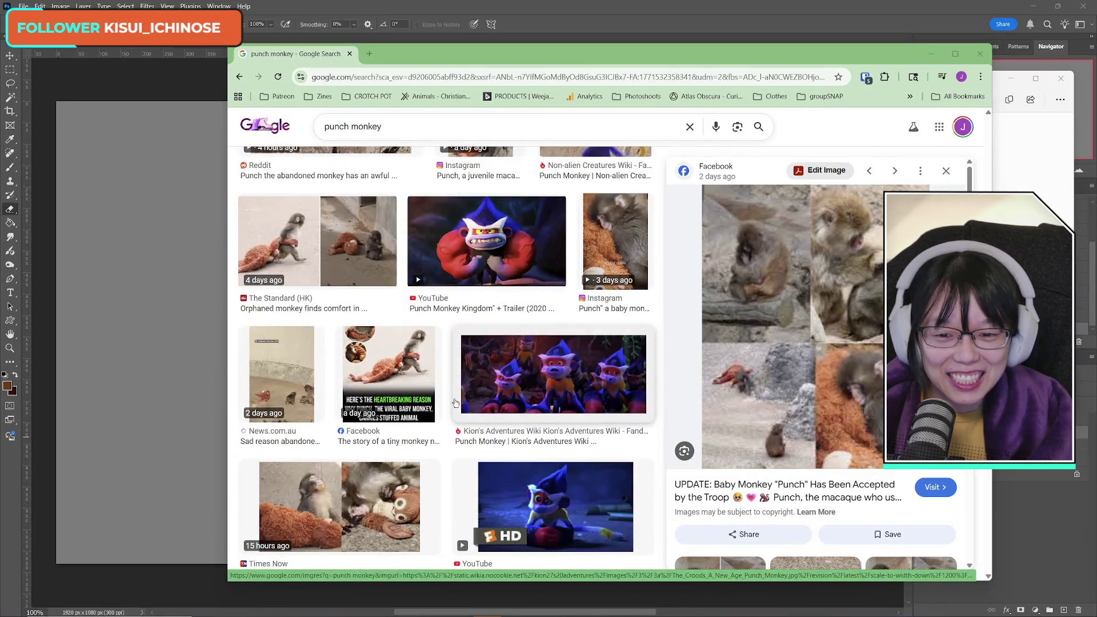
scroll(455, 402, up, 3)
scroll(417, 304, down, 1)
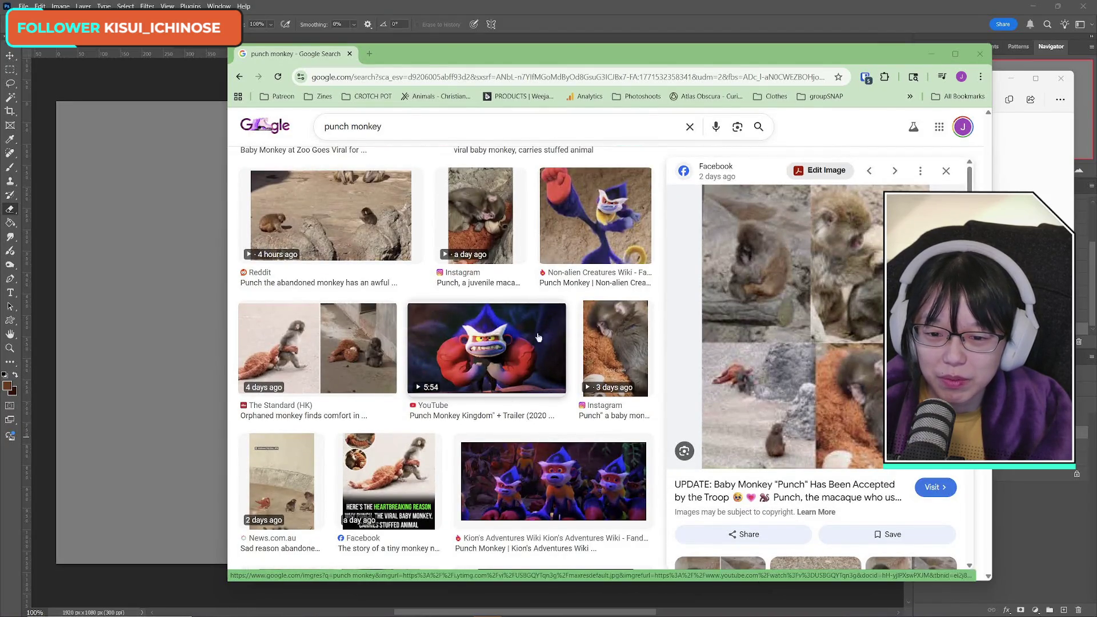
scroll(445, 384, down, 5)
scroll(442, 386, down, 3)
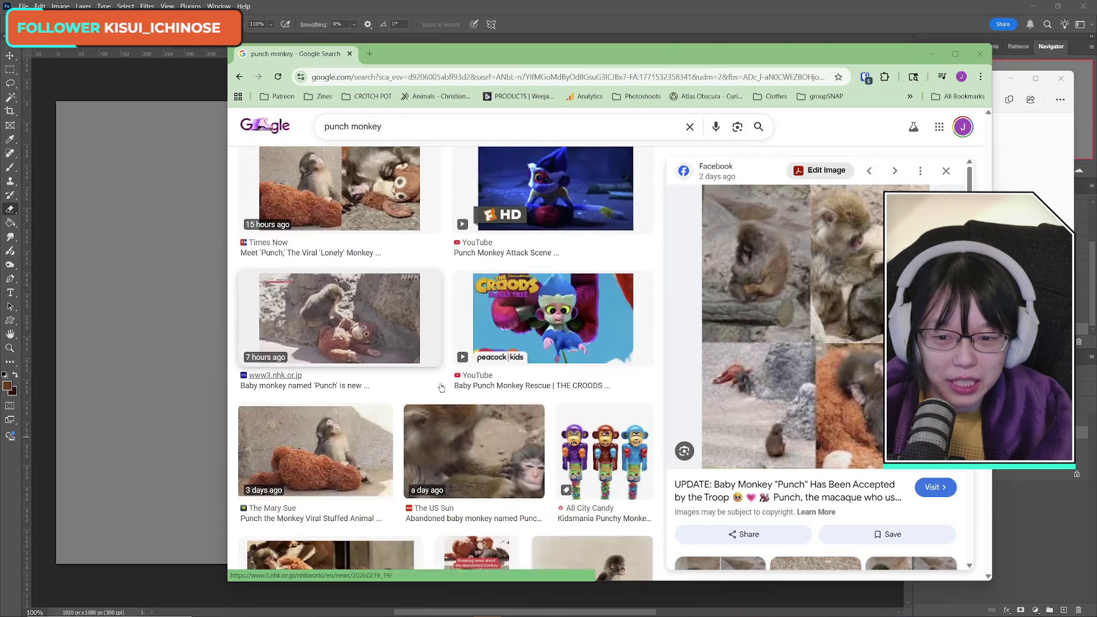
scroll(441, 387, down, 4)
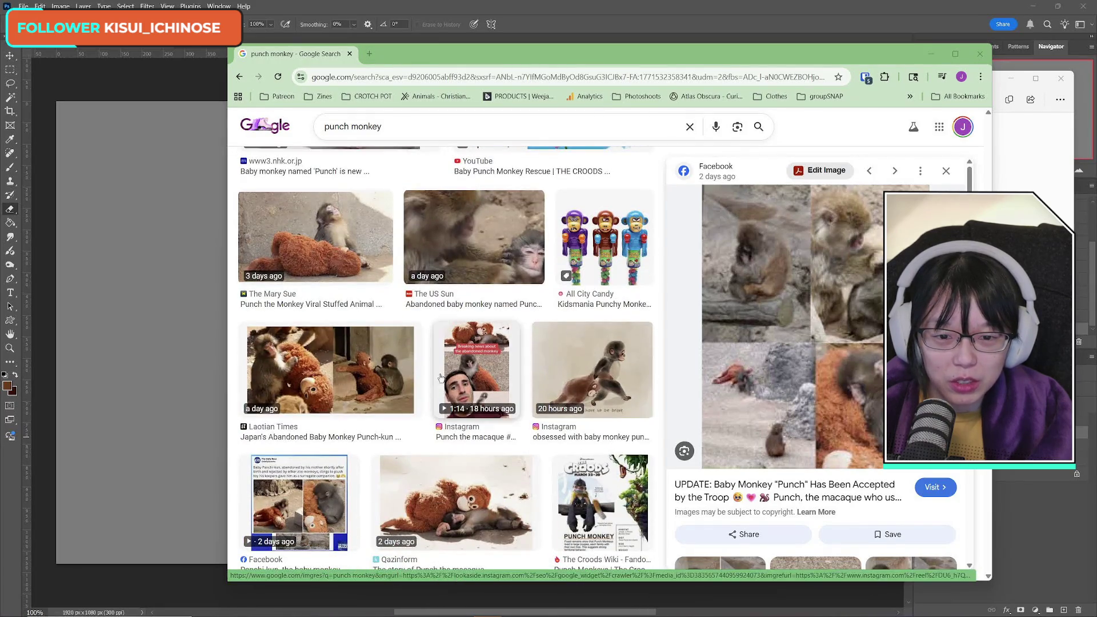
click(300, 250)
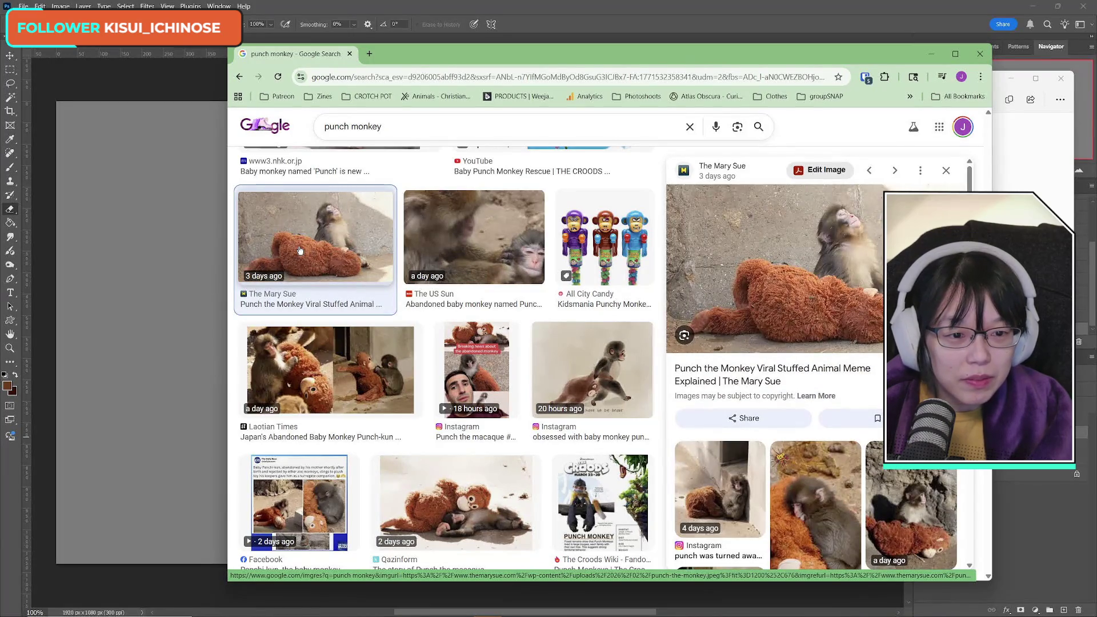
Step: Preview the Instagram hugging clip, The story of Punch image, and another Instagram image of Punch
scroll(806, 386, down, 3)
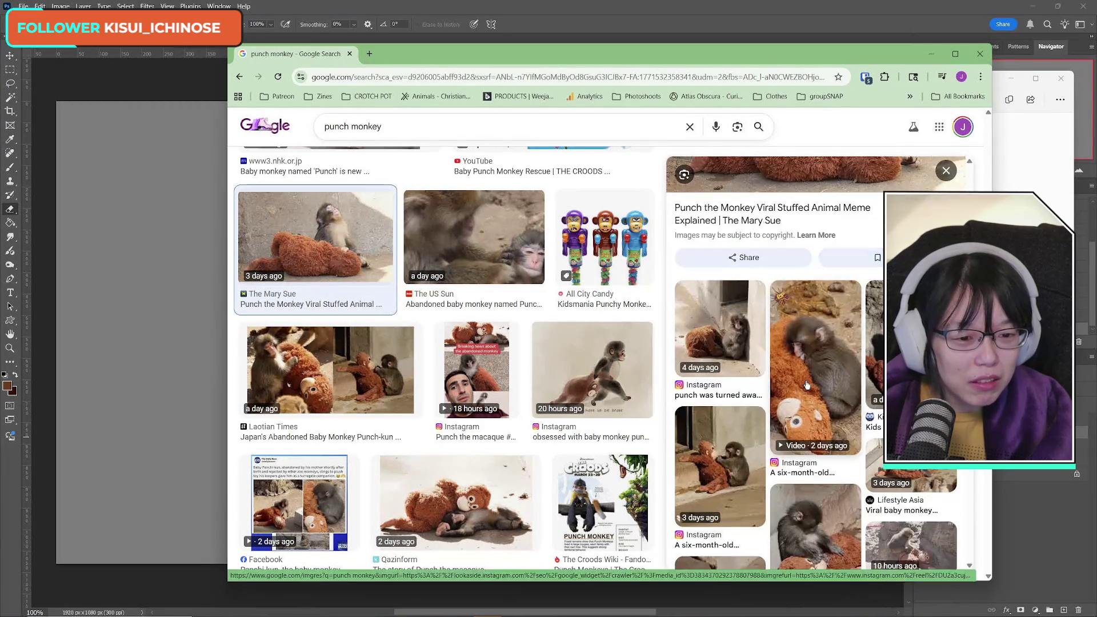
click(806, 386)
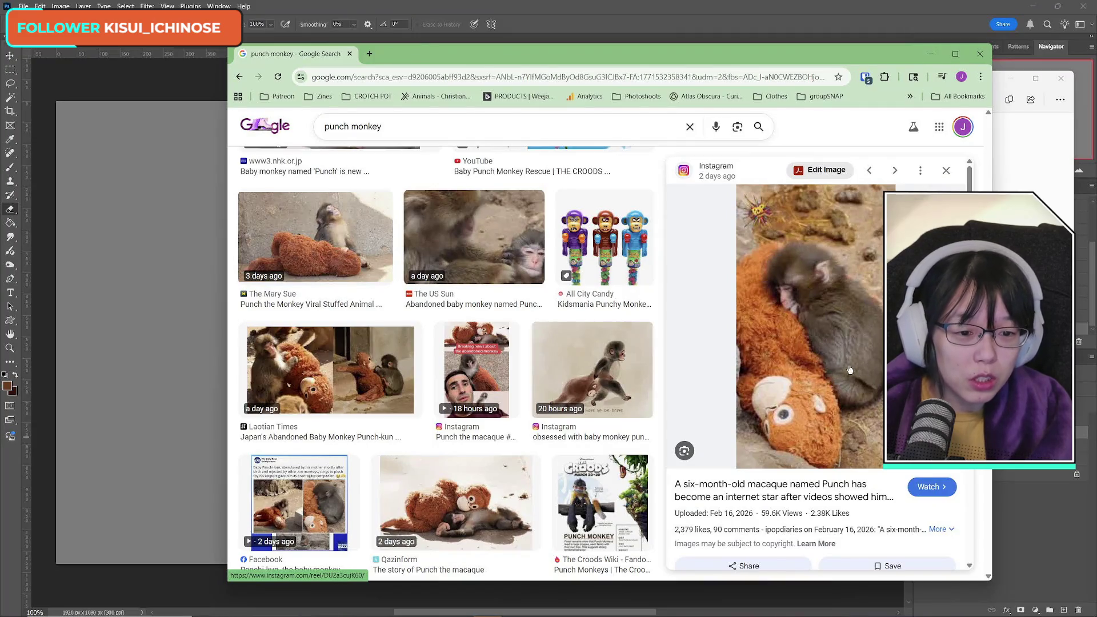
scroll(464, 194, down, 5)
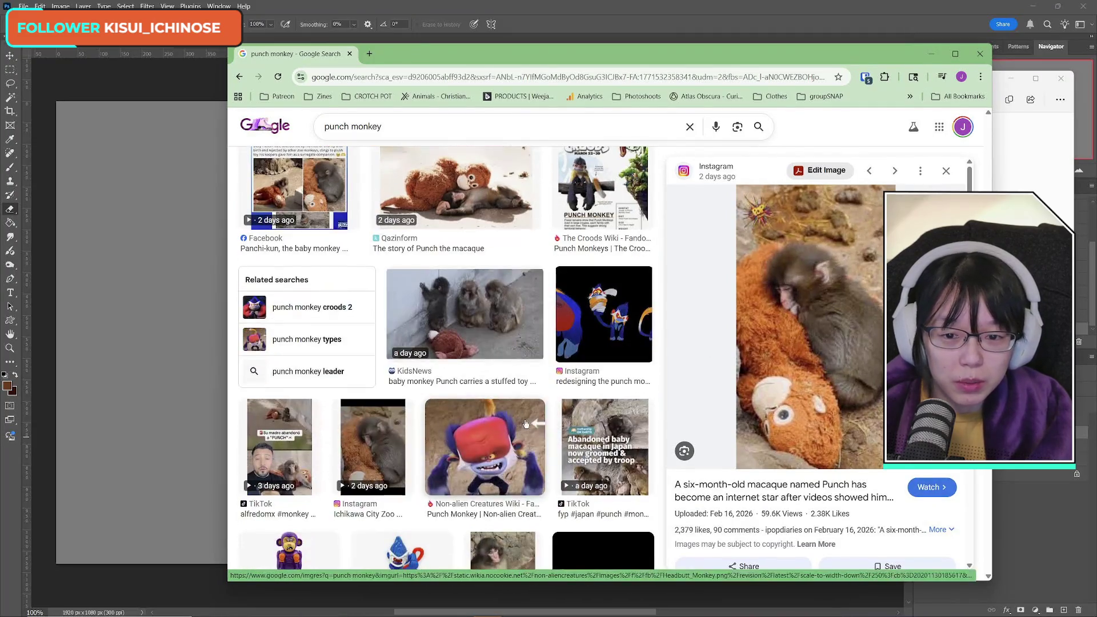
click(464, 195)
scroll(780, 390, down, 4)
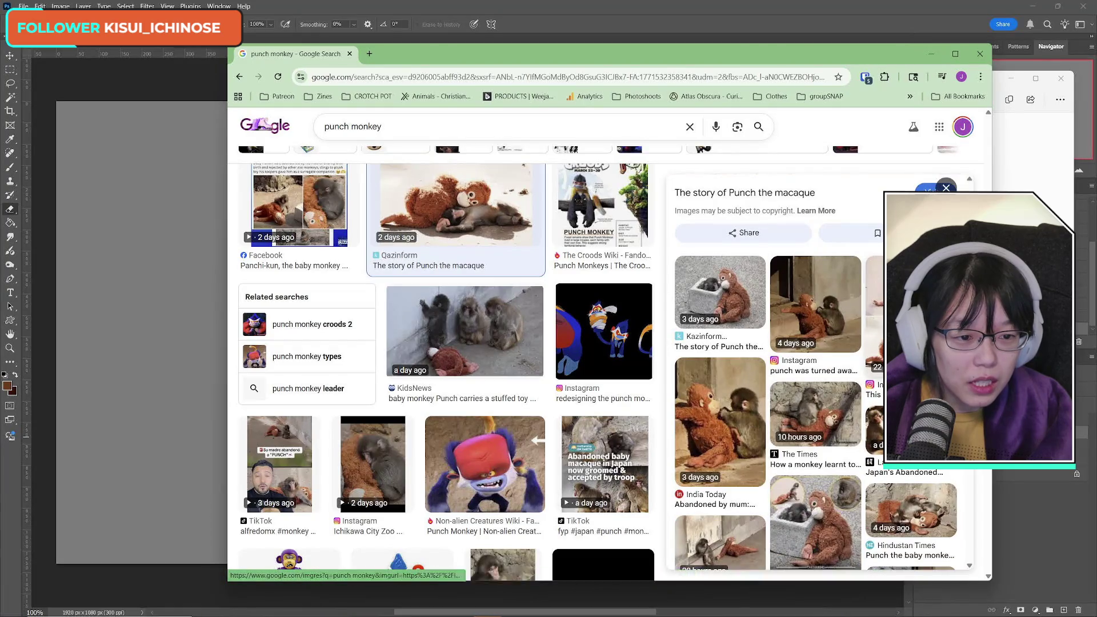
click(781, 395)
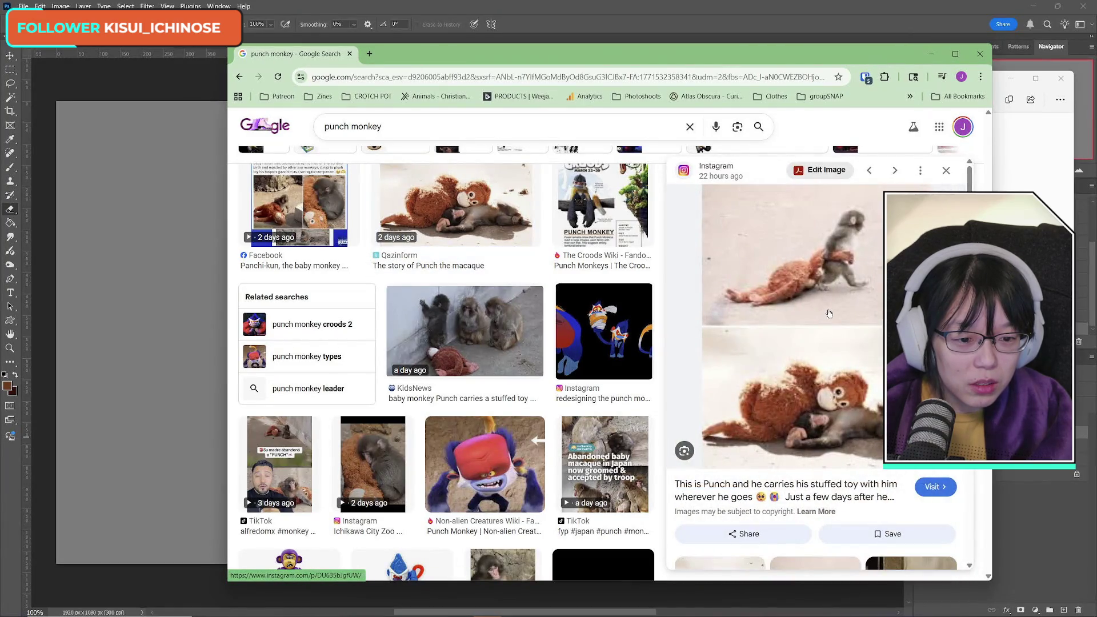
Step: Preview the macaque-with-stuffed-orangutan photos, ending on the Rolling Stone one
scroll(802, 514, down, 5)
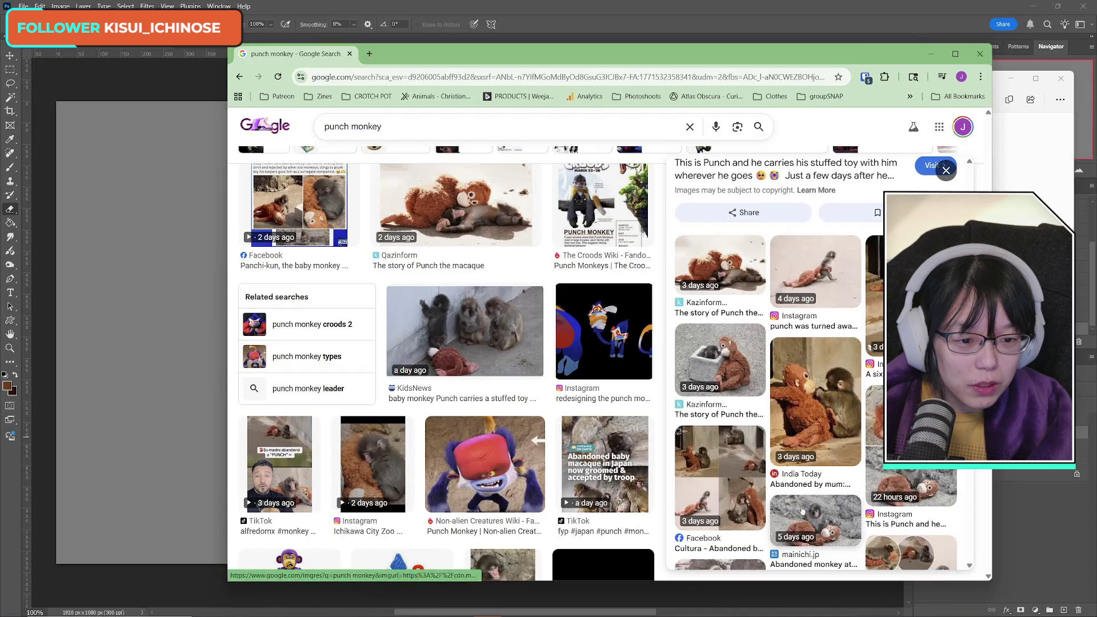
click(873, 297)
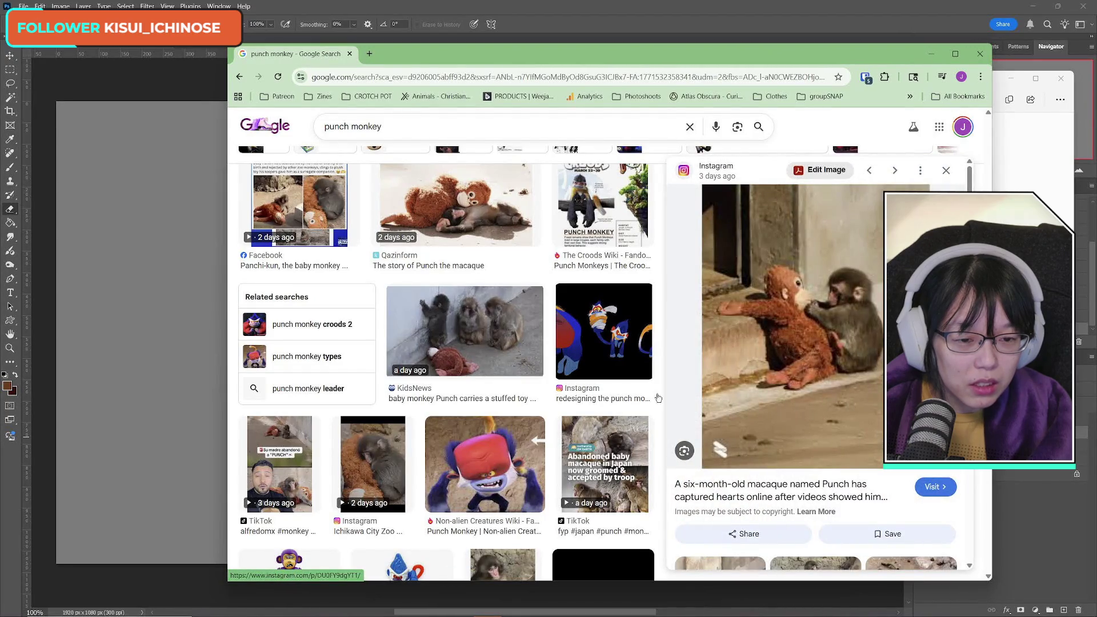
scroll(658, 398, up, 10)
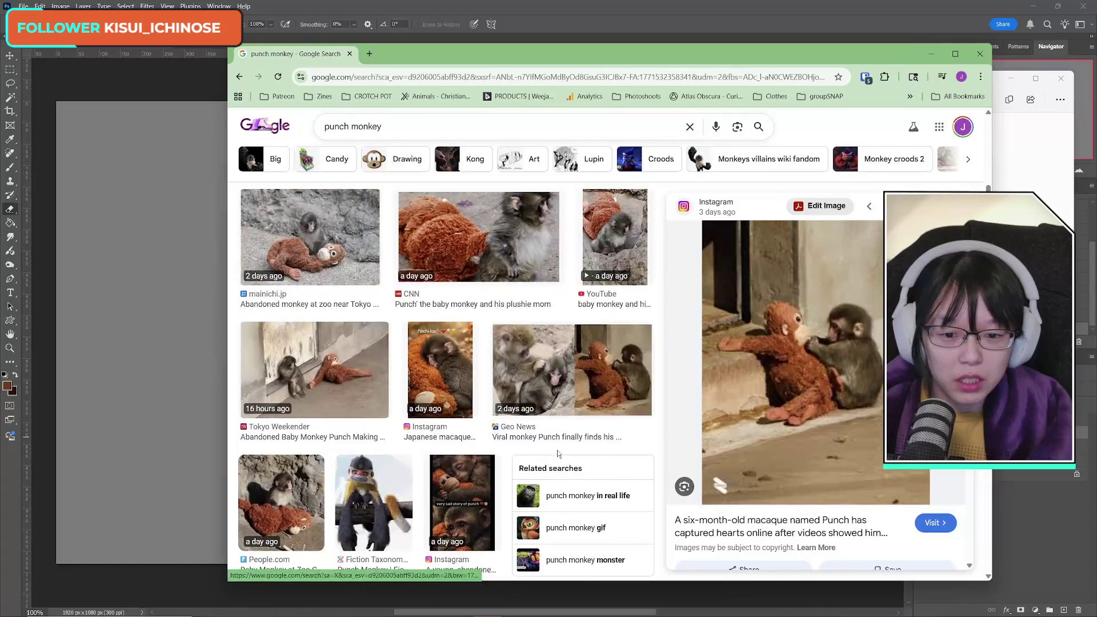
scroll(558, 453, up, 5)
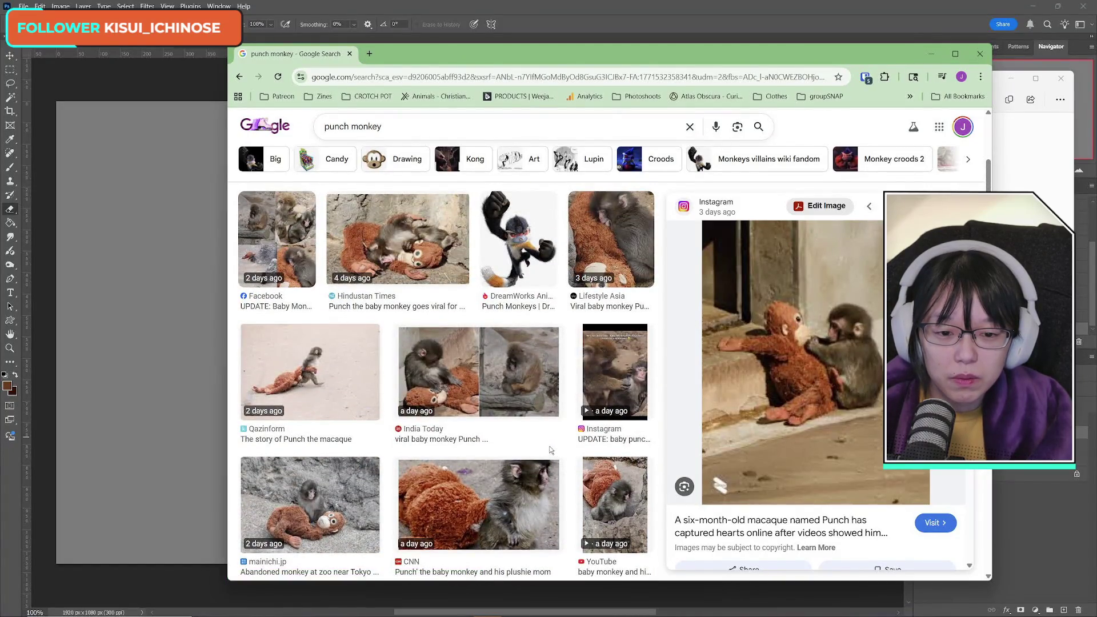
scroll(550, 450, up, 4)
click(590, 383)
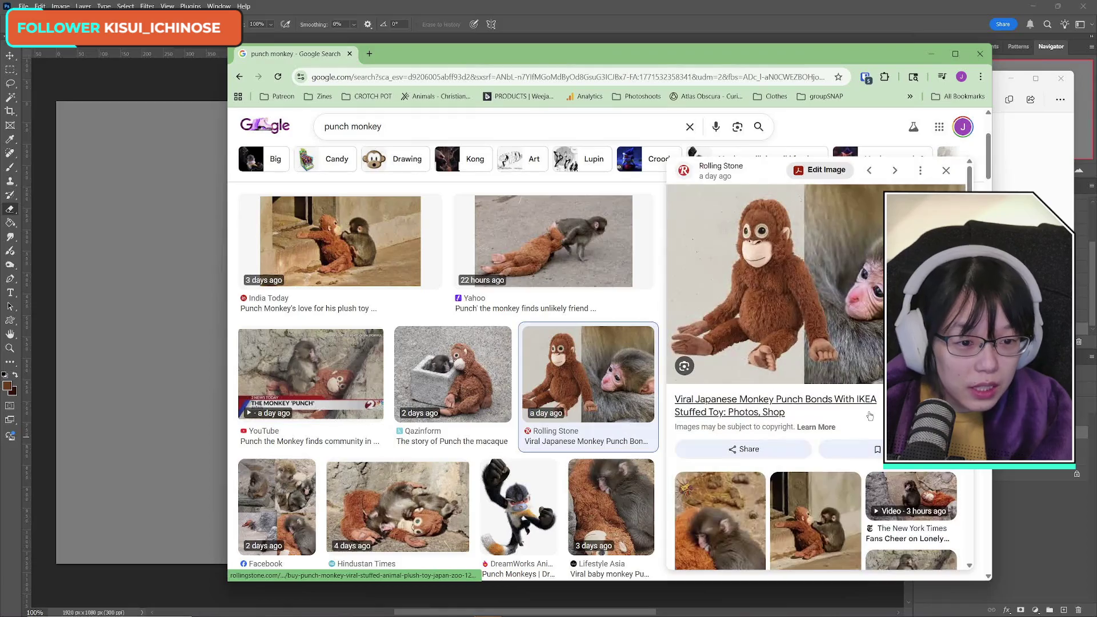
click(513, 608)
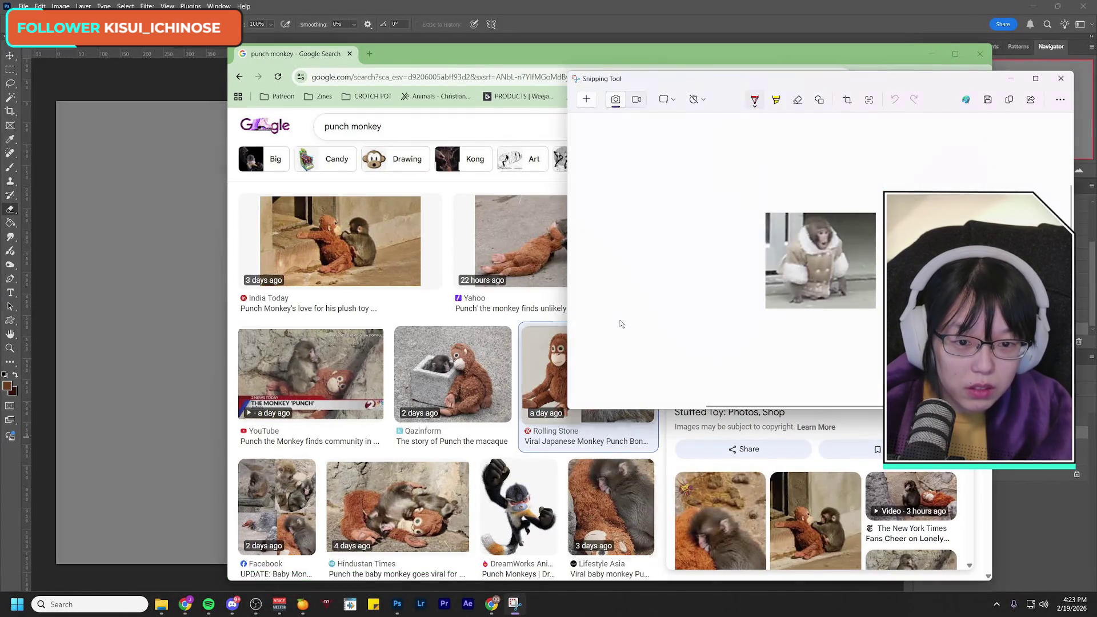
Step: Snip the Rolling Stone image, paste it into Photoshop, and shrink it into the canvas's upper left
click(586, 100)
mouse_move(678, 193)
mouse_down()
mouse_move(961, 361)
mouse_move(961, 378)
mouse_up()
click(587, 4)
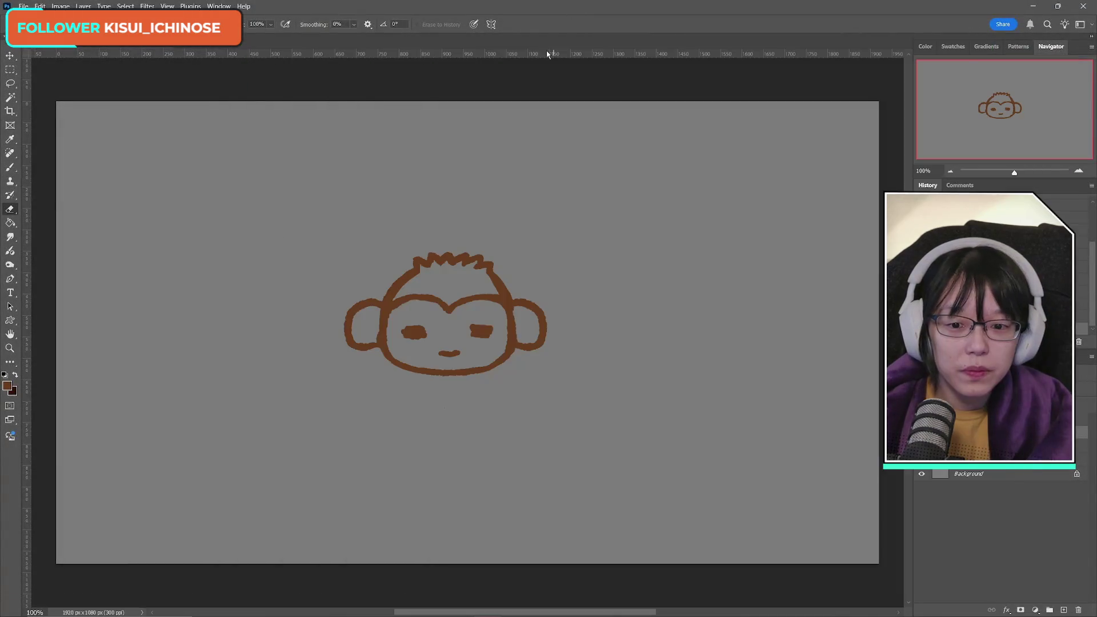
key(ctrl+v)
key(ctrl+t)
drag(623, 235, 567, 272)
mouse_move(527, 325)
mouse_down()
mouse_move(354, 253)
mouse_move(268, 189)
mouse_move(294, 194)
mouse_up()
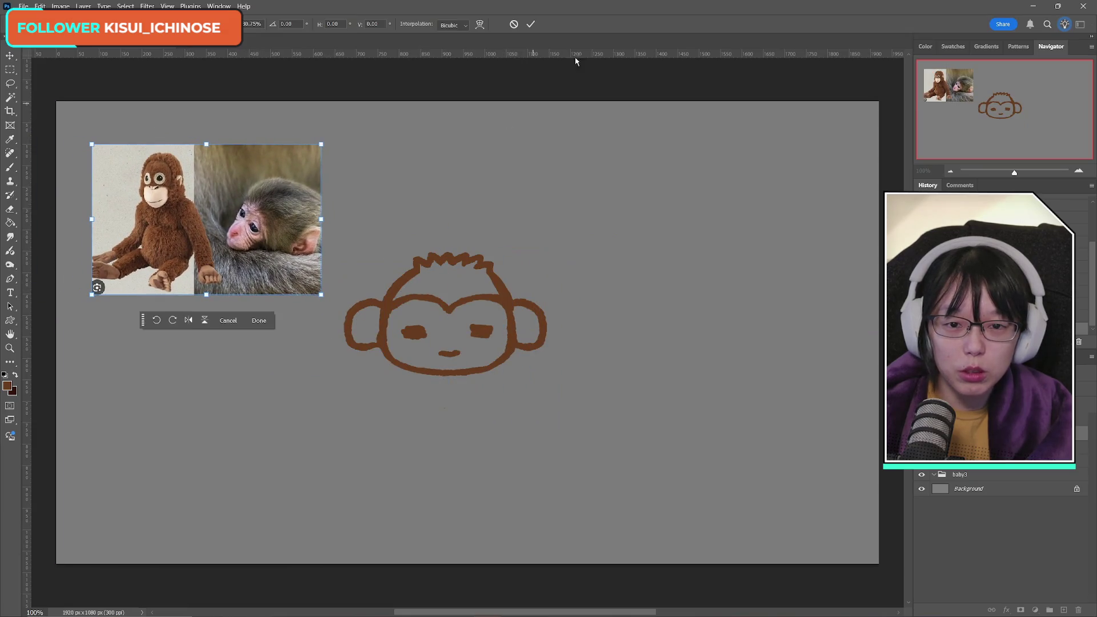
click(531, 24)
Step: Select the Eraser, then bring up and dismiss the Snipping Tool window
key(e)
mouse_move(1040, 601)
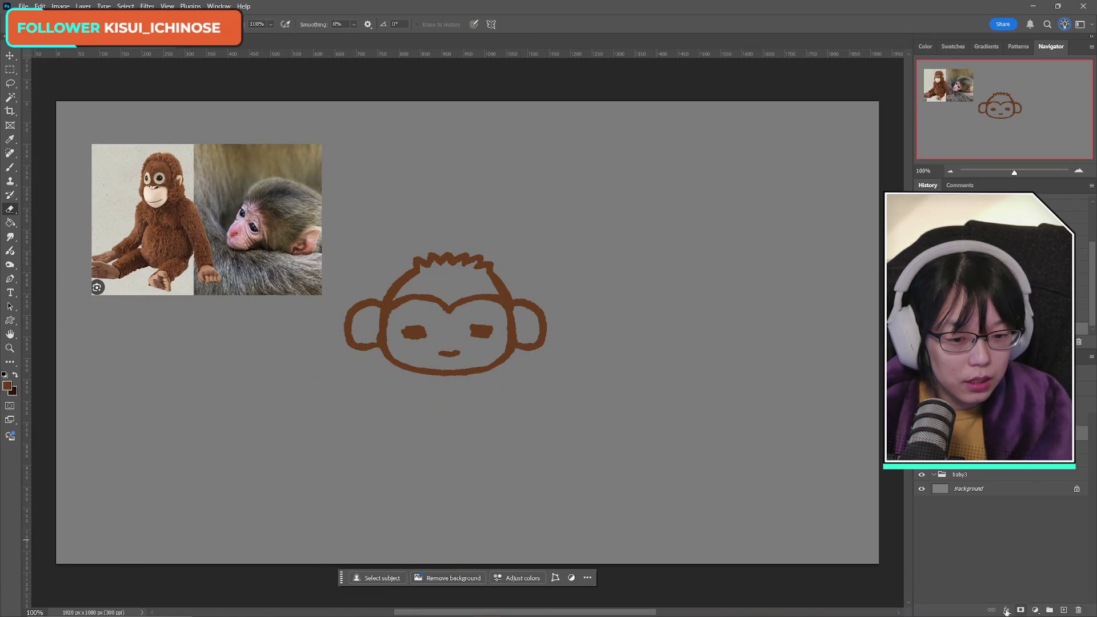
mouse_move(457, 614)
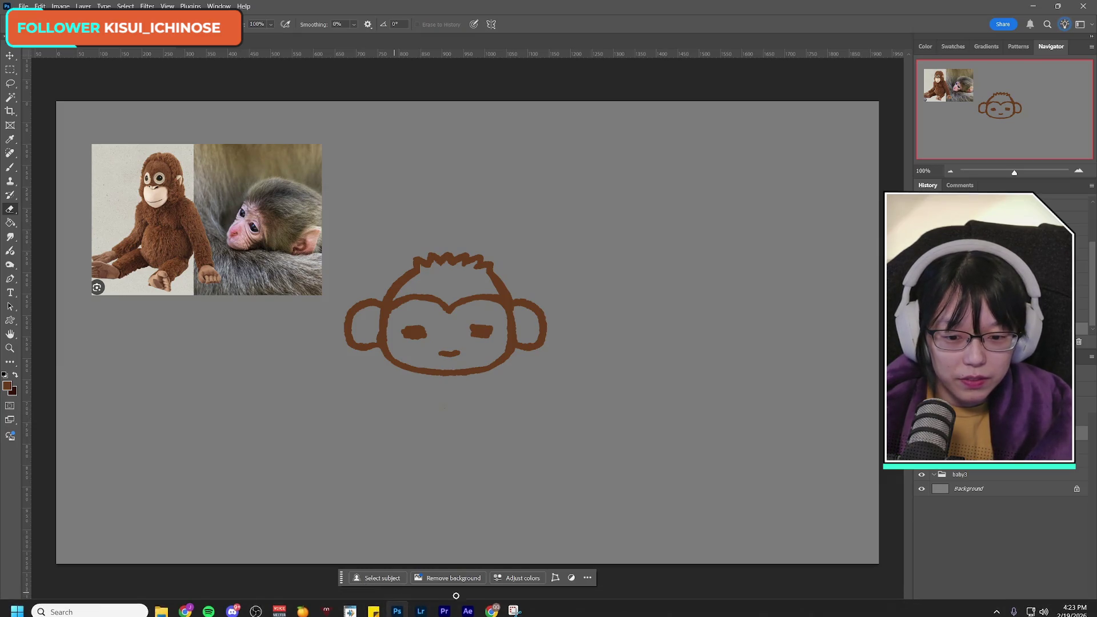
click(513, 609)
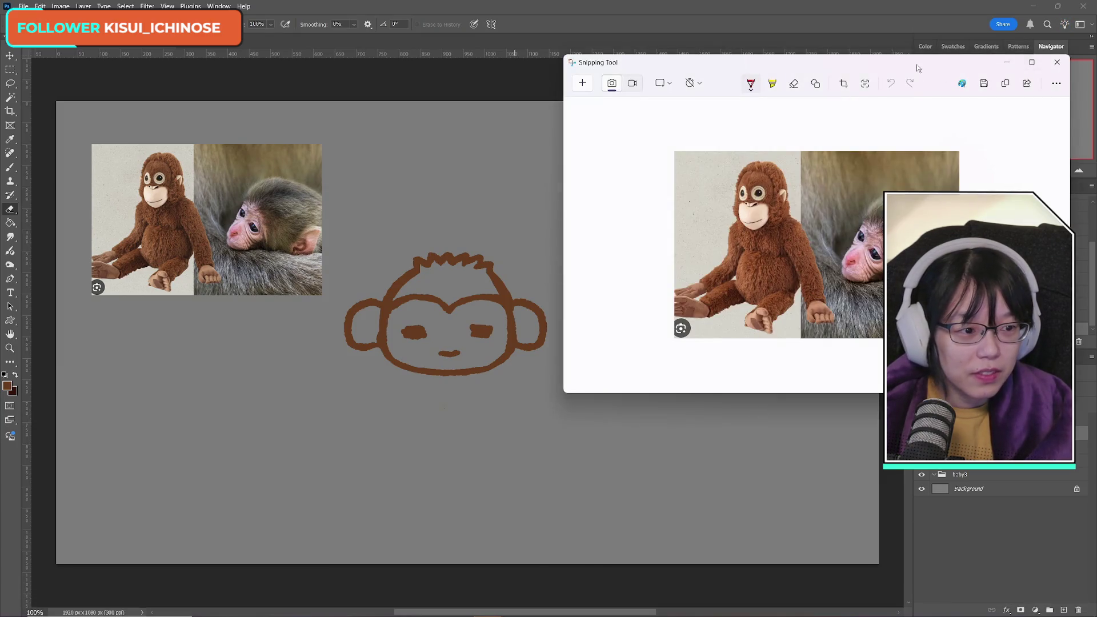
click(514, 609)
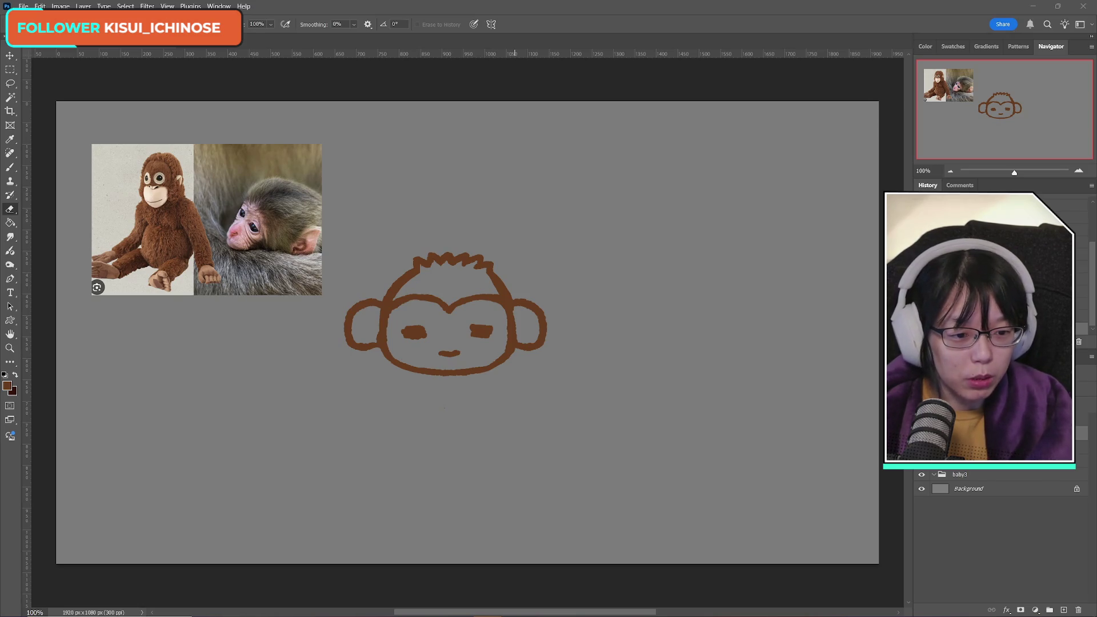
Step: Toggle the reference photo with undo/redo, restore the baby2 and baby3 groups, and select the layer above baby2
key(ctrl+z)
key(ctrl+shift+z)
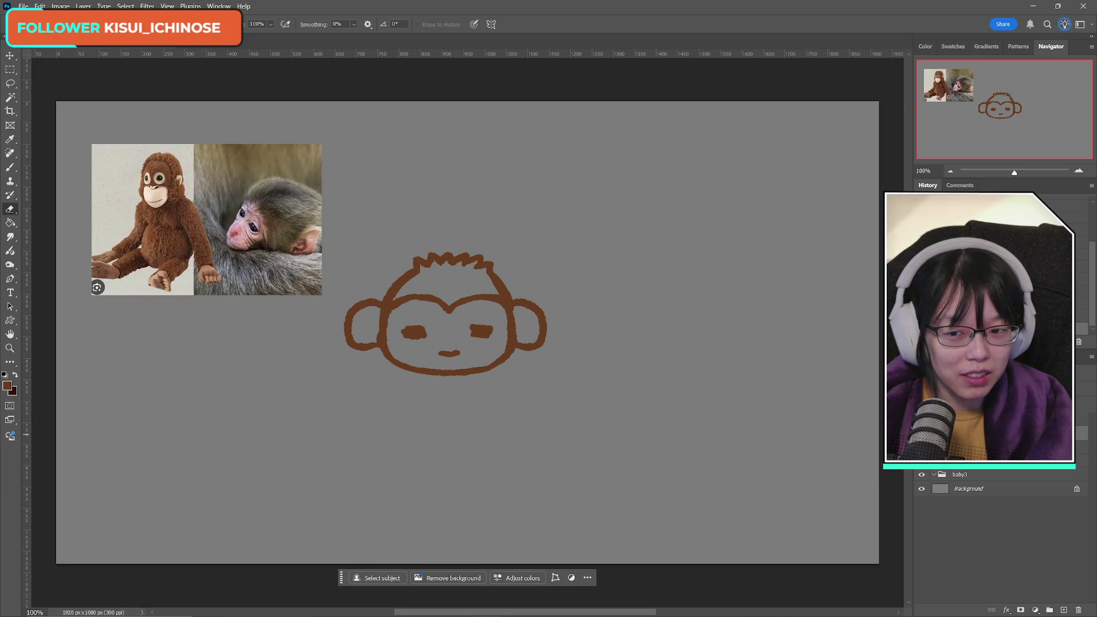
key(ctrl+z)
key(ctrl+shift+z)
key(ctrl+z)
key(ctrl+shift+z)
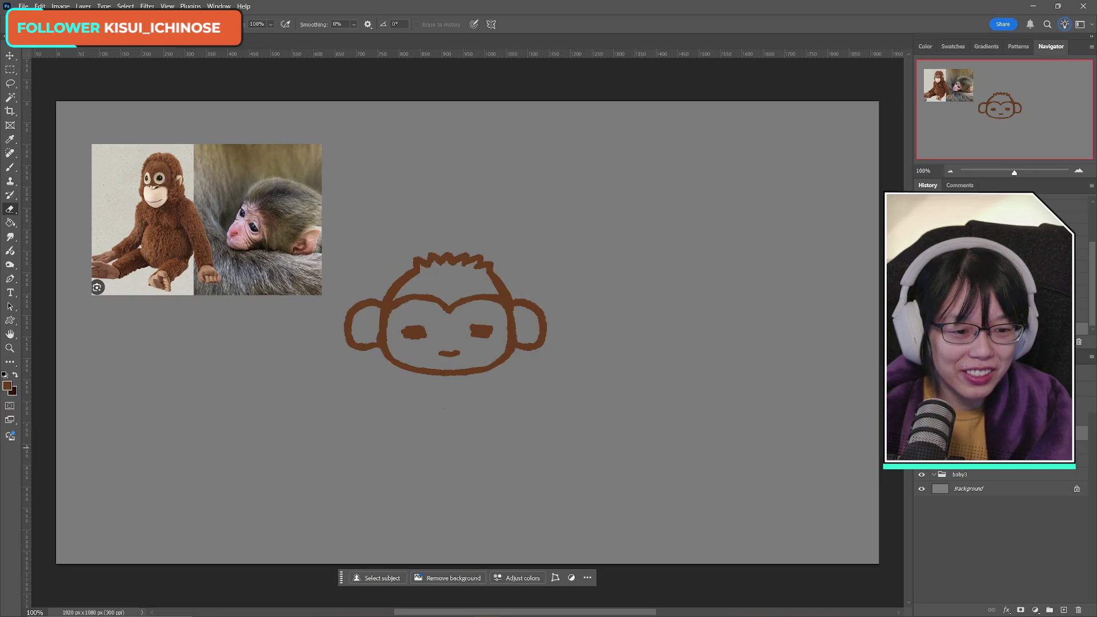
key(ctrl+z)
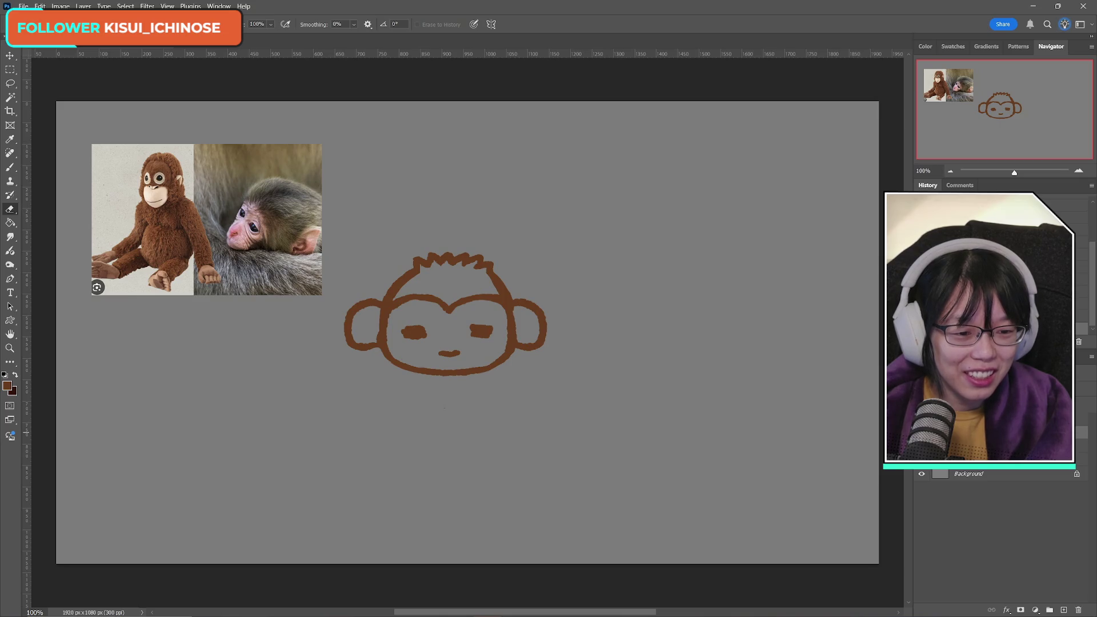
key(ctrl+shift+z)
click(988, 467)
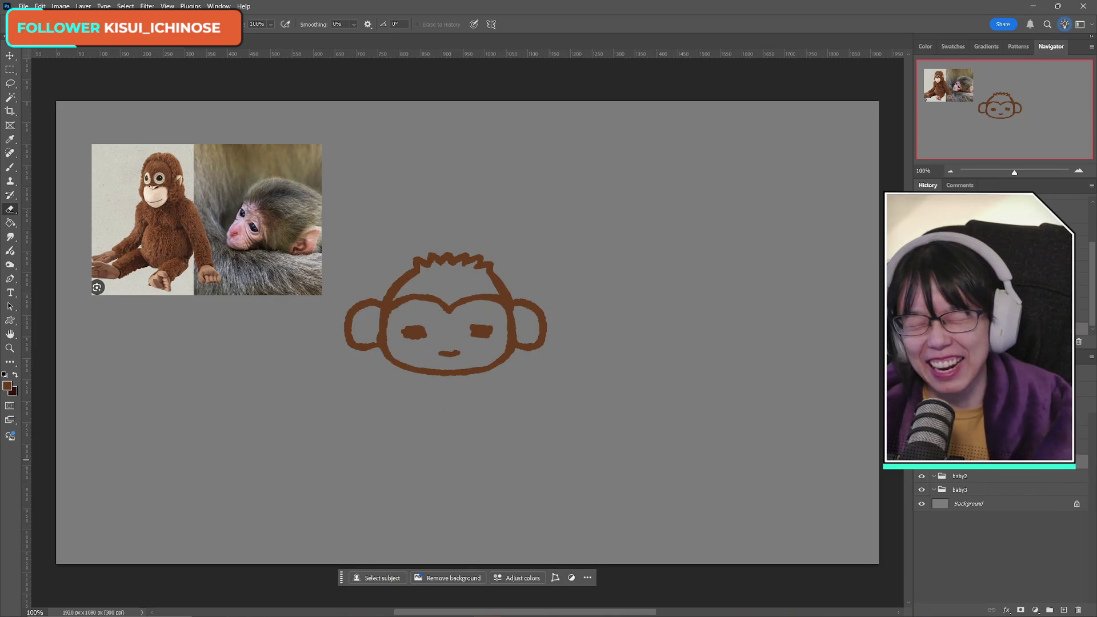
Step: Lasso the left ear onto its own layer, then resize, rotate and nudge it into place
click(10, 84)
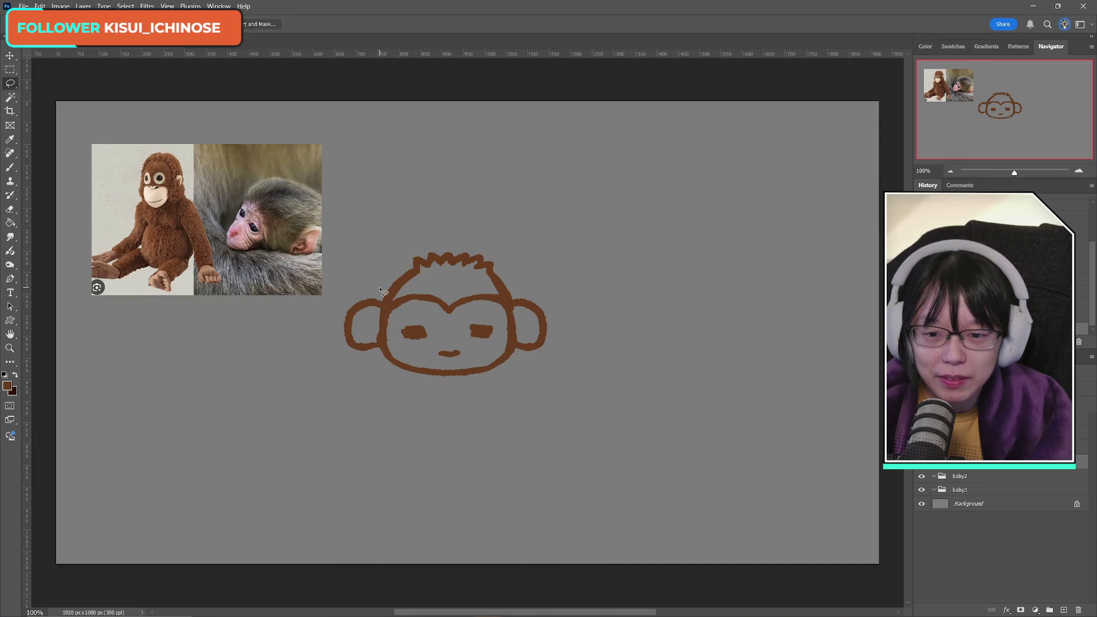
drag(378, 324, 380, 342)
key(ctrl+j)
key(ctrl+t)
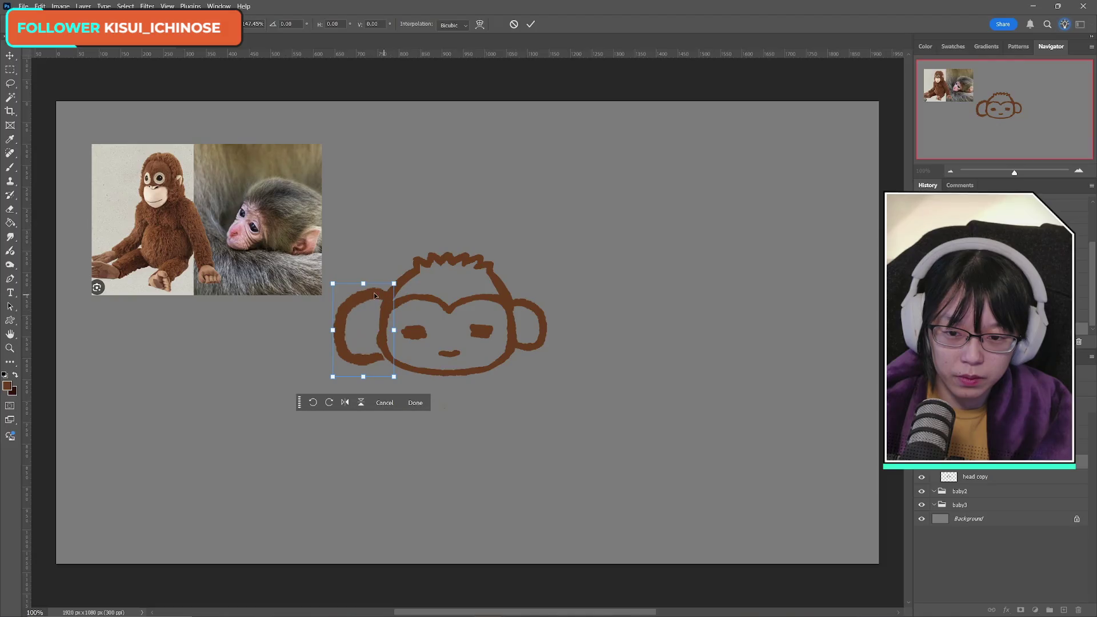
drag(363, 289, 374, 303)
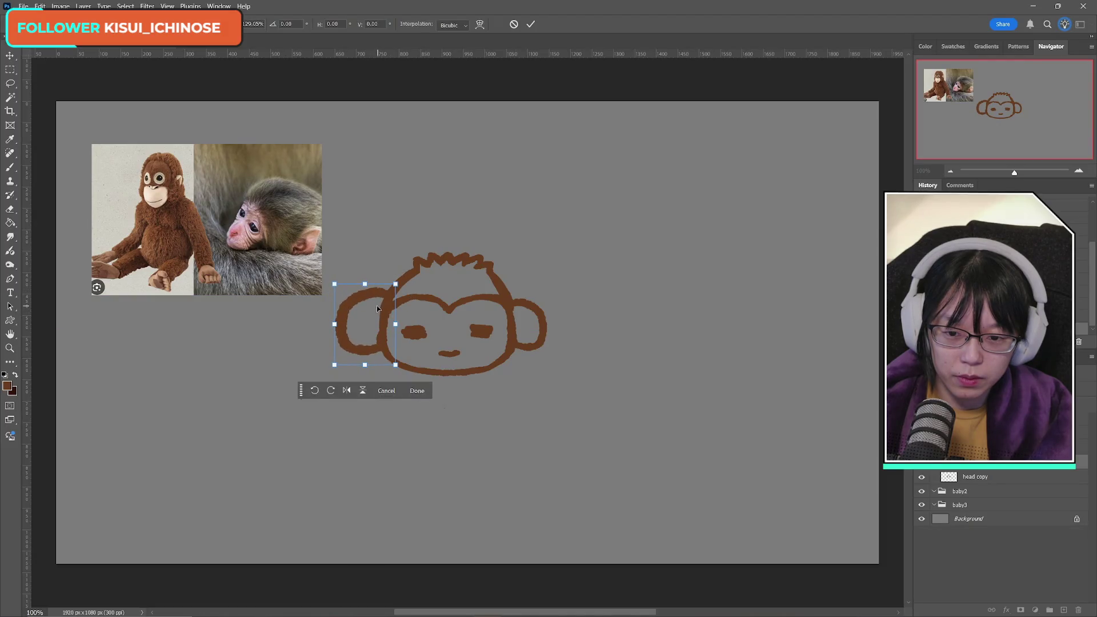
drag(442, 293, 451, 284)
drag(376, 307, 374, 314)
click(531, 25)
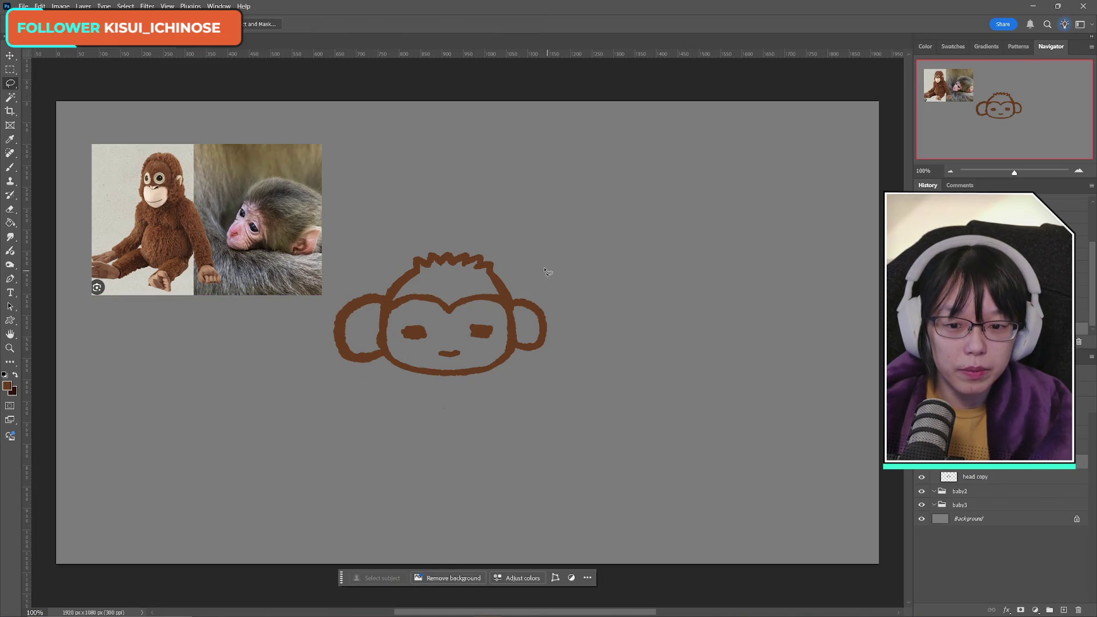
Step: Select the right ear on the head copy layer and erase it
drag(517, 287, 521, 288)
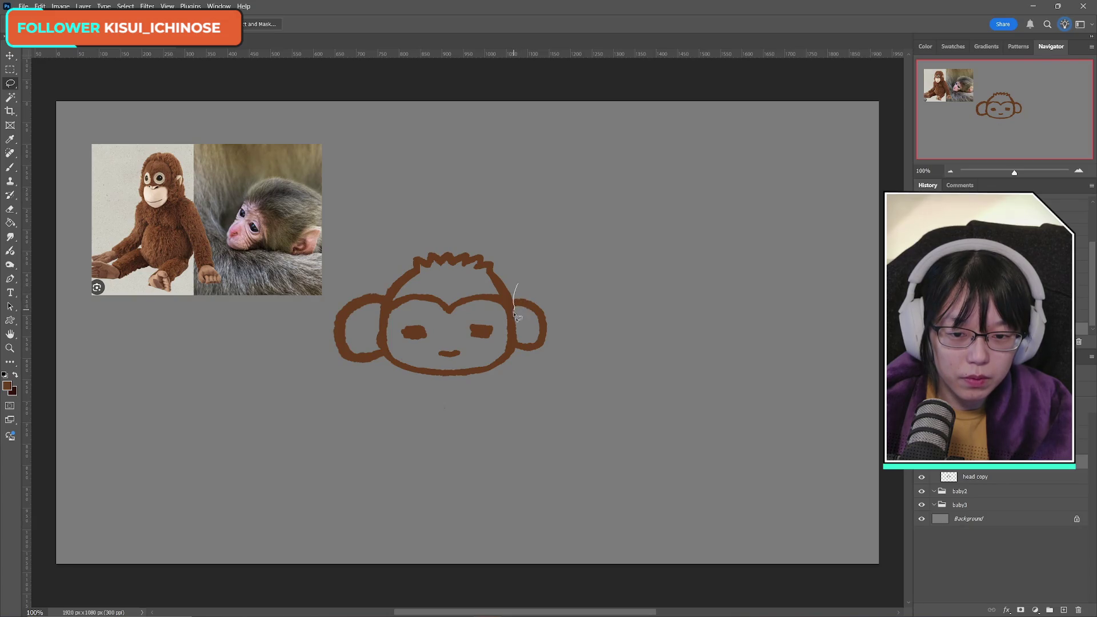
drag(520, 357, 571, 283)
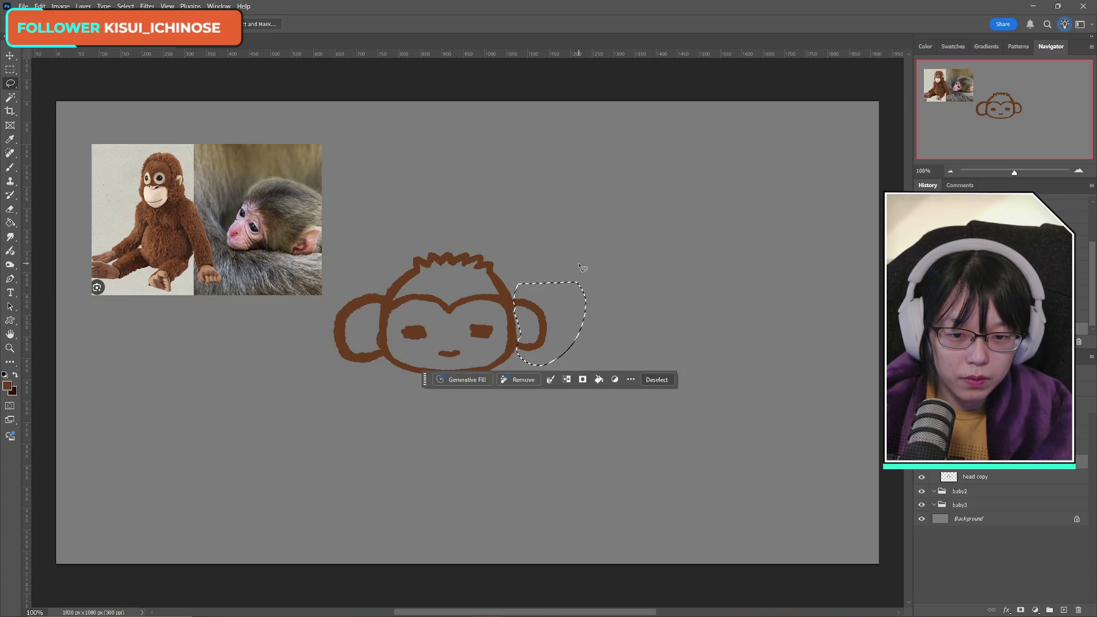
click(982, 477)
key(Delete)
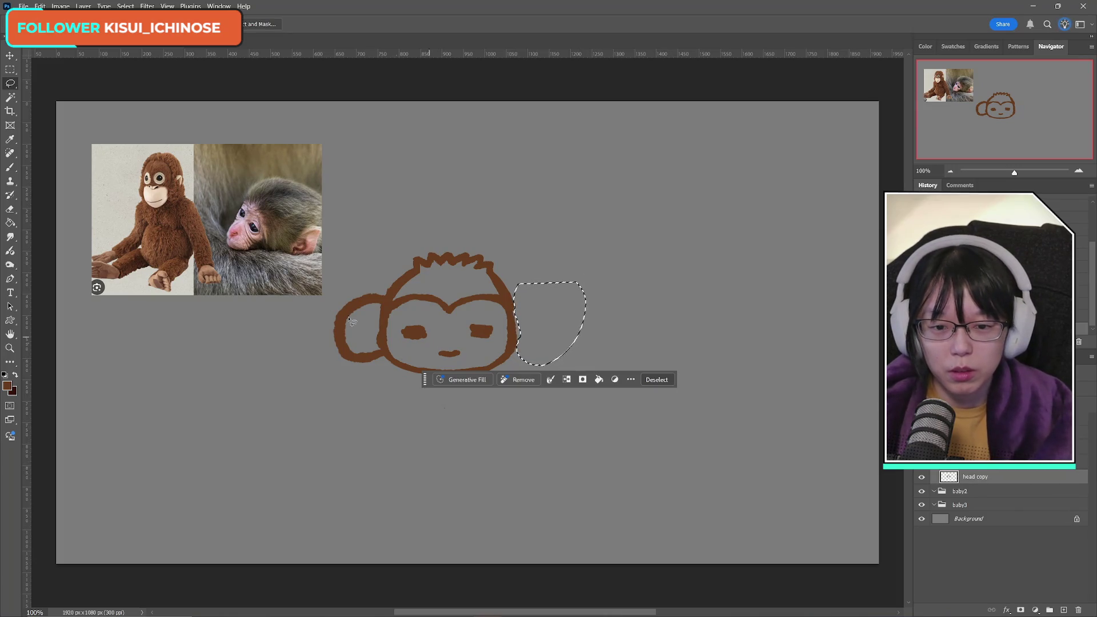
key(m)
Step: Copy the left ear, mirror it horizontally, move it to the right side, and merge it into head copy
key(ctrl+d)
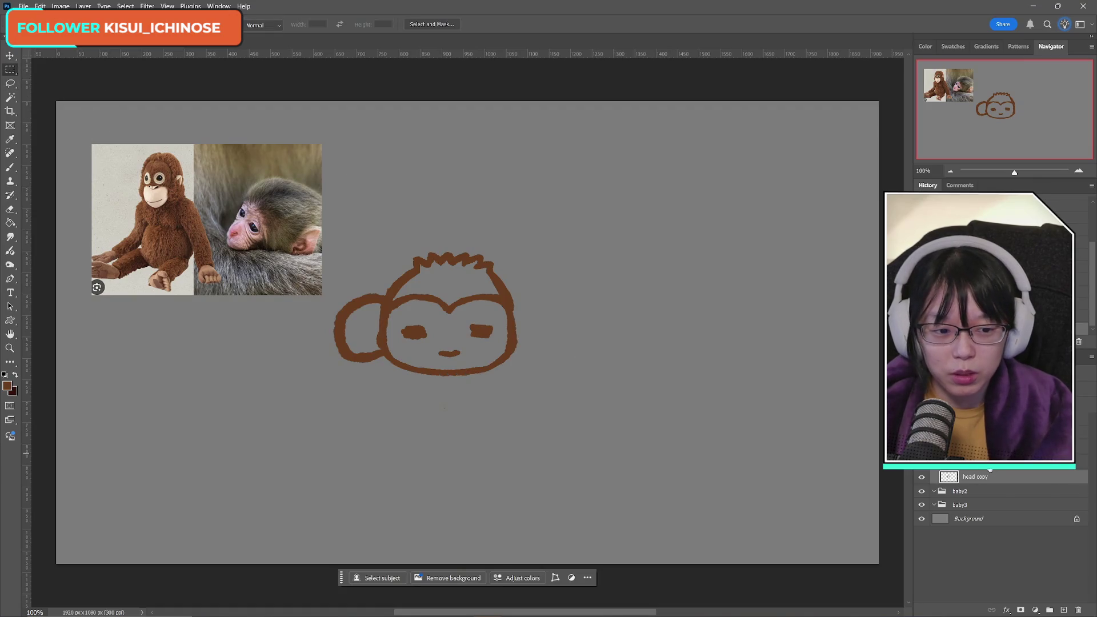
key(ctrl+z)
key(ctrl+shift+z)
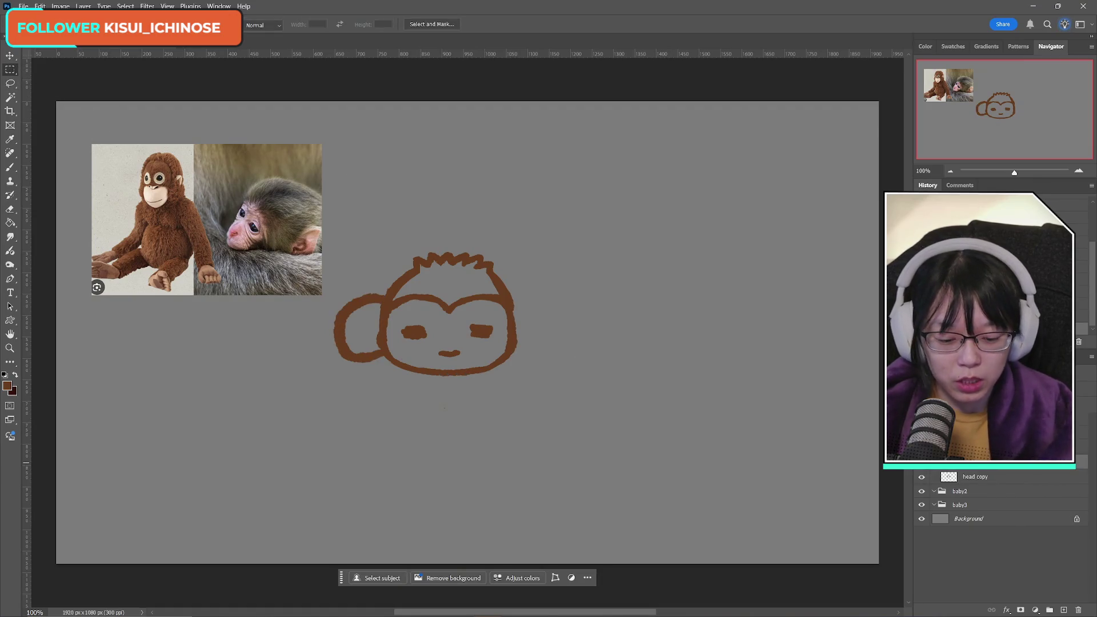
key(ctrl+shift+alt+n)
key(ctrl+t)
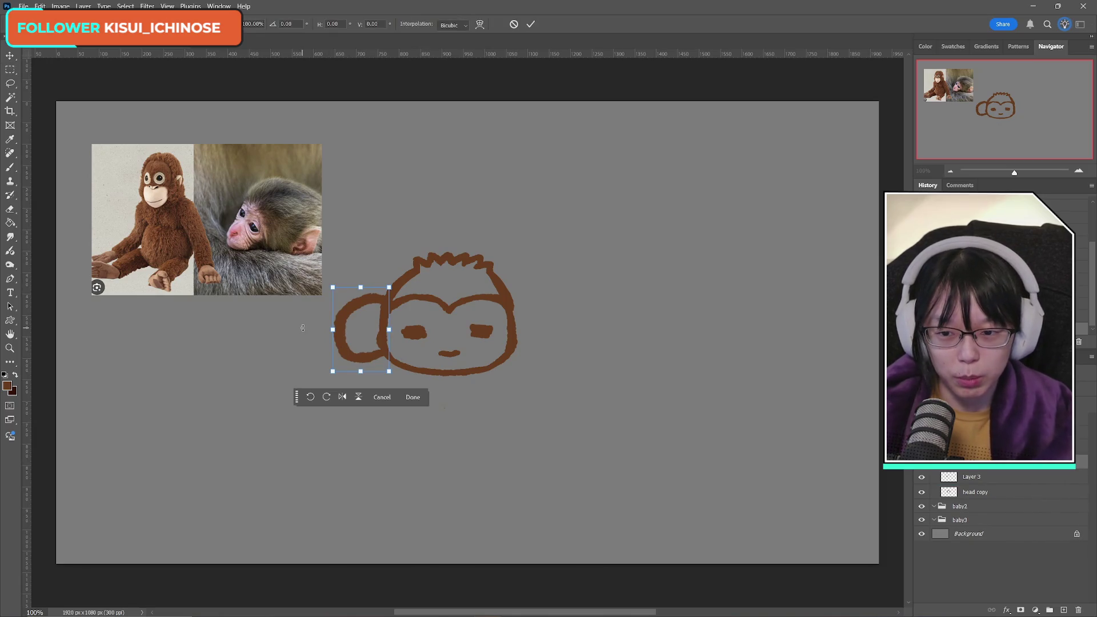
right_click(364, 328)
click(394, 537)
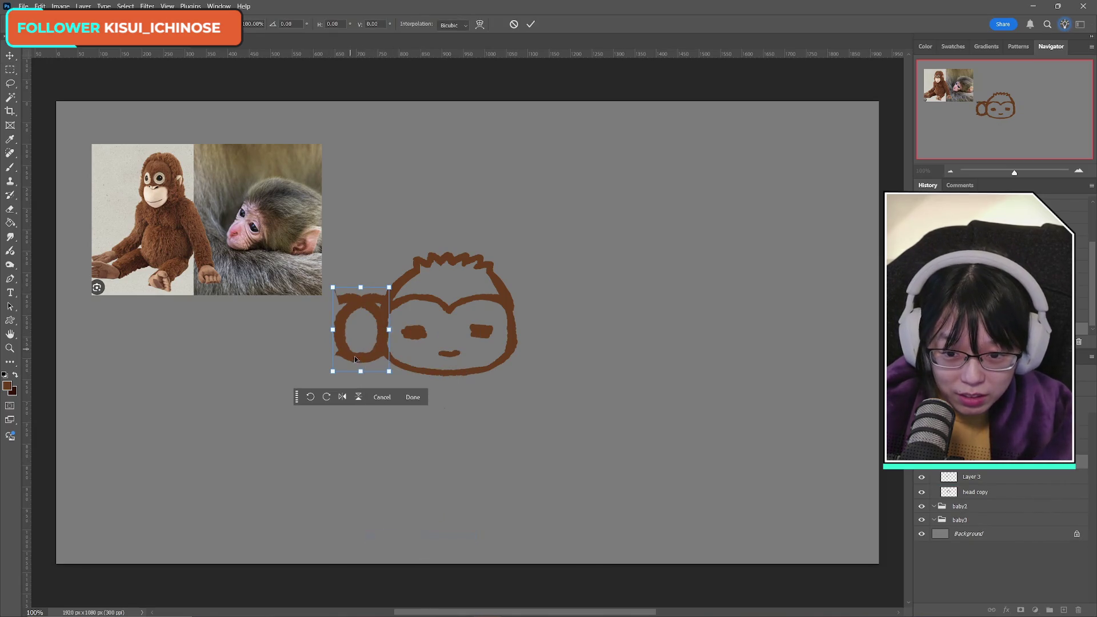
drag(359, 335, 531, 335)
click(529, 25)
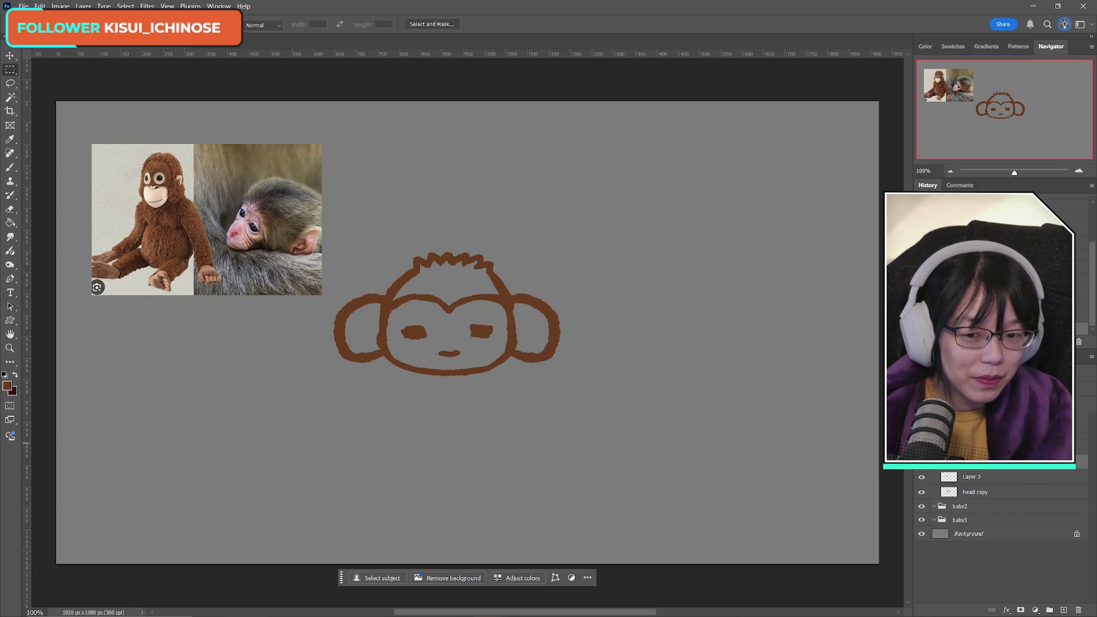
key(ctrl+e)
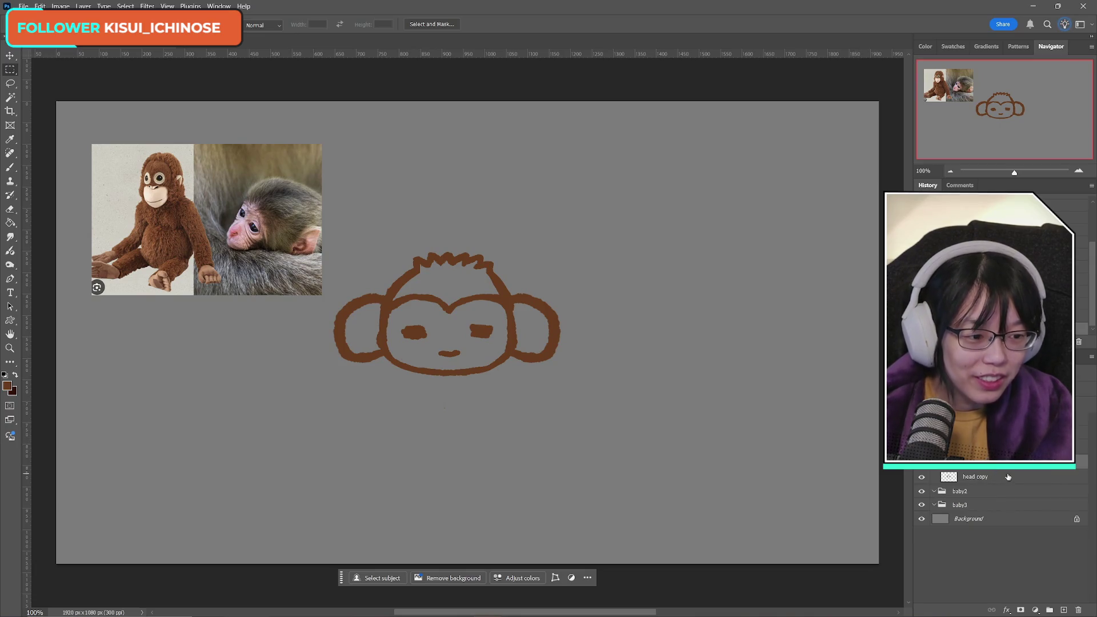
Step: Flip the whole monkey drawing horizontally
key(ctrl+t)
right_click(440, 323)
click(463, 542)
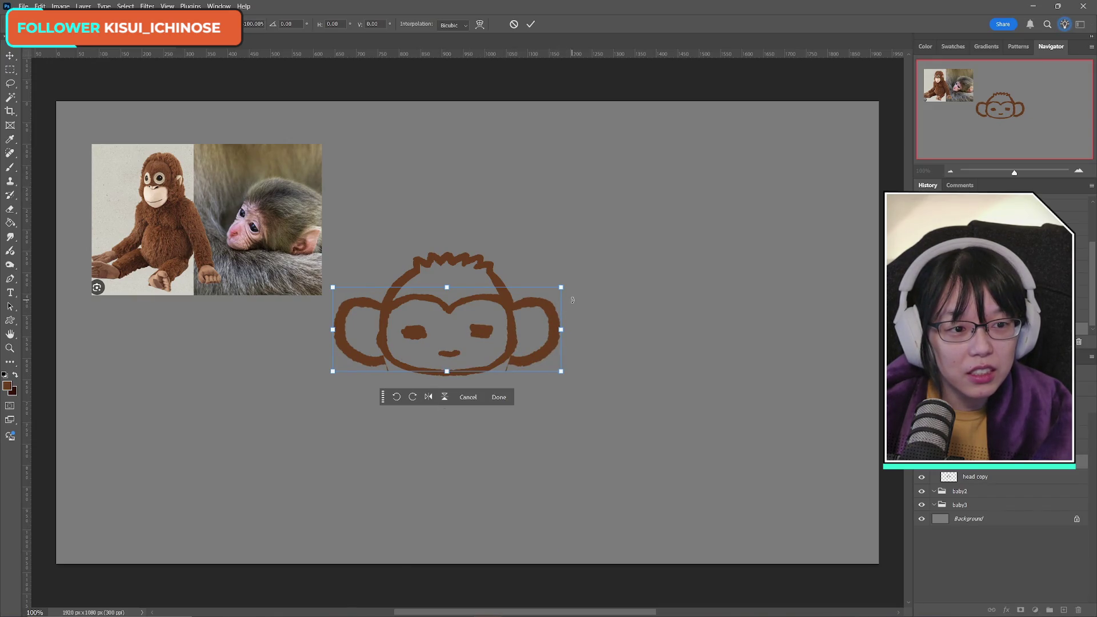
right_click(461, 333)
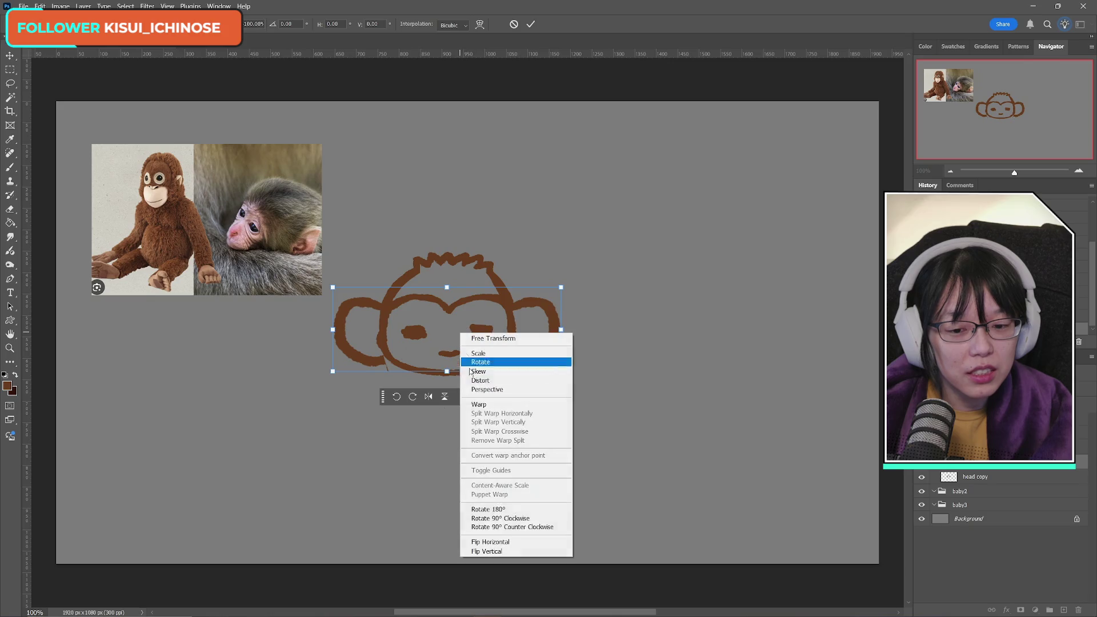
click(507, 542)
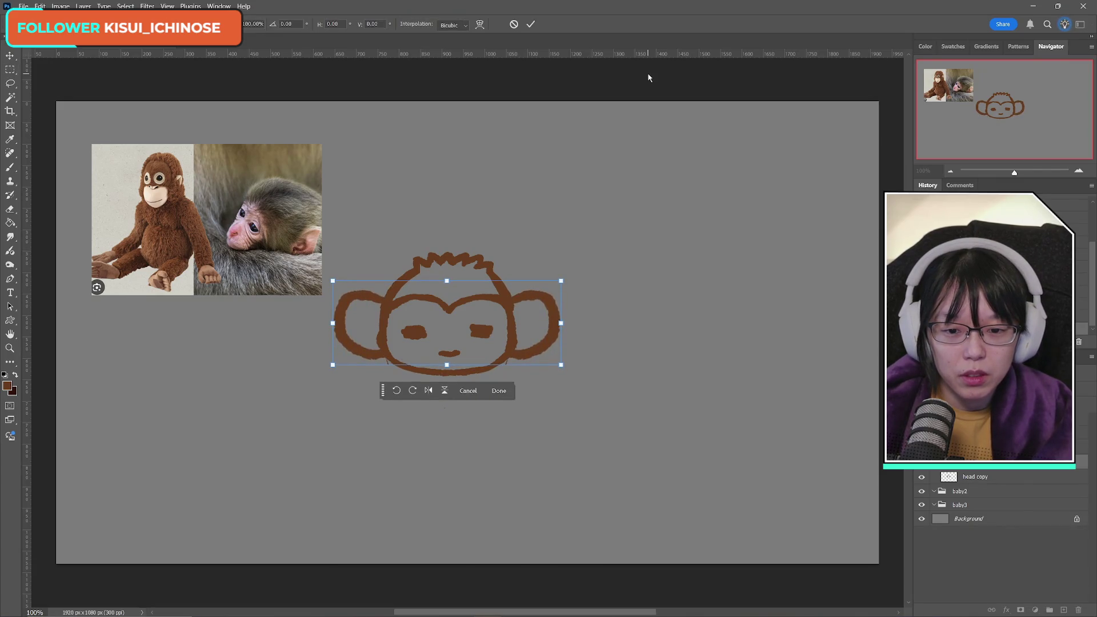
click(530, 24)
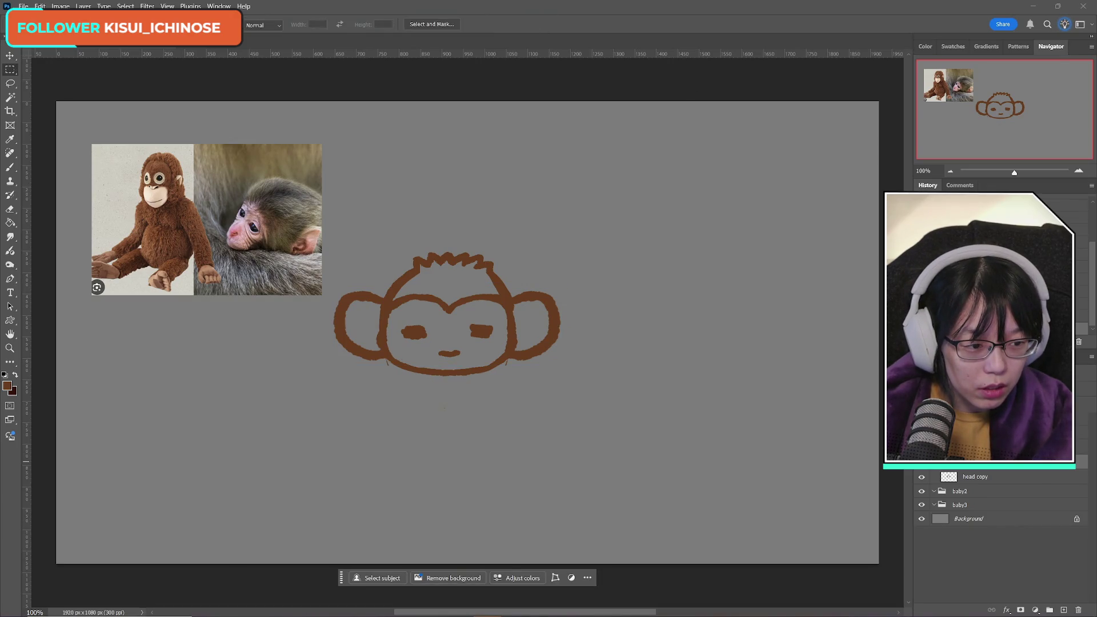
Step: Fade the ear layer to low opacity, then duplicate and discard a copy of the head layer
key(3)
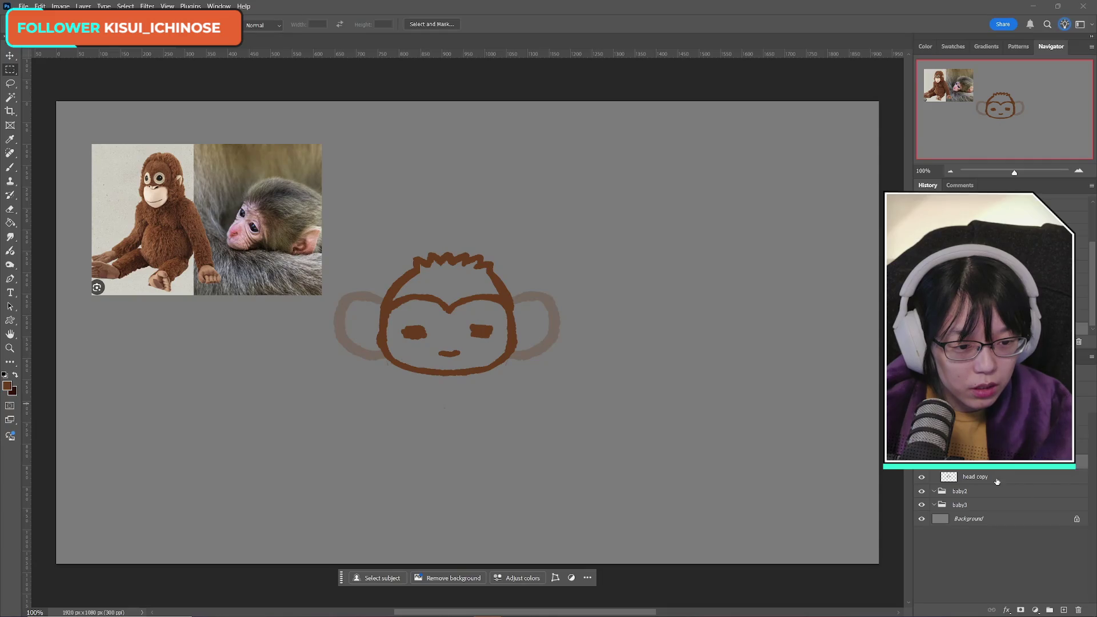
click(997, 479)
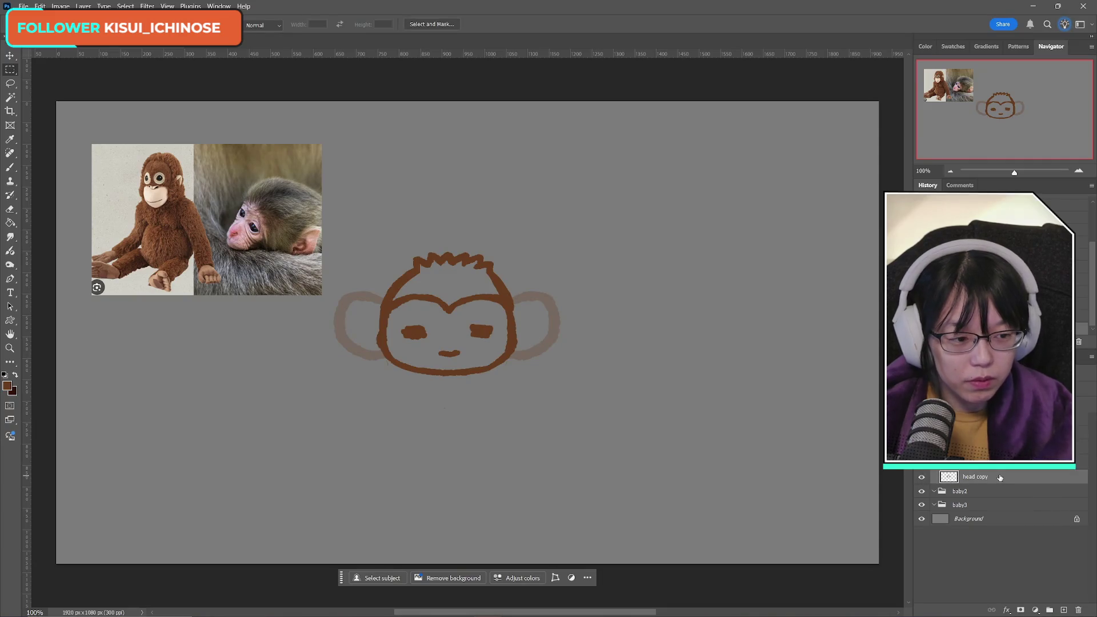
click(10, 168)
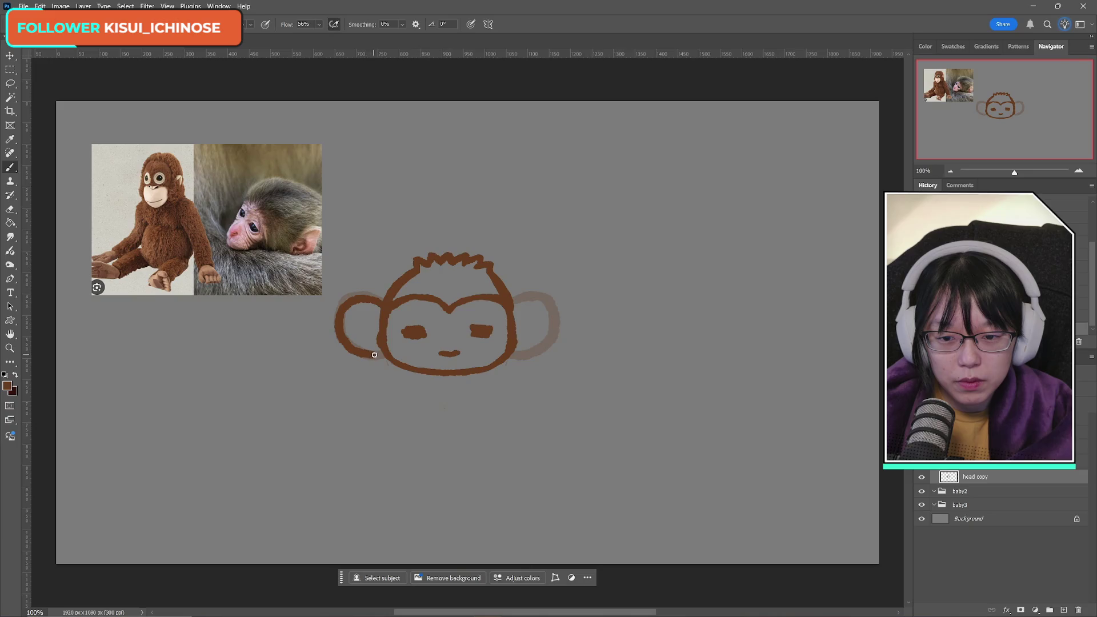
key(ctrl+j)
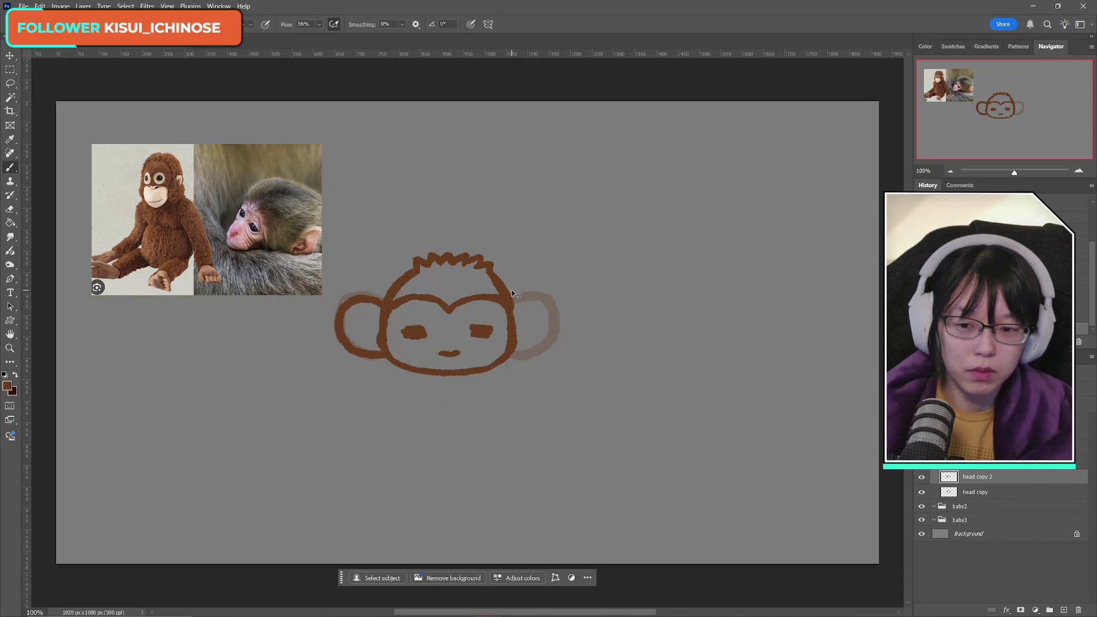
key(ctrl+t)
click(531, 24)
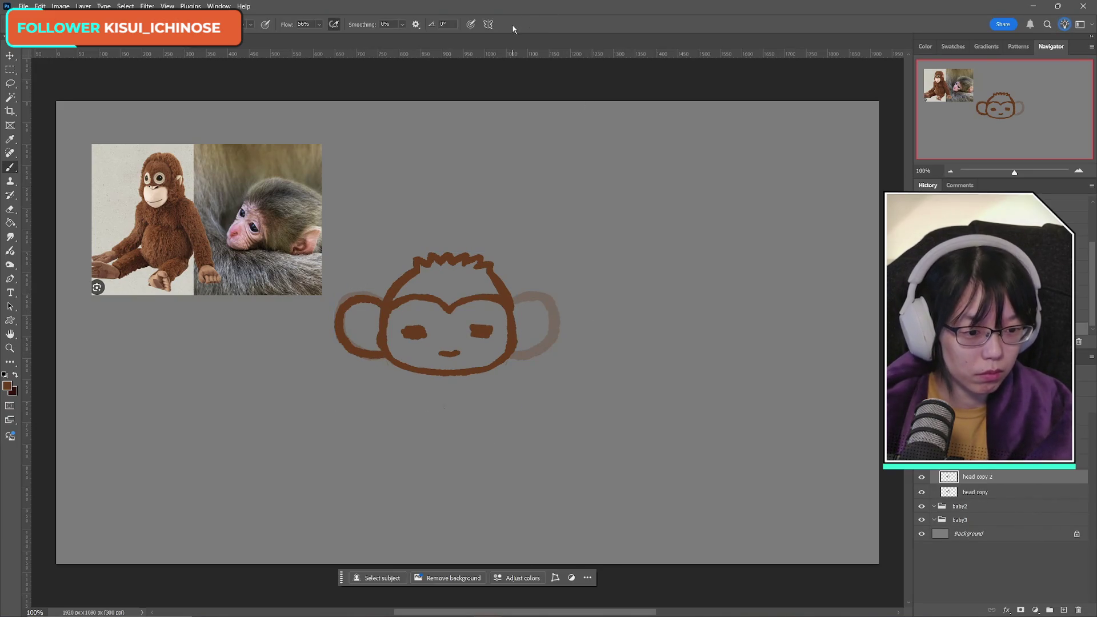
key(Delete)
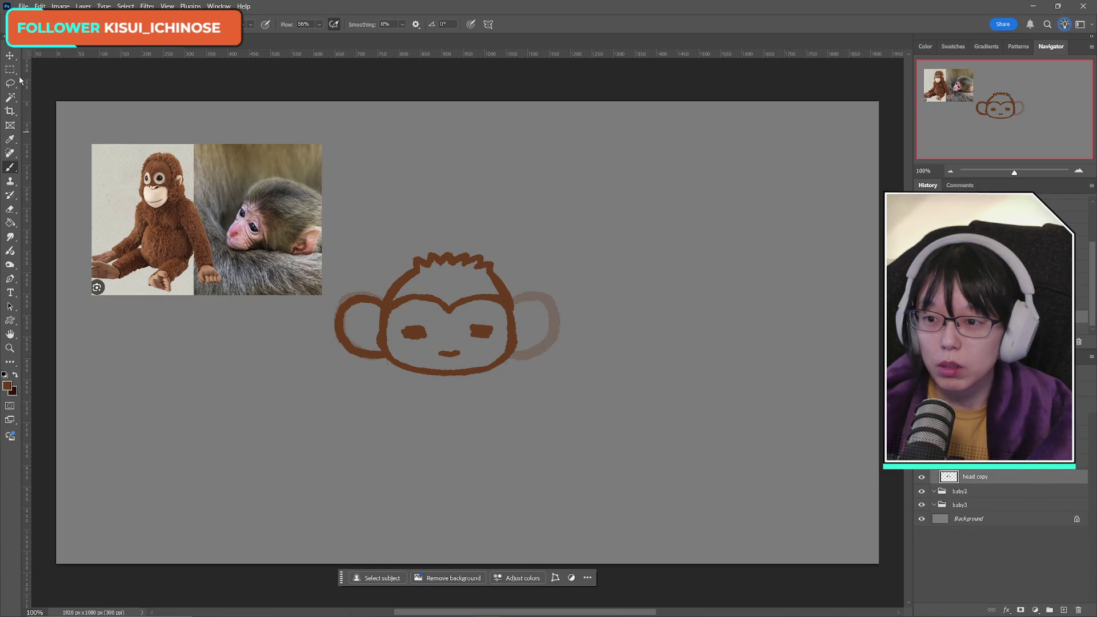
Step: Copy the left ear to a new layer, flip it horizontally, and place it on the right
key(l)
mouse_move(382, 300)
mouse_down()
mouse_move(377, 348)
mouse_move(387, 357)
mouse_move(297, 335)
mouse_move(374, 275)
mouse_up()
key(ctrl+shift+alt+n)
key(ctrl+t)
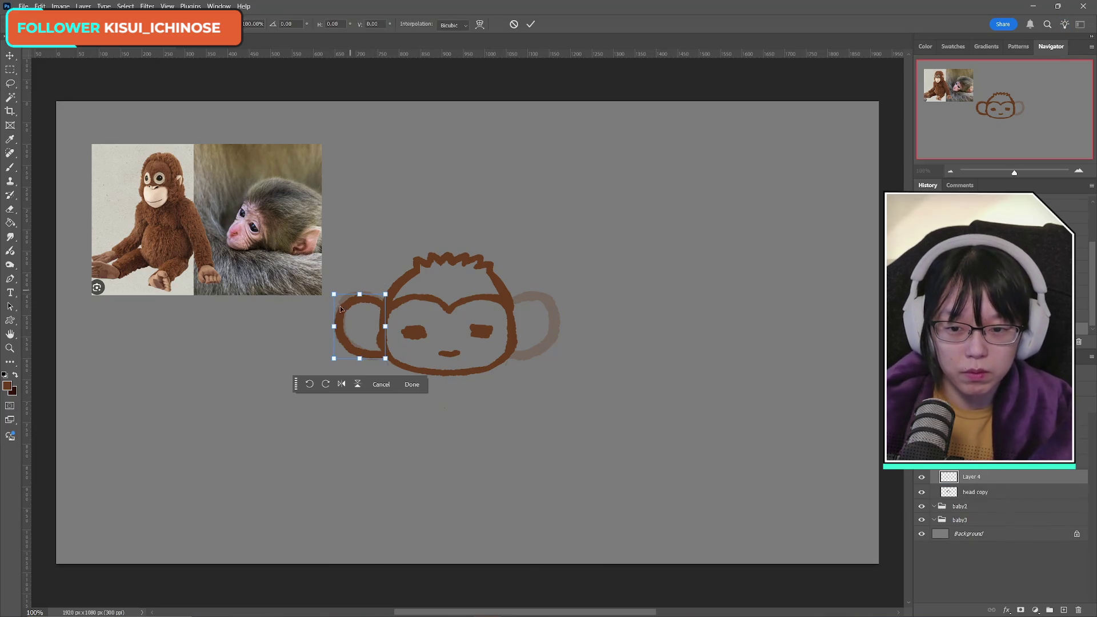
right_click(353, 327)
click(400, 537)
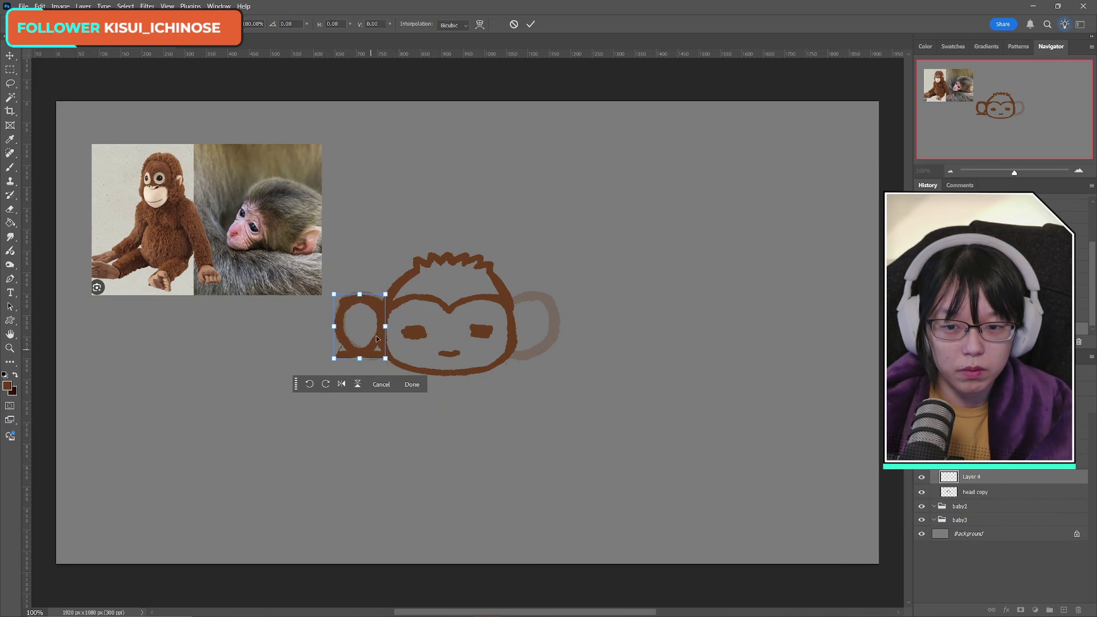
mouse_move(358, 337)
mouse_down()
mouse_move(546, 331)
mouse_move(538, 315)
mouse_move(533, 341)
mouse_up()
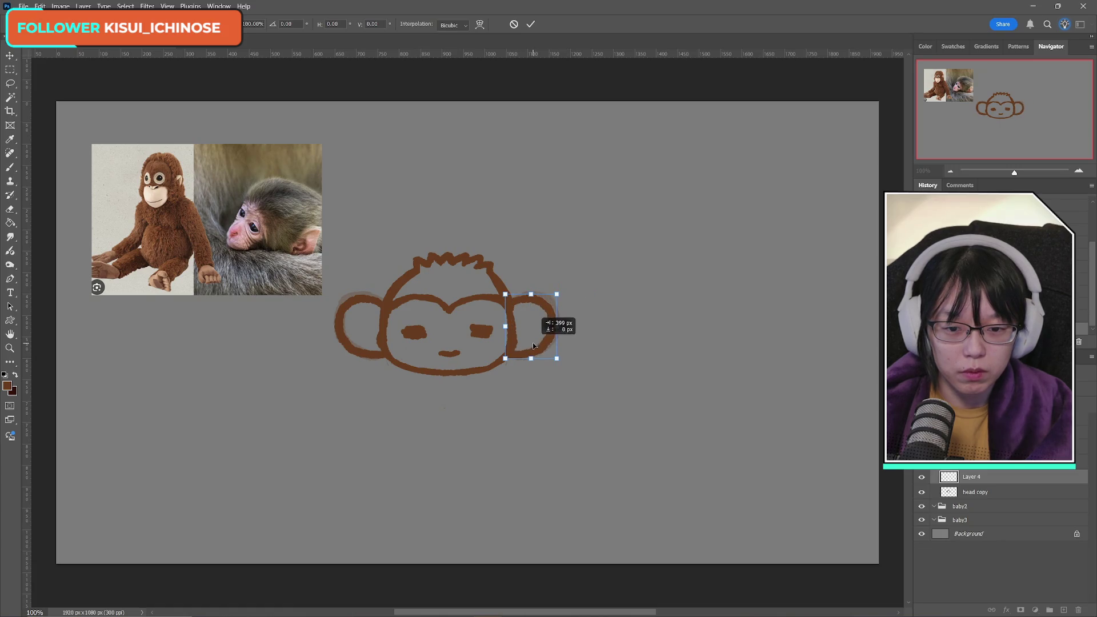
click(531, 24)
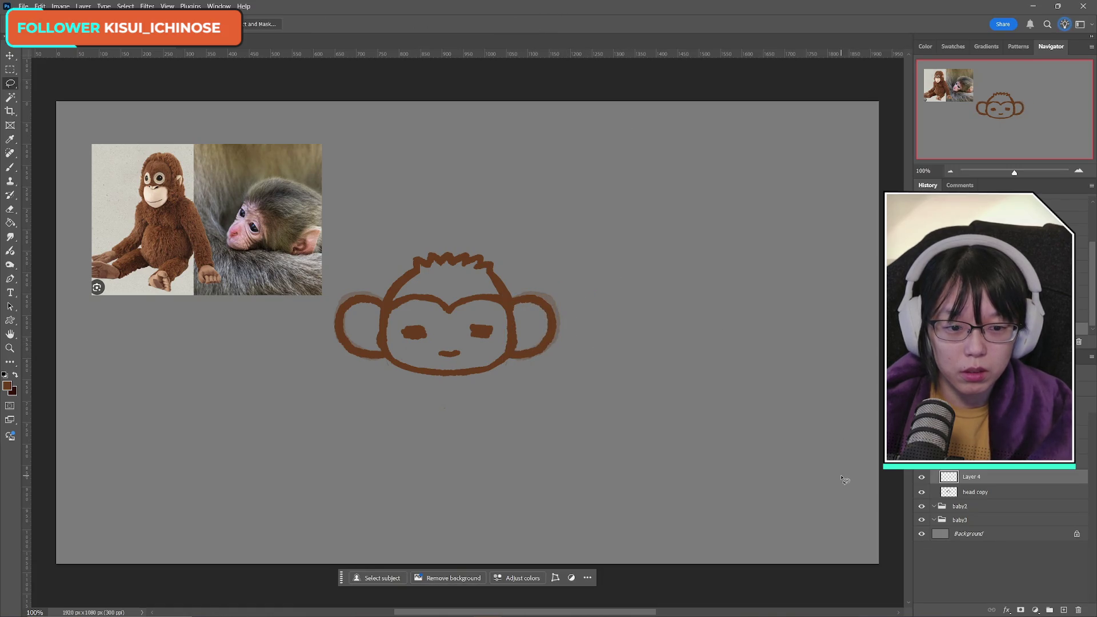
Step: Toggle the head drawing and right ear layers on and off to compare the ears
mouse_move(846, 614)
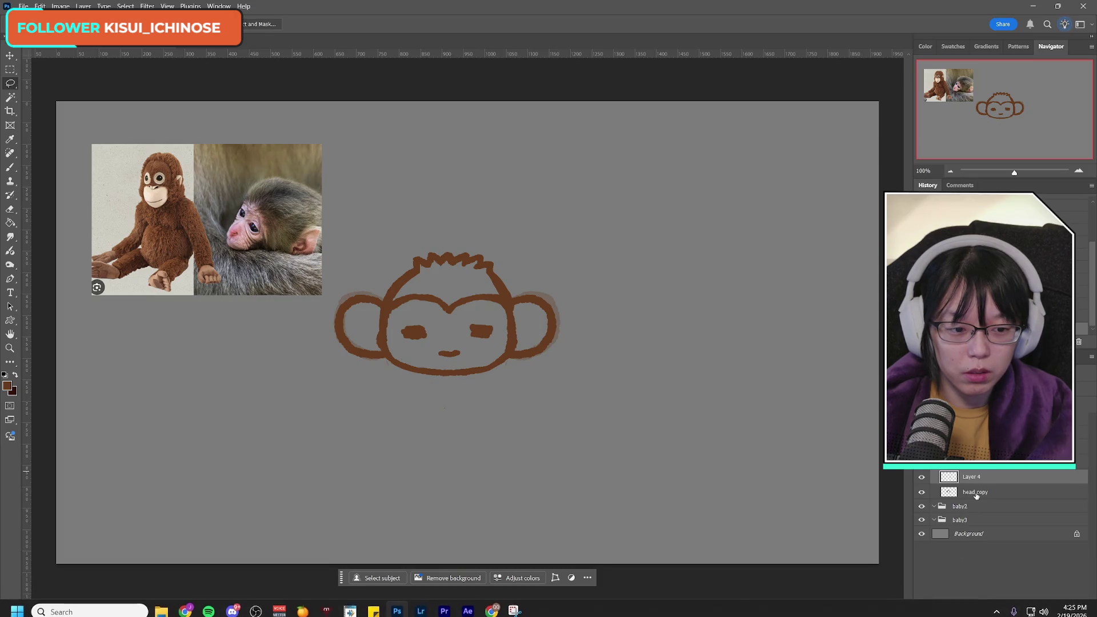
click(925, 492)
click(920, 492)
click(921, 492)
click(921, 492)
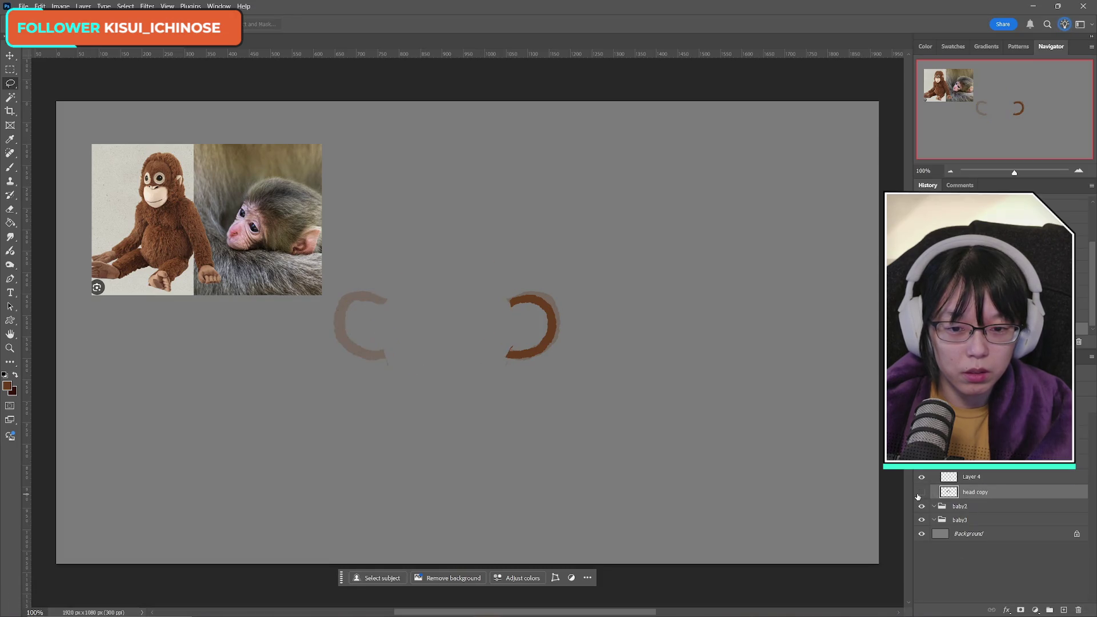
click(920, 492)
click(920, 476)
click(920, 477)
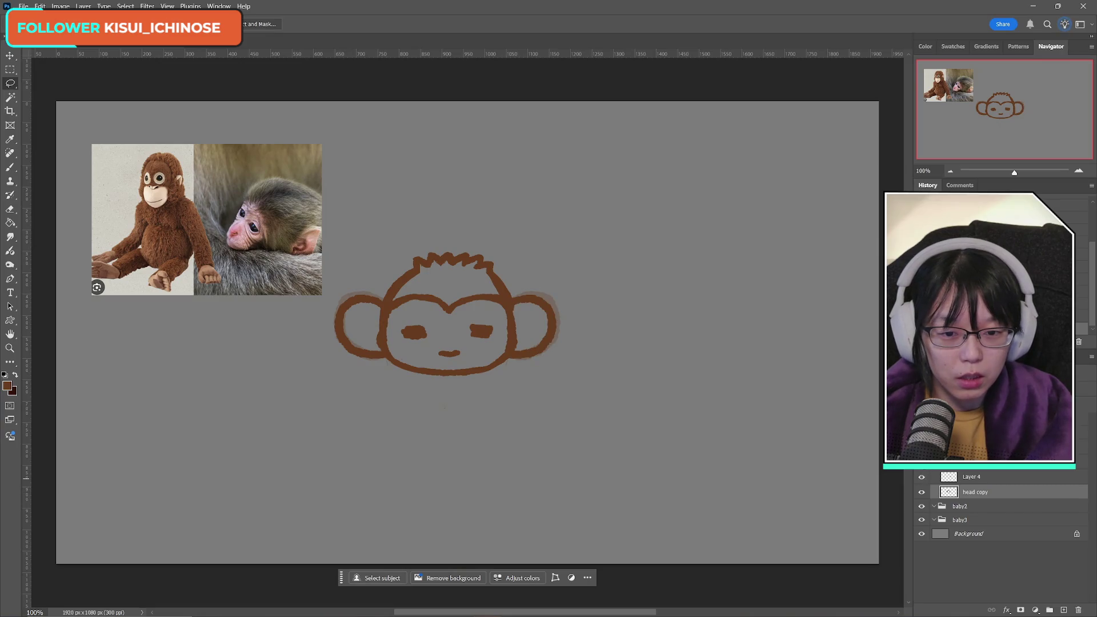
click(921, 476)
click(920, 476)
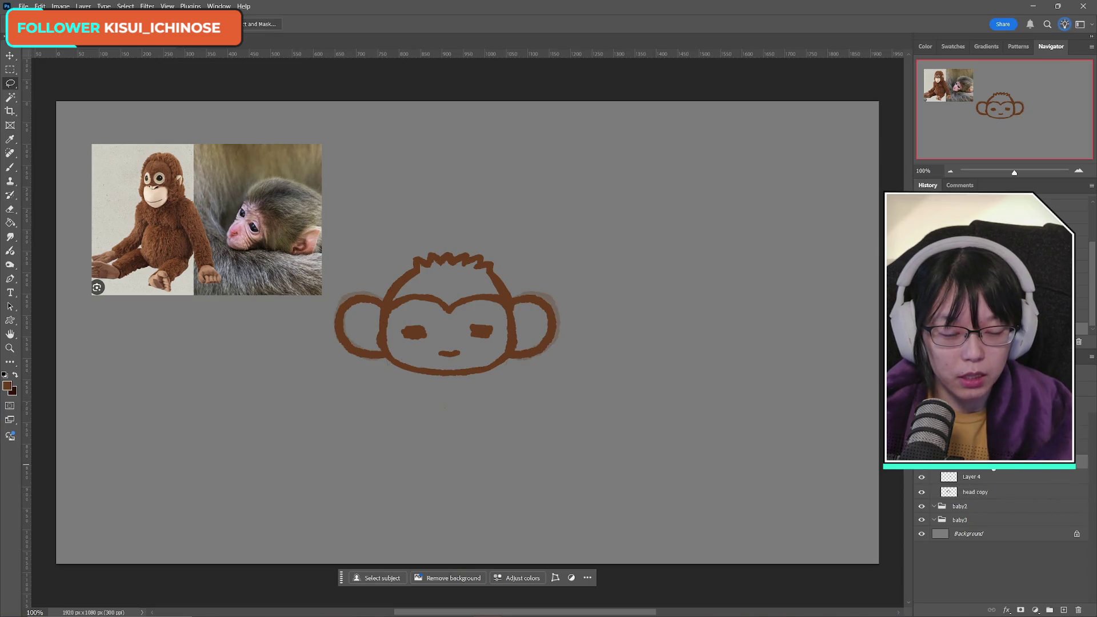
Step: Try merging the right ear into the head, undo it, and recheck the head and reference photo layers
key(Delete)
key(ctrl+z)
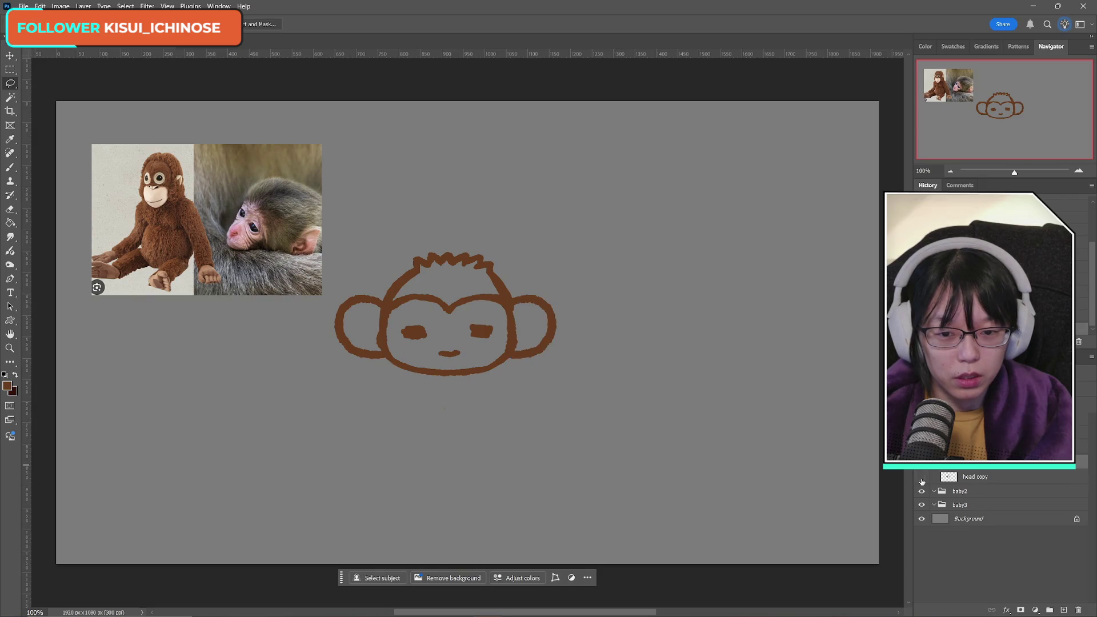
click(921, 477)
click(921, 476)
scroll(971, 492, down, 1)
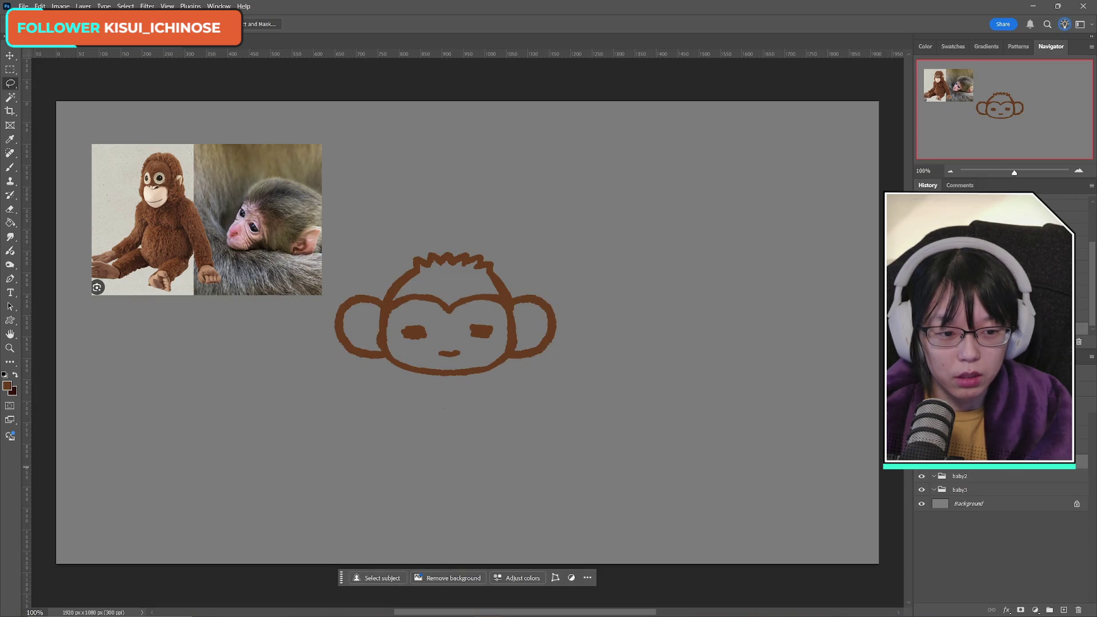
click(920, 461)
click(920, 461)
click(921, 448)
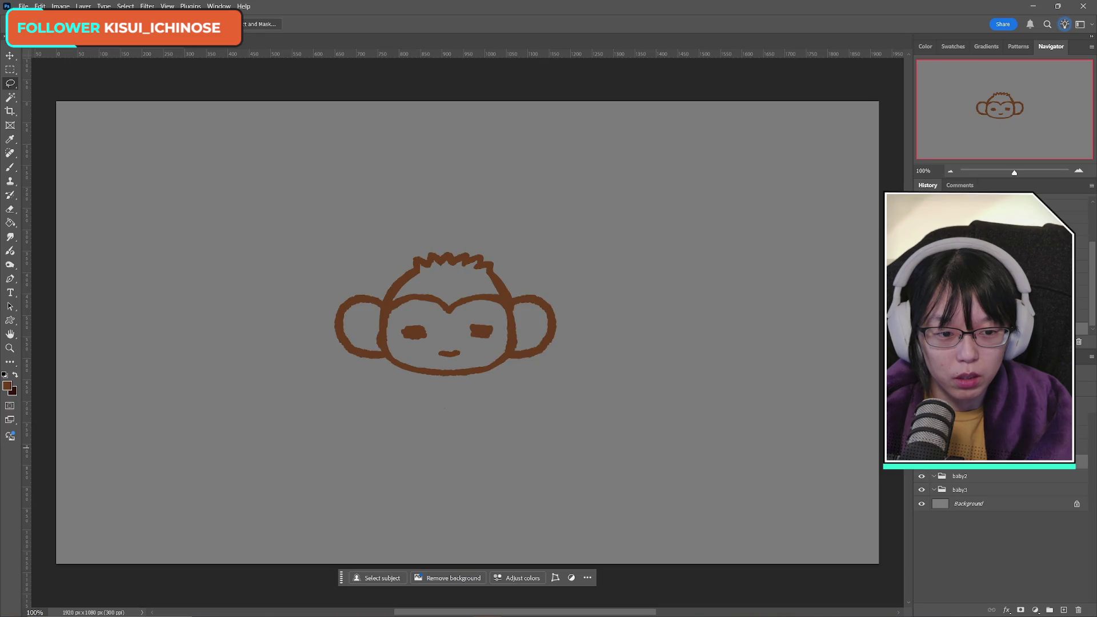
click(921, 448)
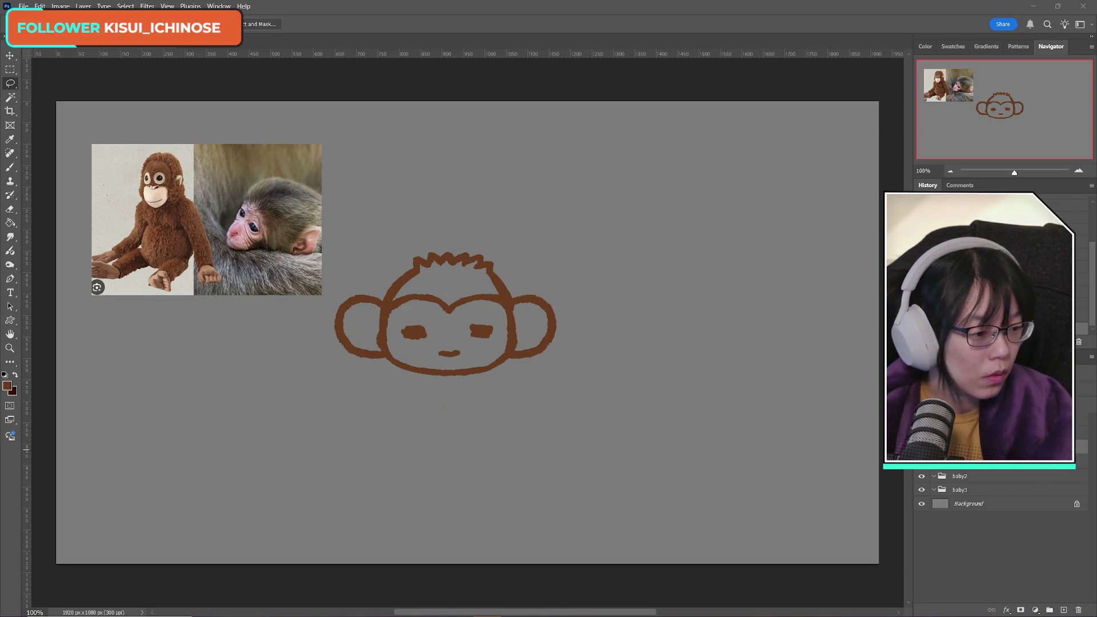
mouse_move(1008, 614)
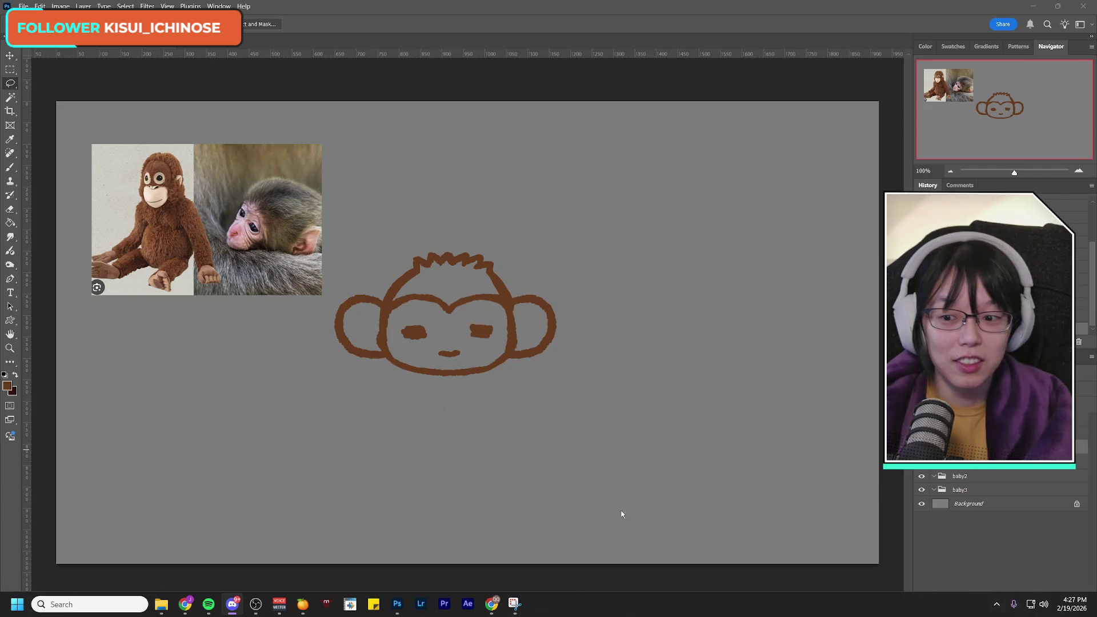
Step: Undo the stray erase and lasso both of the monkey's eyes
click(11, 210)
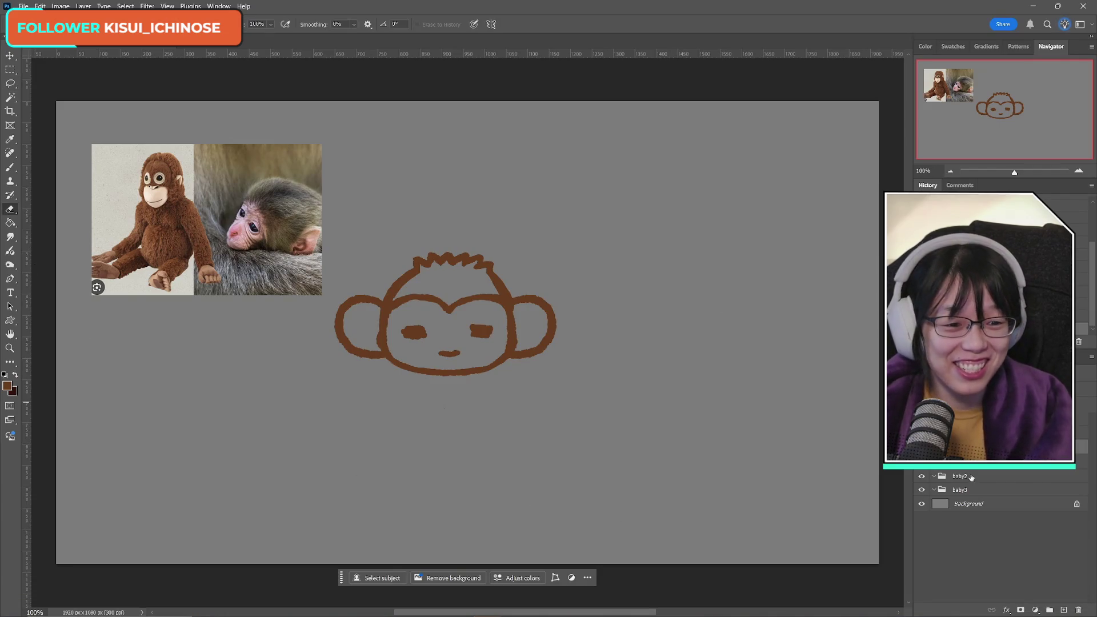
key(ctrl+z)
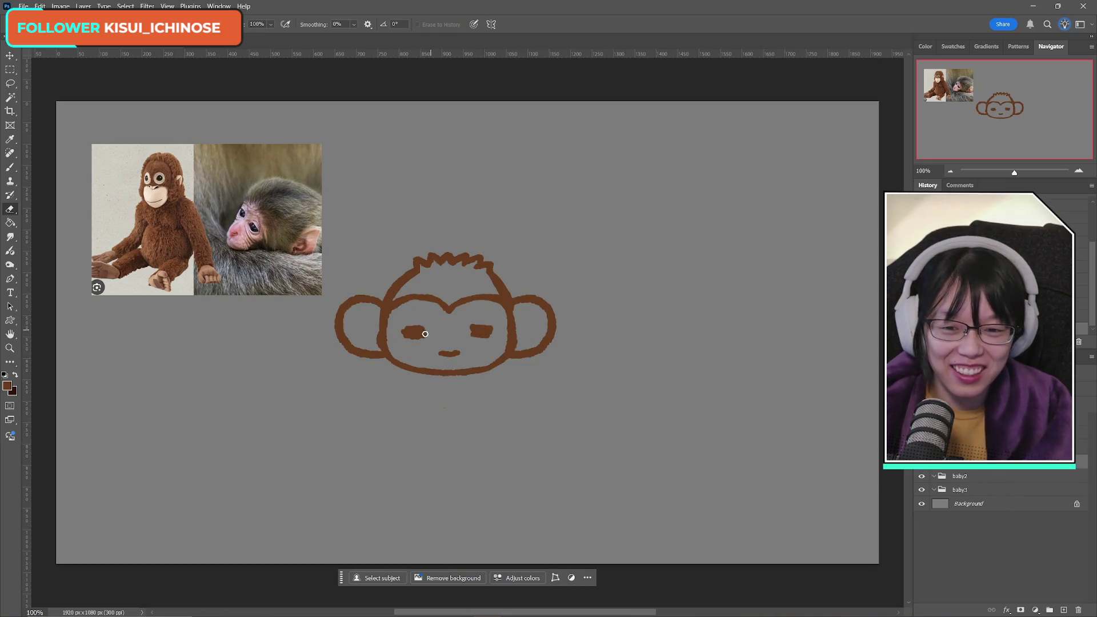
click(11, 83)
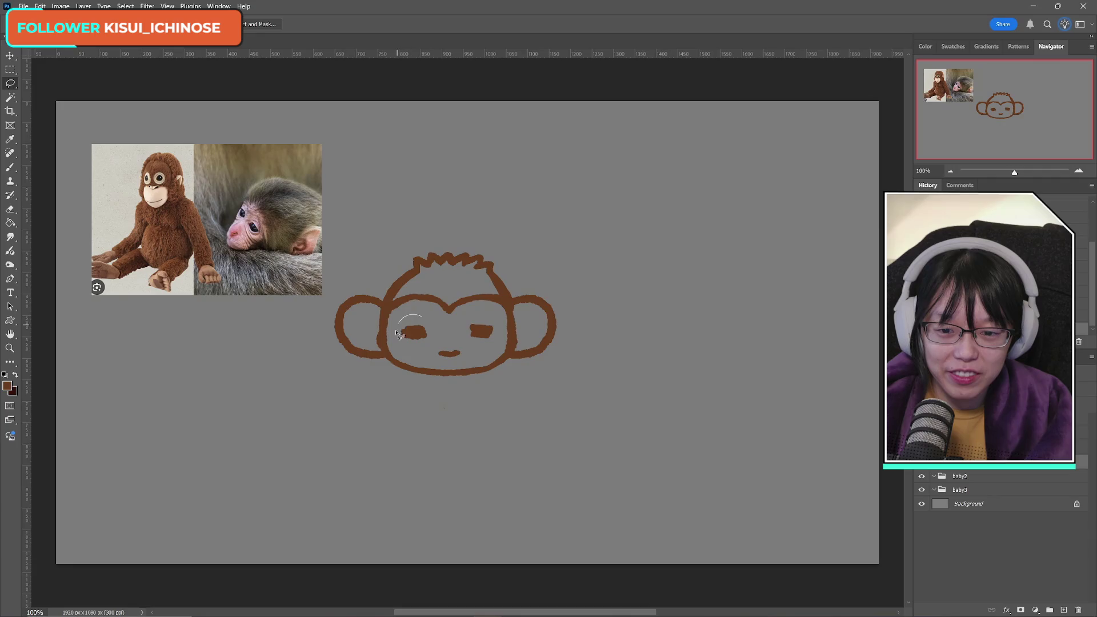
mouse_move(417, 315)
mouse_down()
mouse_move(437, 327)
mouse_move(418, 315)
mouse_up()
mouse_move(486, 318)
mouse_down()
mouse_move(487, 354)
mouse_move(498, 320)
mouse_move(479, 315)
mouse_up()
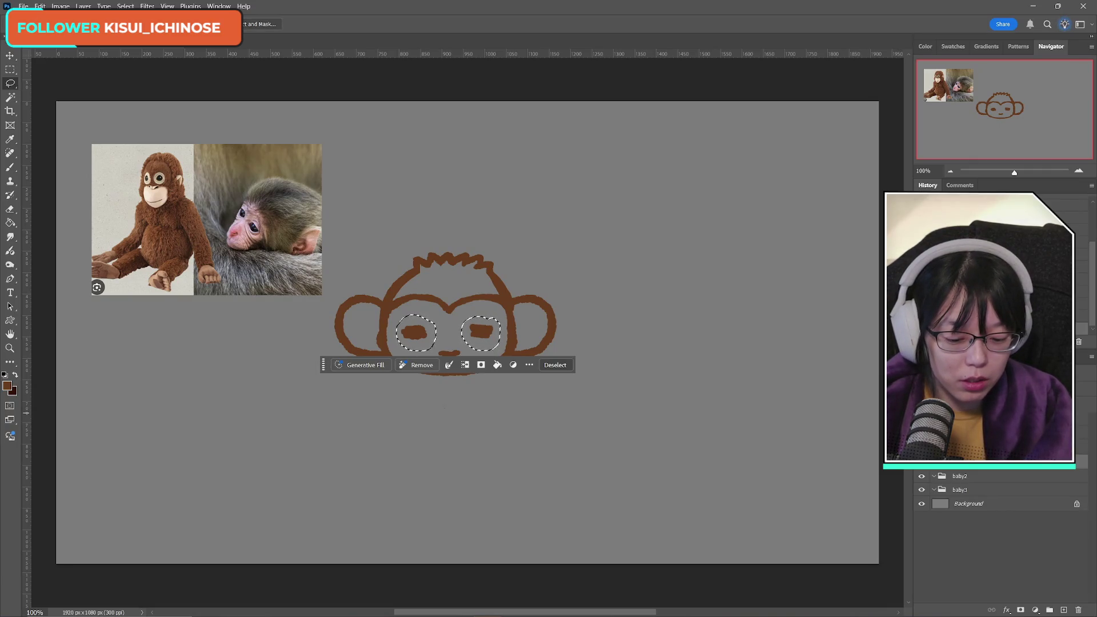
Step: Lift both eyes onto their own layer and shift them right with Free Transform
key(Delete)
key(ctrl+d)
key(ctrl+z)
key(ctrl+j)
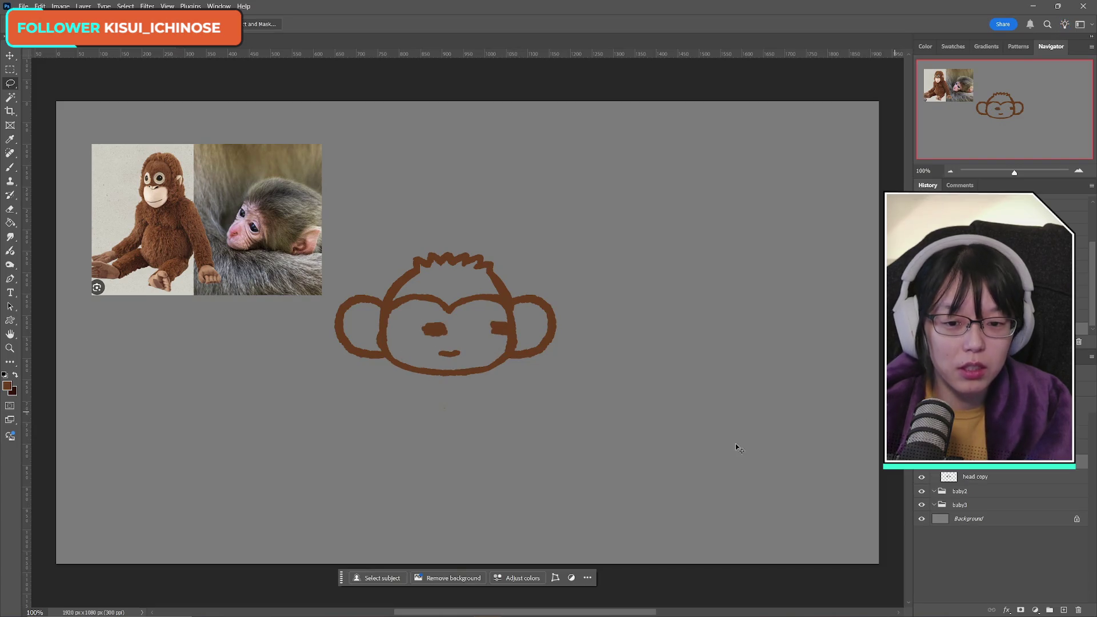
key(ctrl+t)
drag(437, 336, 460, 338)
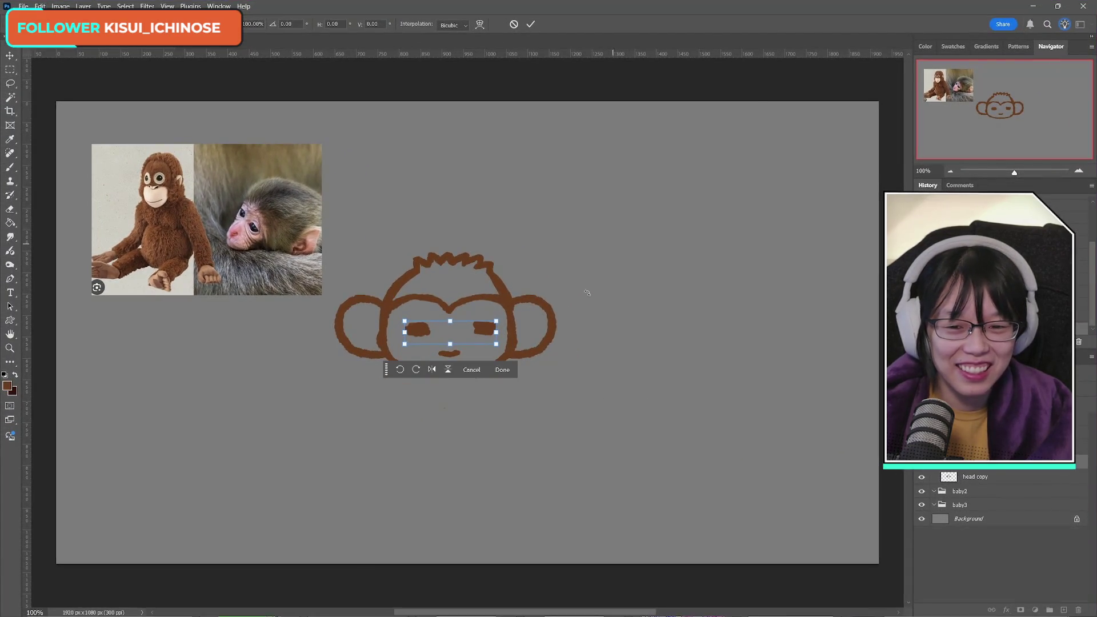
Step: Nudge the eyes one step down and one step right, then commit the transform
key(Down)
key(Down)
key(Down)
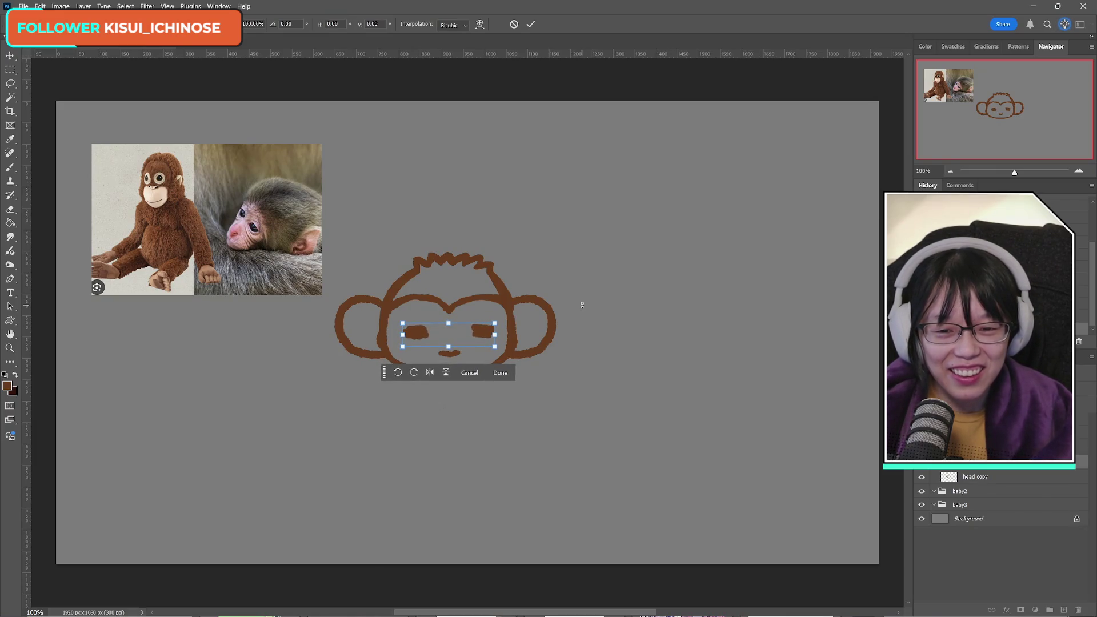
key(Right)
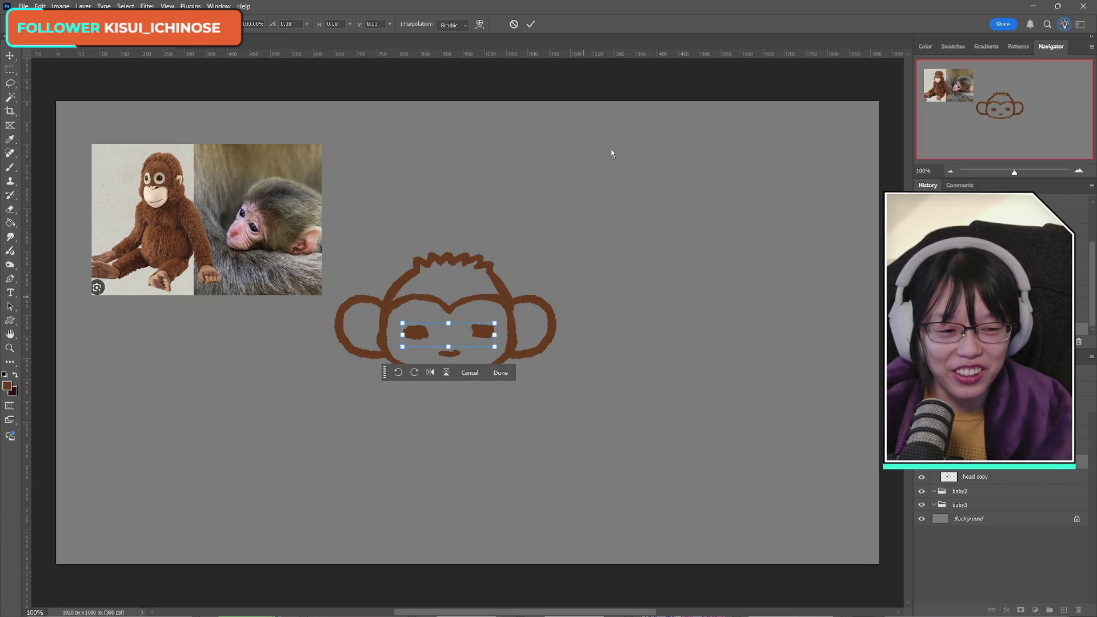
click(530, 24)
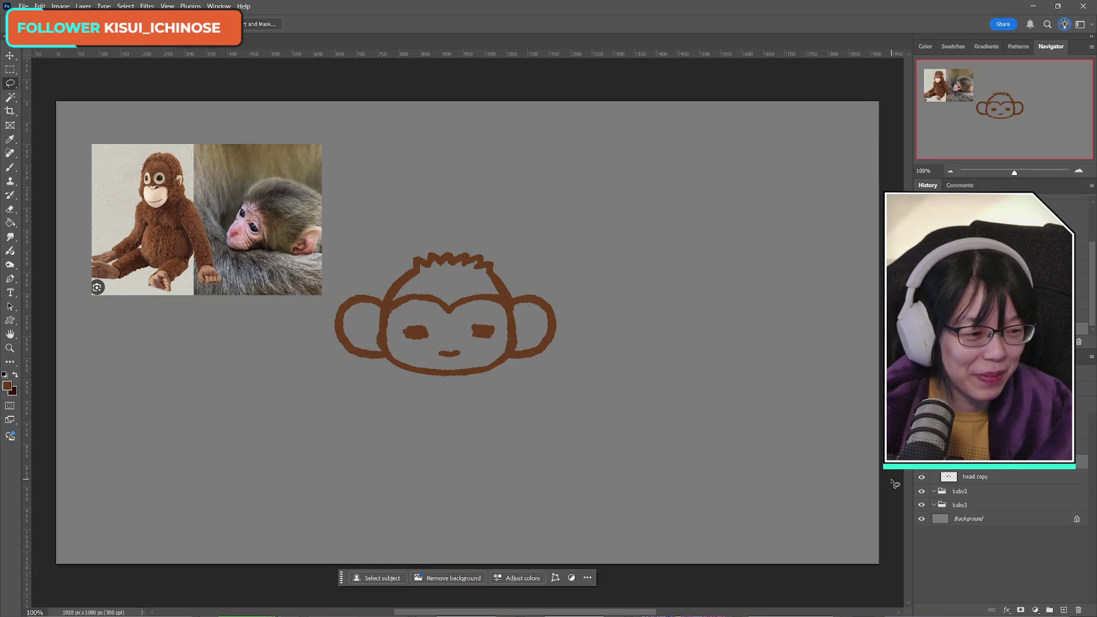
key(ctrl+t)
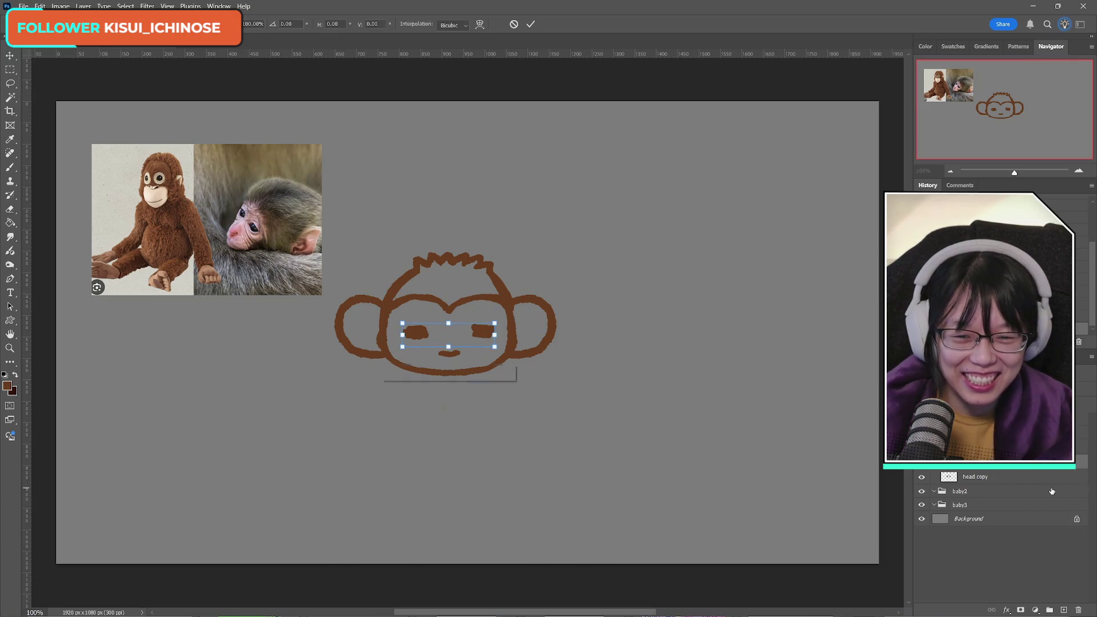
click(530, 24)
key(l)
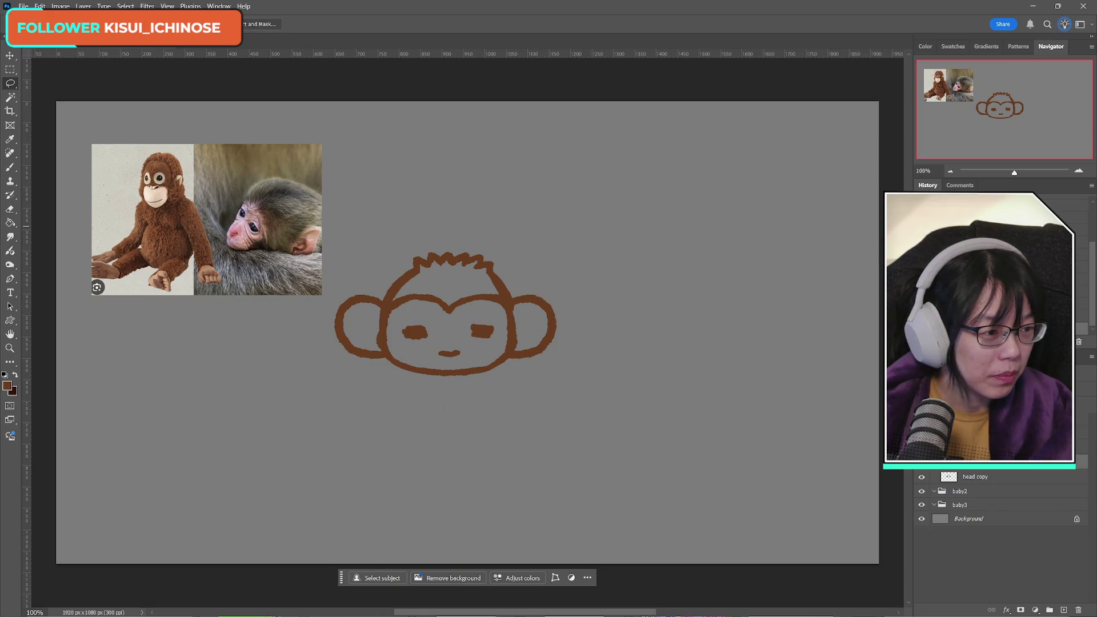
key(alt+Tab)
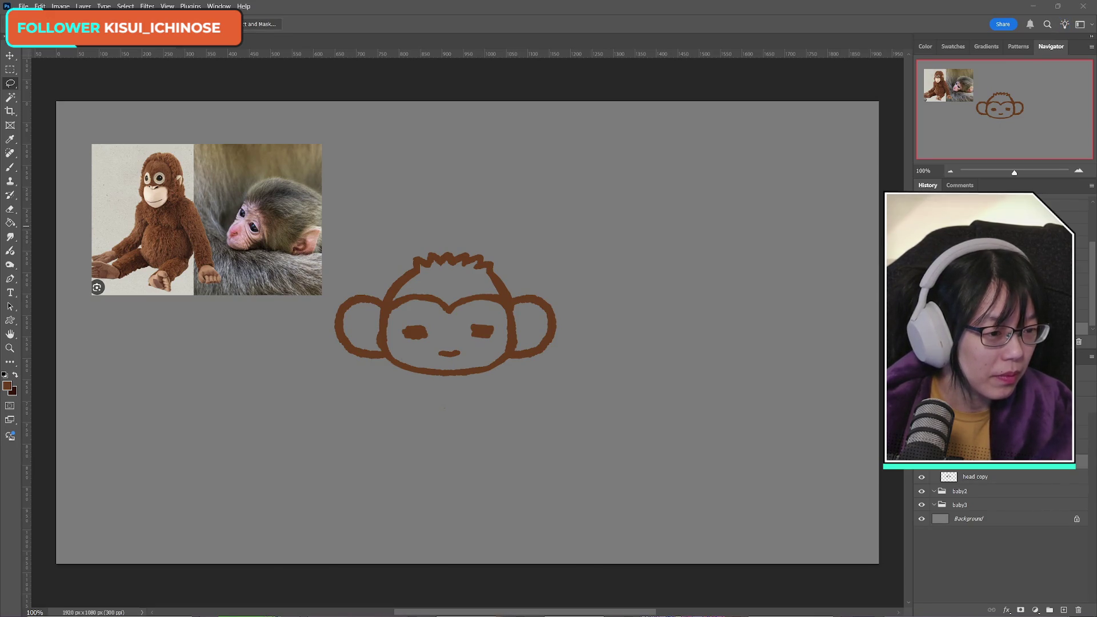
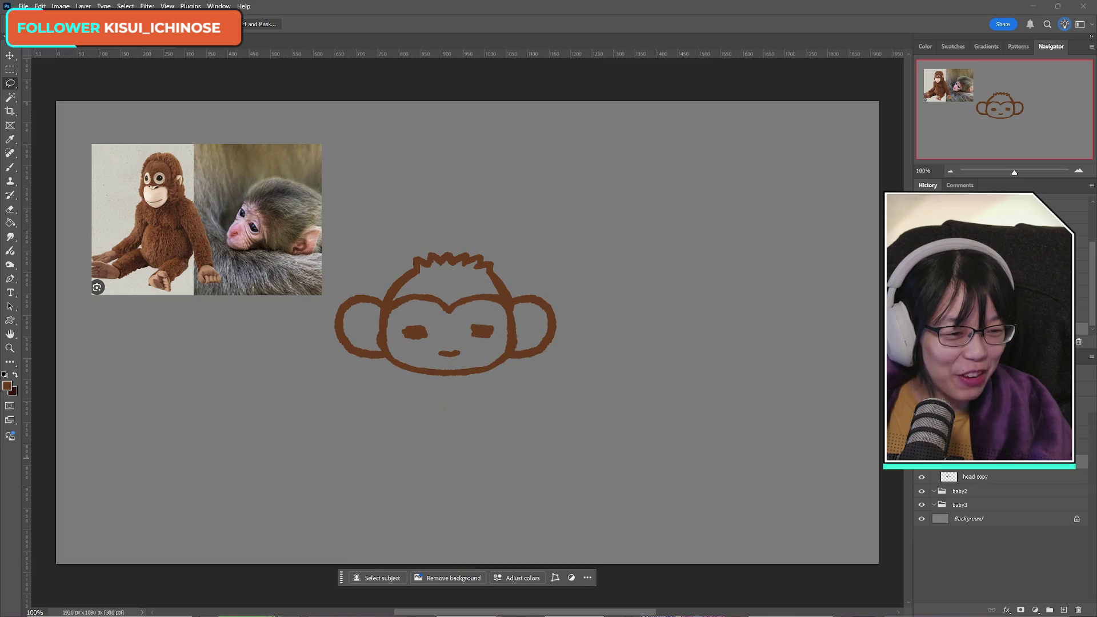
Step: Add a new empty layer above the head copy layer and pick the Brush tool
click(974, 477)
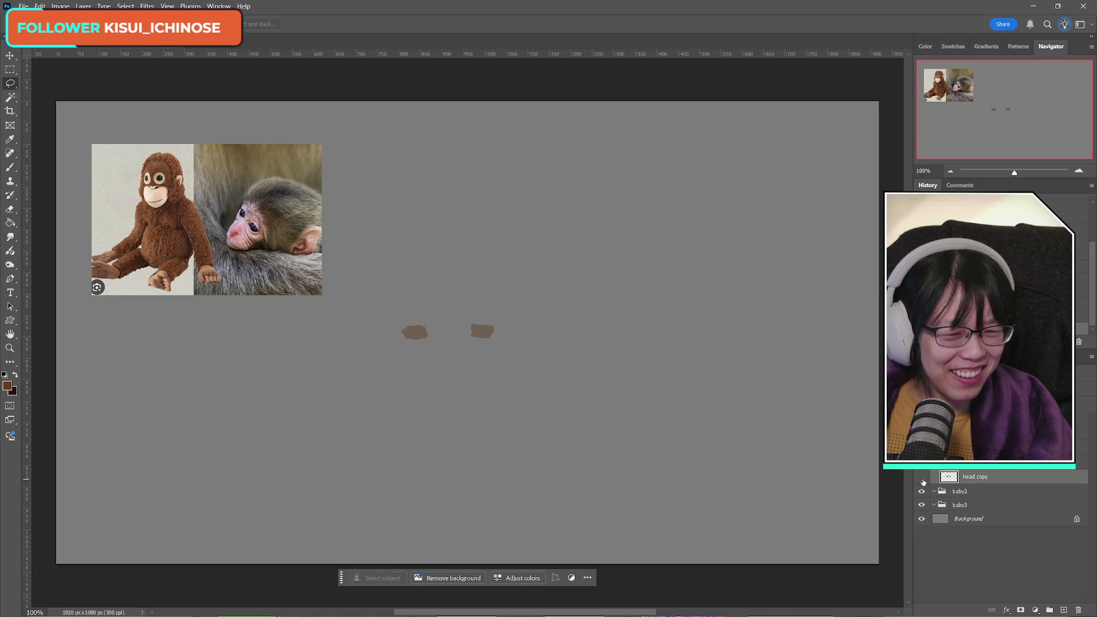
click(1064, 609)
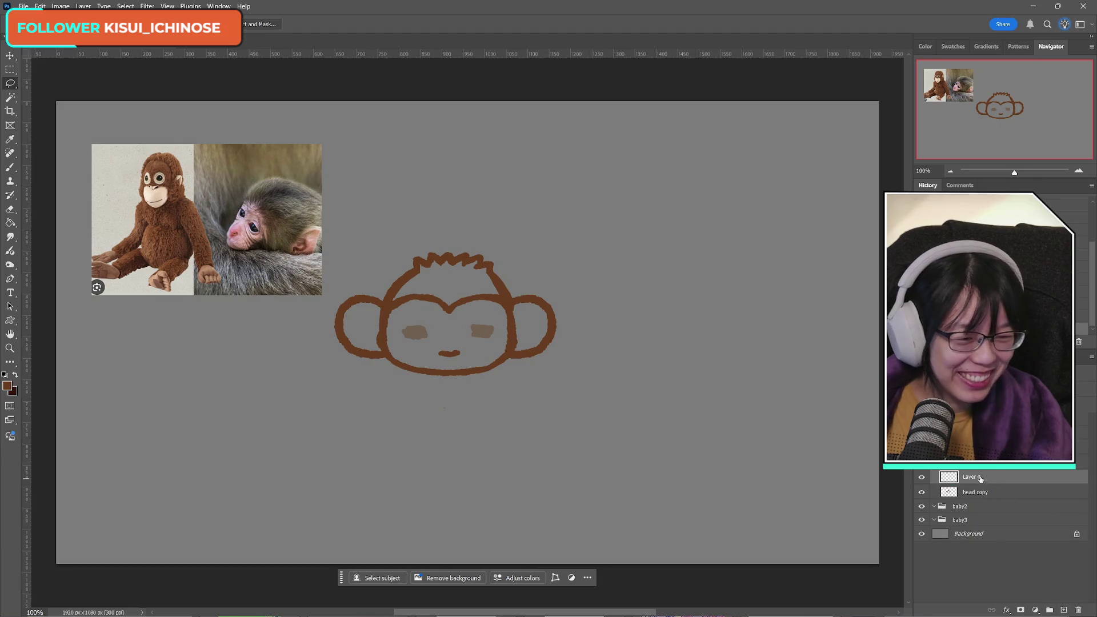
click(9, 167)
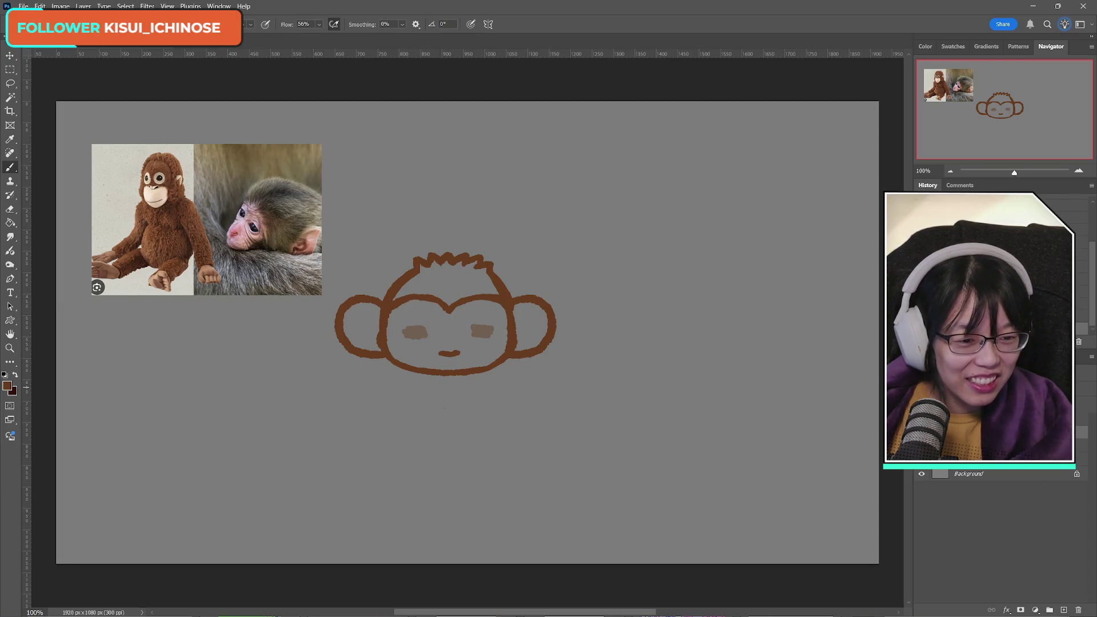
Step: Hide the monkey reference photos, keep the faint face marks visible, and select Layer 4
click(920, 449)
click(920, 448)
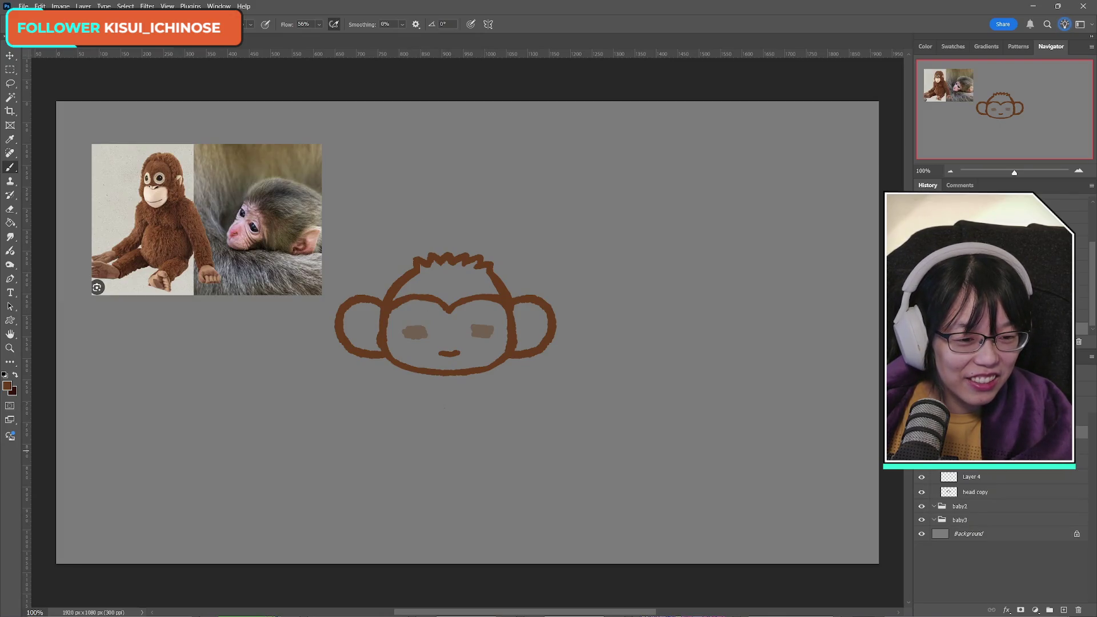
click(921, 463)
click(920, 462)
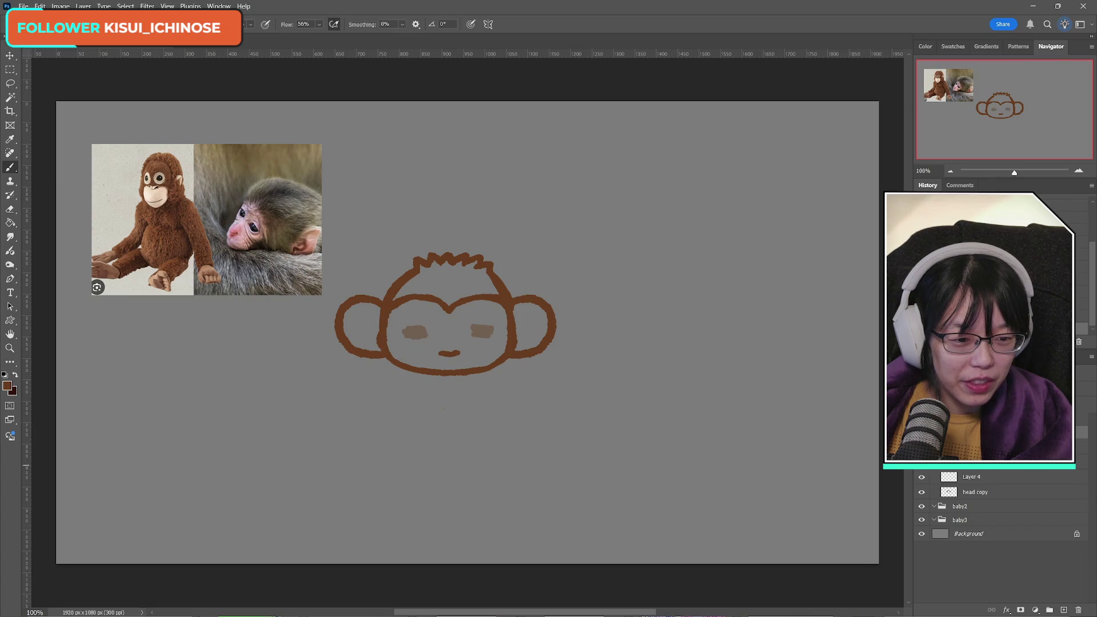
click(921, 448)
click(921, 463)
click(920, 463)
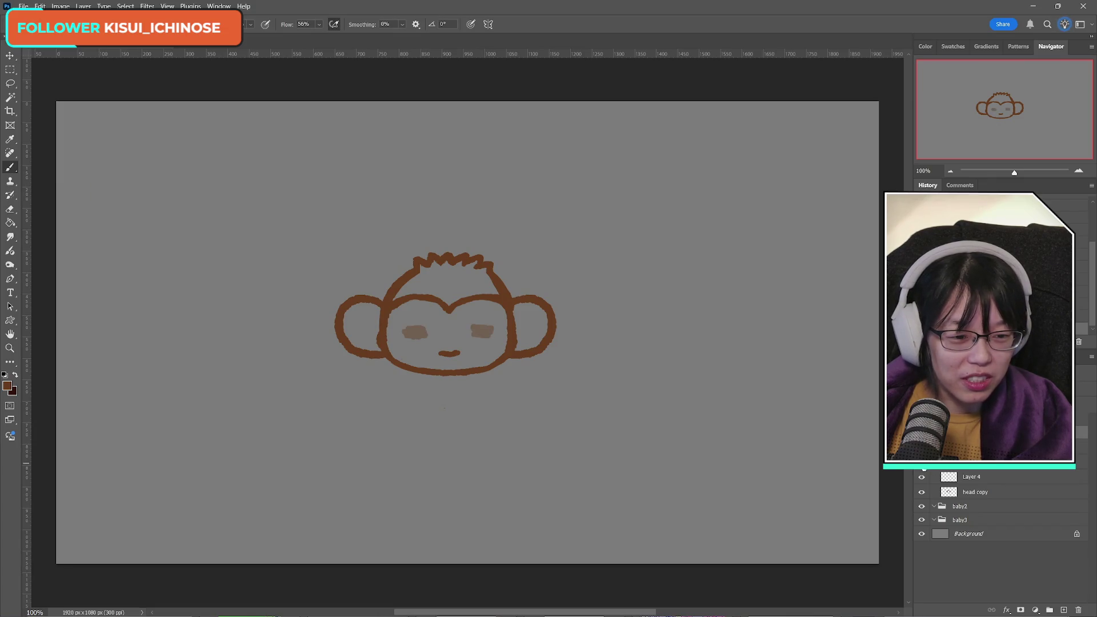
click(933, 479)
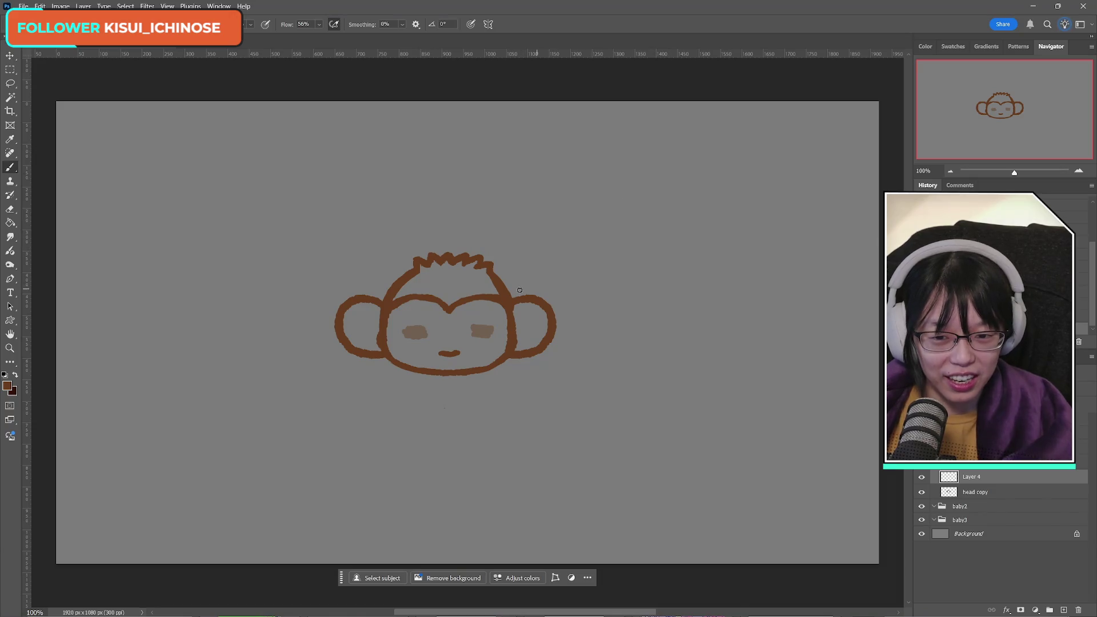
Step: Paint a brown left eye dot, mirror a copy over the right eye, and merge them
drag(410, 331, 418, 330)
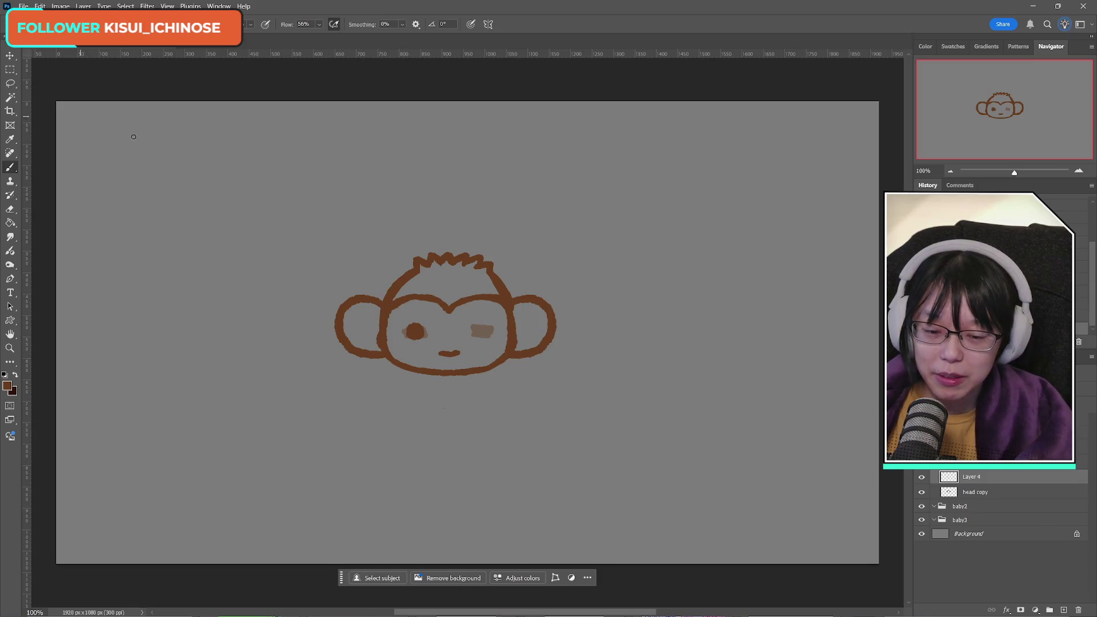
key(ctrl+j)
key(ctrl+t)
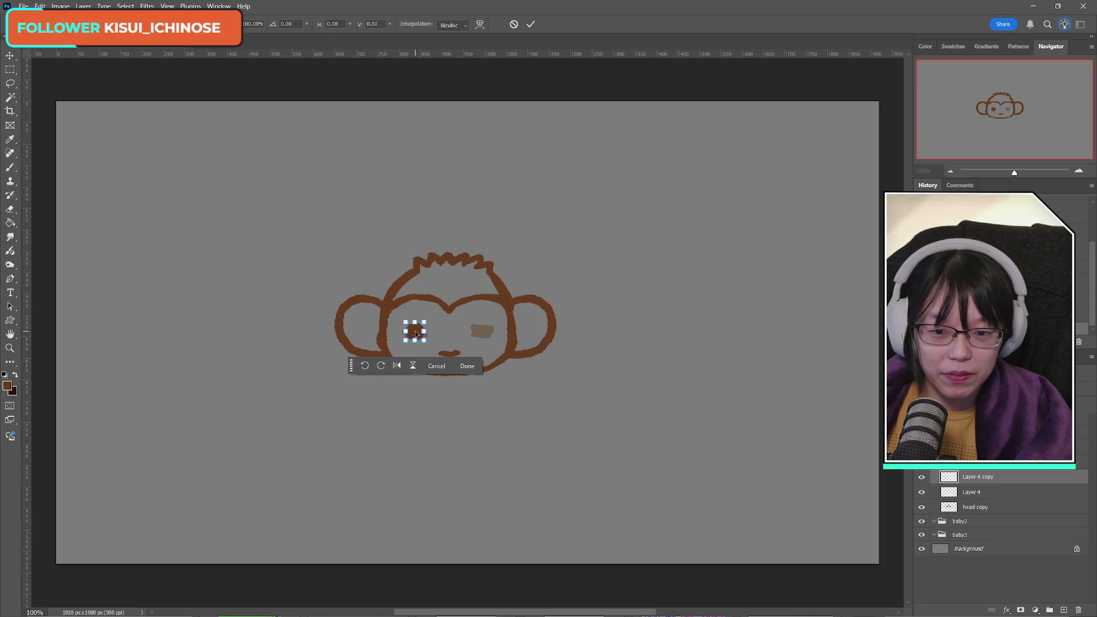
right_click(418, 340)
click(446, 540)
mouse_move(416, 334)
mouse_down()
mouse_move(483, 323)
mouse_move(482, 335)
mouse_up()
click(531, 24)
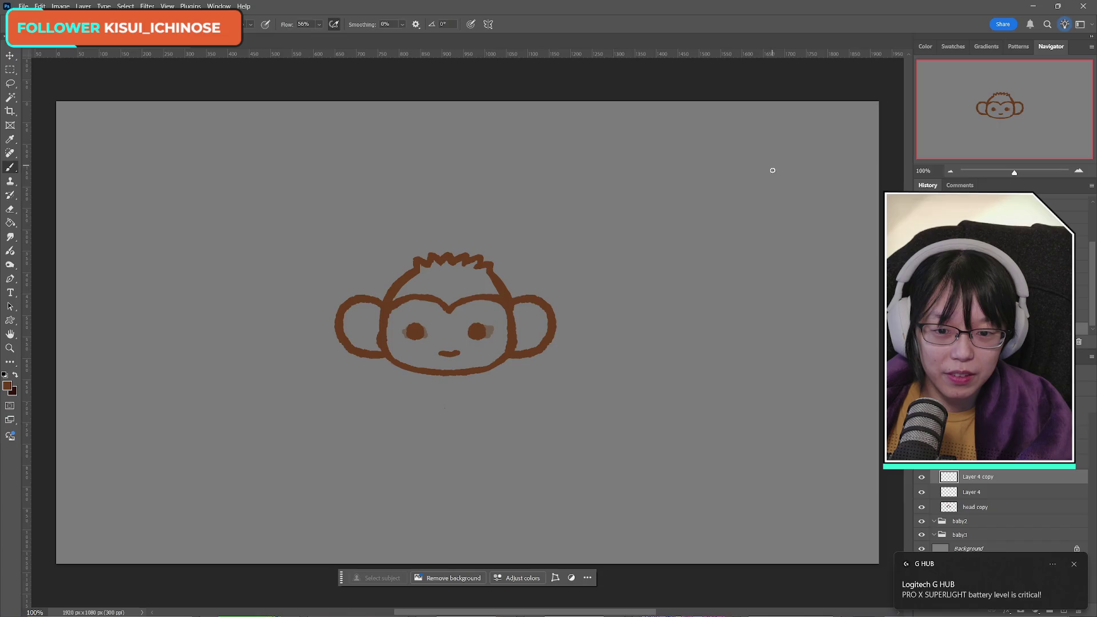
key(ctrl+e)
Step: Nudge both eye dots slightly into place and compare them by toggling their visibility
key(ctrl+t)
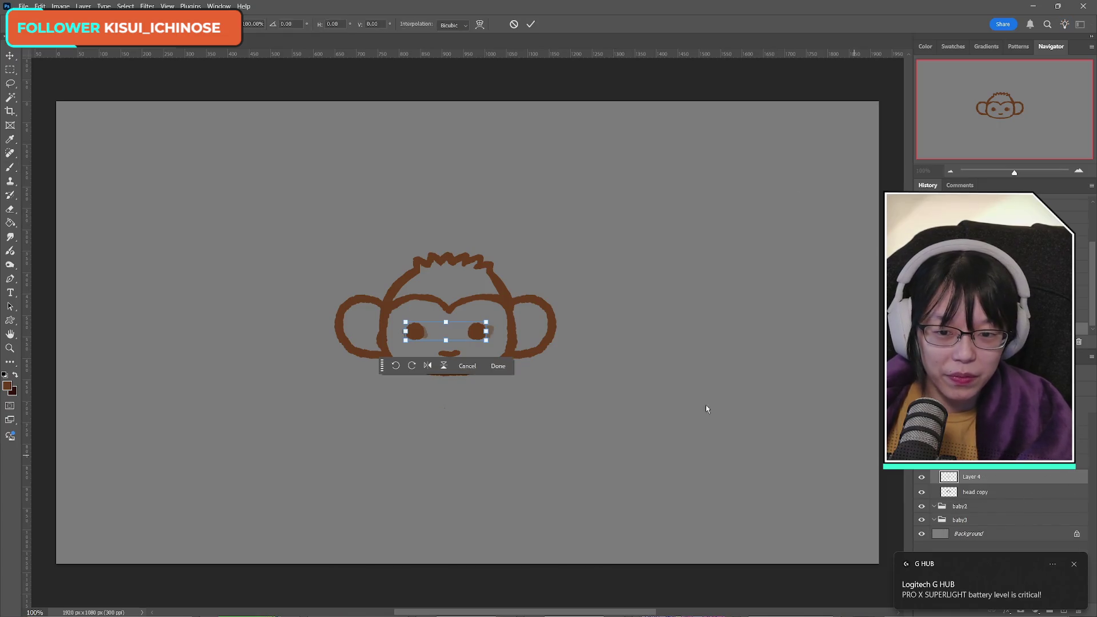
drag(470, 334, 472, 334)
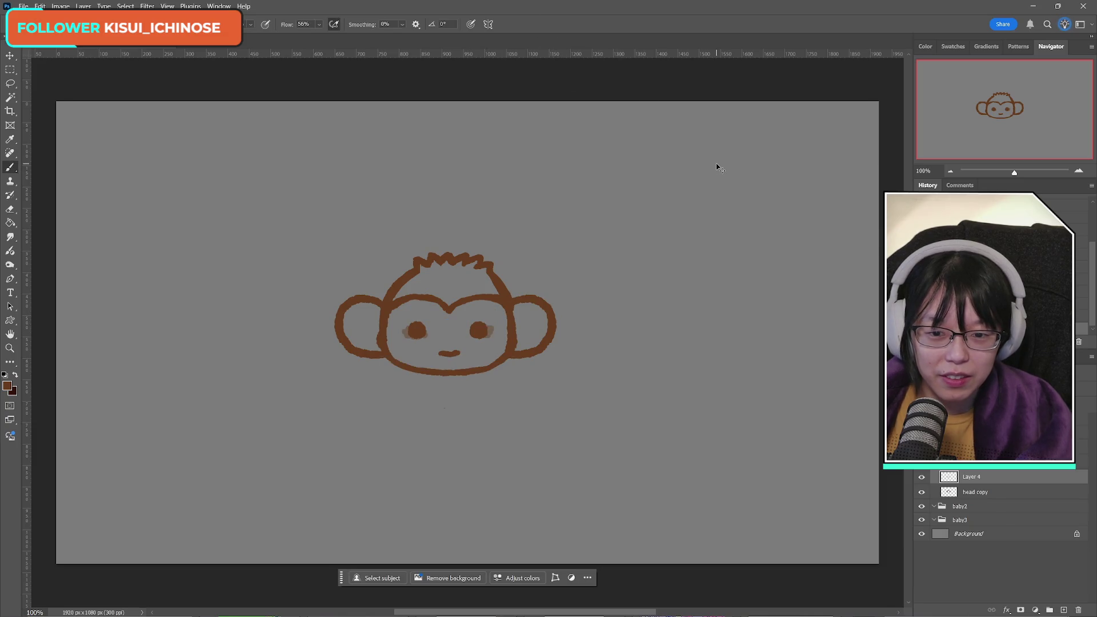
key(Return)
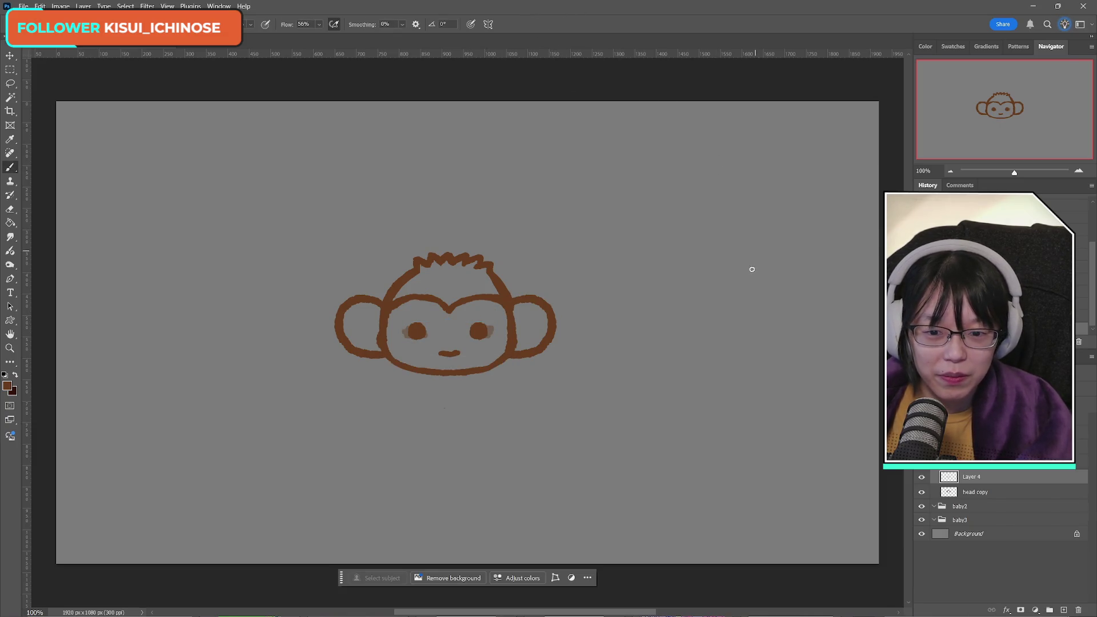
key(b)
click(921, 478)
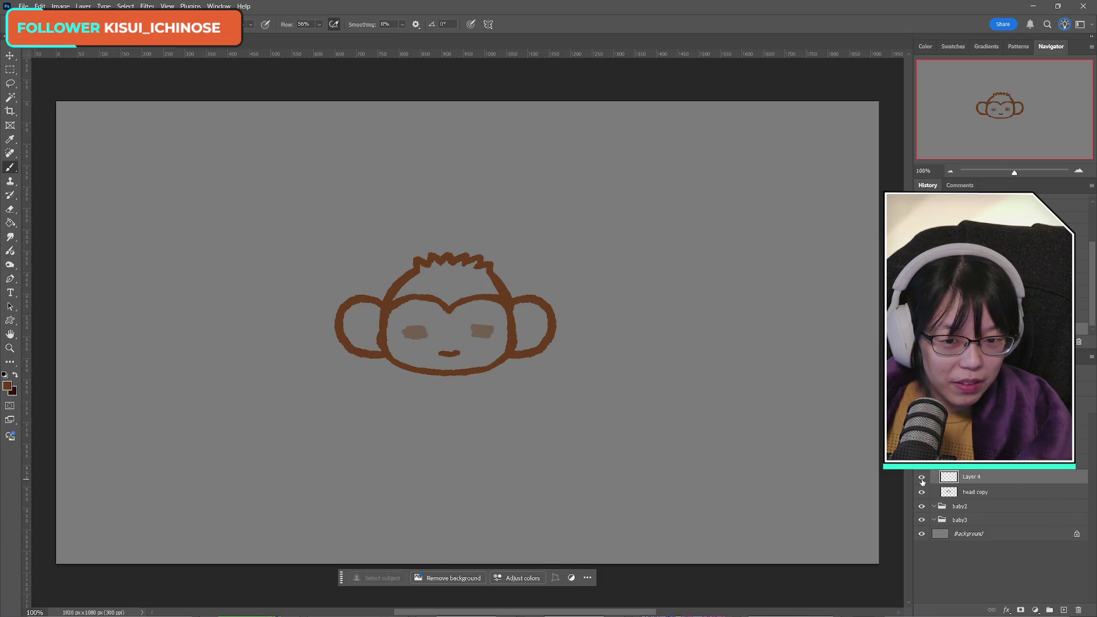
click(921, 478)
click(921, 480)
click(921, 478)
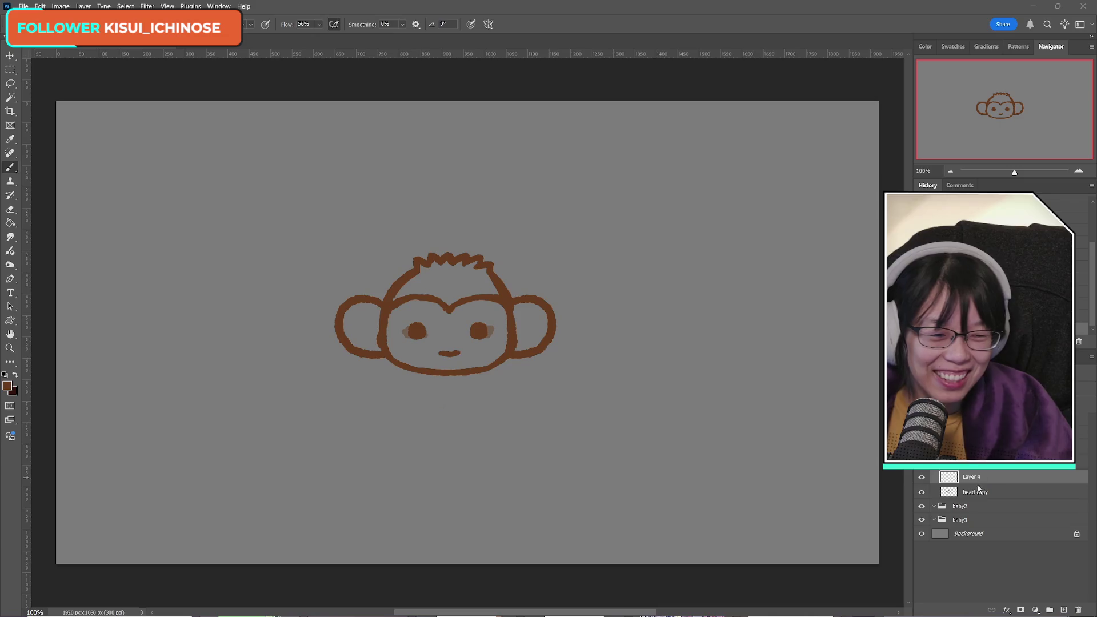
Step: Delete the layer holding the faint eye marks and bring back the monkey reference photos
click(921, 477)
click(921, 478)
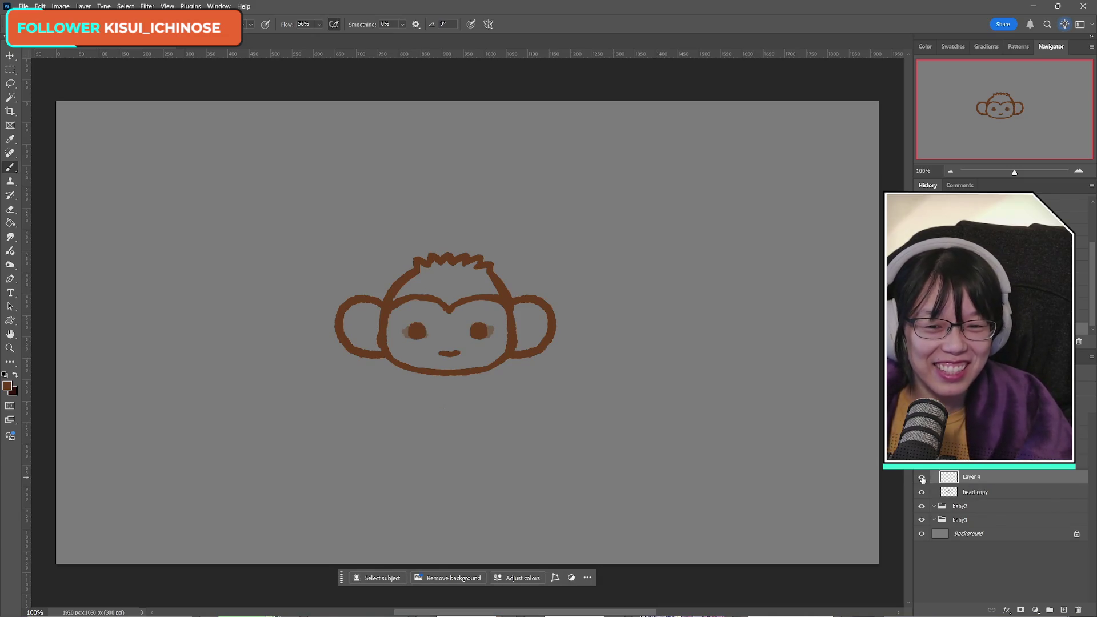
key(Delete)
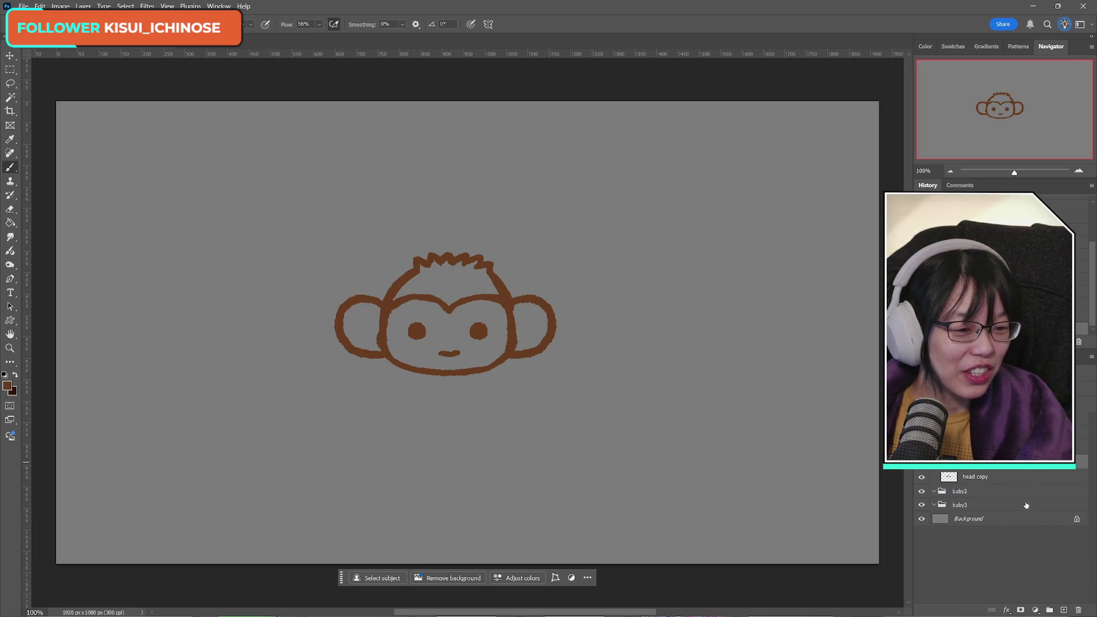
click(1005, 567)
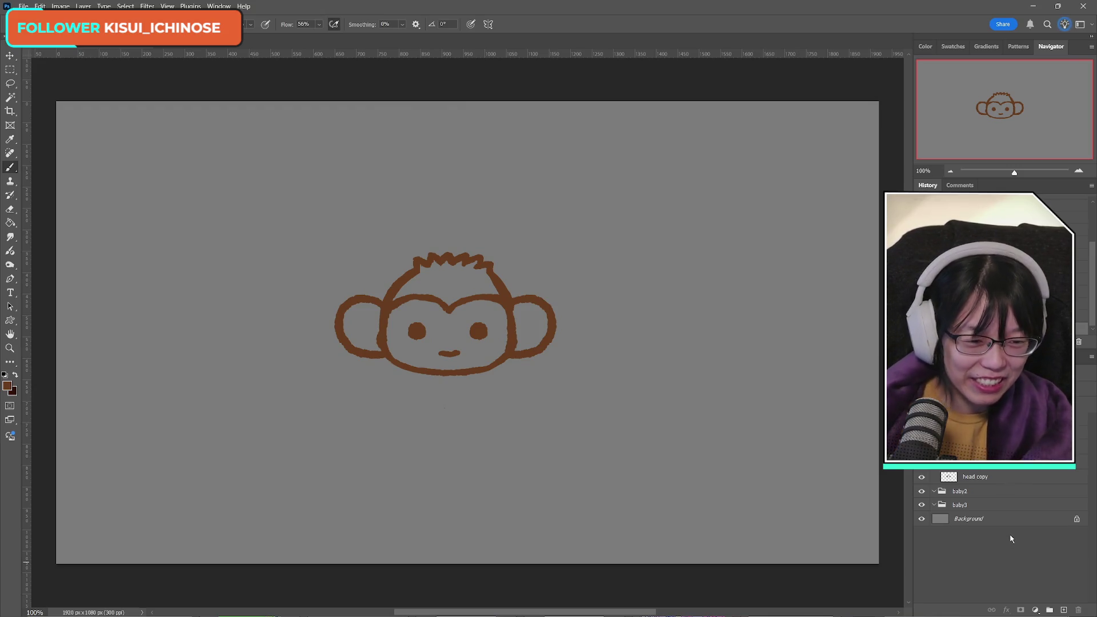
key(ctrl+v)
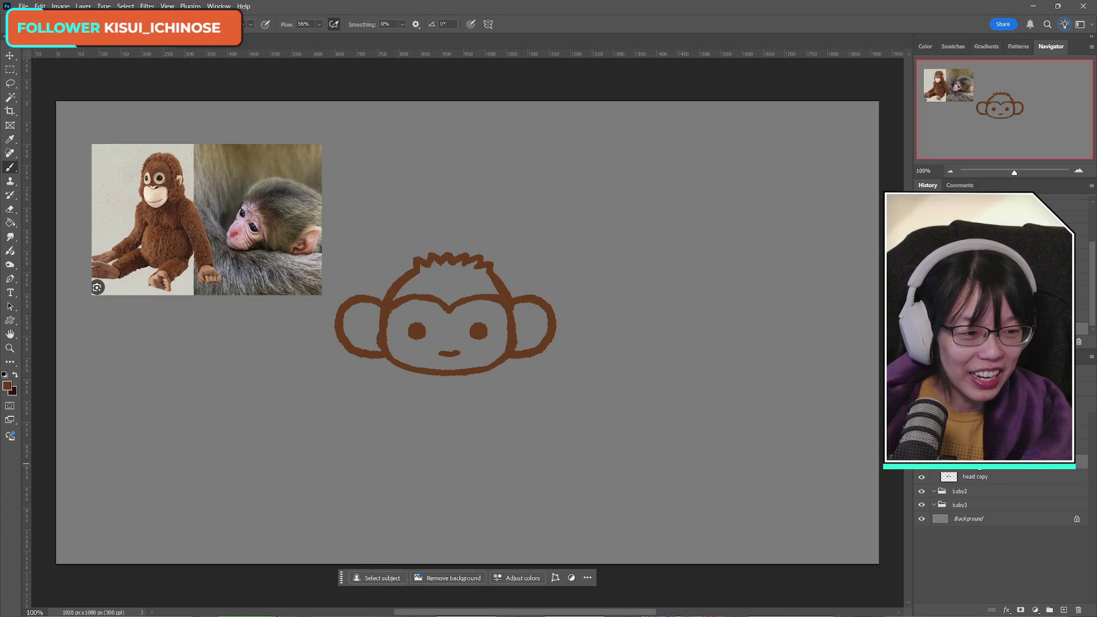
Step: Rename the head copy layer to 'head'
click(920, 476)
click(920, 476)
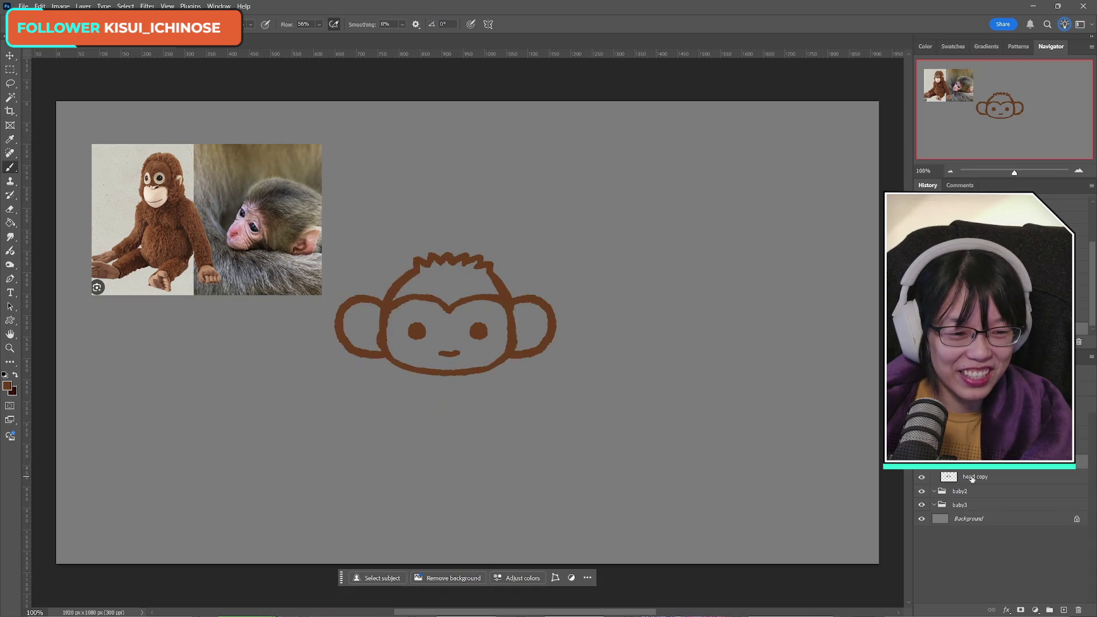
double_click(974, 477)
text(head)
key(Return)
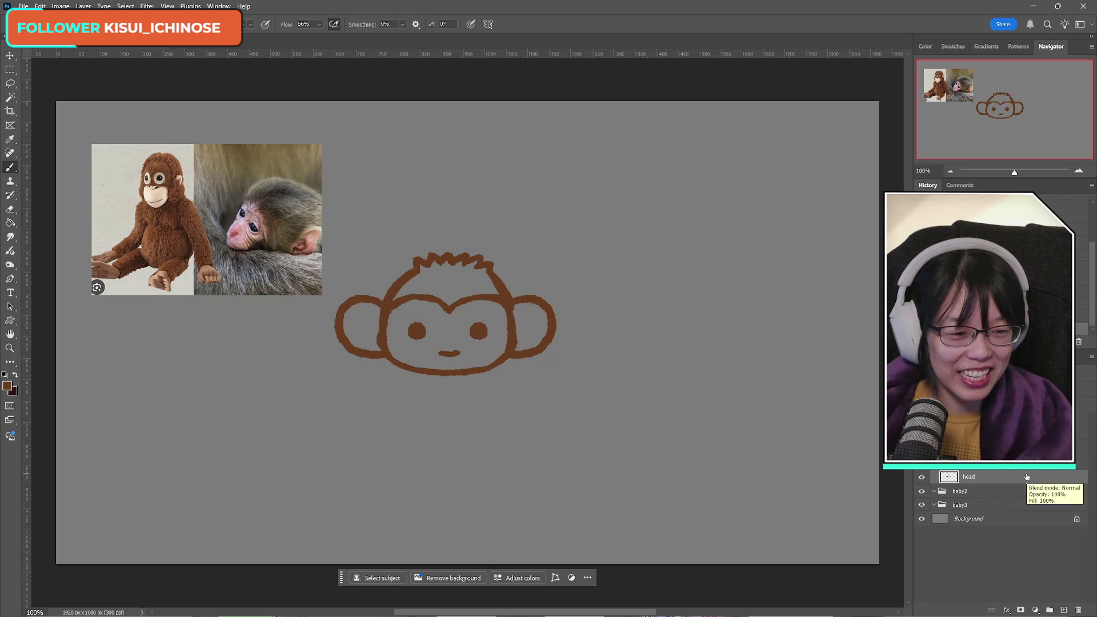
Step: Add a new layer below head and set the foreground to pink sampled from the baby monkey's ear
ctrl+click(1063, 610)
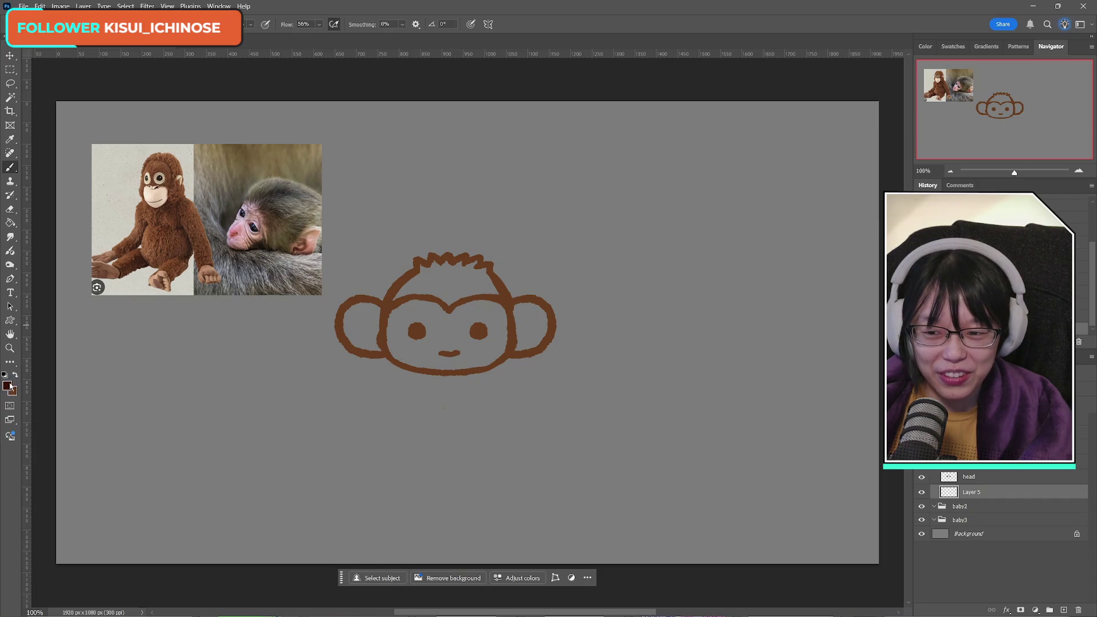
click(8, 387)
click(314, 241)
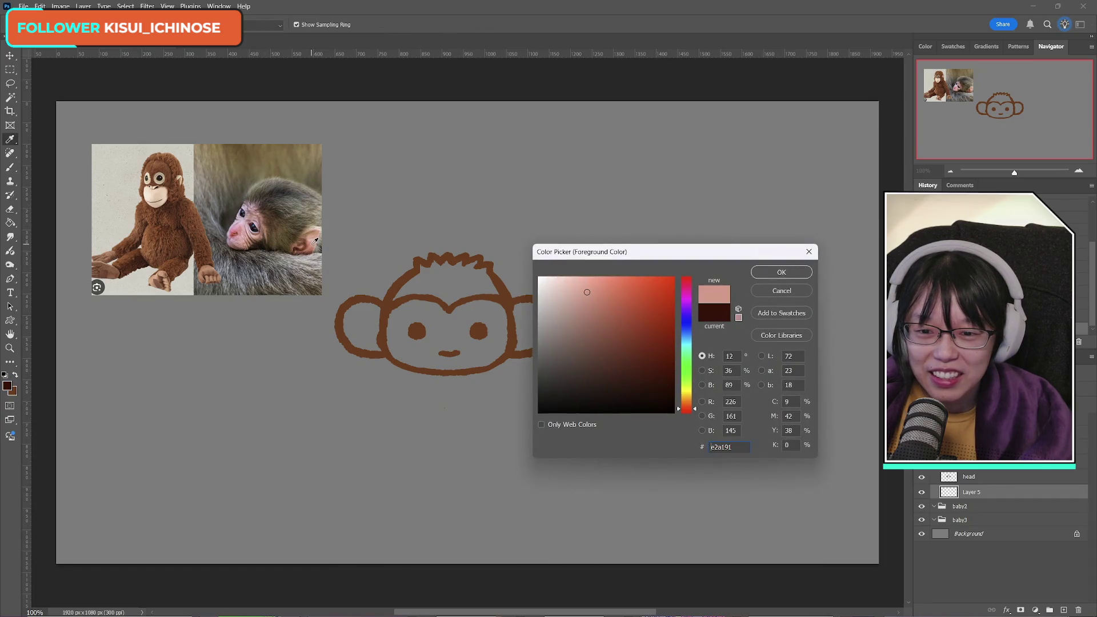
click(780, 272)
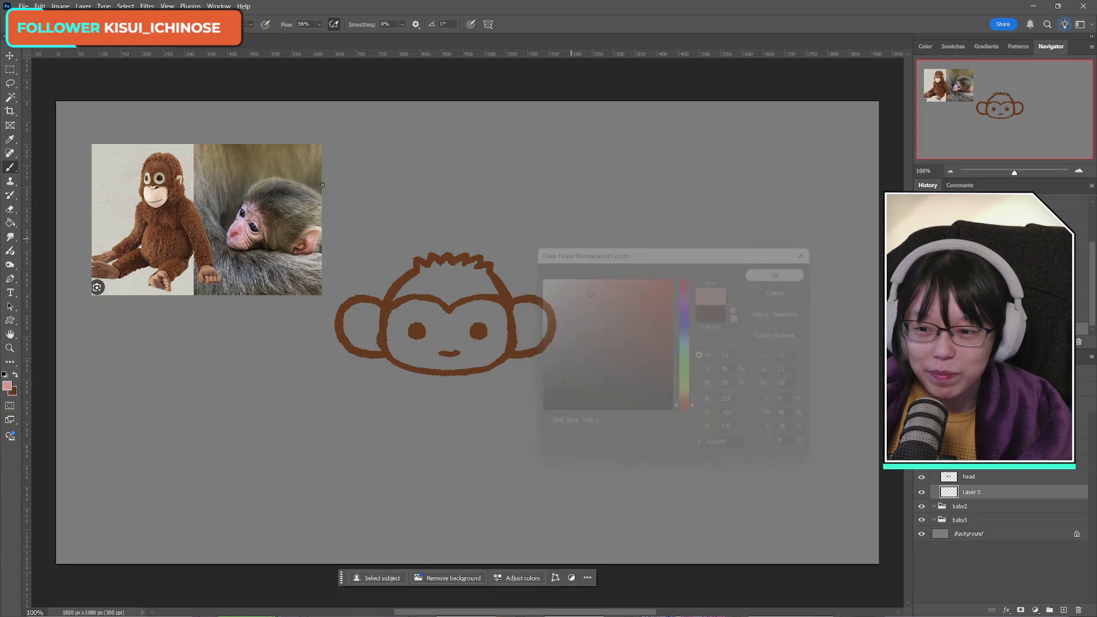
key(b)
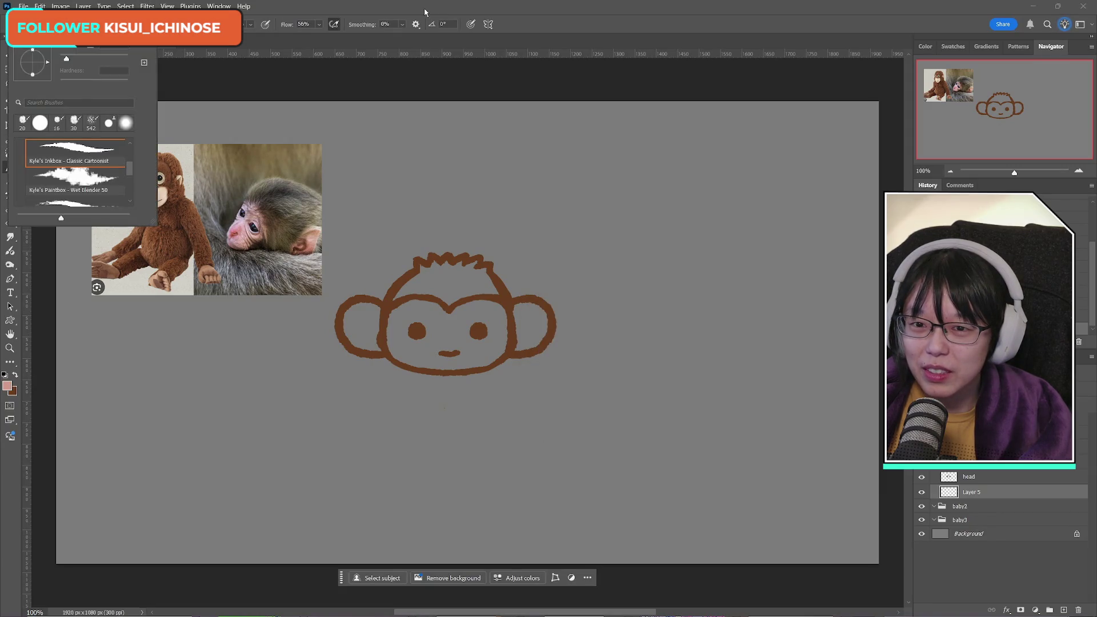
click(425, 11)
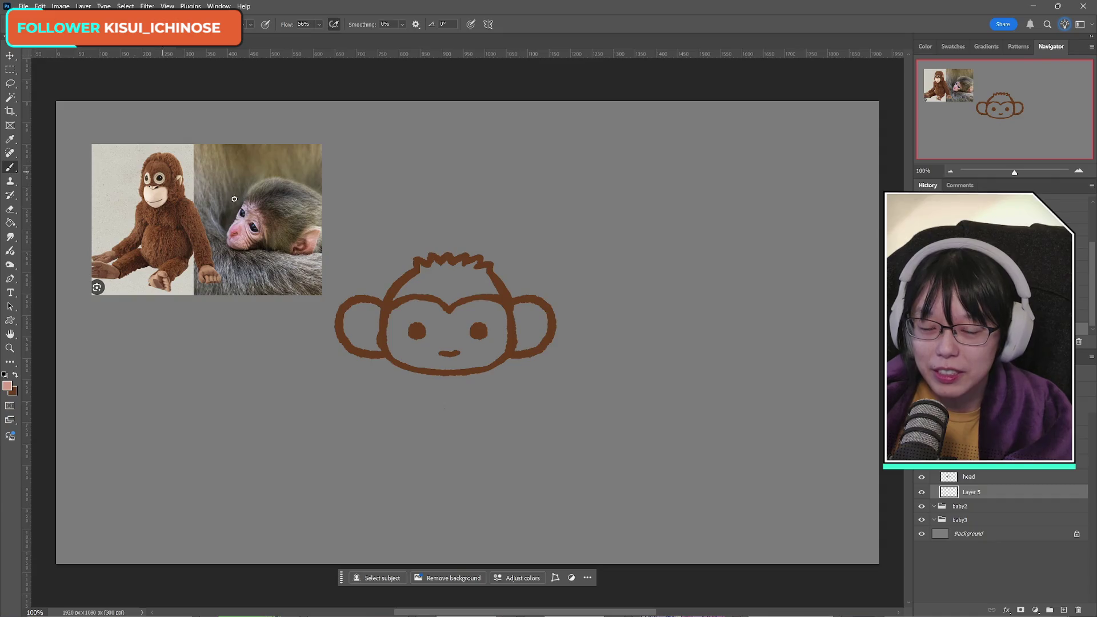
Step: Brush pink over the monkey's forehead, lower face around the mouth, and left ear
mouse_move(420, 312)
mouse_down()
mouse_move(438, 324)
mouse_move(444, 310)
mouse_move(411, 302)
mouse_move(394, 330)
mouse_move(419, 313)
mouse_move(394, 346)
mouse_move(470, 333)
mouse_up()
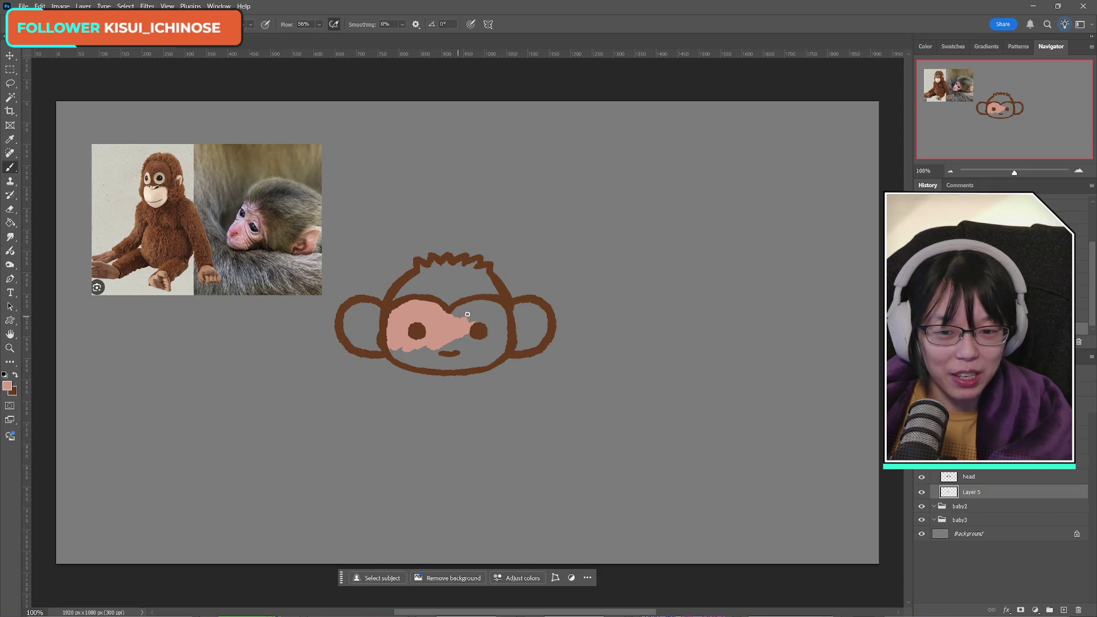
mouse_move(467, 314)
mouse_down()
mouse_move(483, 305)
mouse_move(456, 308)
mouse_move(542, 308)
mouse_move(505, 335)
mouse_move(529, 347)
mouse_move(517, 350)
mouse_move(526, 337)
mouse_move(514, 330)
mouse_up()
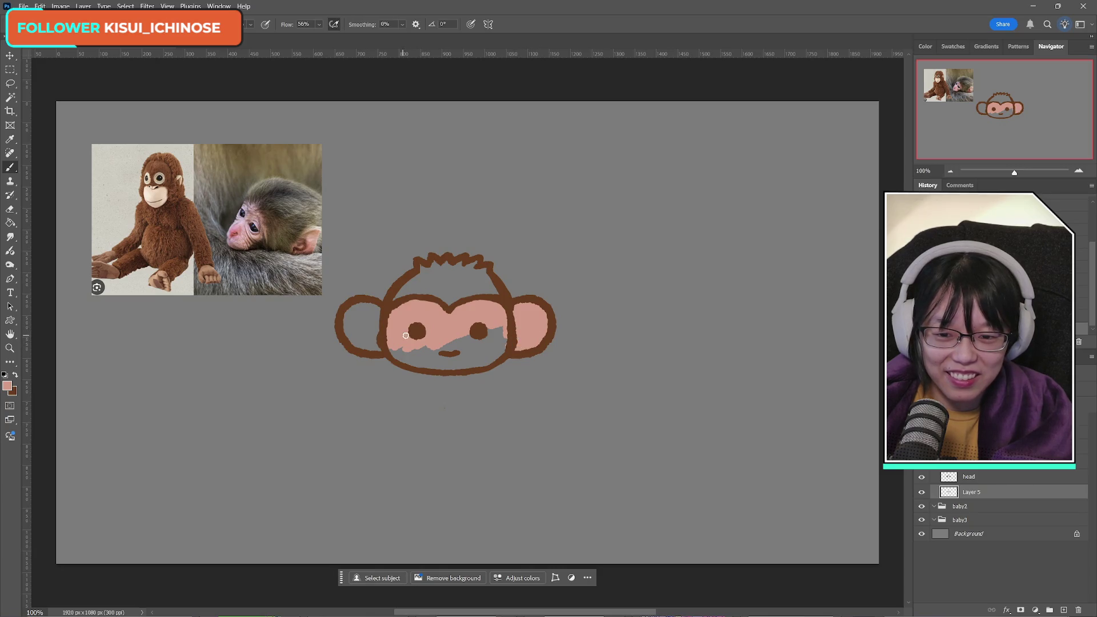
mouse_move(407, 335)
mouse_down()
mouse_move(394, 348)
mouse_move(457, 359)
mouse_move(482, 357)
mouse_move(506, 335)
mouse_move(470, 360)
mouse_move(486, 363)
mouse_move(486, 344)
mouse_up()
mouse_move(365, 304)
mouse_down()
mouse_move(375, 320)
mouse_move(350, 322)
mouse_move(373, 338)
mouse_move(363, 348)
mouse_move(355, 340)
mouse_move(377, 327)
mouse_up()
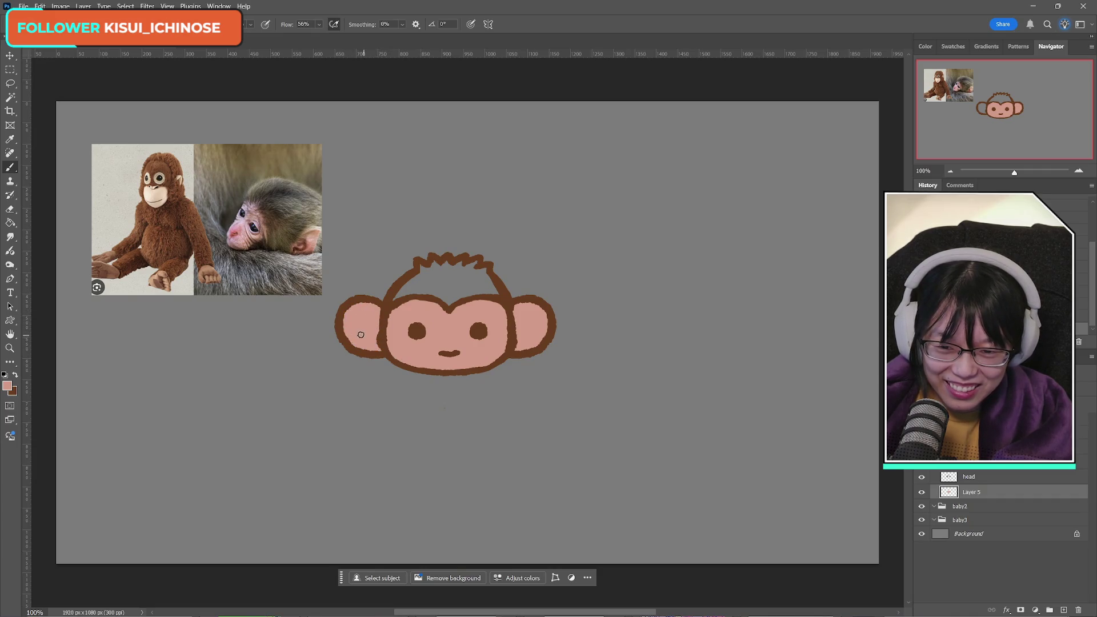
click(8, 387)
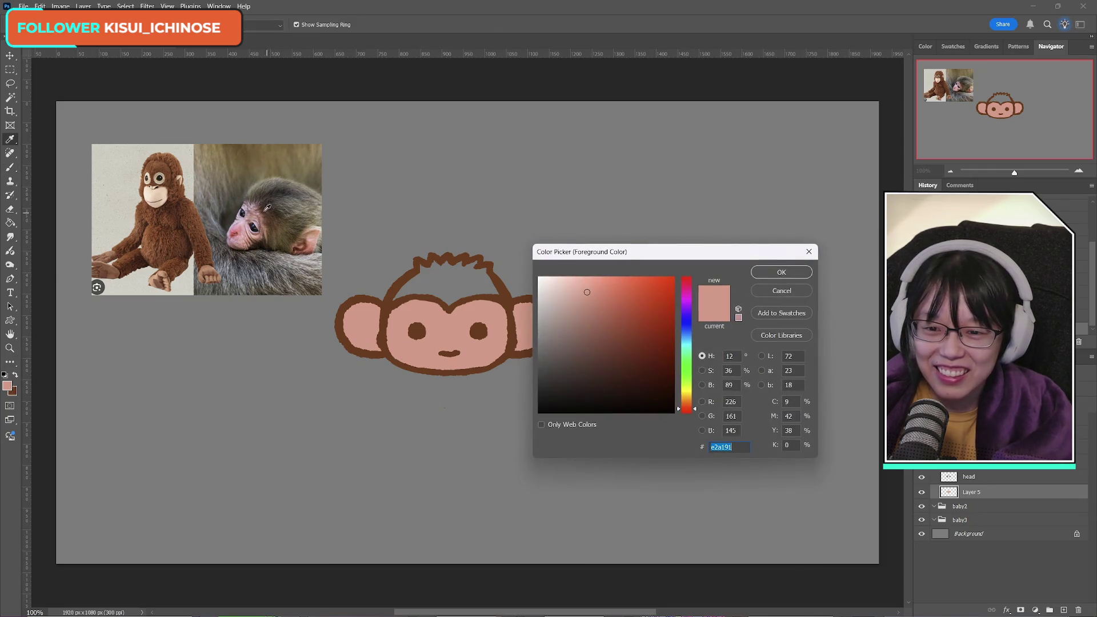
Step: Sample a tan from the baby monkey photo and paint it across the monkey's hair
click(286, 199)
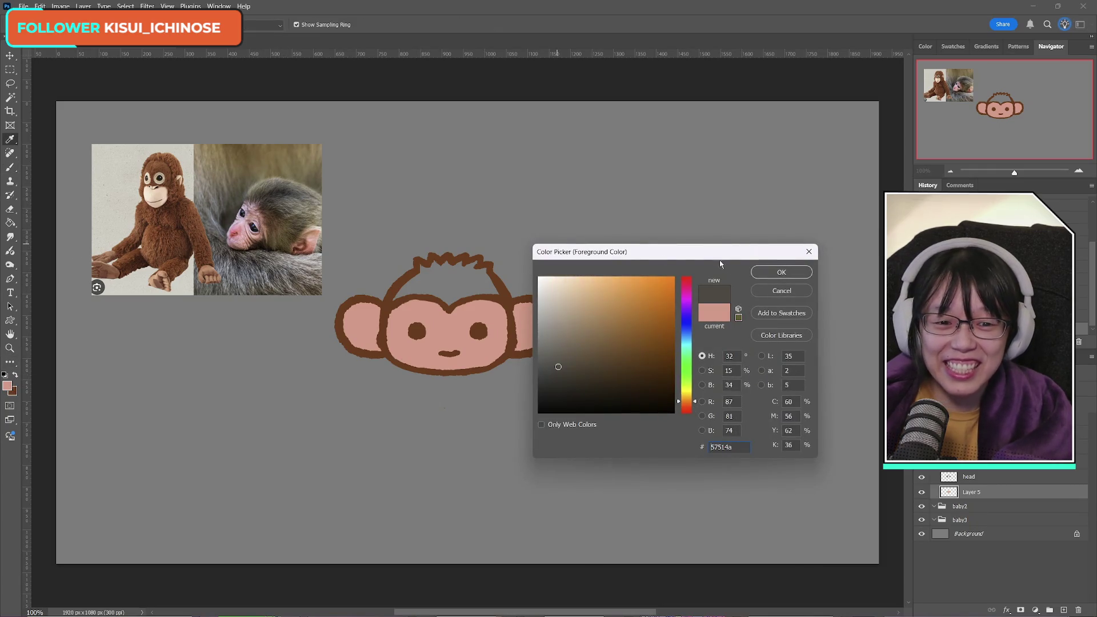
click(308, 211)
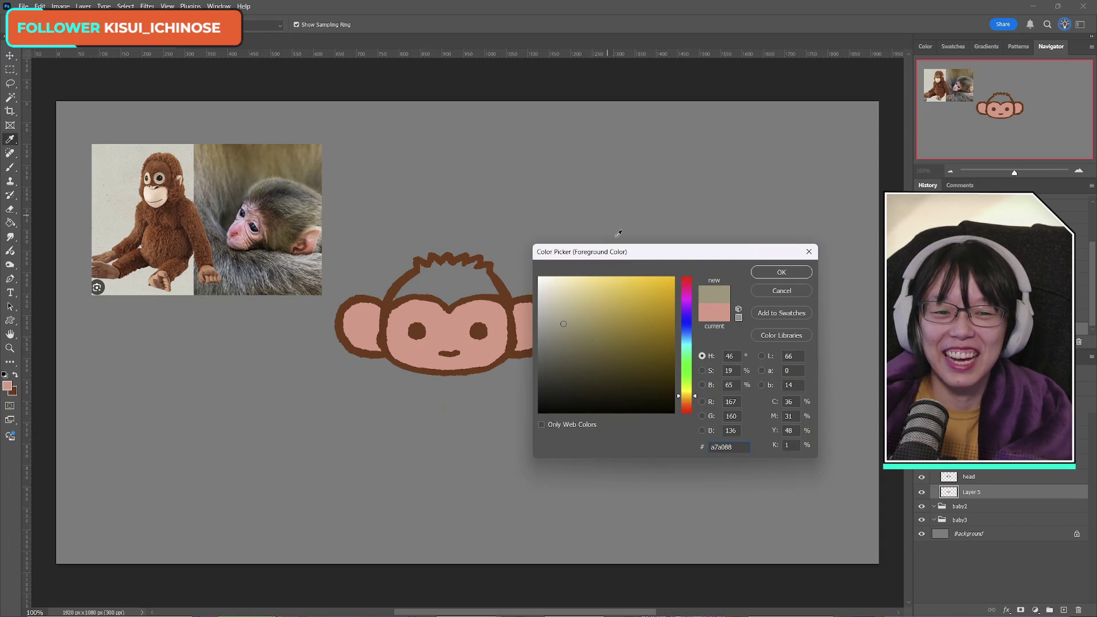
click(787, 276)
key(b)
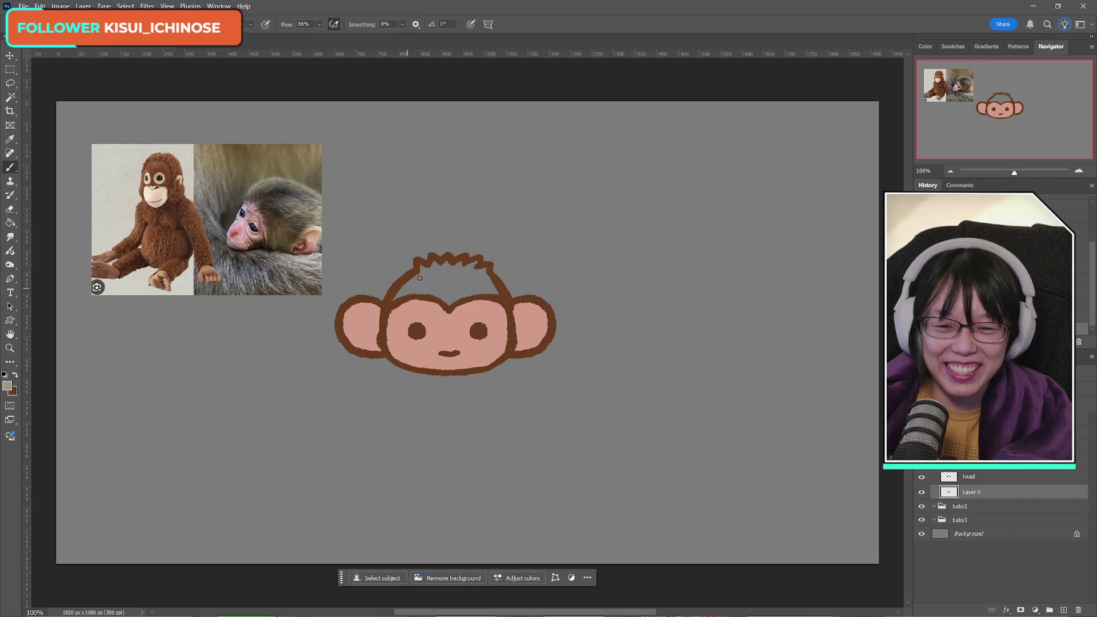
mouse_move(419, 278)
mouse_down()
mouse_move(407, 290)
mouse_move(460, 264)
mouse_move(490, 274)
mouse_move(485, 283)
mouse_up()
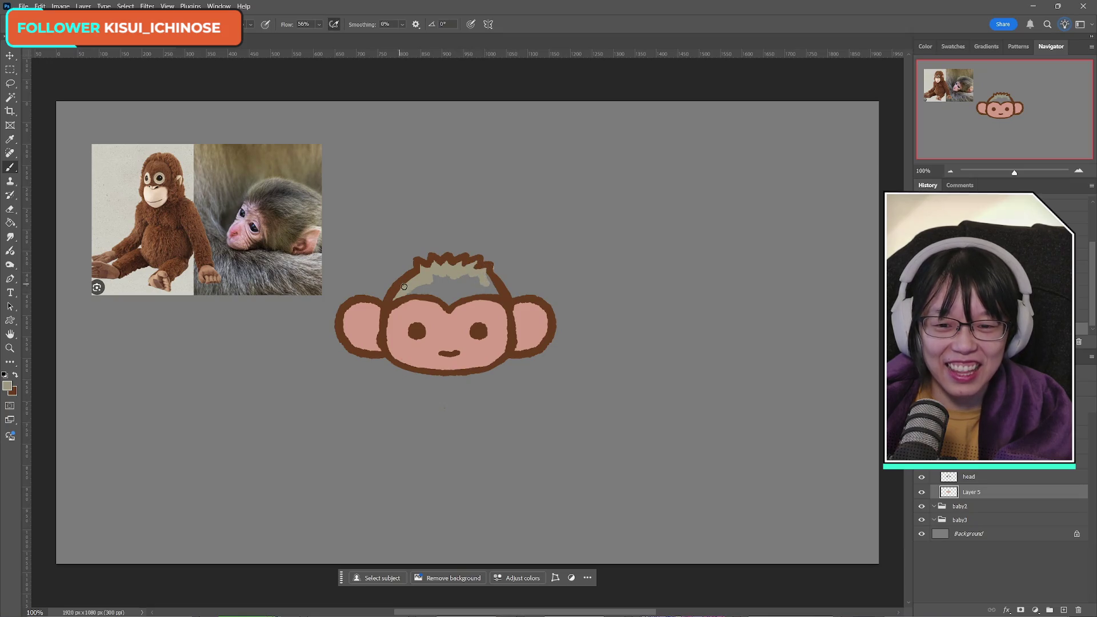
click(14, 211)
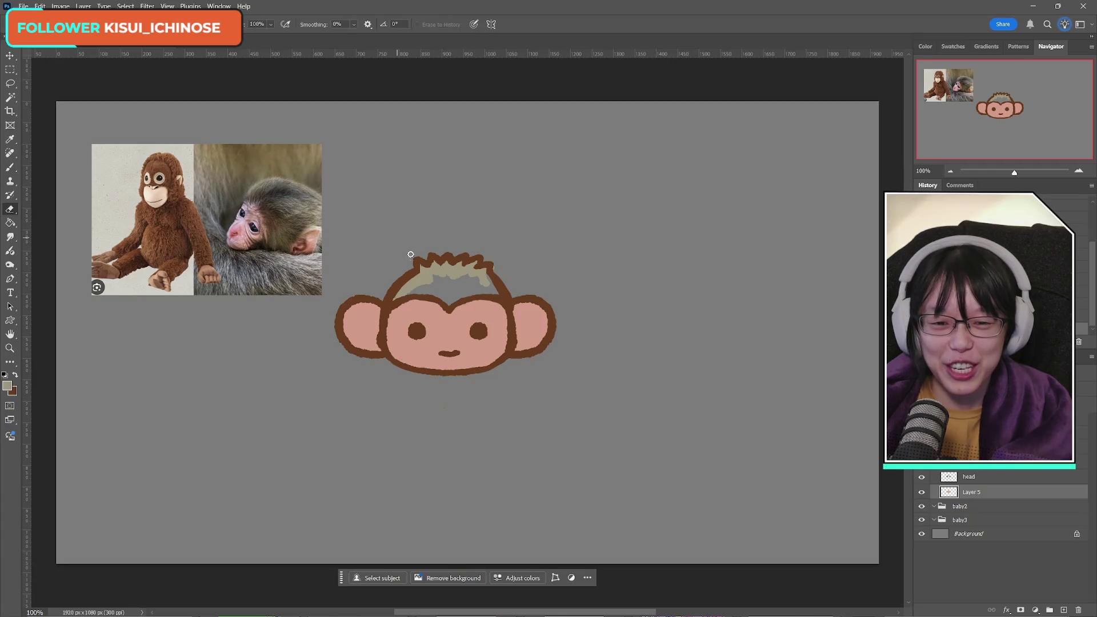
click(10, 167)
mouse_move(462, 278)
mouse_down()
mouse_move(494, 288)
mouse_move(446, 306)
mouse_move(457, 277)
mouse_up()
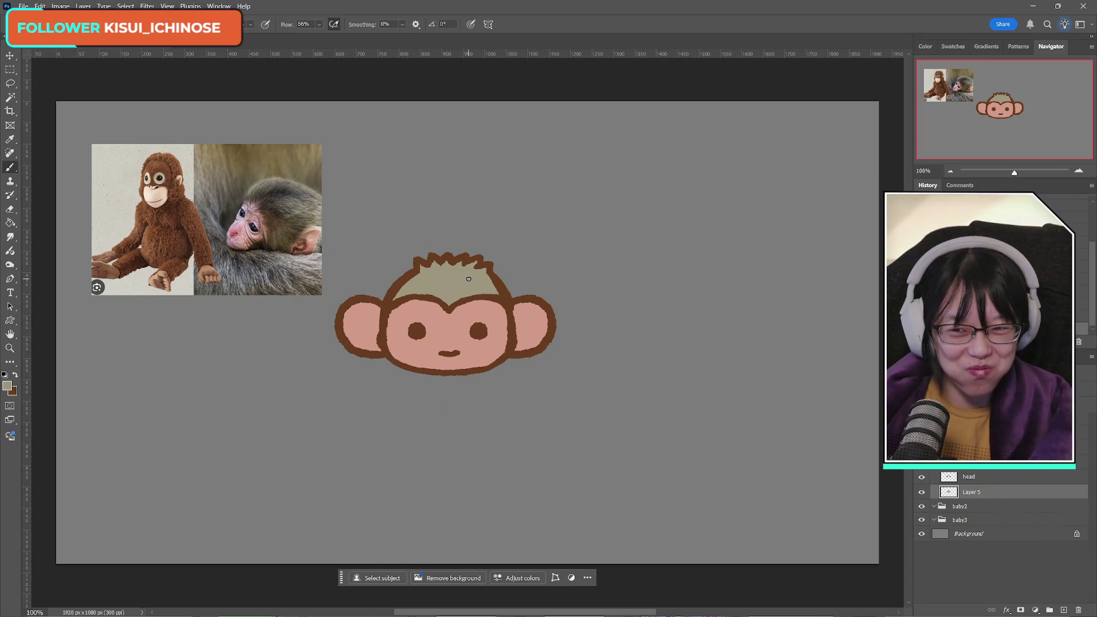
Step: On the head layer, lasso and transform the hair's forehead edge, then set brown for brushing
click(976, 478)
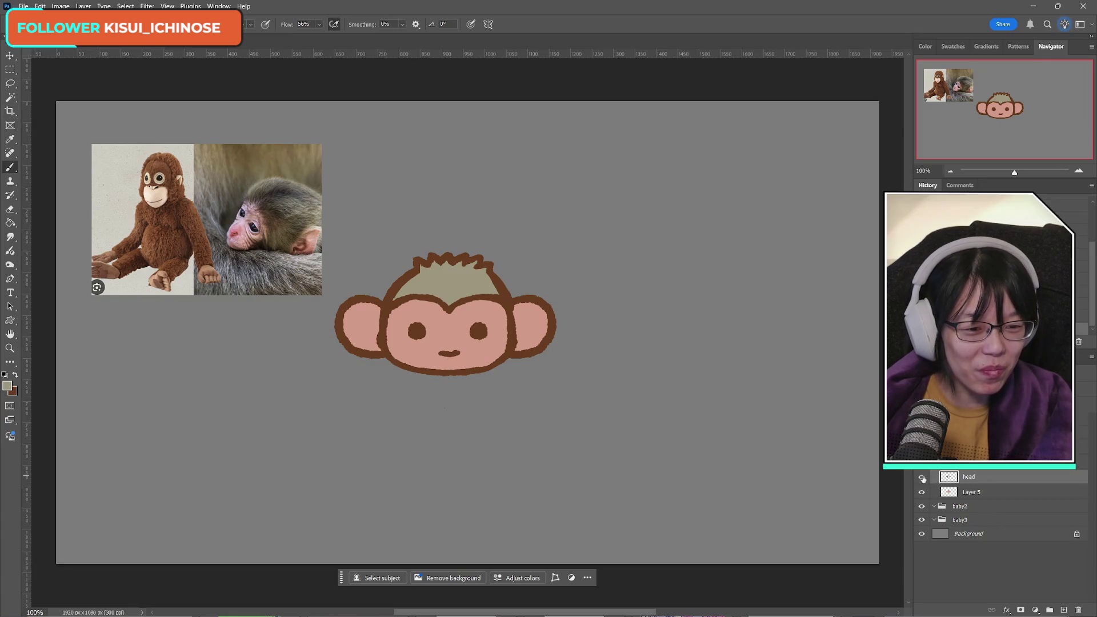
click(921, 476)
click(921, 476)
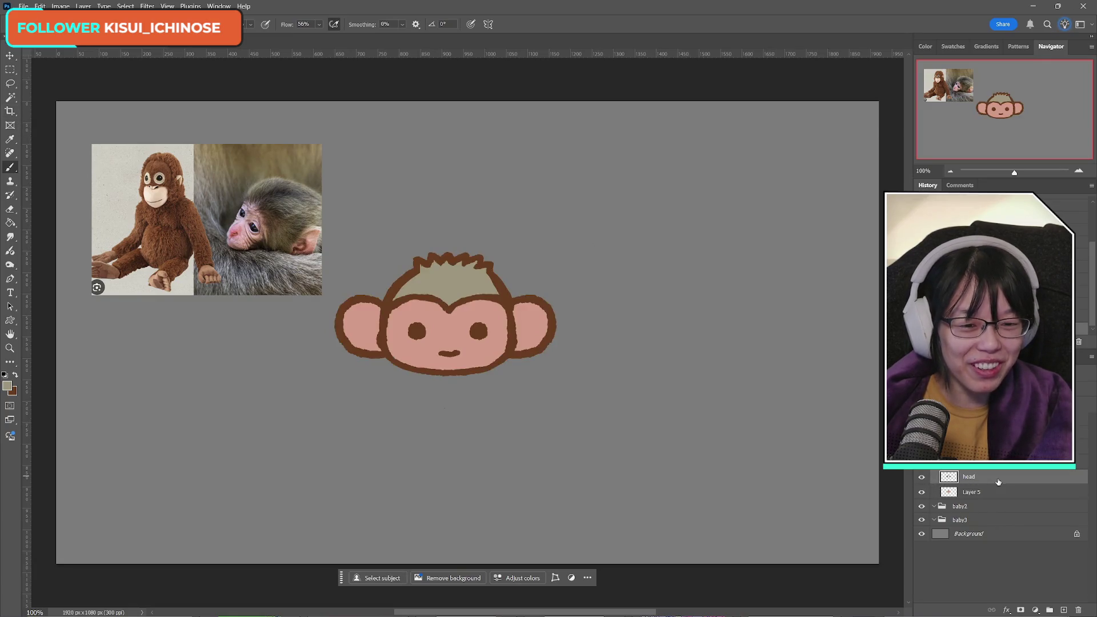
click(10, 82)
mouse_move(409, 289)
mouse_down()
mouse_move(393, 304)
mouse_move(451, 319)
mouse_move(507, 313)
mouse_move(501, 282)
mouse_move(476, 299)
mouse_up()
key(ctrl+t)
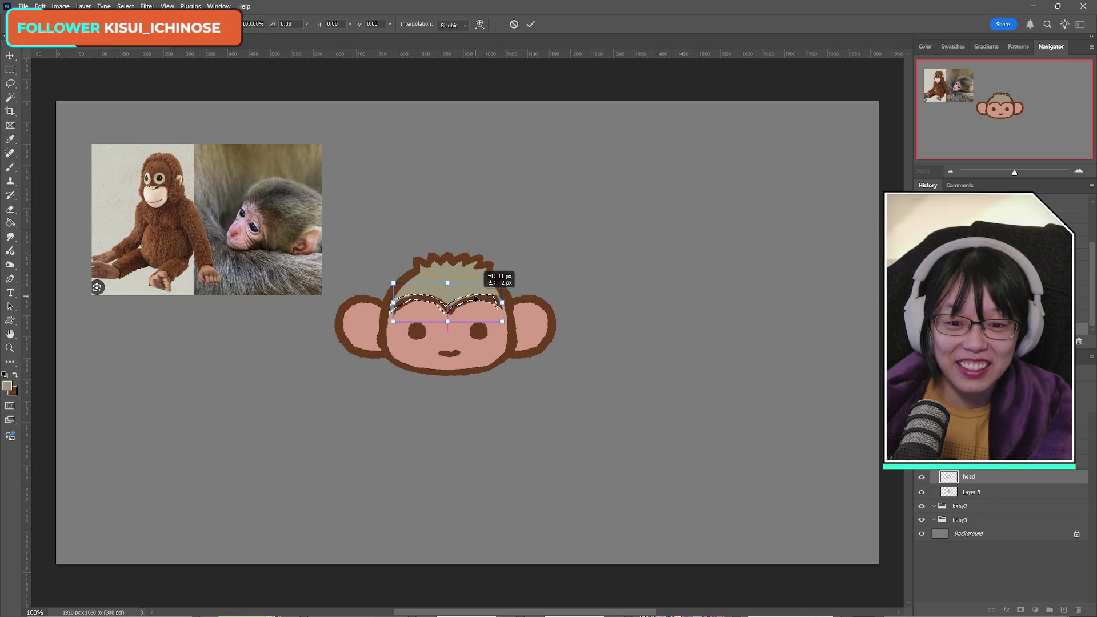
click(531, 24)
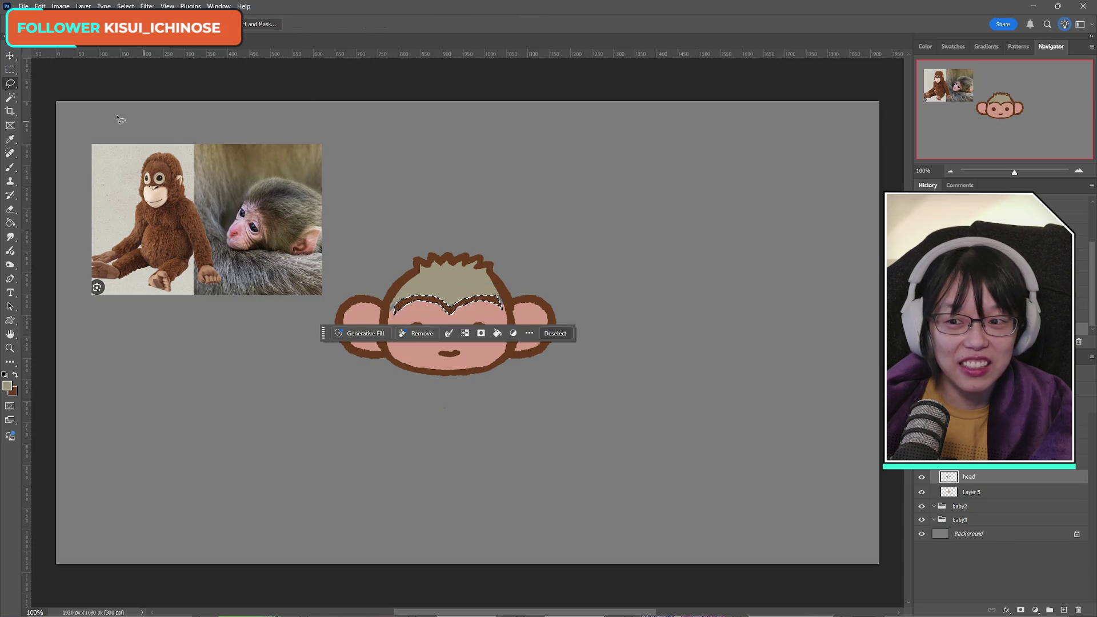
key(ctrl+d)
click(14, 168)
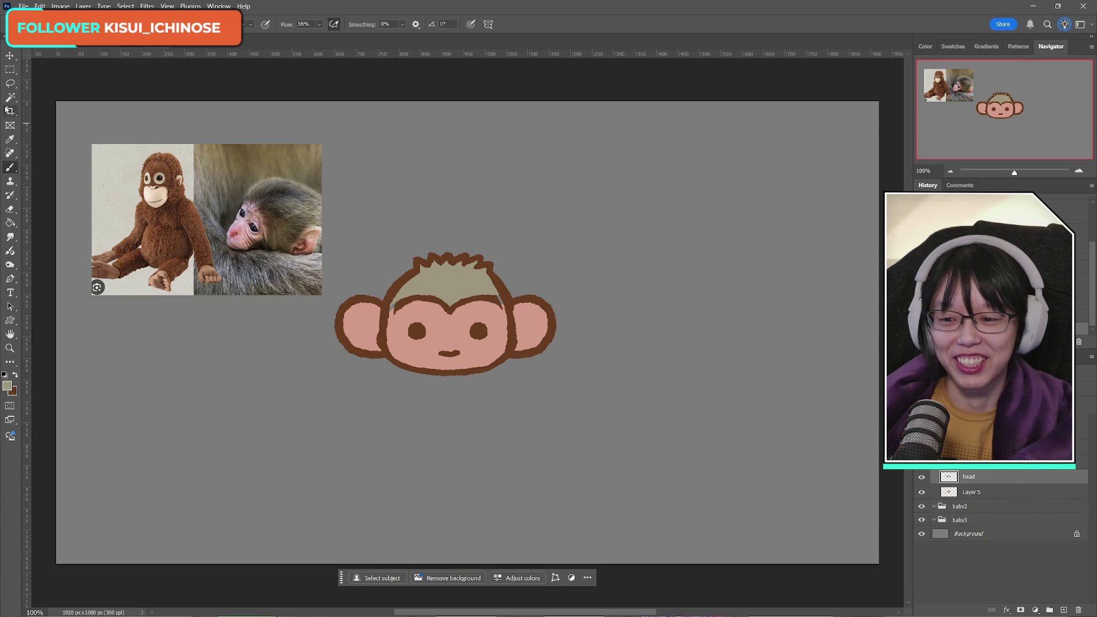
click(15, 375)
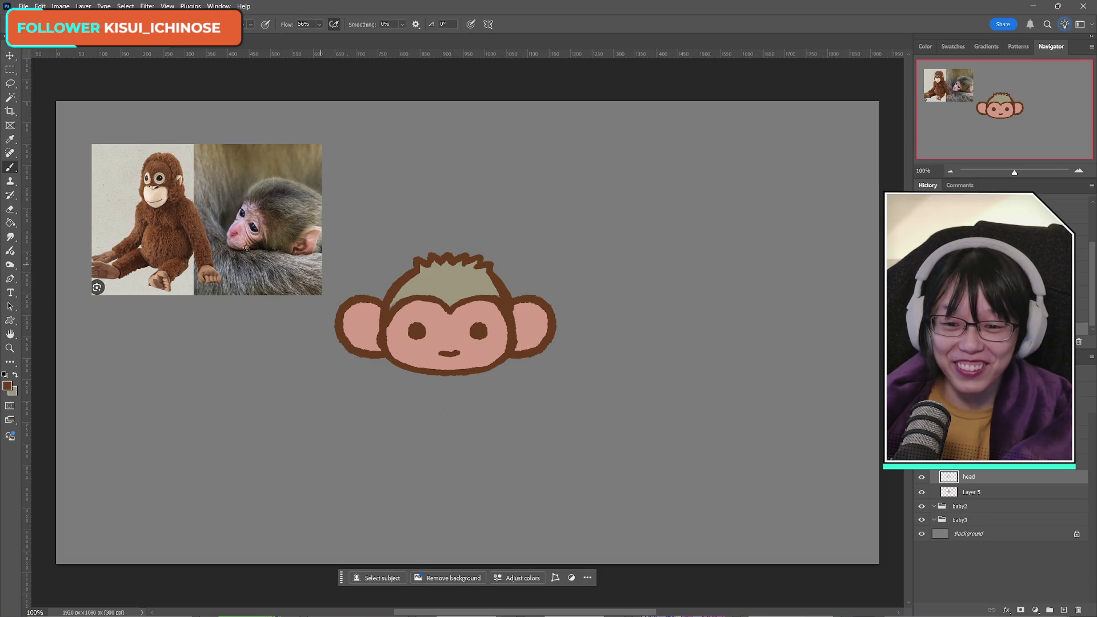
click(15, 374)
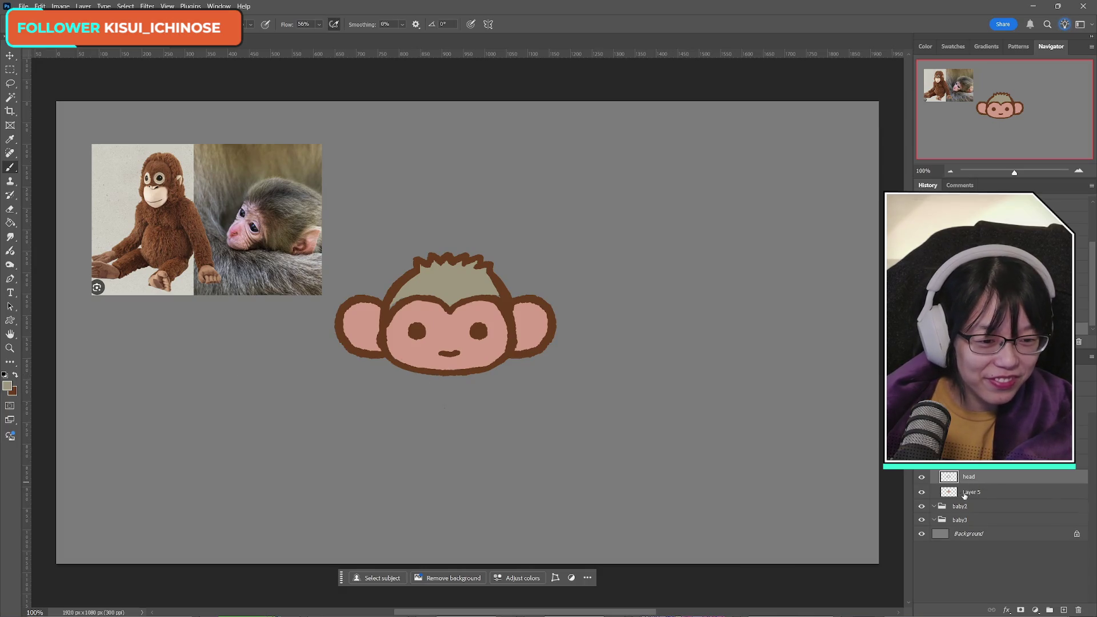
click(921, 477)
click(920, 479)
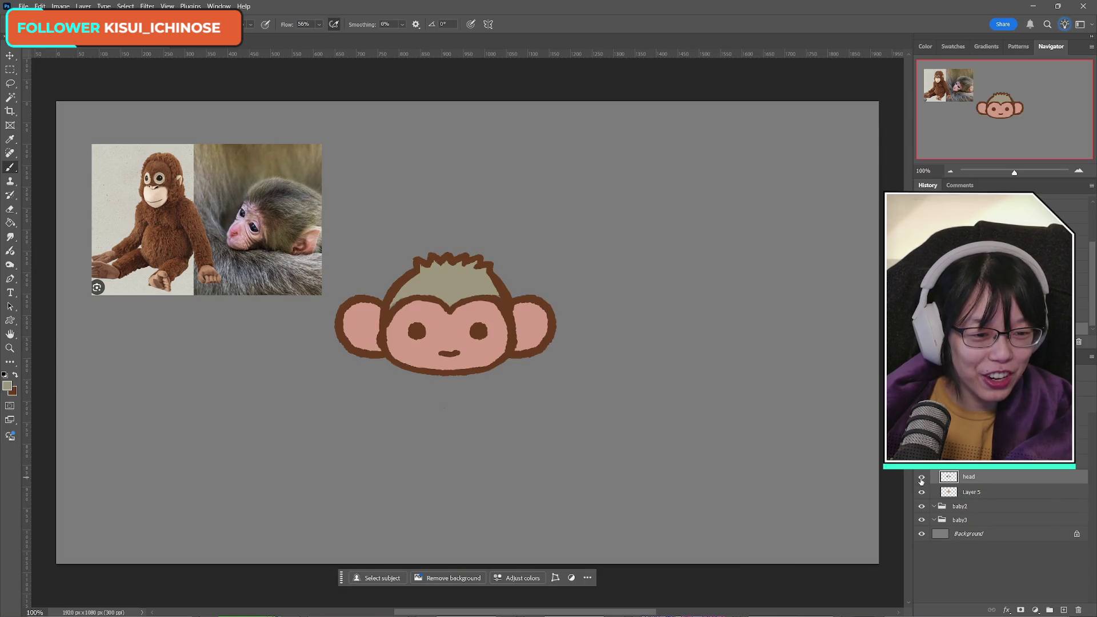
click(921, 478)
click(920, 478)
click(921, 493)
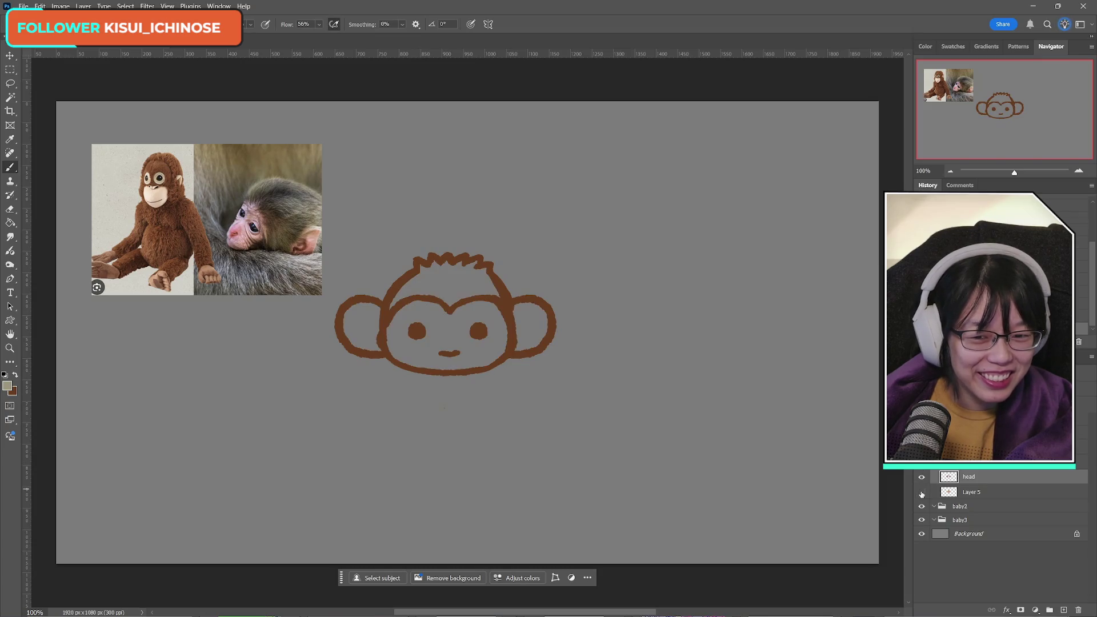
click(921, 492)
click(994, 491)
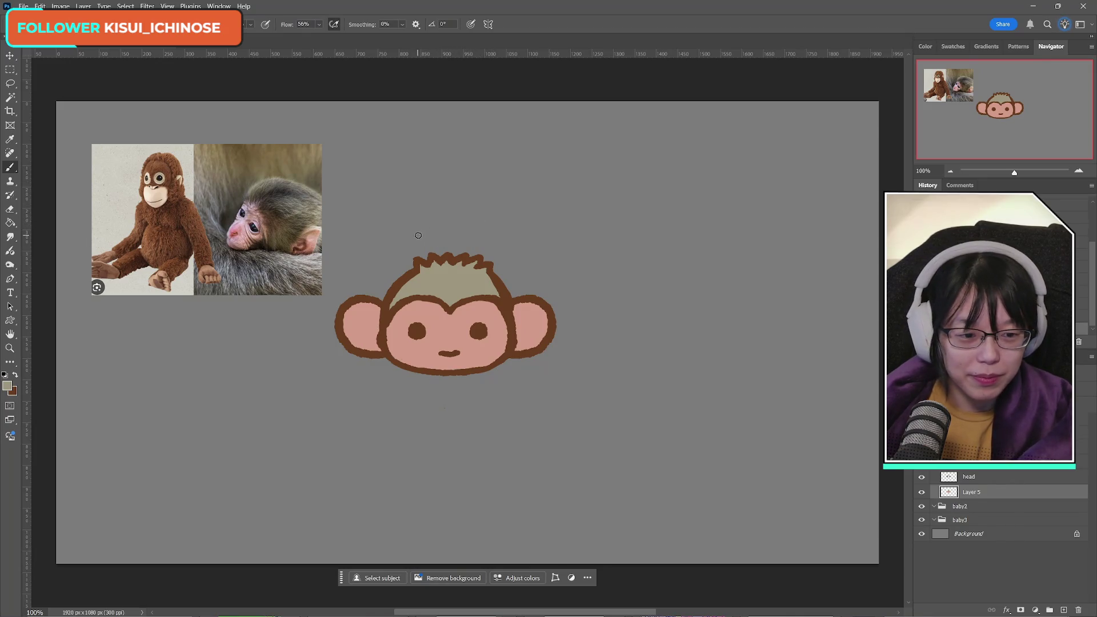
mouse_move(495, 614)
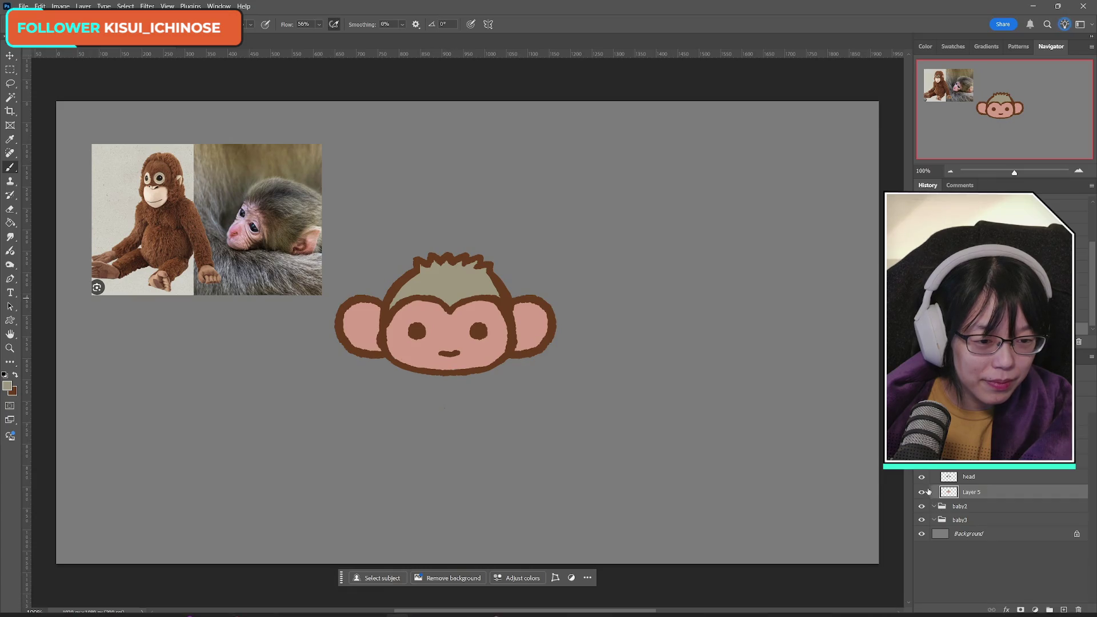
click(921, 477)
click(921, 477)
click(971, 476)
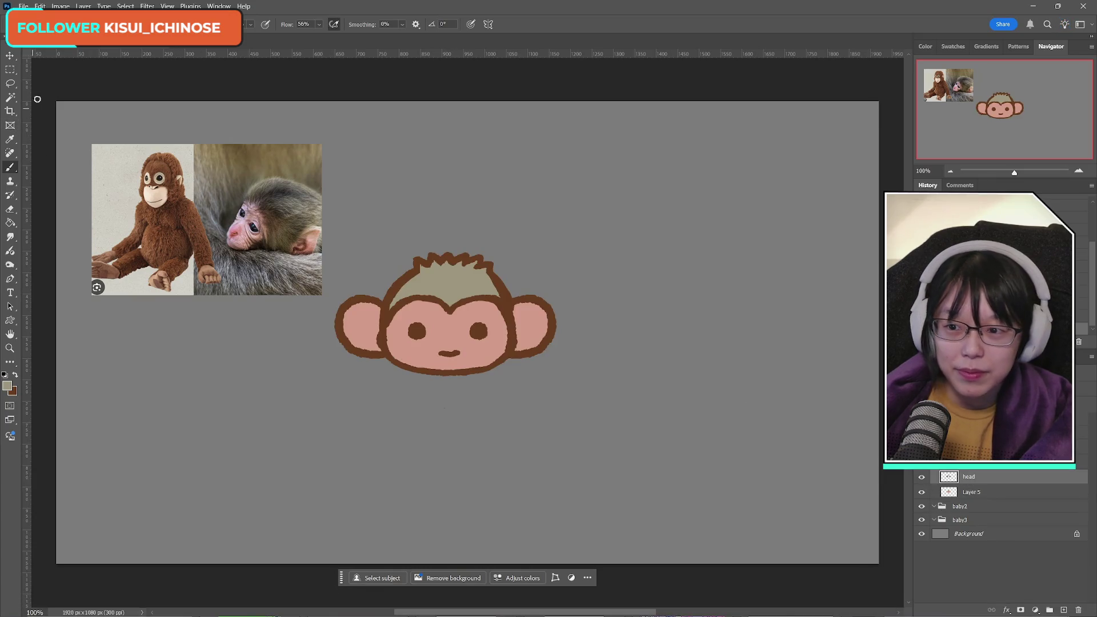
click(10, 71)
Step: Select a rectangle around the hair, nudge it a few pixels left, and switch between eraser and brown brush
mouse_move(384, 229)
mouse_down()
mouse_move(515, 251)
mouse_move(514, 285)
mouse_up()
key(ctrl+t)
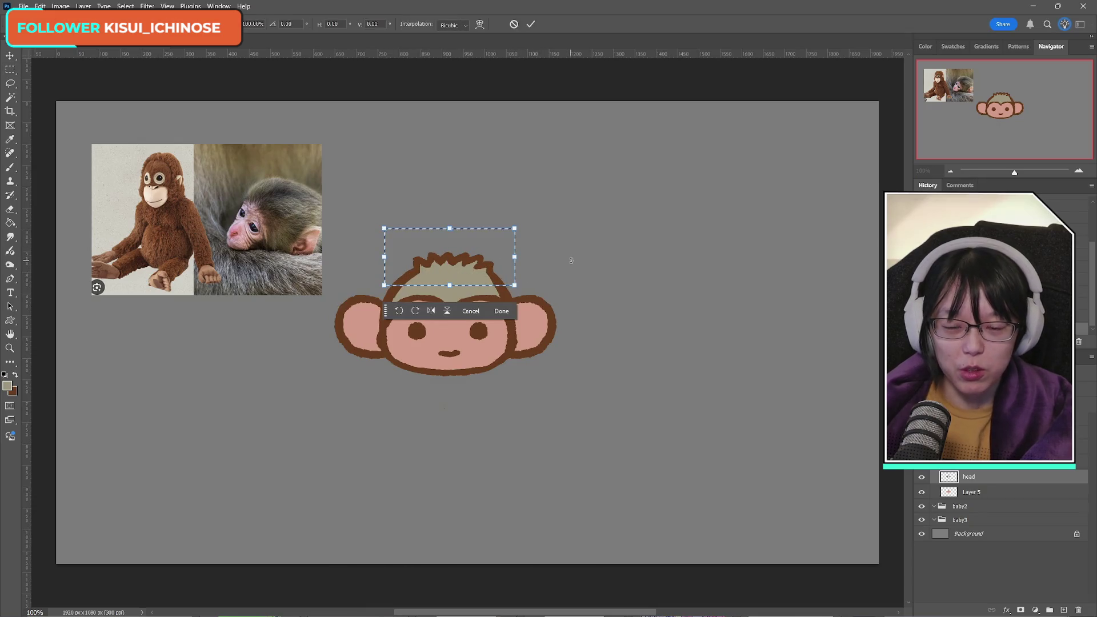
key(Left)
key(Left)
key(Left)
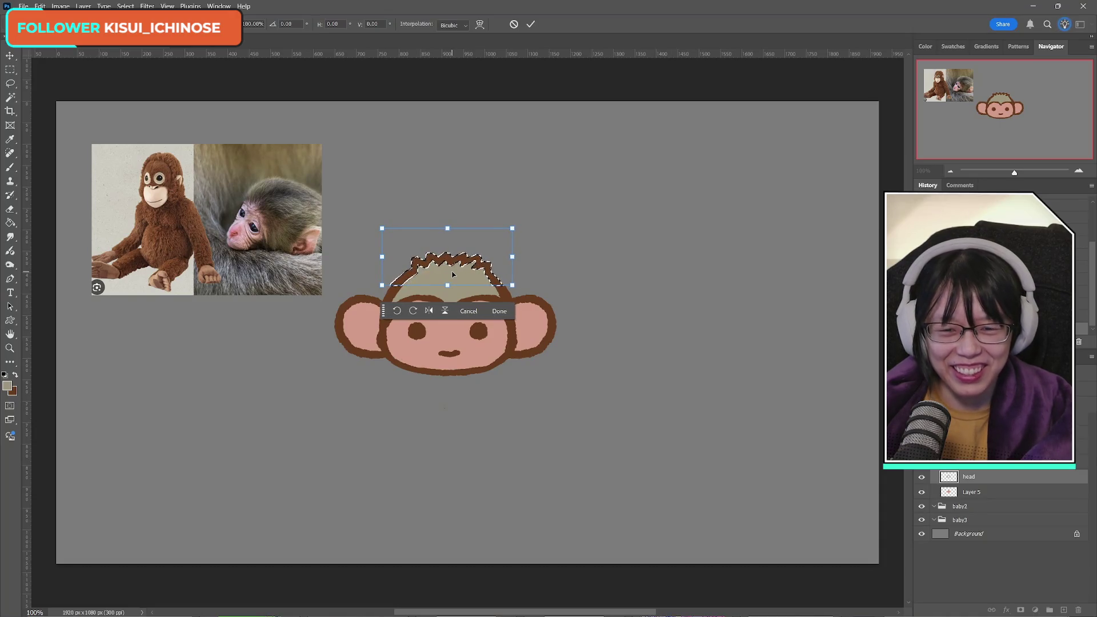
click(530, 24)
key(ctrl+d)
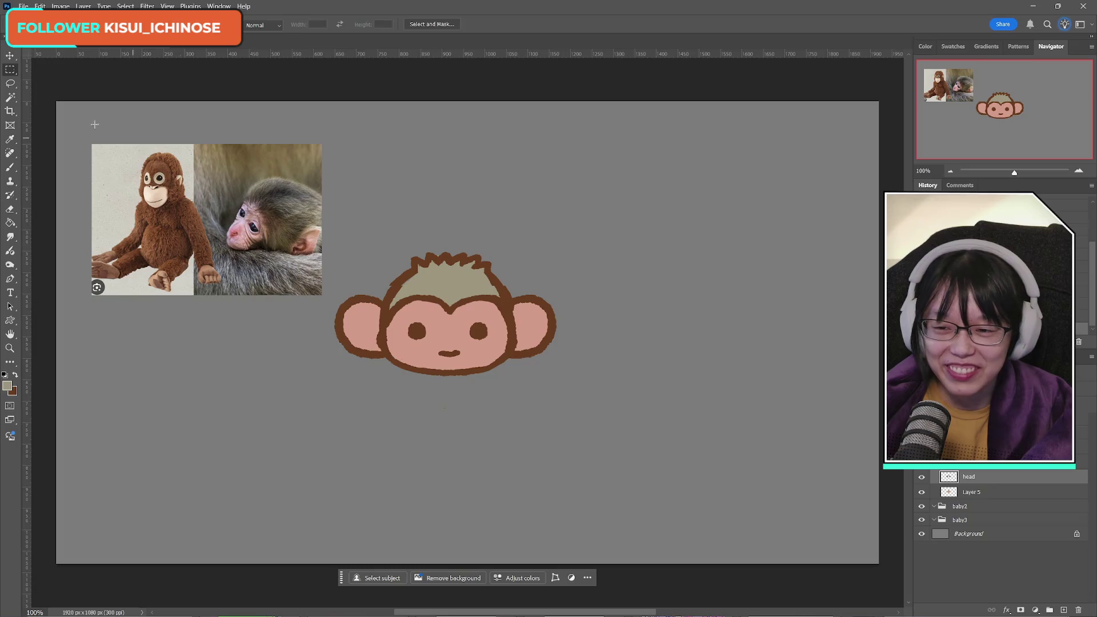
click(8, 212)
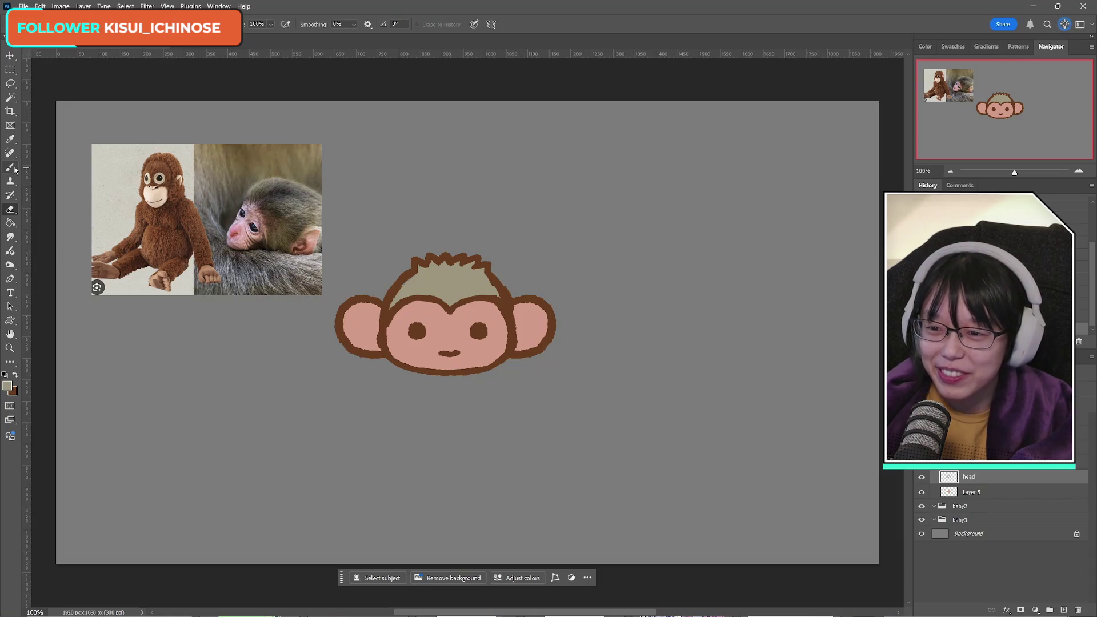
click(19, 374)
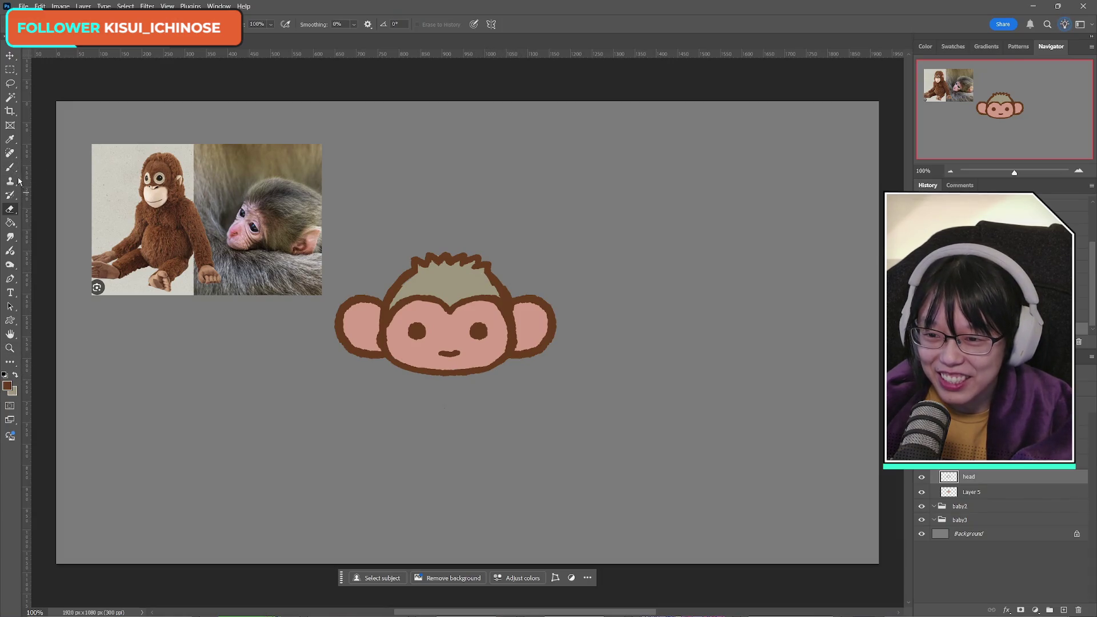
key(b)
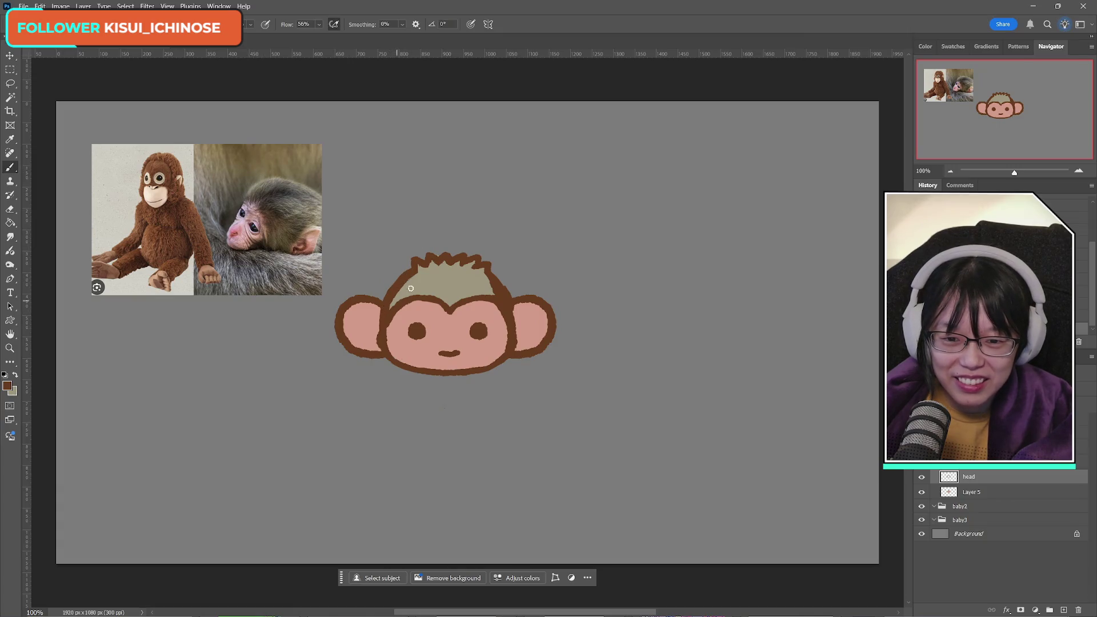
click(10, 210)
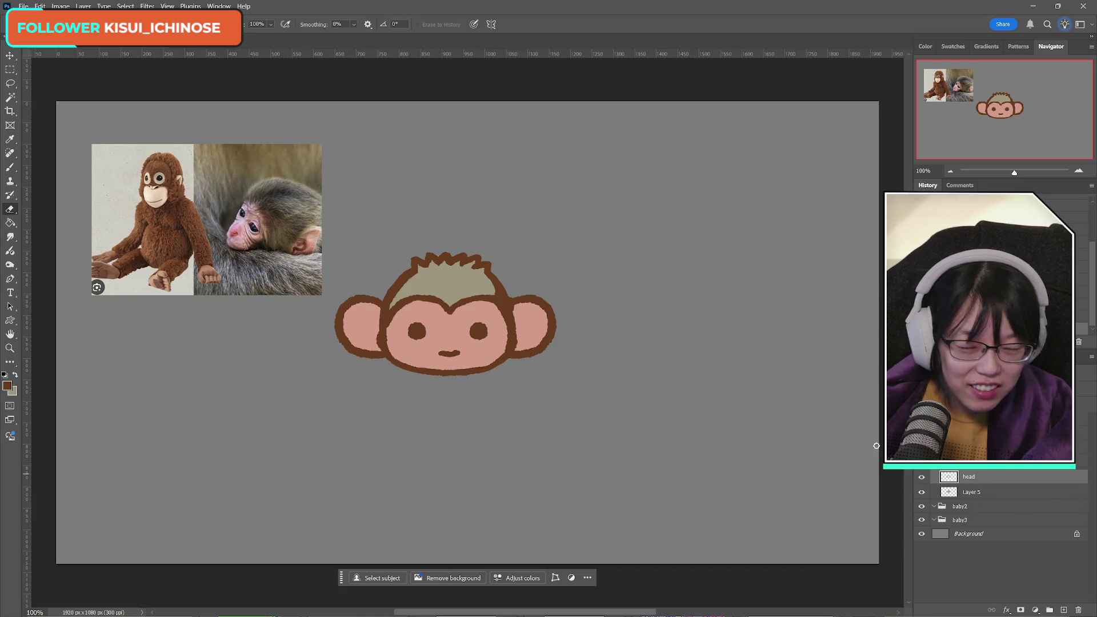
Step: Copy a lassoed hair section onto a new layer, flip it horizontally, and nudge it right
click(10, 85)
mouse_move(391, 263)
mouse_down()
mouse_move(383, 308)
mouse_move(527, 283)
mouse_move(476, 231)
mouse_up()
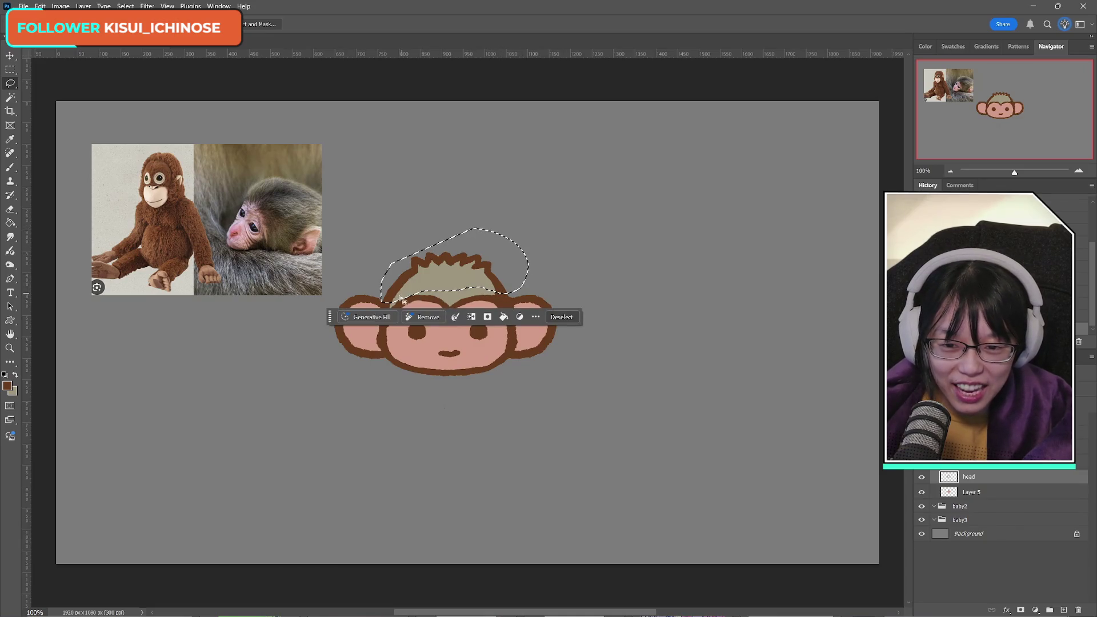
key(ctrl+j)
key(ctrl+t)
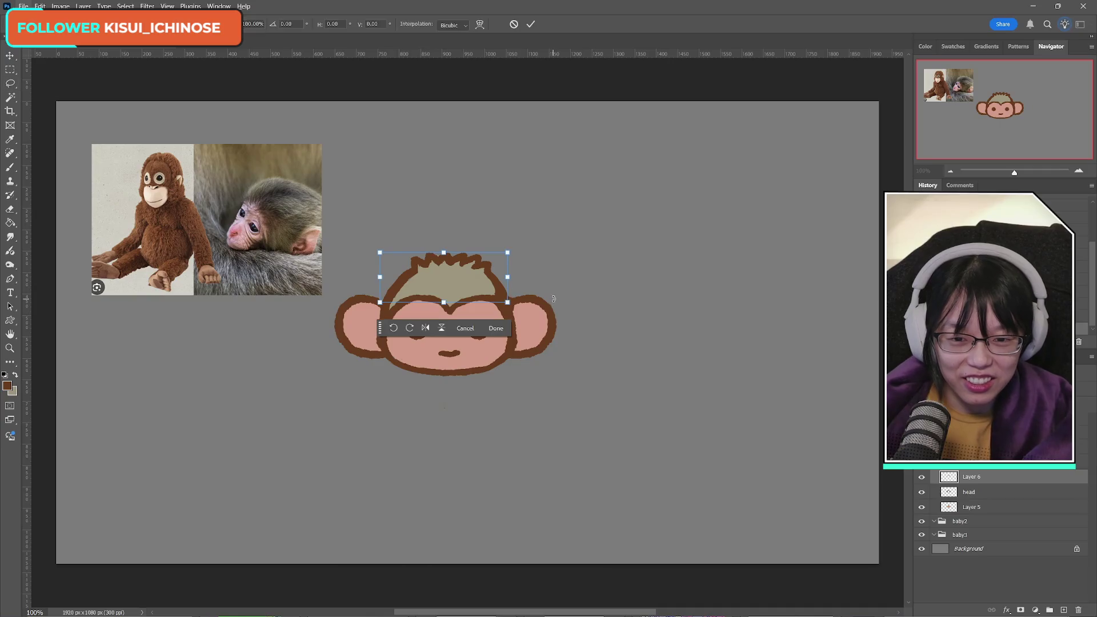
right_click(444, 277)
click(477, 486)
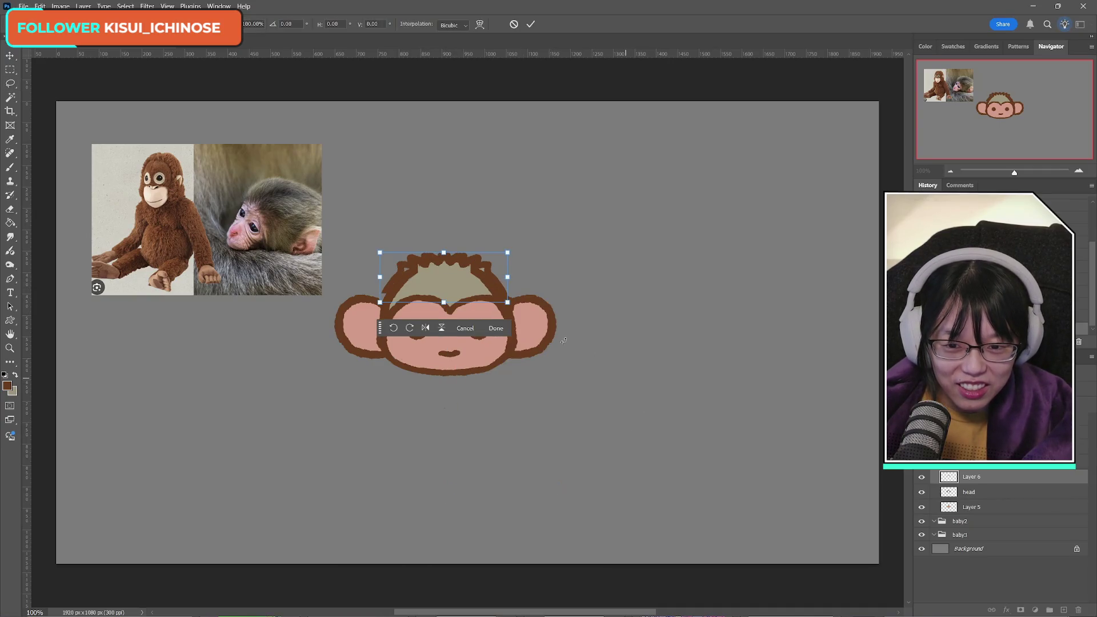
key(Right)
key(Right)
key(Right)
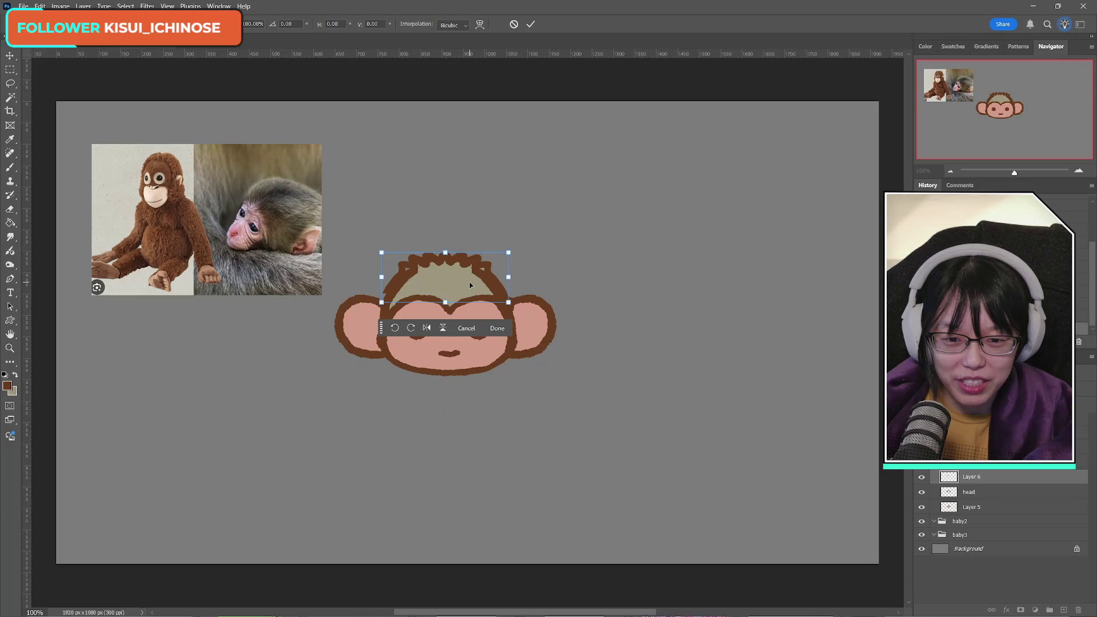
key(Right)
key(Right)
key(Right)
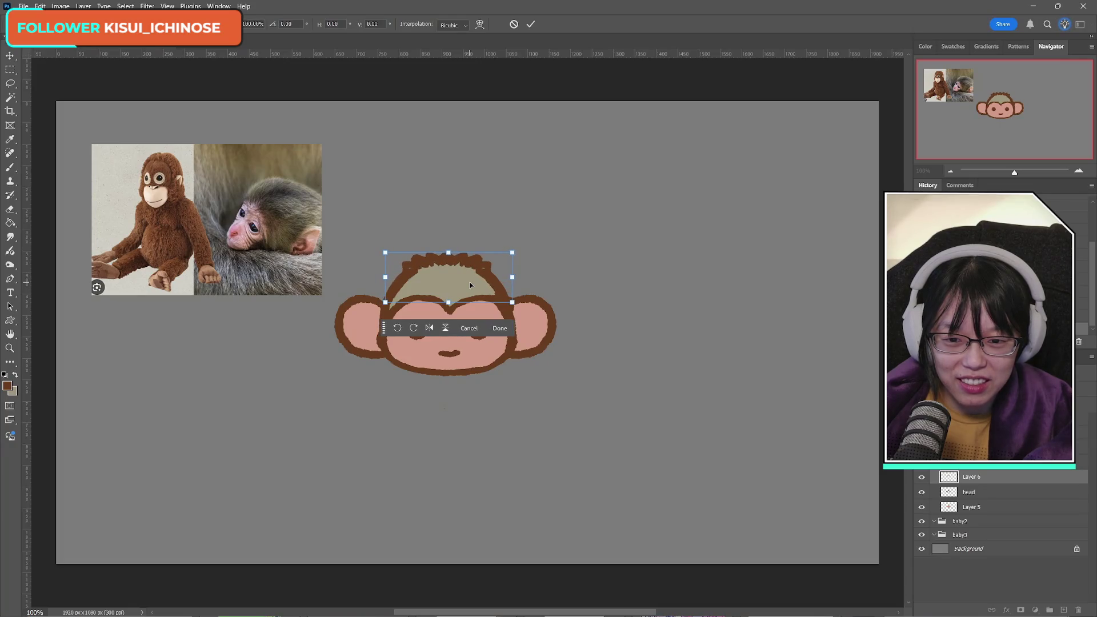
key(Right)
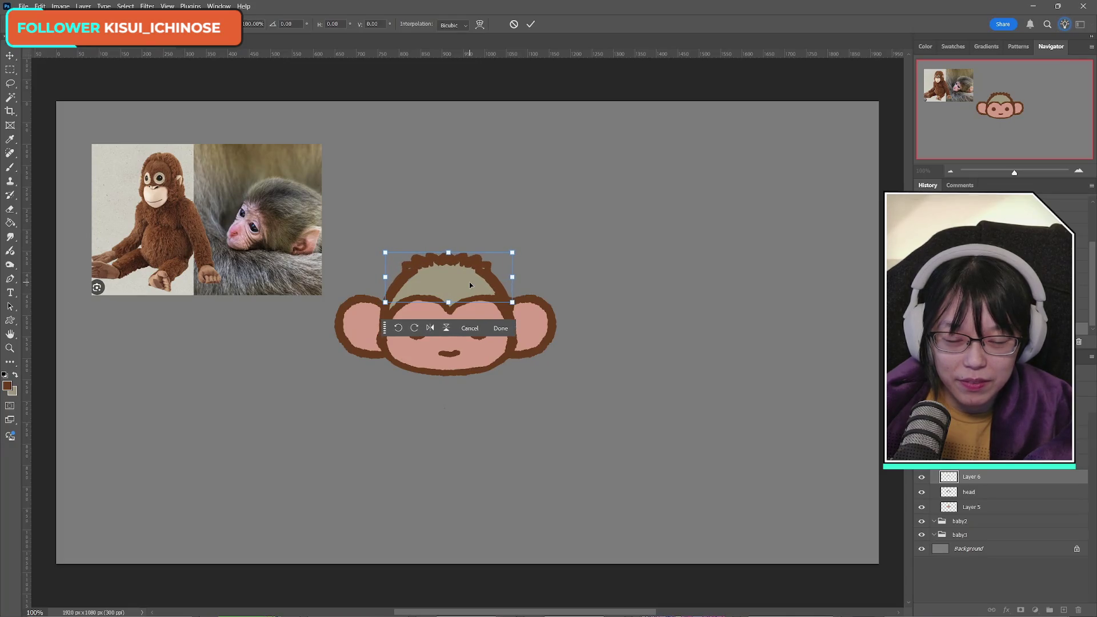
click(531, 24)
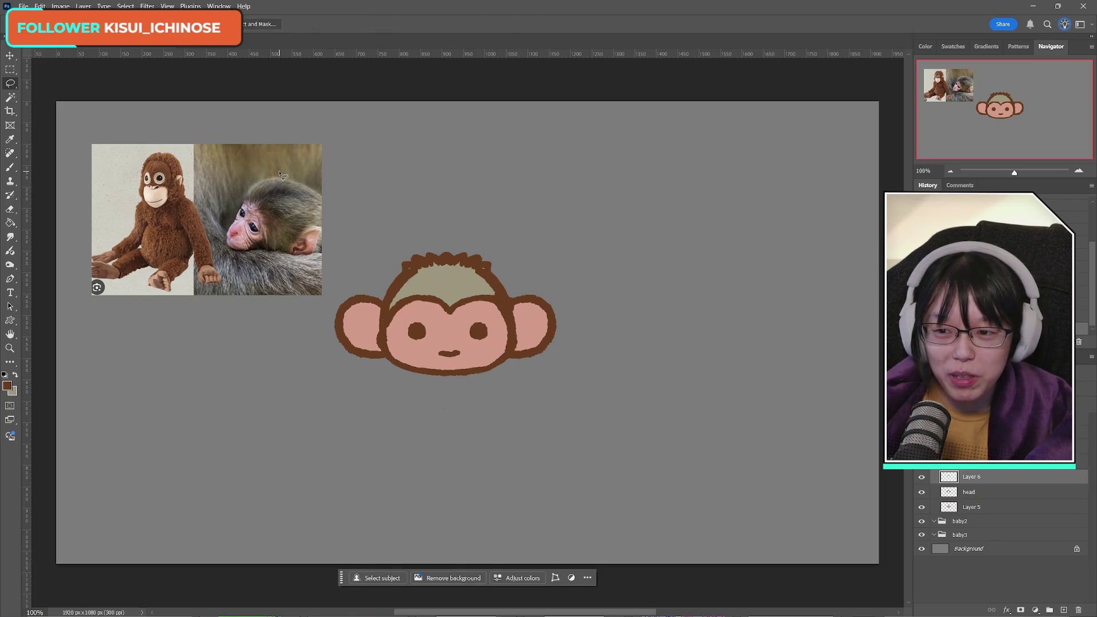
Step: Erase small bits of the hair outline on the head layer
click(9, 211)
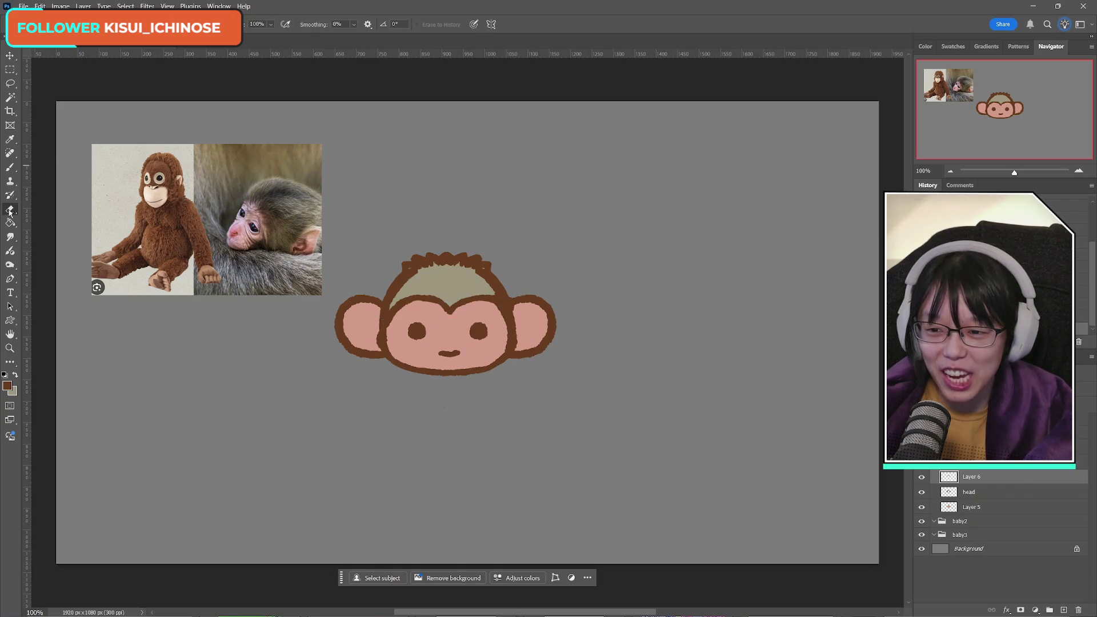
click(922, 476)
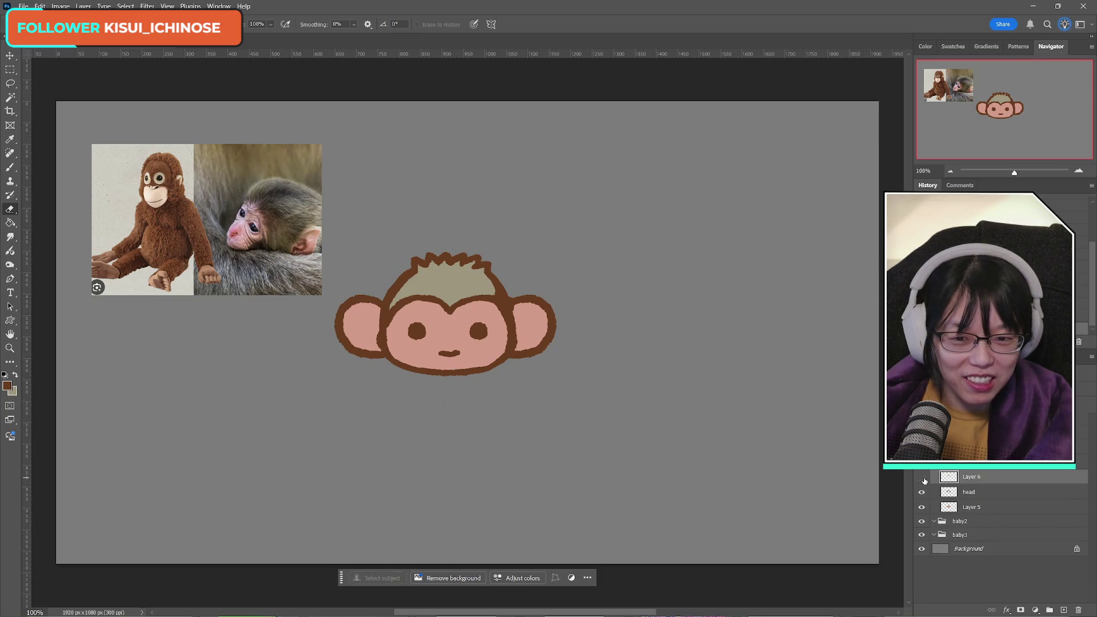
click(921, 477)
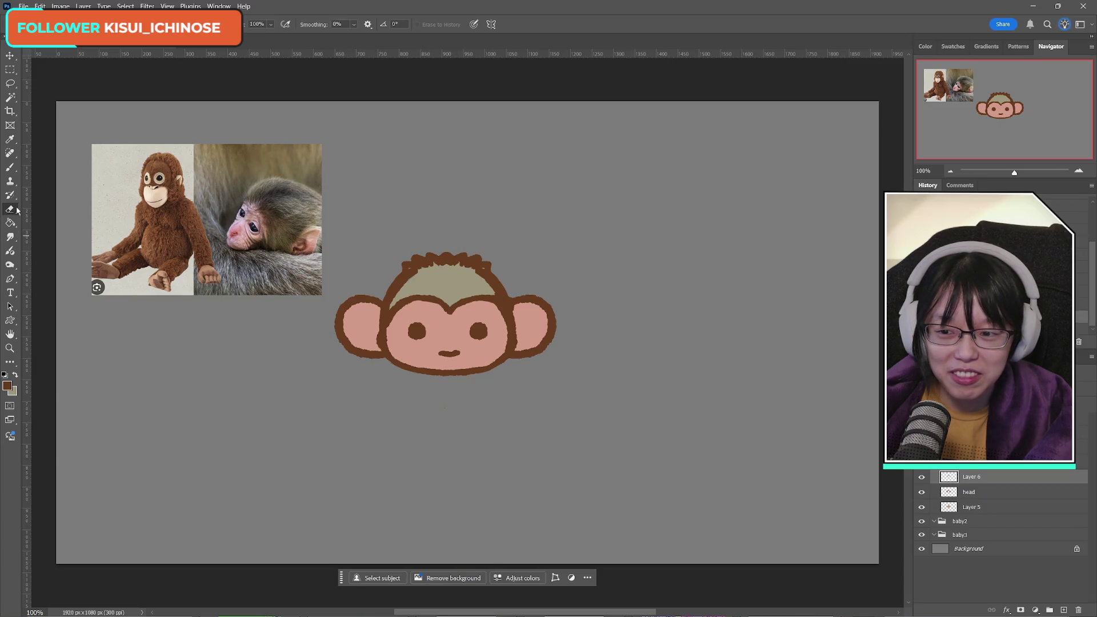
click(971, 492)
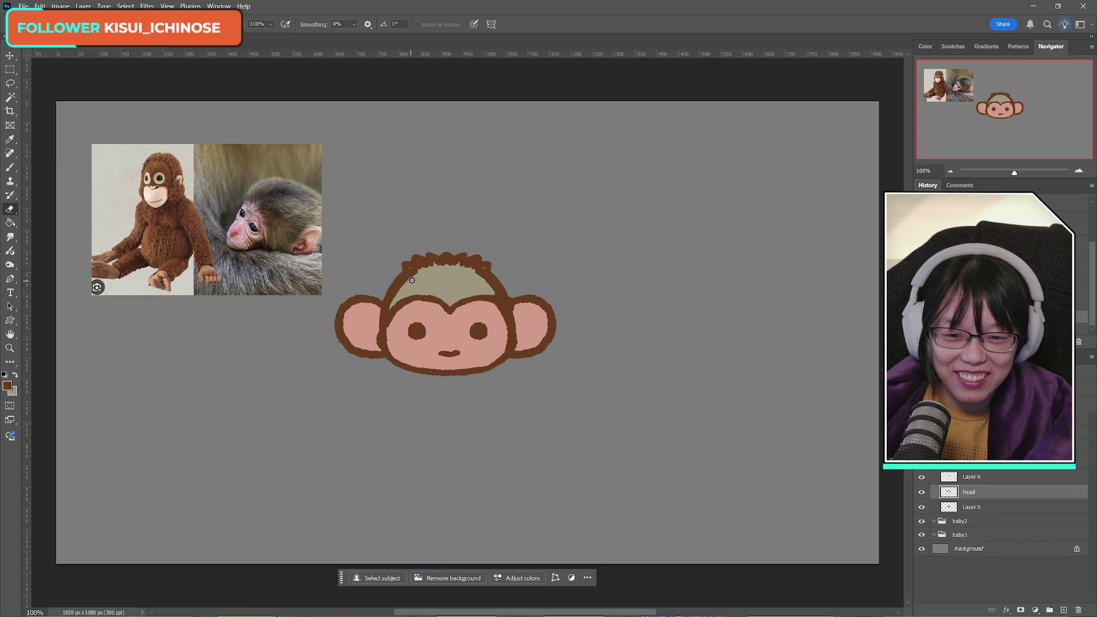
drag(412, 280, 418, 275)
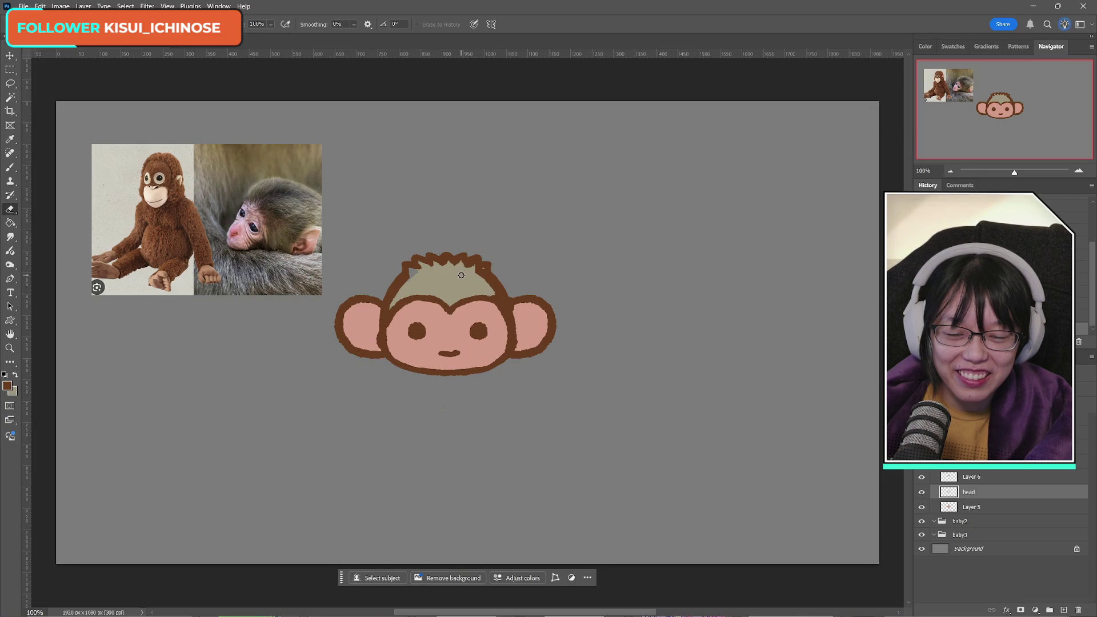
drag(471, 269, 478, 279)
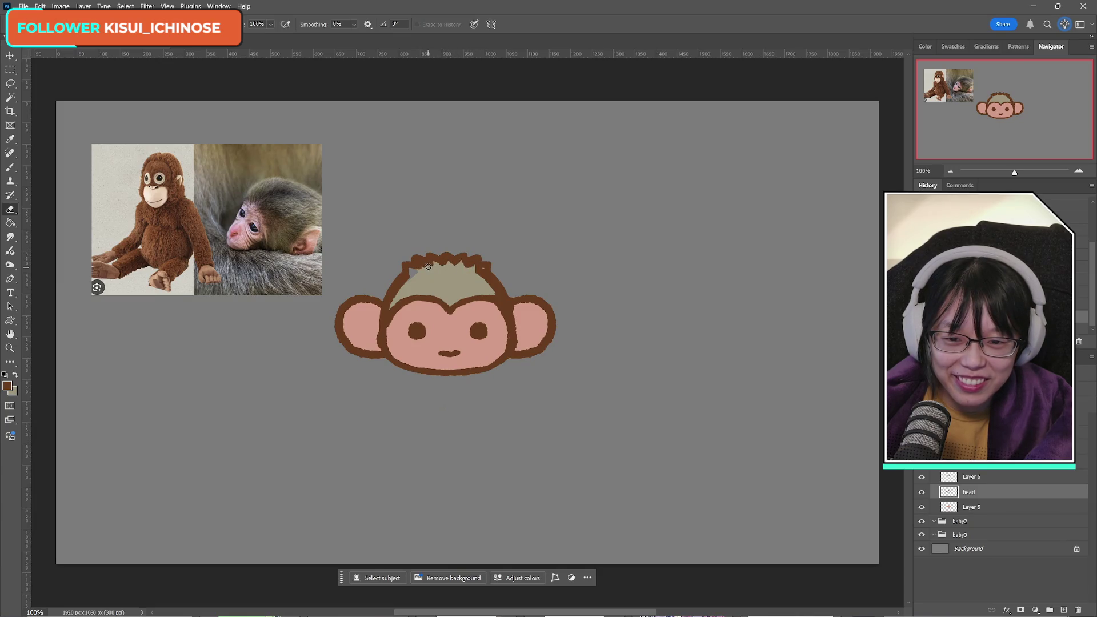
drag(417, 273, 422, 274)
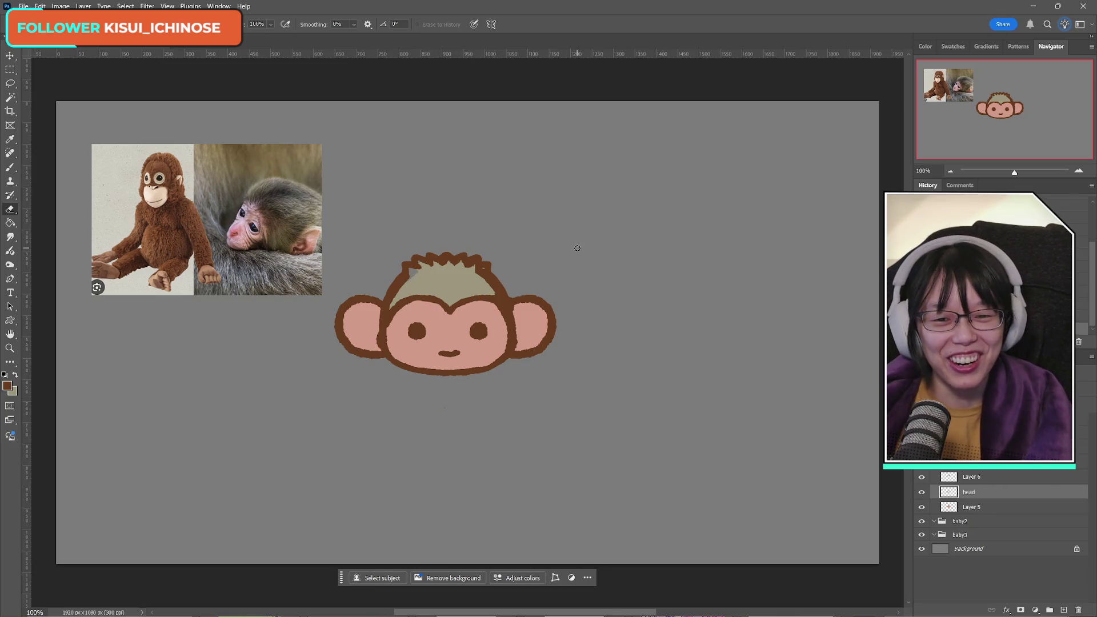
Step: Toggle the head layer and Layer 6 on and off to compare the hair
click(972, 479)
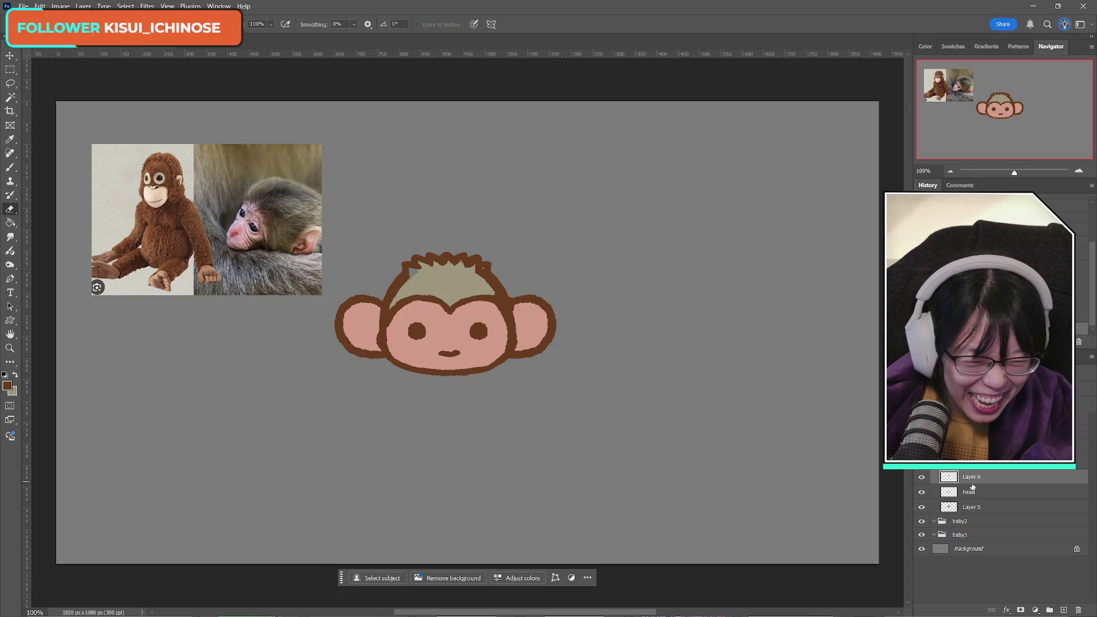
click(922, 492)
click(921, 492)
click(921, 493)
click(921, 493)
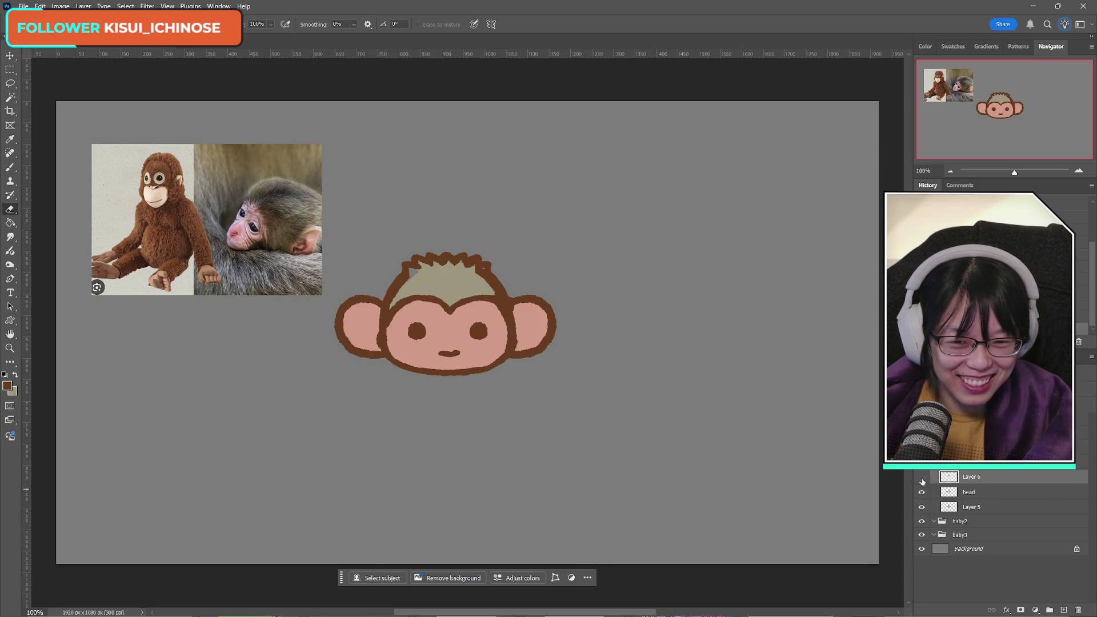
click(921, 478)
click(921, 477)
click(921, 478)
click(921, 477)
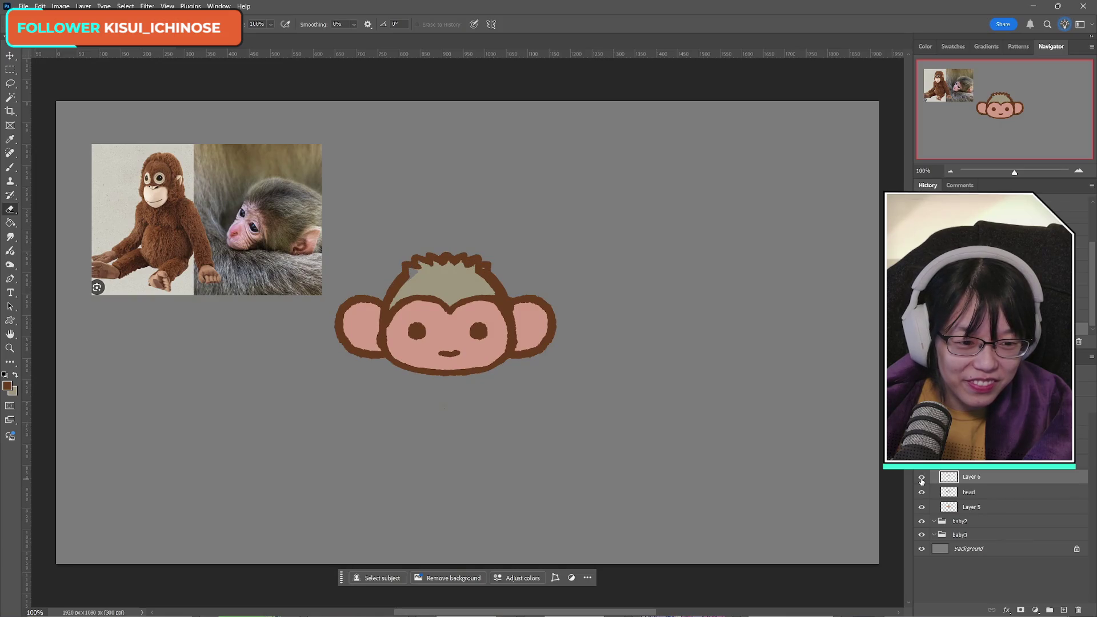
click(922, 478)
click(921, 478)
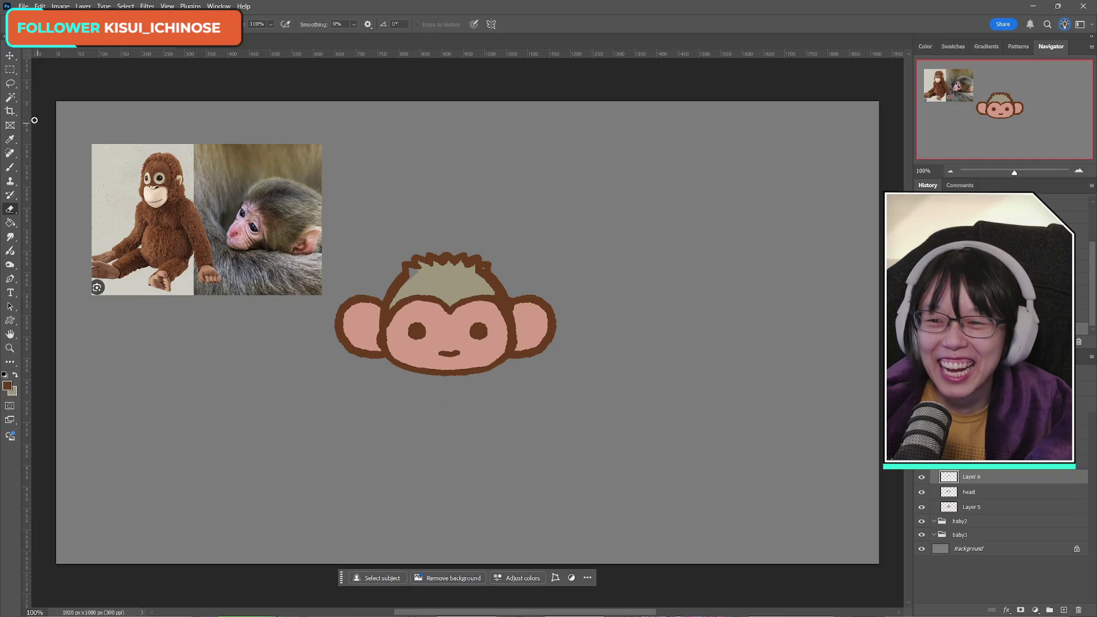
click(9, 83)
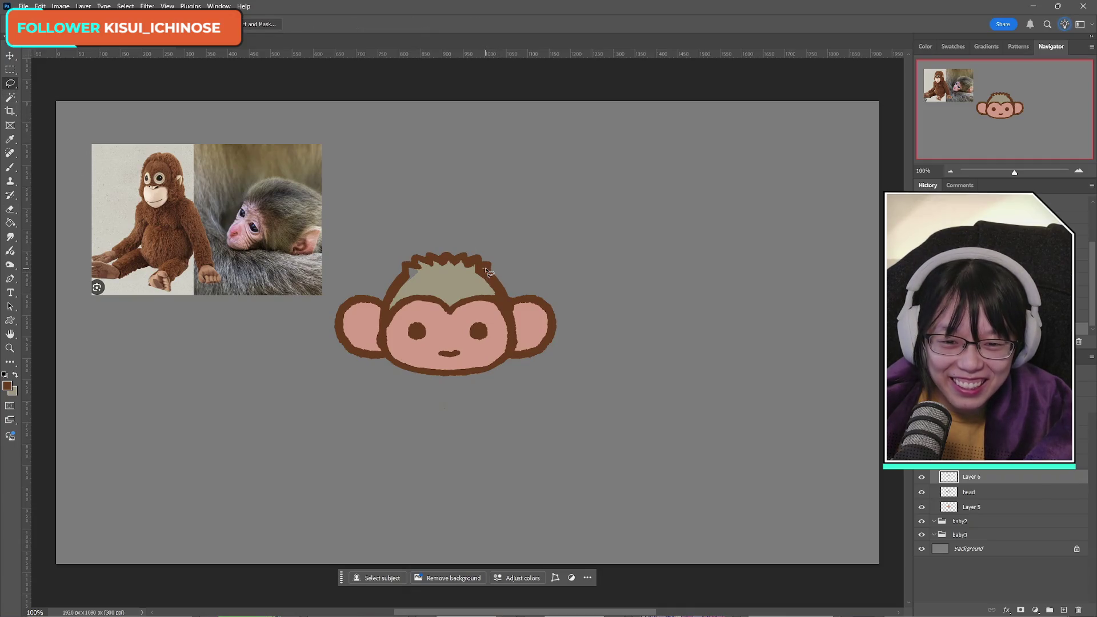
Step: Lasso a section of the monkey's hair, then drop the selection and return to the brush
mouse_move(489, 273)
mouse_down()
mouse_move(486, 286)
mouse_move(464, 262)
mouse_move(473, 275)
mouse_move(457, 276)
mouse_move(463, 264)
mouse_move(451, 261)
mouse_move(439, 272)
mouse_up()
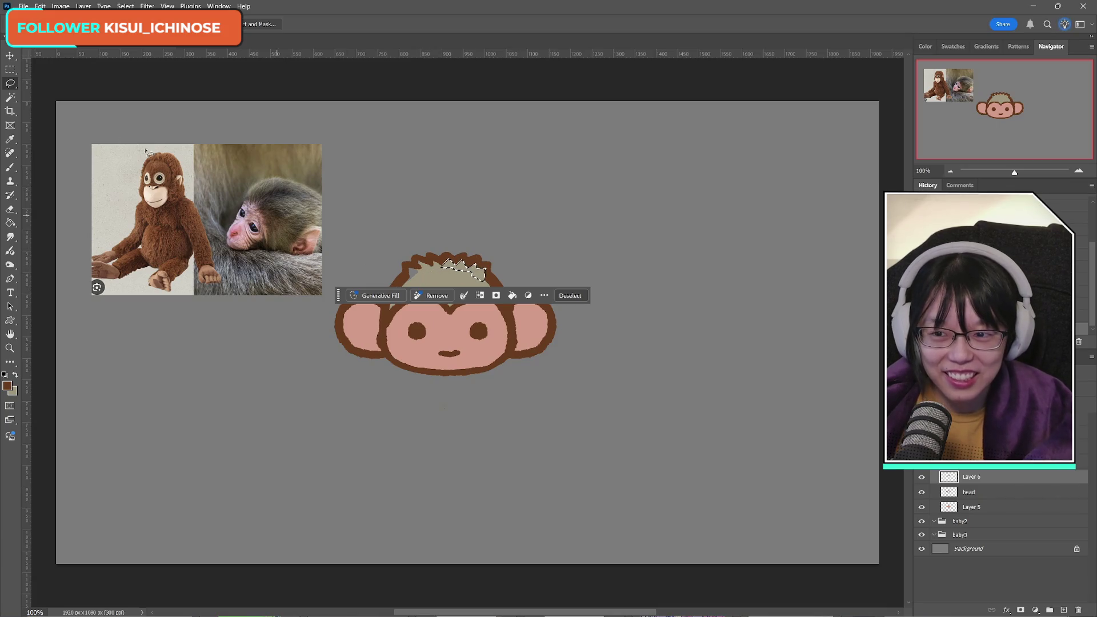
key(m)
key(ctrl+d)
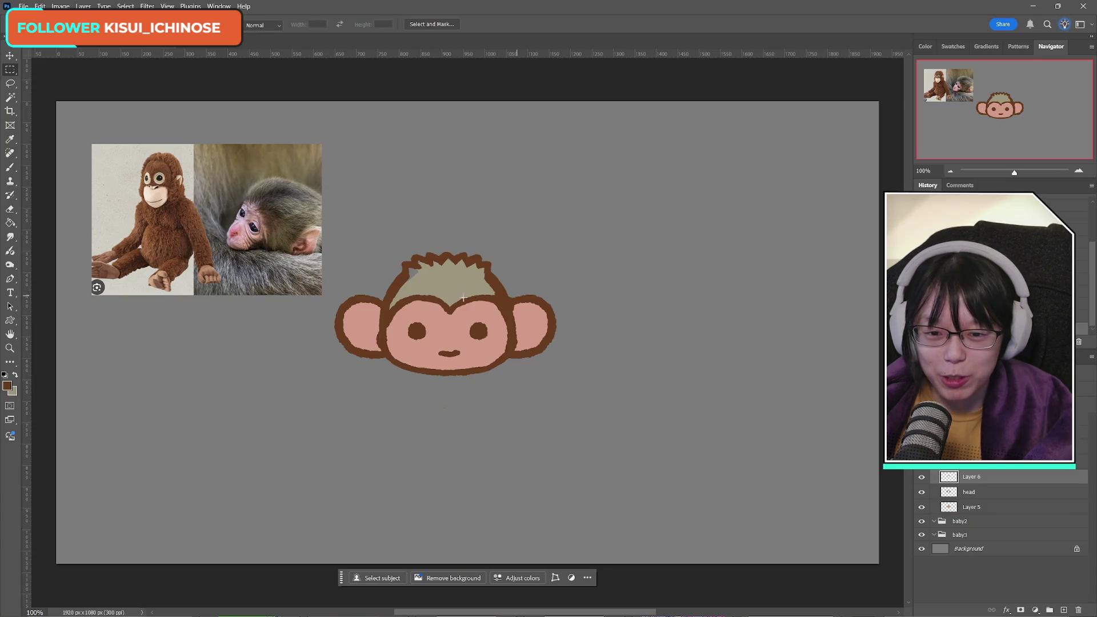
click(11, 168)
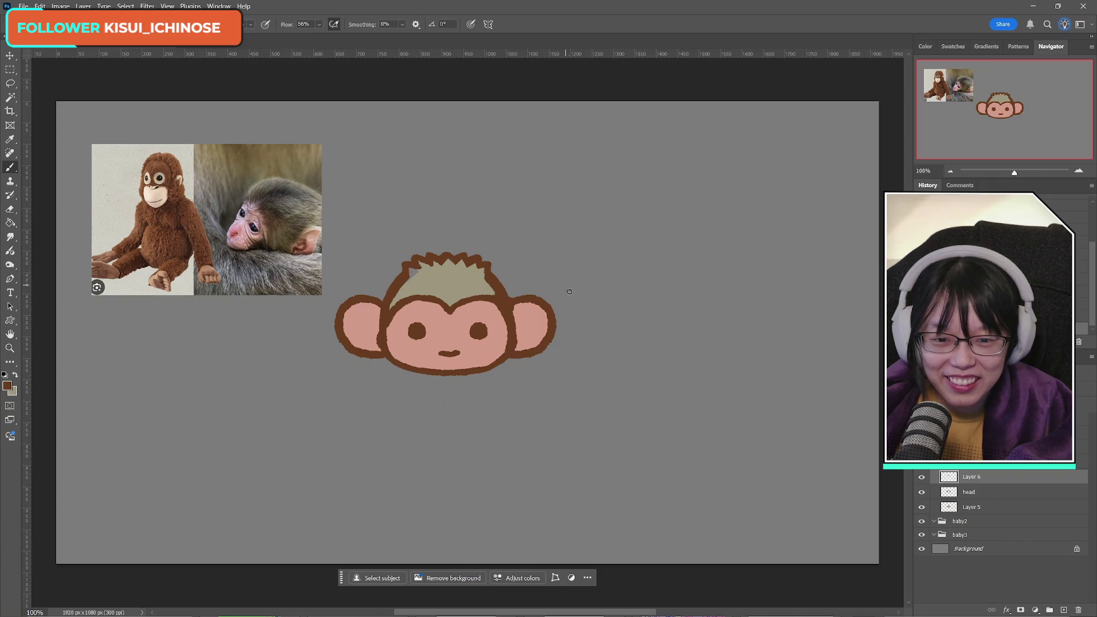
Step: Compare the hair layers and undo the extra hair strokes, removing Layer 6
click(920, 479)
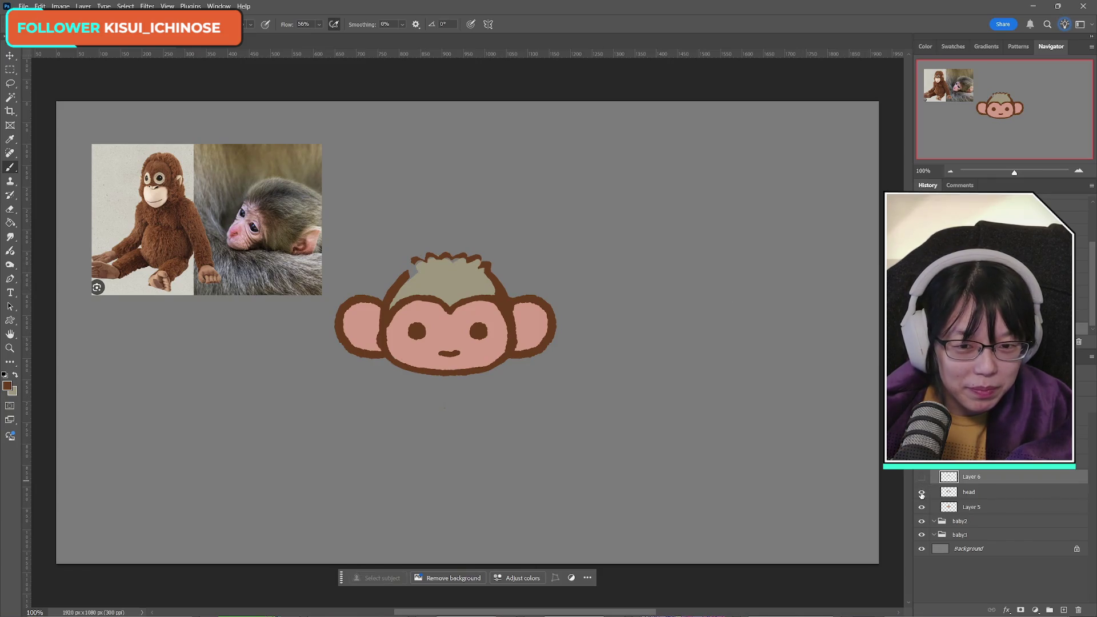
click(921, 494)
click(921, 494)
click(924, 478)
click(924, 479)
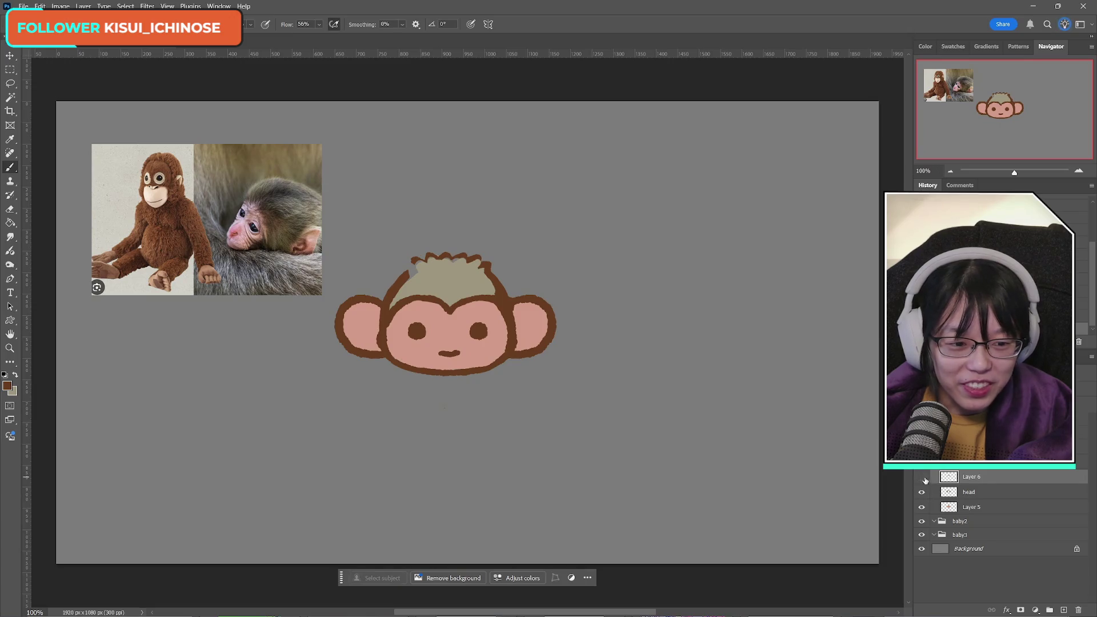
key(ctrl+z)
key(ctrl+z)
key(ctrl+z)
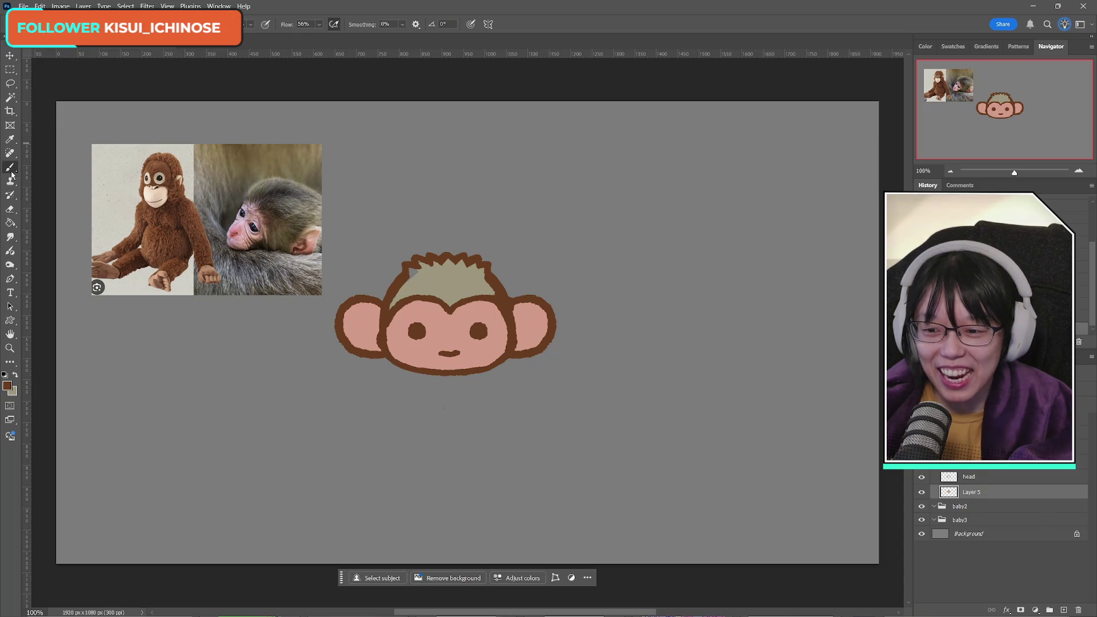
Step: Set beige as the painting colour and compare the Layer 5 fill against the head outline
click(15, 375)
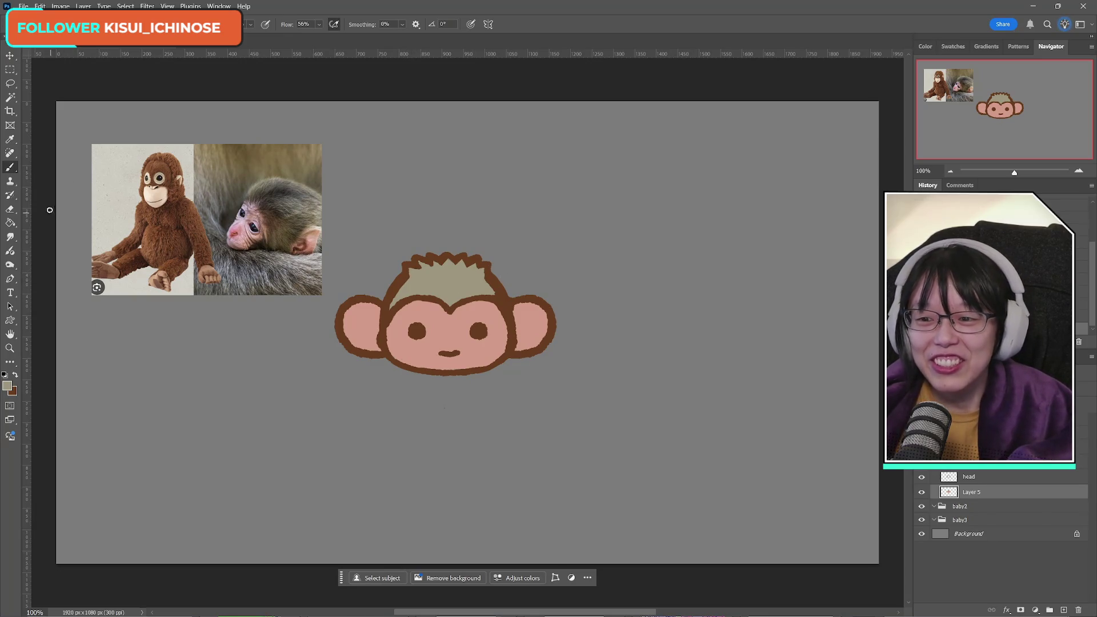
click(10, 209)
click(920, 494)
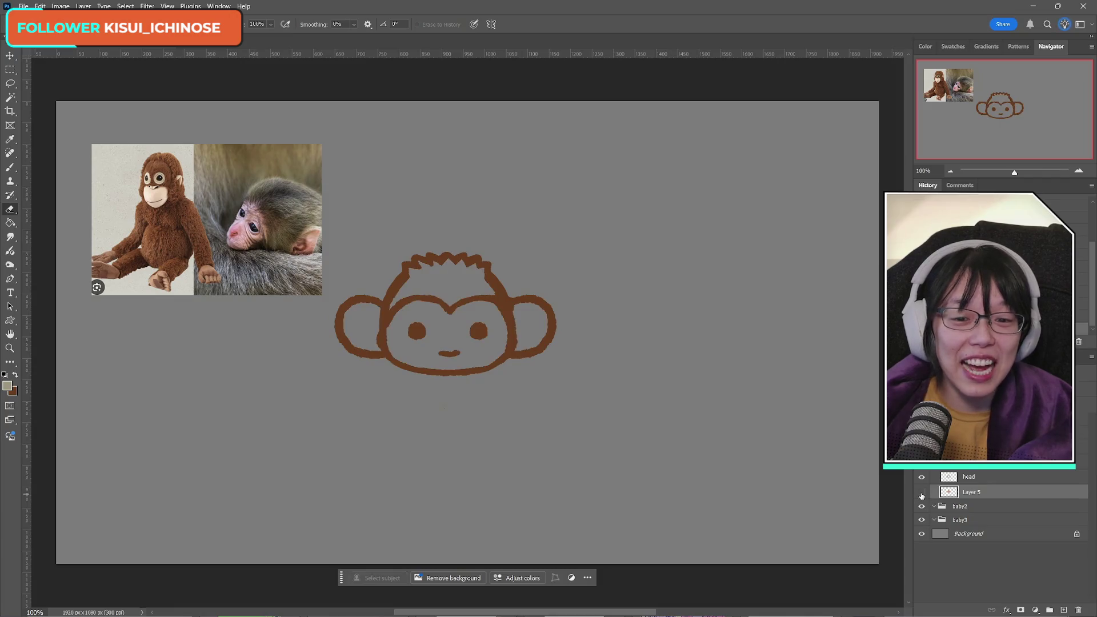
click(921, 495)
click(923, 478)
click(920, 477)
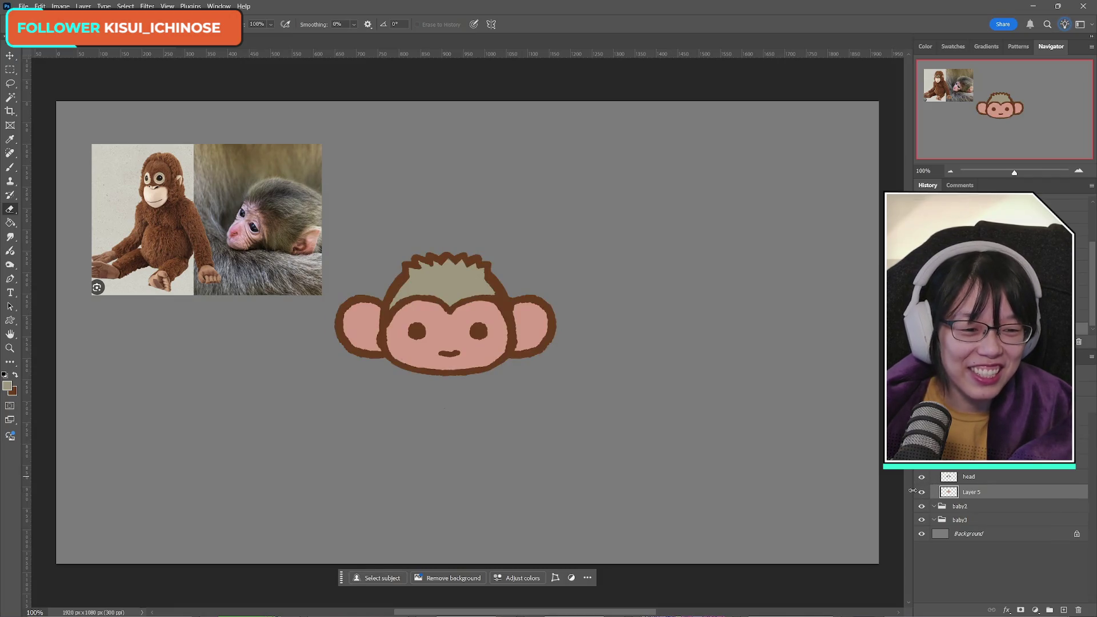
click(921, 495)
click(921, 494)
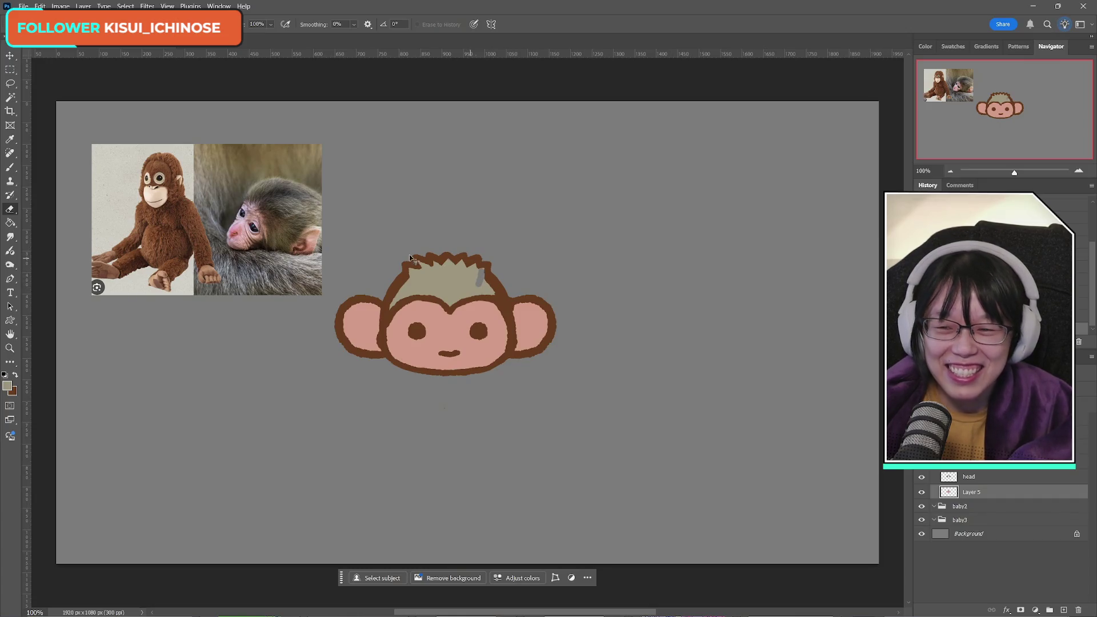
Step: On the head layer, erase to thin the face outline beside the left ear
click(11, 167)
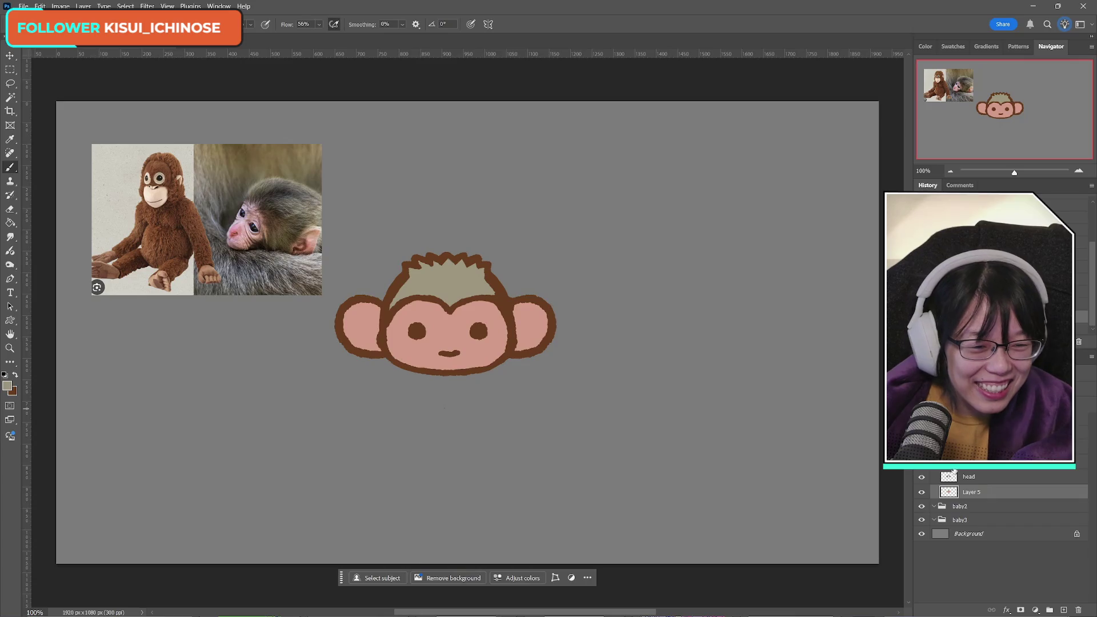
click(971, 476)
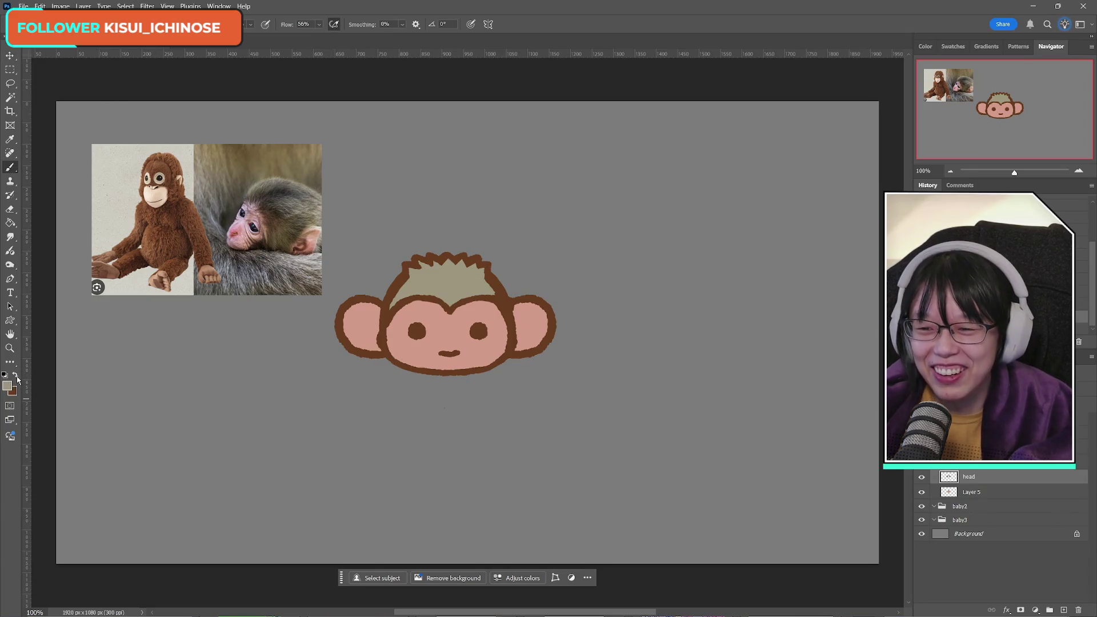
click(17, 378)
click(10, 209)
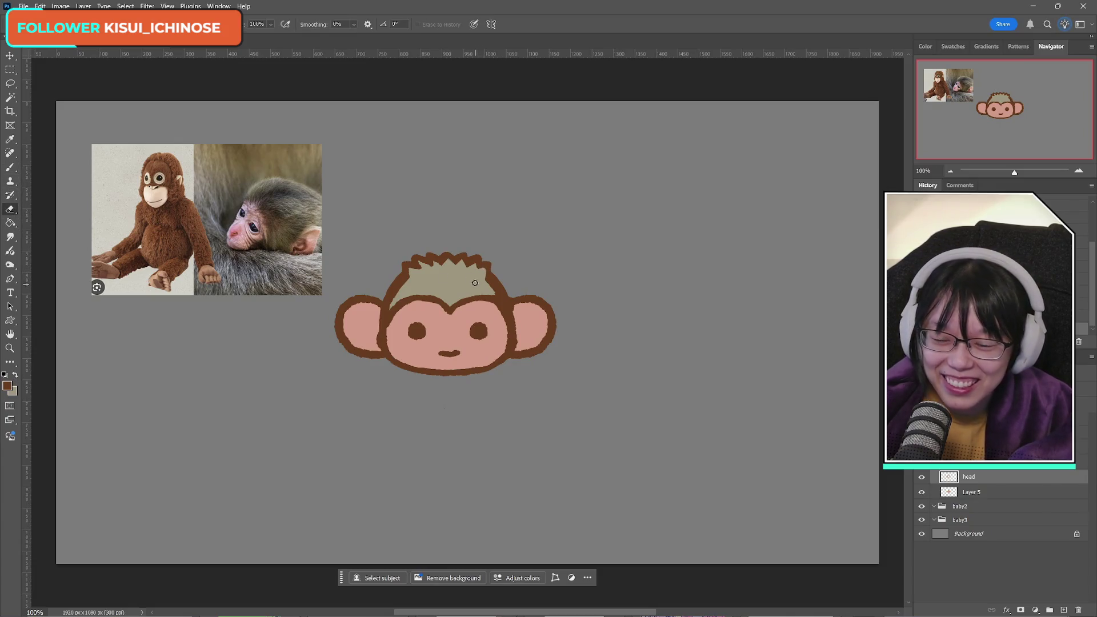
key(b)
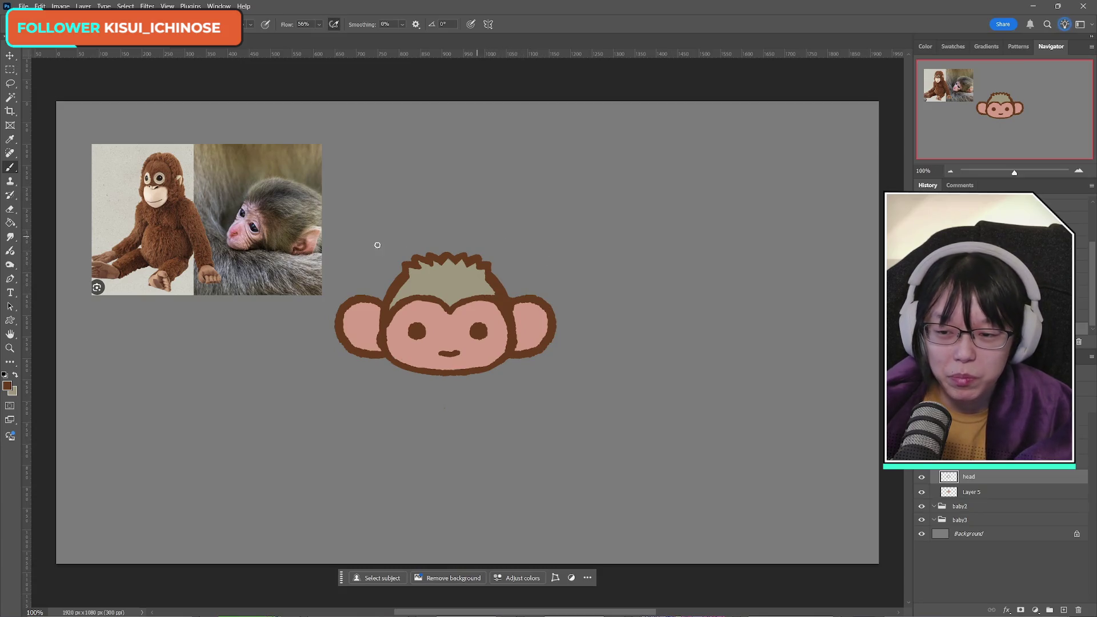
click(8, 210)
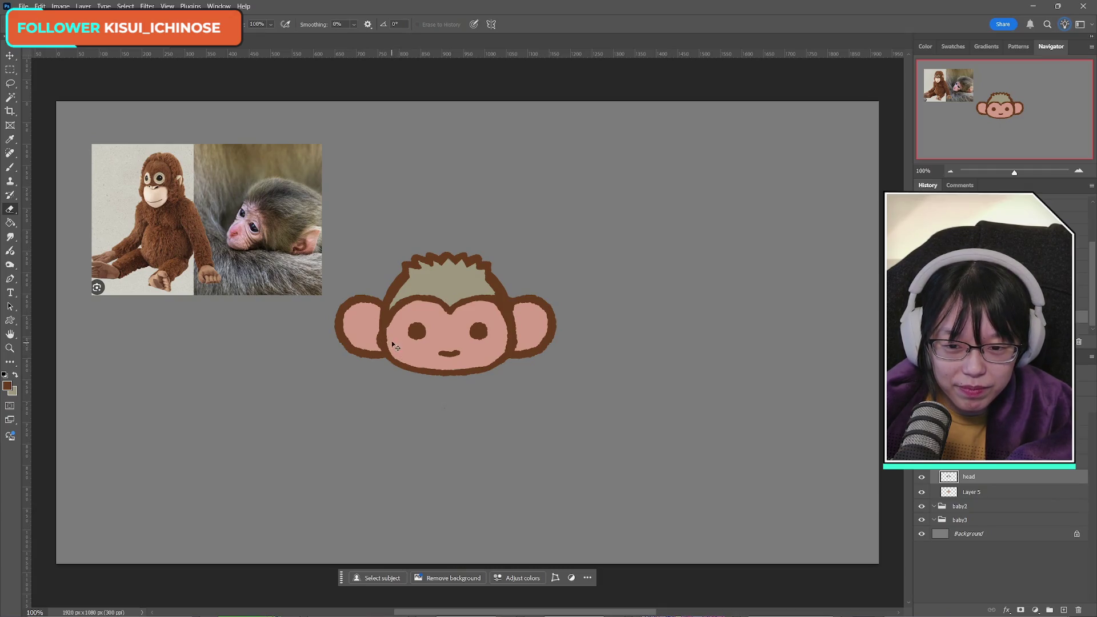
drag(392, 340, 399, 355)
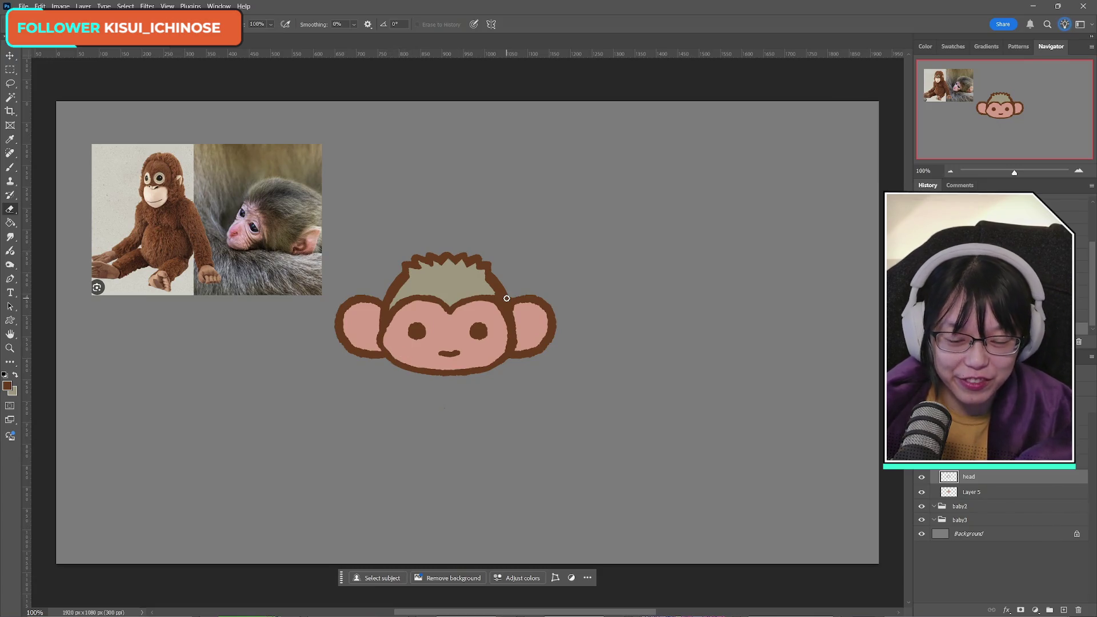
Step: Copy a piece of the left ear outline to a new layer, flip it, and move it right
click(922, 477)
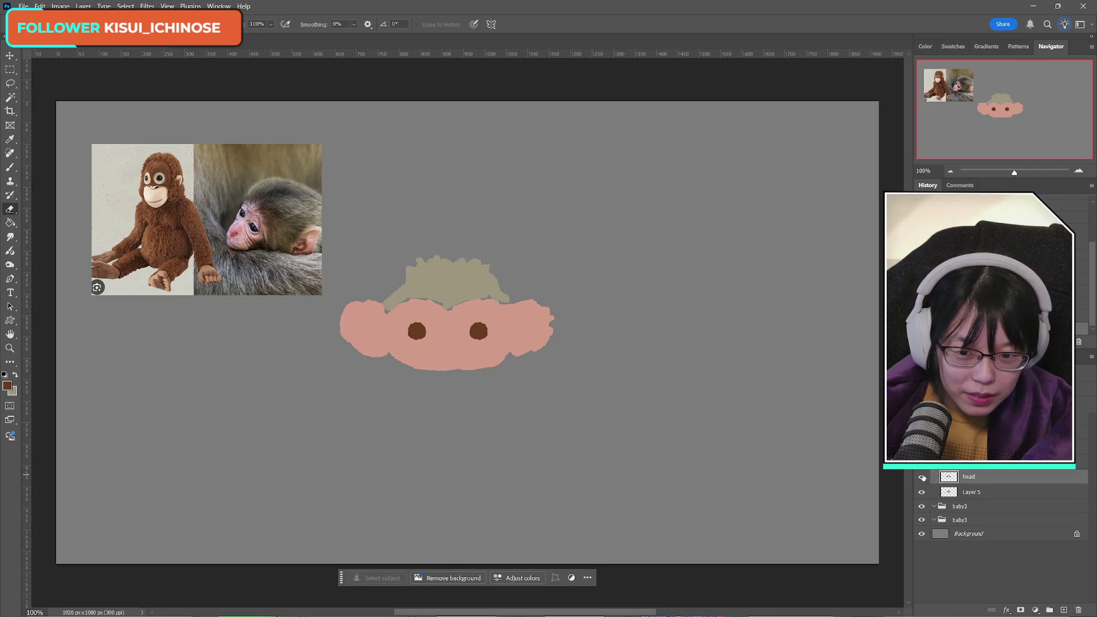
click(922, 477)
click(12, 98)
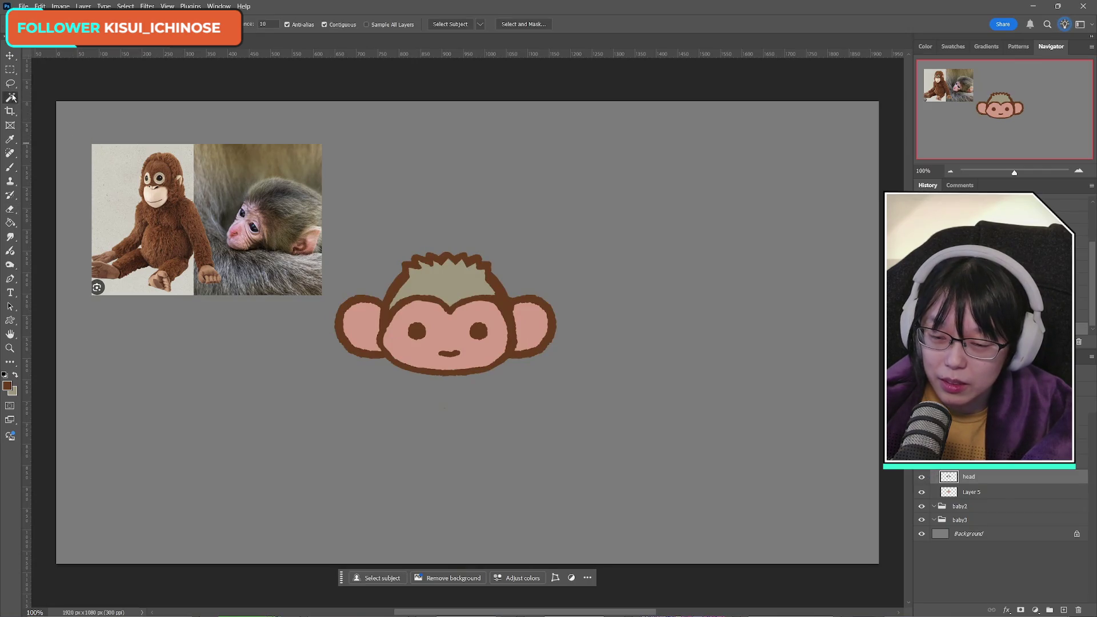
click(10, 84)
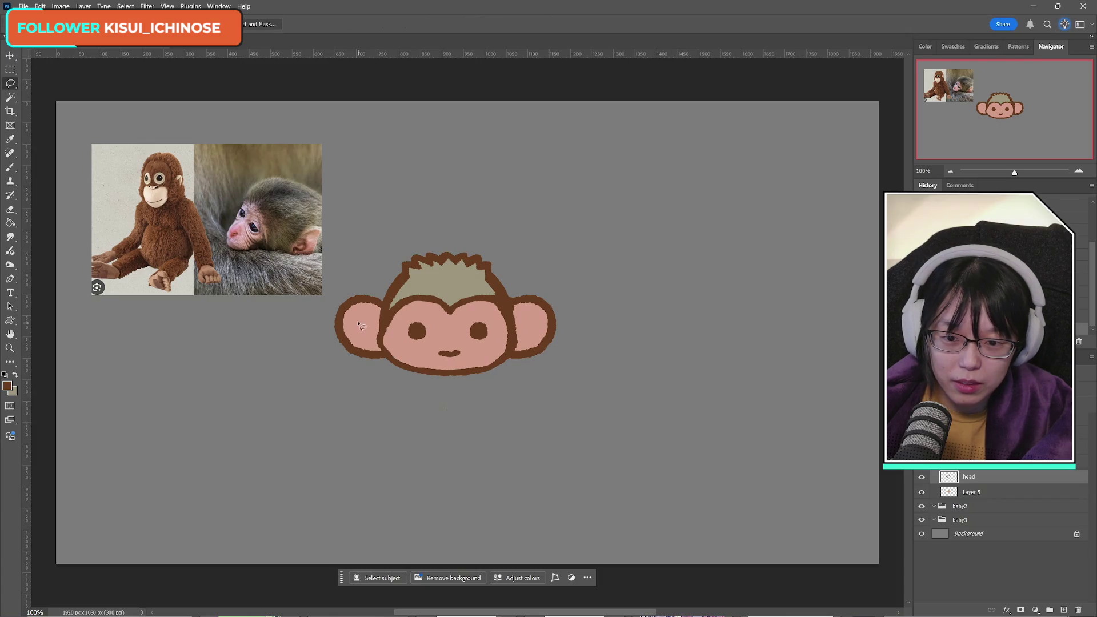
mouse_move(395, 328)
mouse_down()
mouse_move(373, 343)
mouse_move(400, 368)
mouse_move(397, 346)
mouse_up()
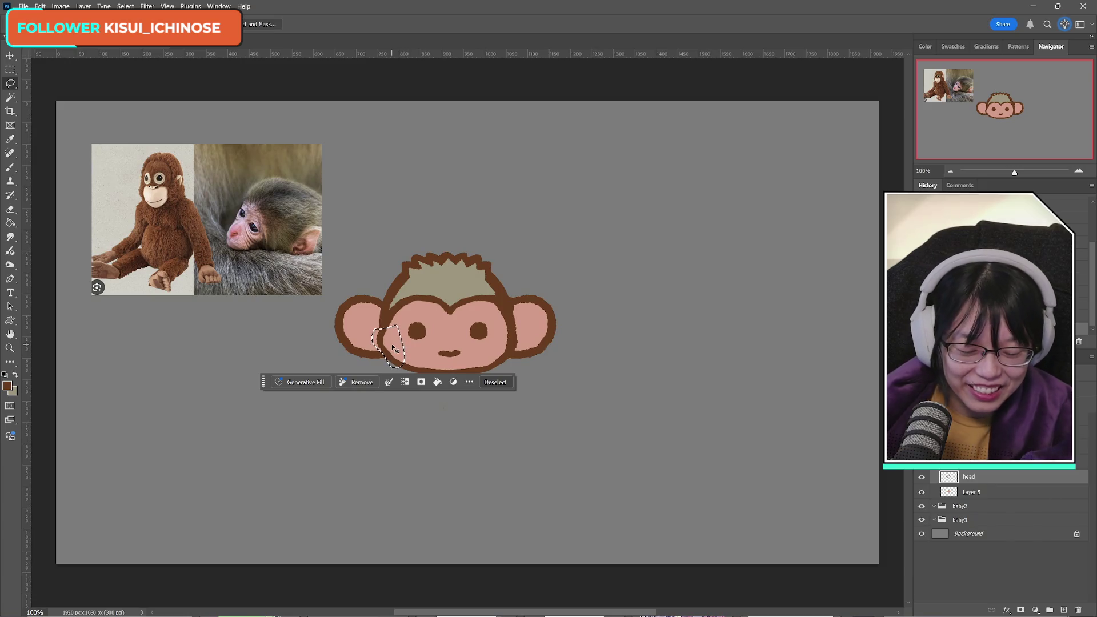
key(ctrl+j)
key(ctrl+t)
right_click(392, 337)
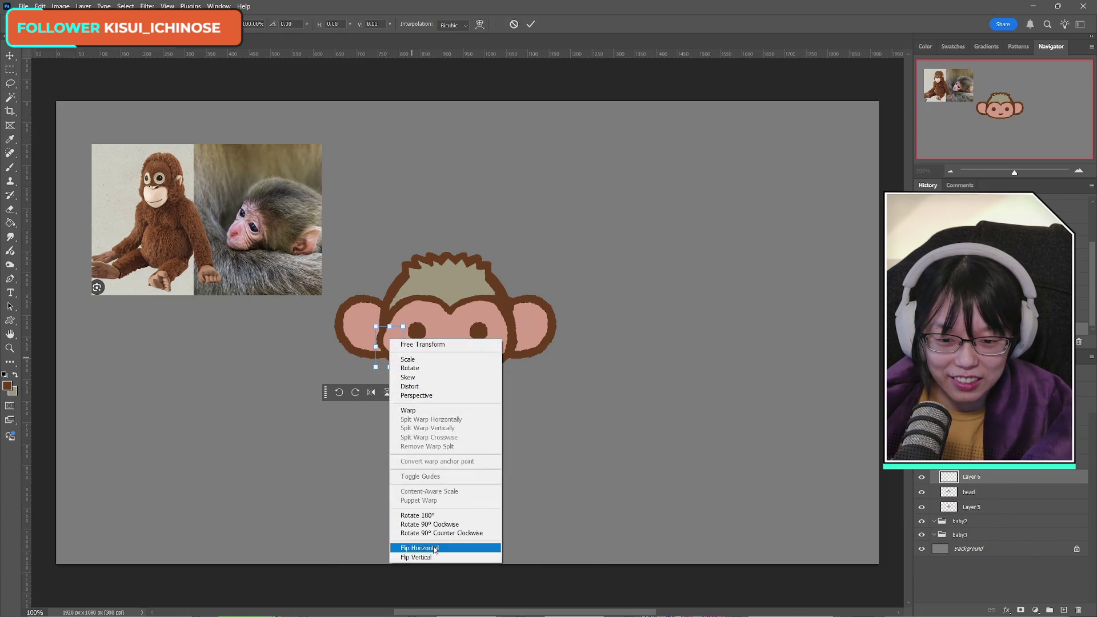
click(412, 548)
mouse_move(399, 362)
mouse_down()
mouse_move(482, 349)
mouse_move(516, 361)
mouse_up()
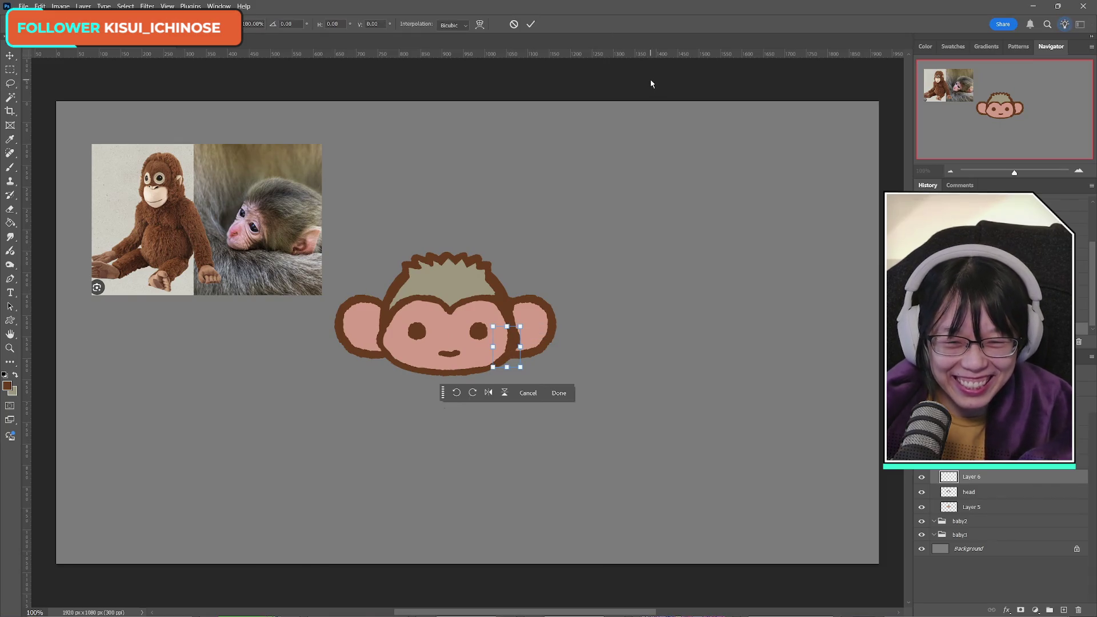
Step: Nudge the stroke slightly left, apply it, and check it against the head outline
key(Left)
key(Left)
click(531, 24)
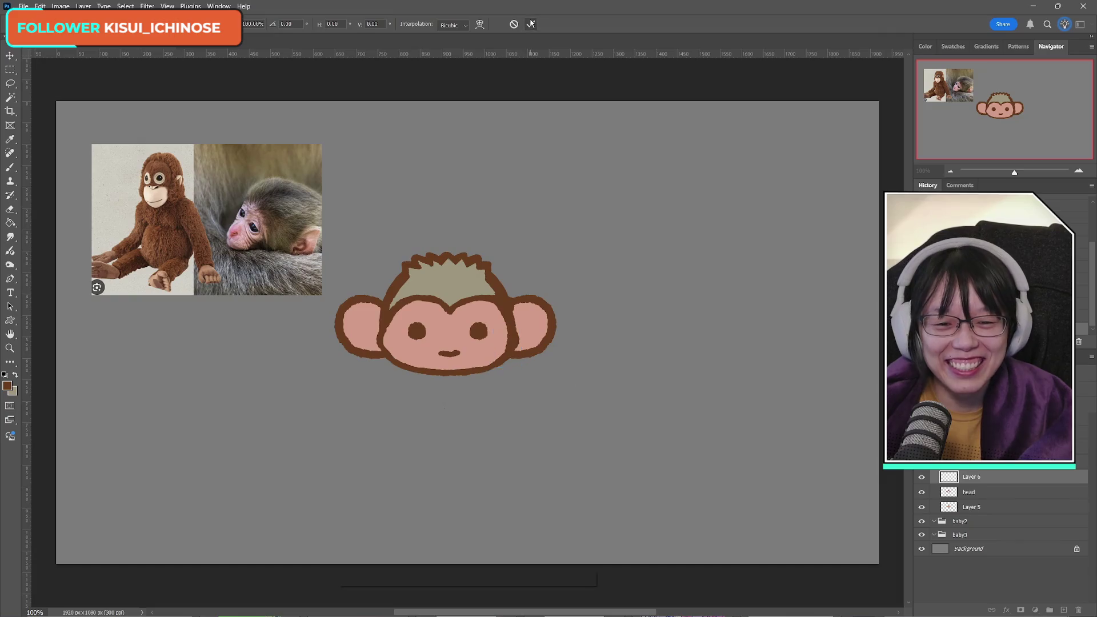
key(l)
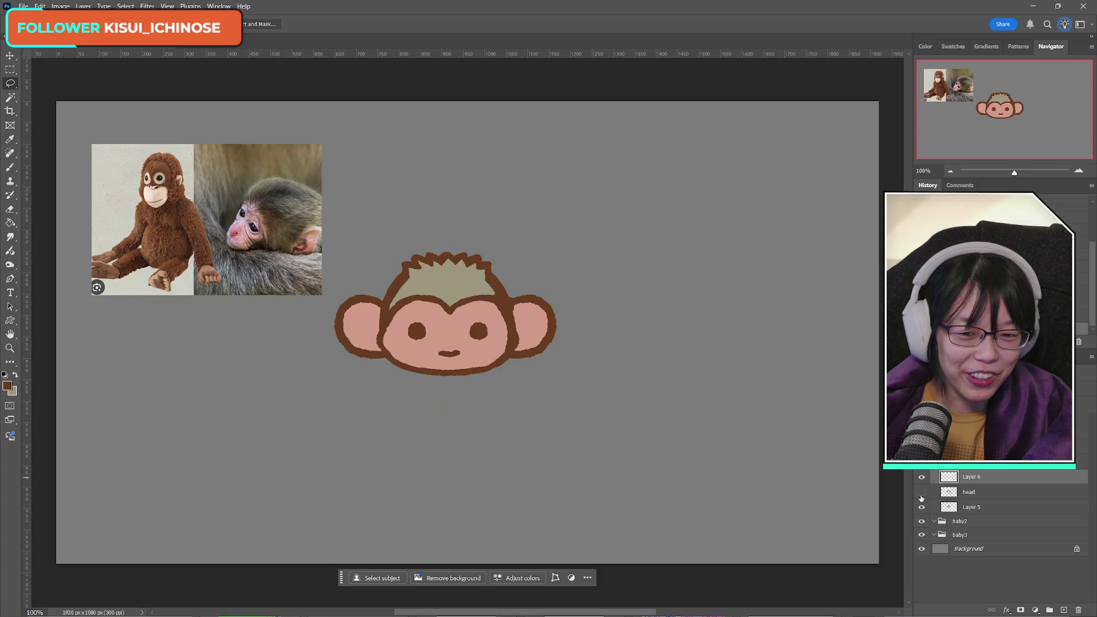
click(921, 496)
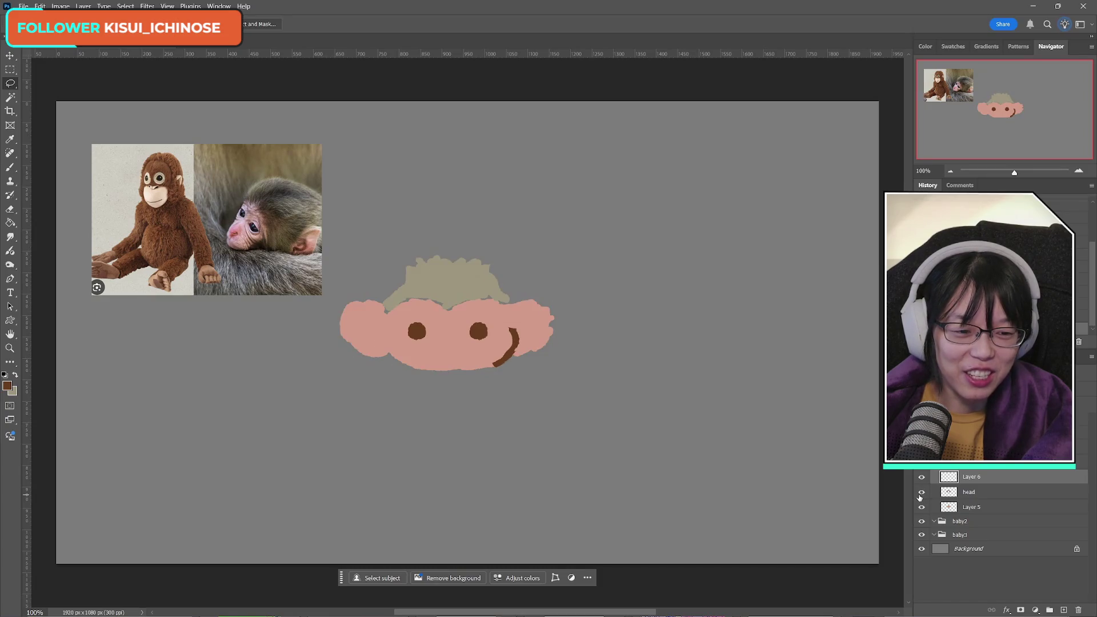
click(920, 493)
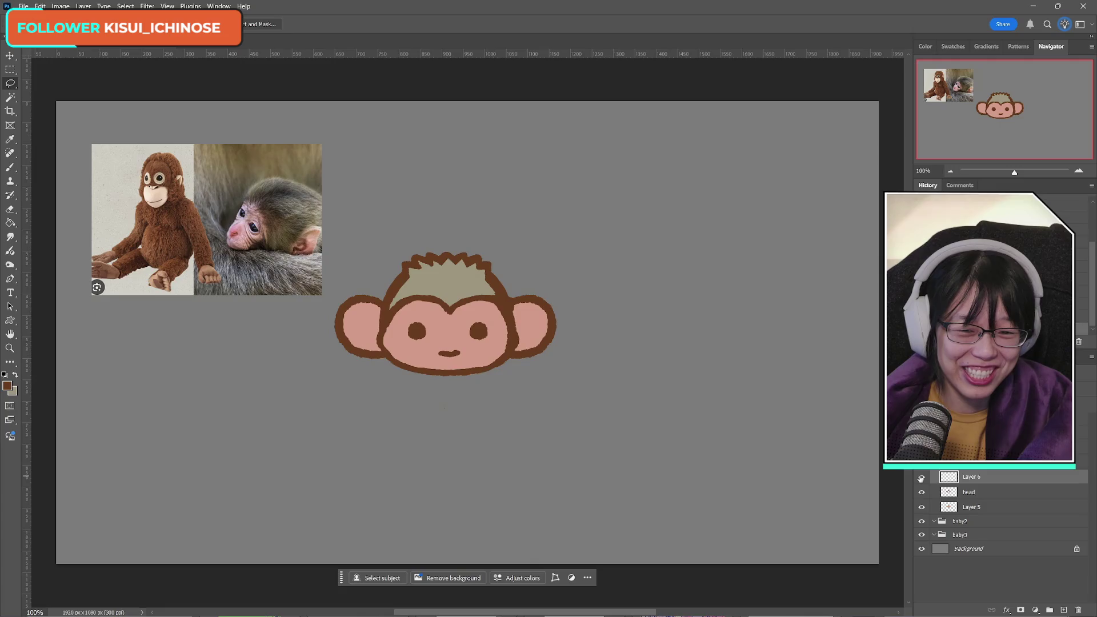
Step: Re-transform the right-cheek stroke, compare it with the head outline, and ready the Eraser on the head layer
key(ctrl+t)
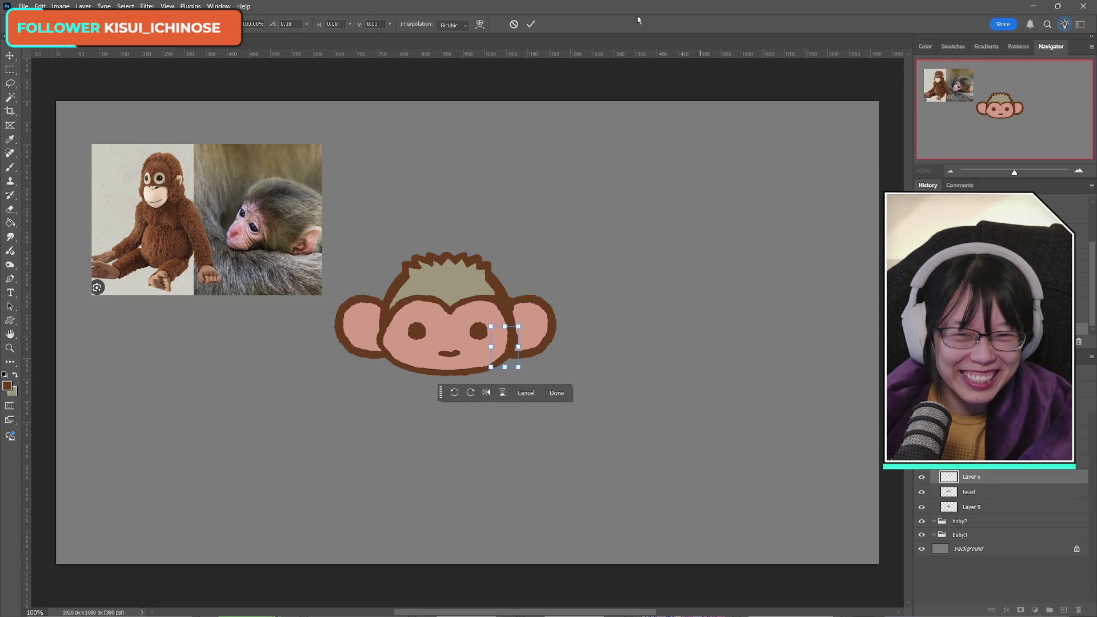
click(530, 24)
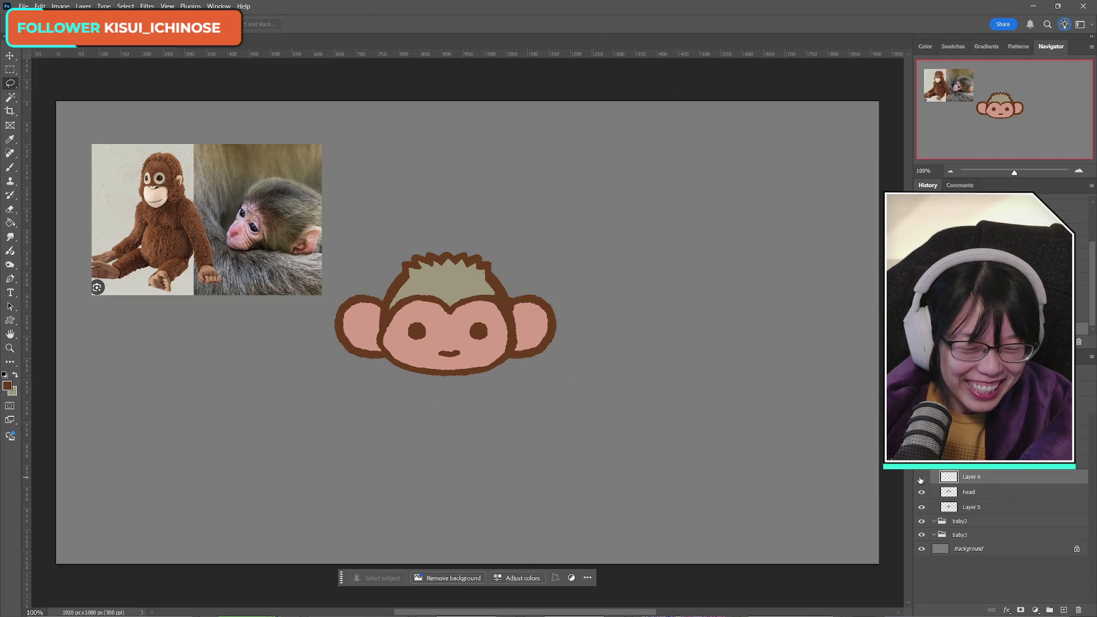
click(922, 493)
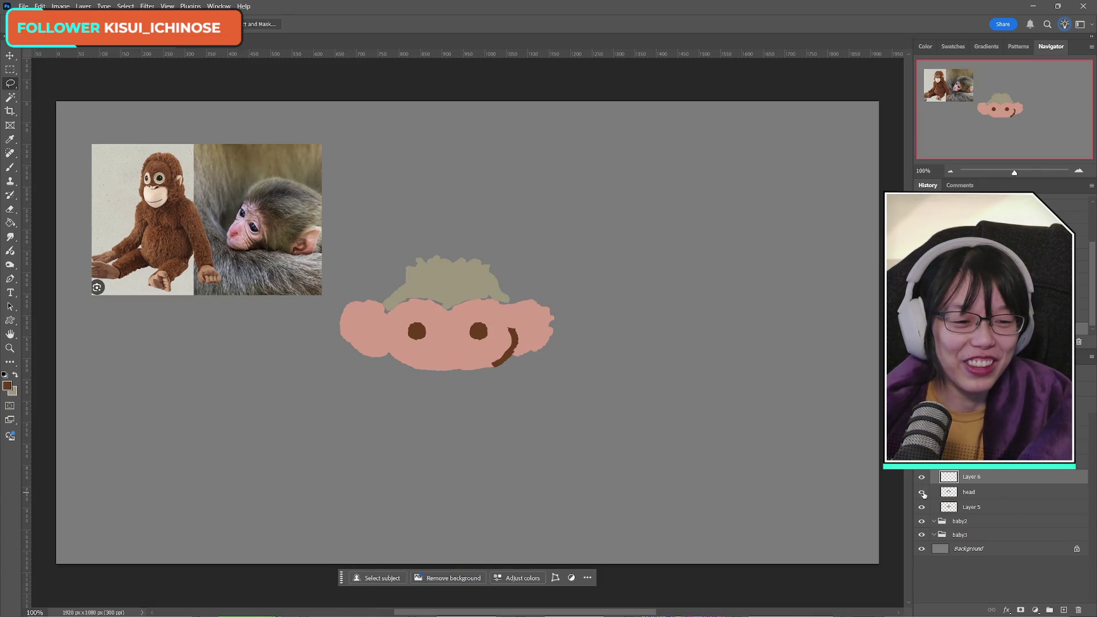
click(921, 492)
click(968, 492)
key(e)
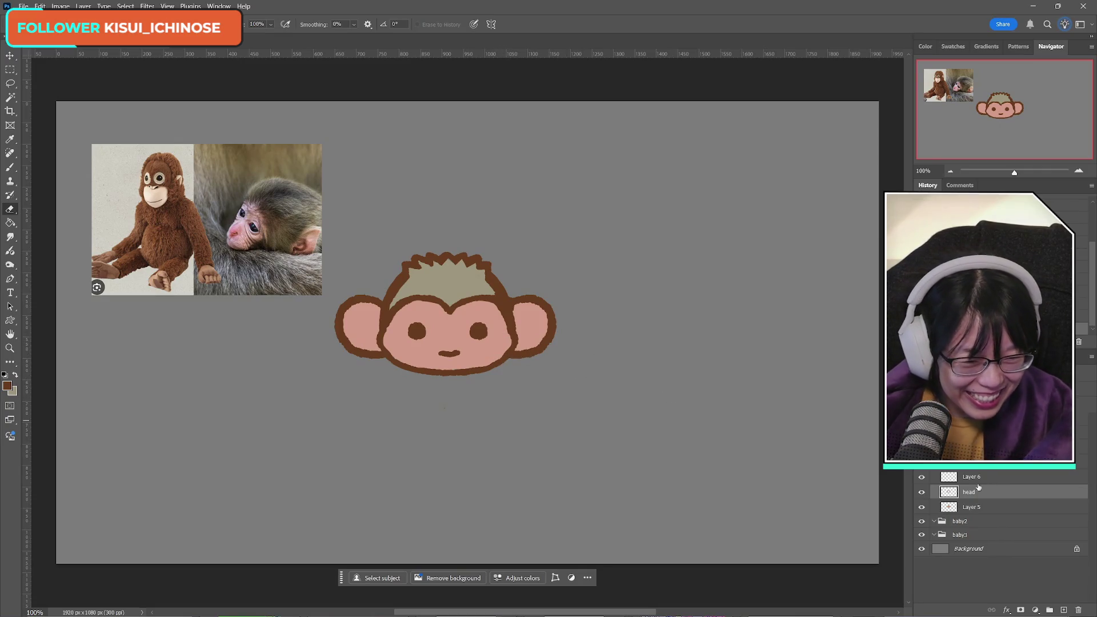
scroll(978, 487, down, 1)
click(921, 476)
Step: Save the monkey head file, view the coat-wearing monkey document, and reselect the head layer
click(920, 476)
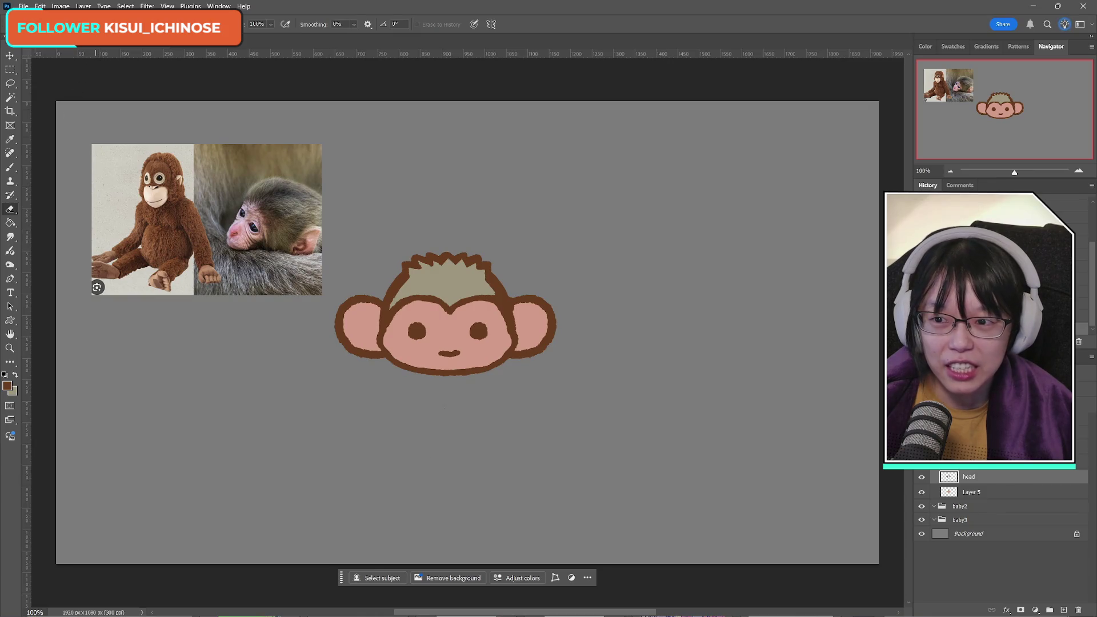
click(23, 6)
click(46, 123)
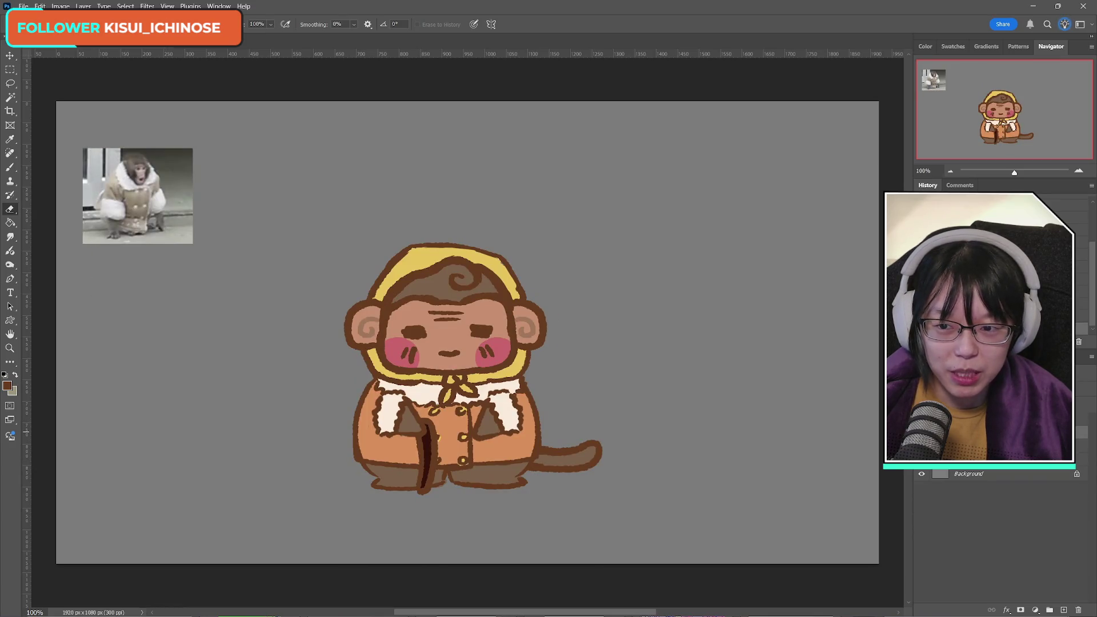
key(ctrl+z)
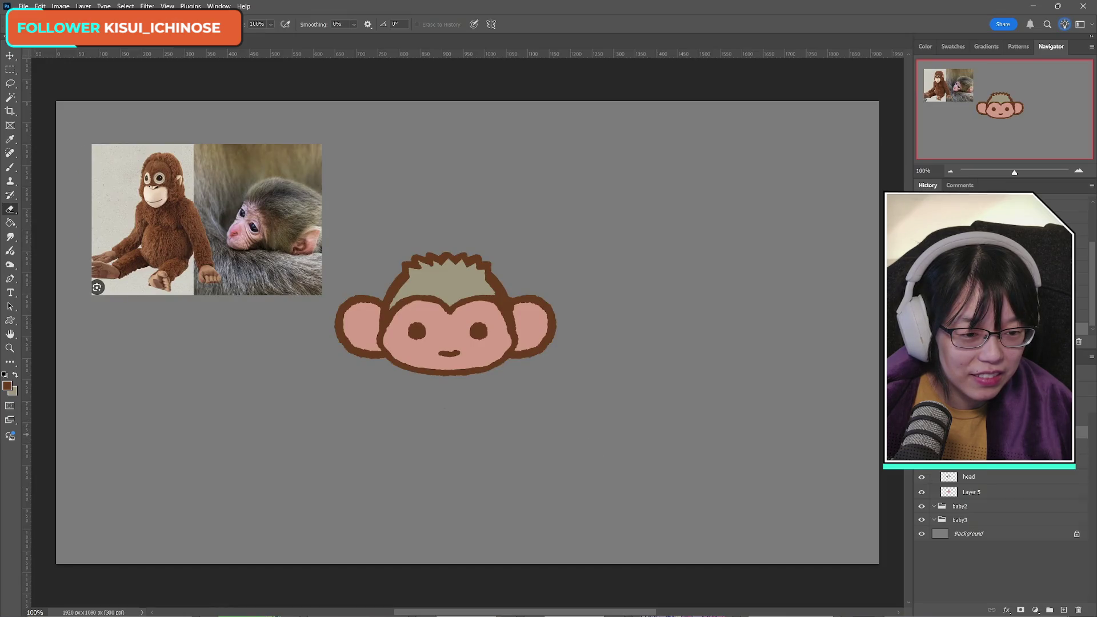
click(971, 478)
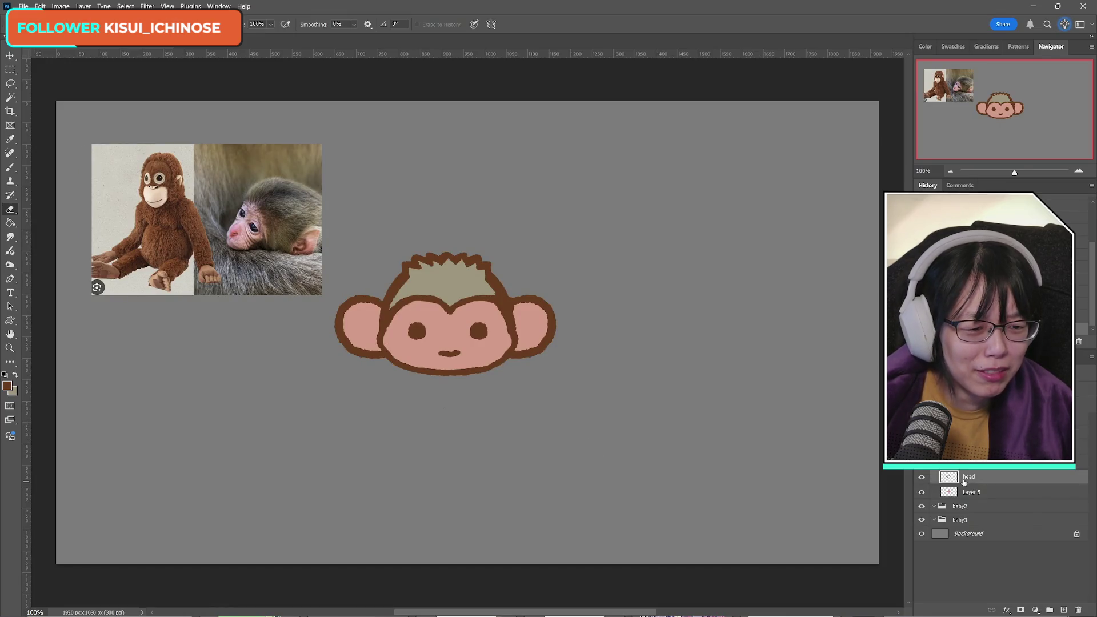
Step: Make a circular elliptical selection over the monkey's left cheek on Layer 5
click(921, 492)
click(920, 492)
click(970, 491)
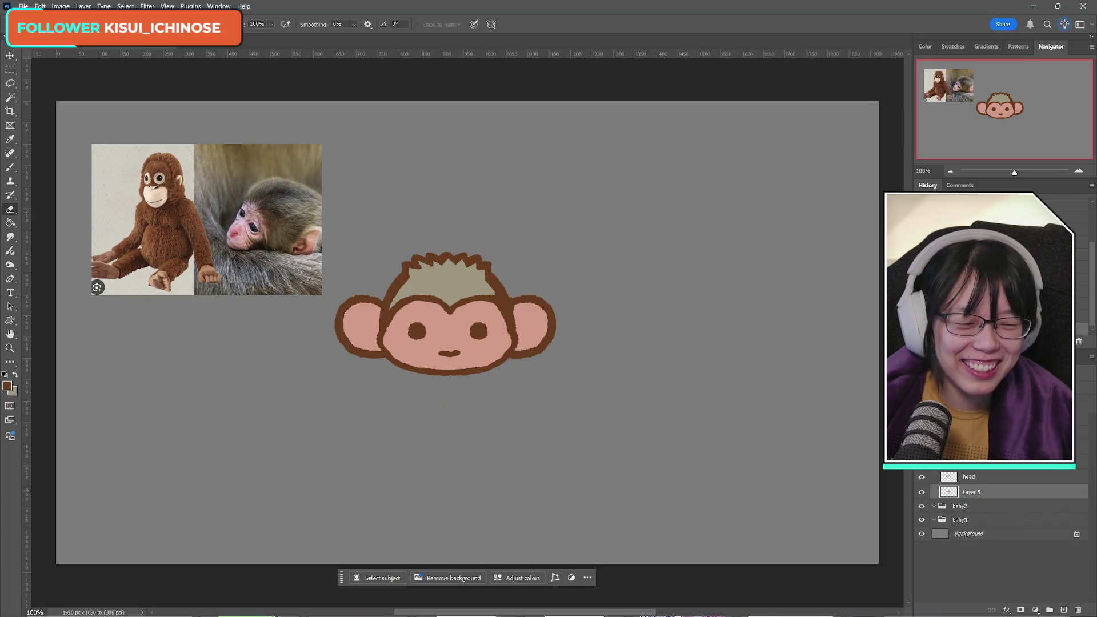
click(10, 69)
click(48, 83)
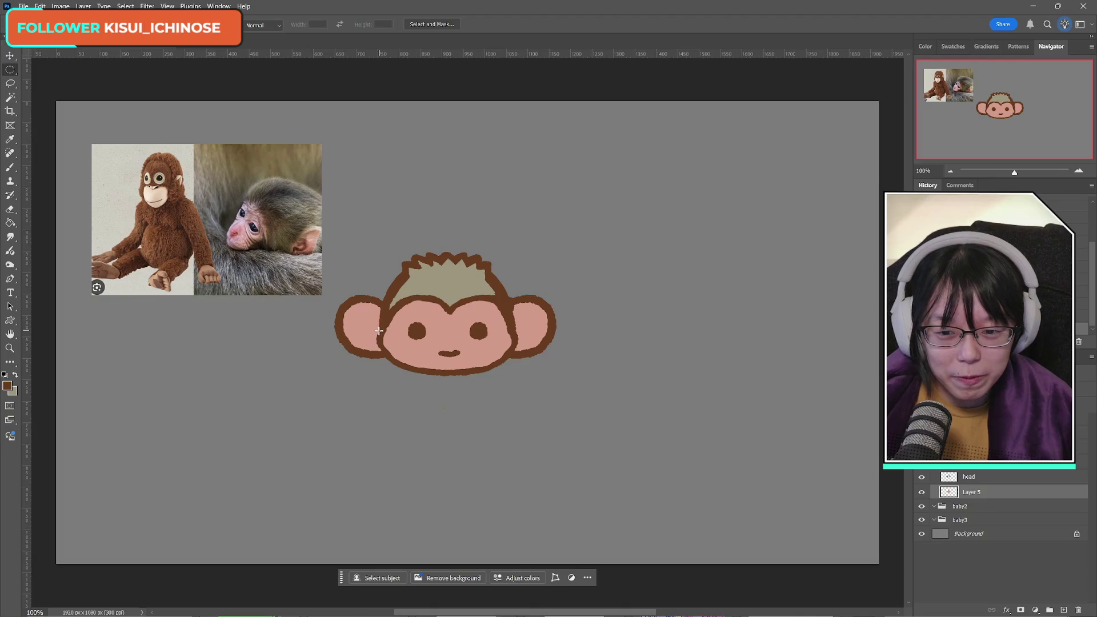
drag(376, 341, 411, 375)
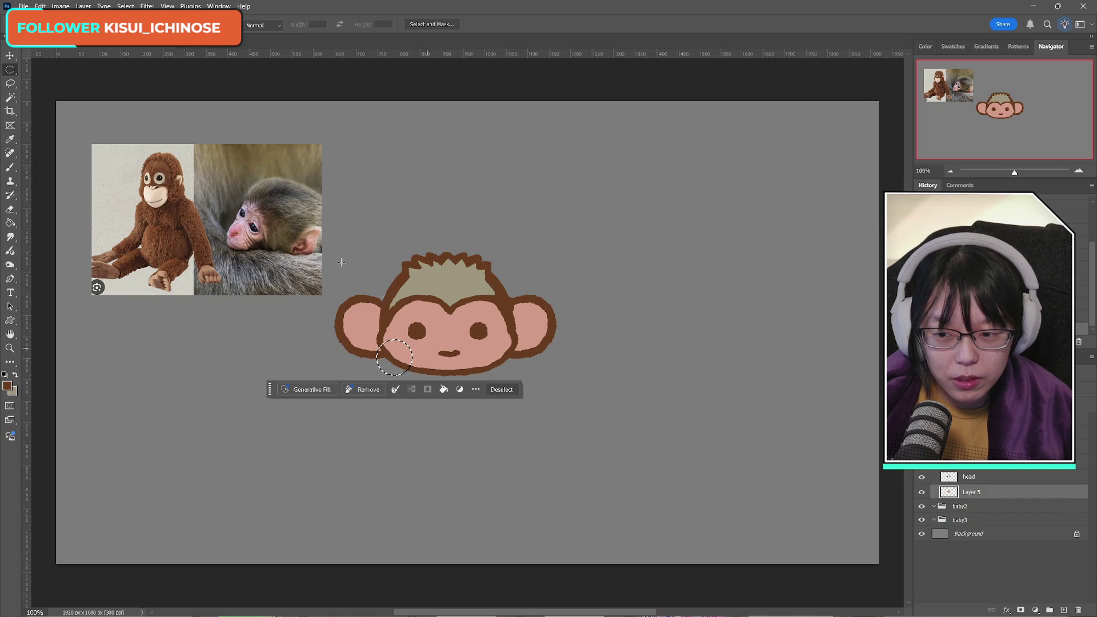
Step: Sample a light pink from the baby monkey's face as the paint colour
click(9, 387)
click(236, 227)
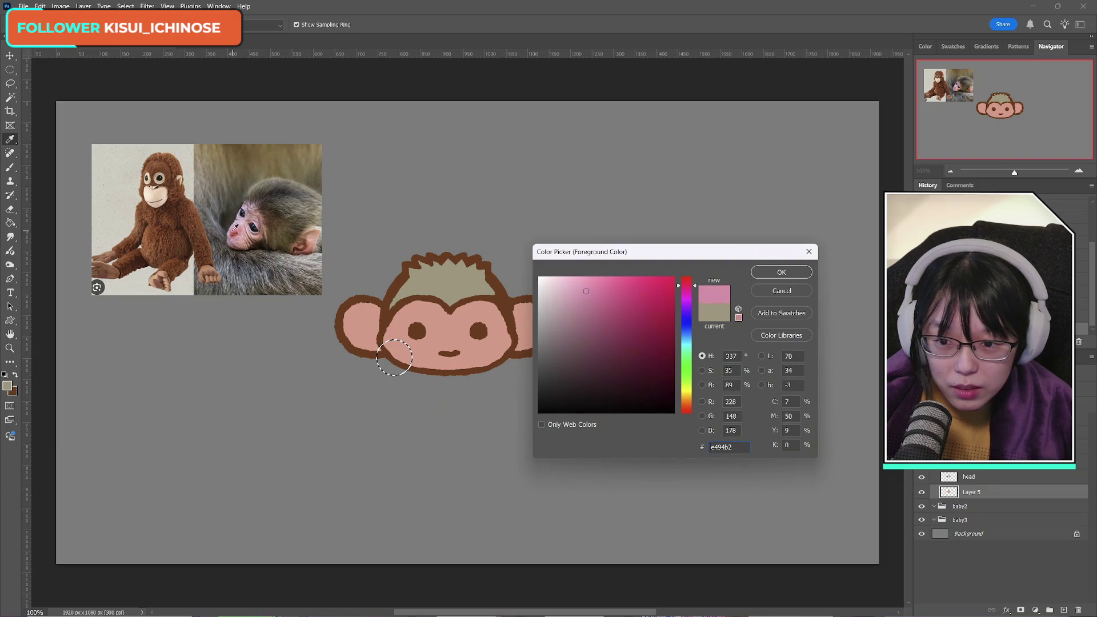
click(237, 227)
click(237, 228)
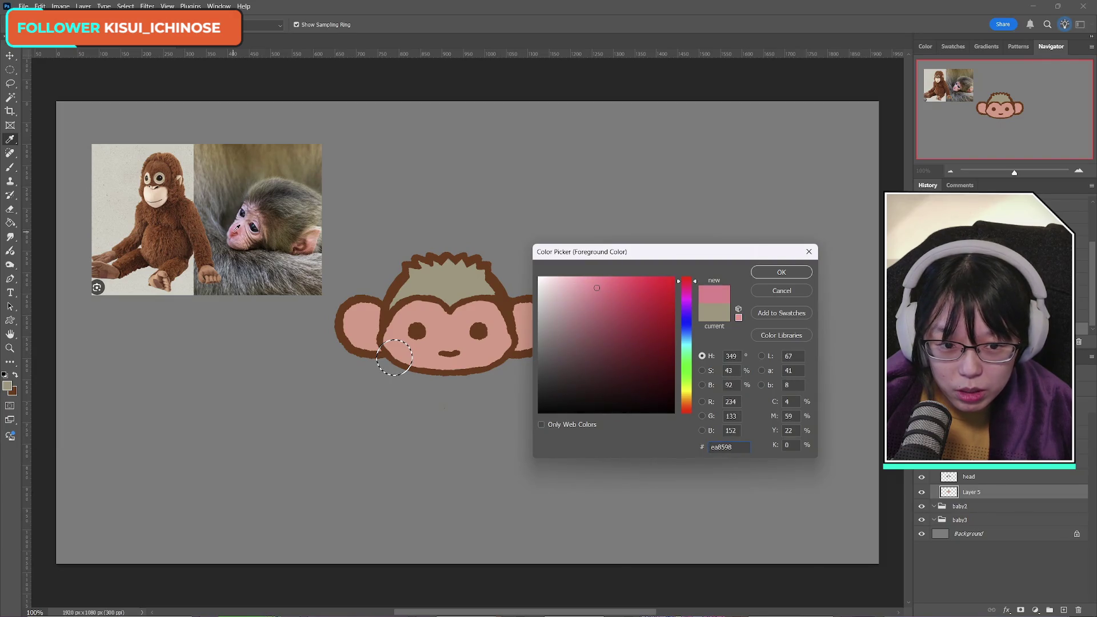
click(791, 272)
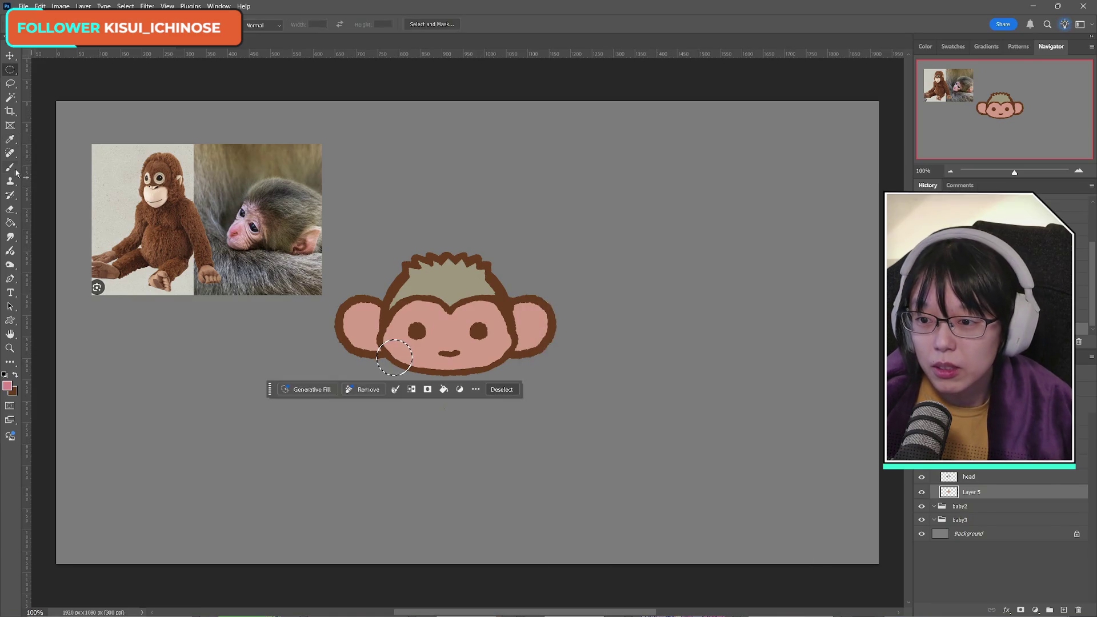
Step: Brush the pink blush inside the circle on a new layer, then deselect
click(9, 168)
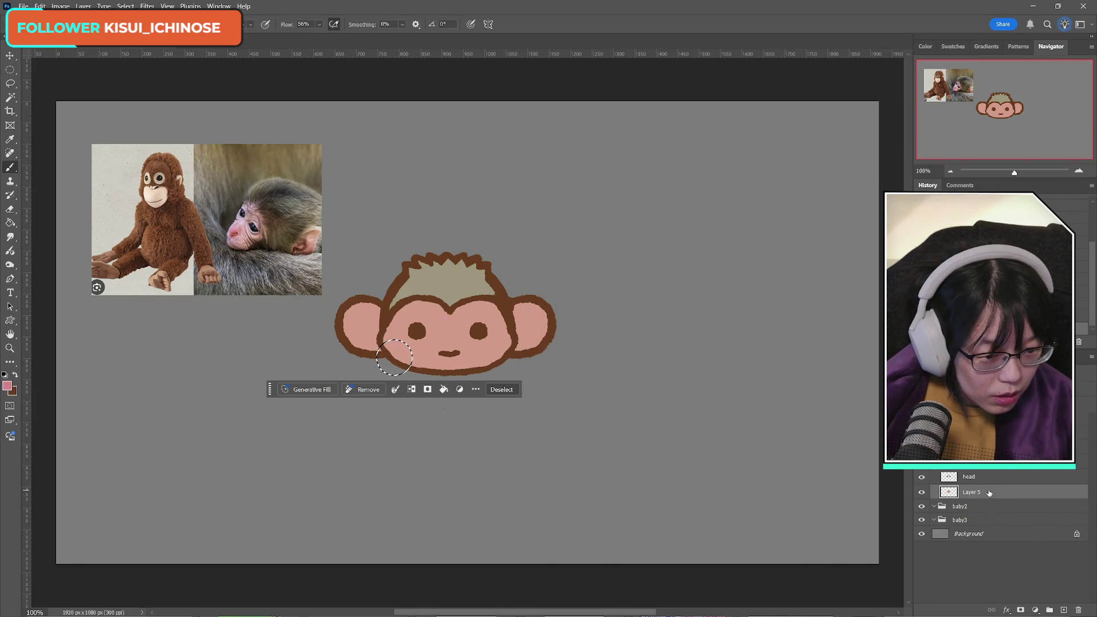
click(1063, 610)
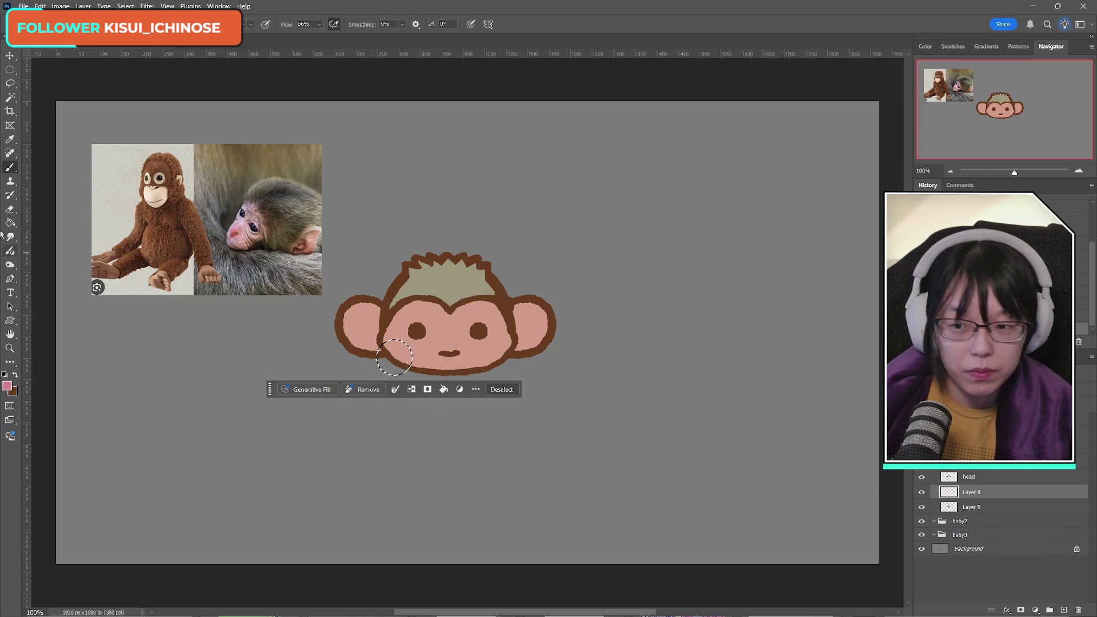
mouse_move(384, 346)
mouse_down()
mouse_move(403, 358)
mouse_move(393, 350)
mouse_up()
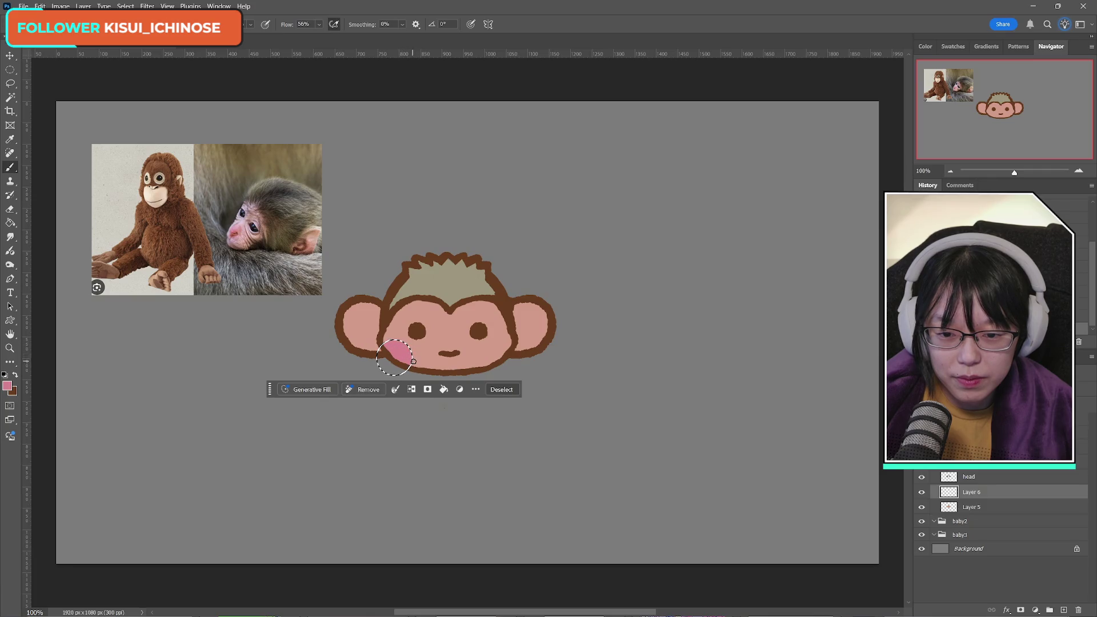
click(10, 70)
key(ctrl+d)
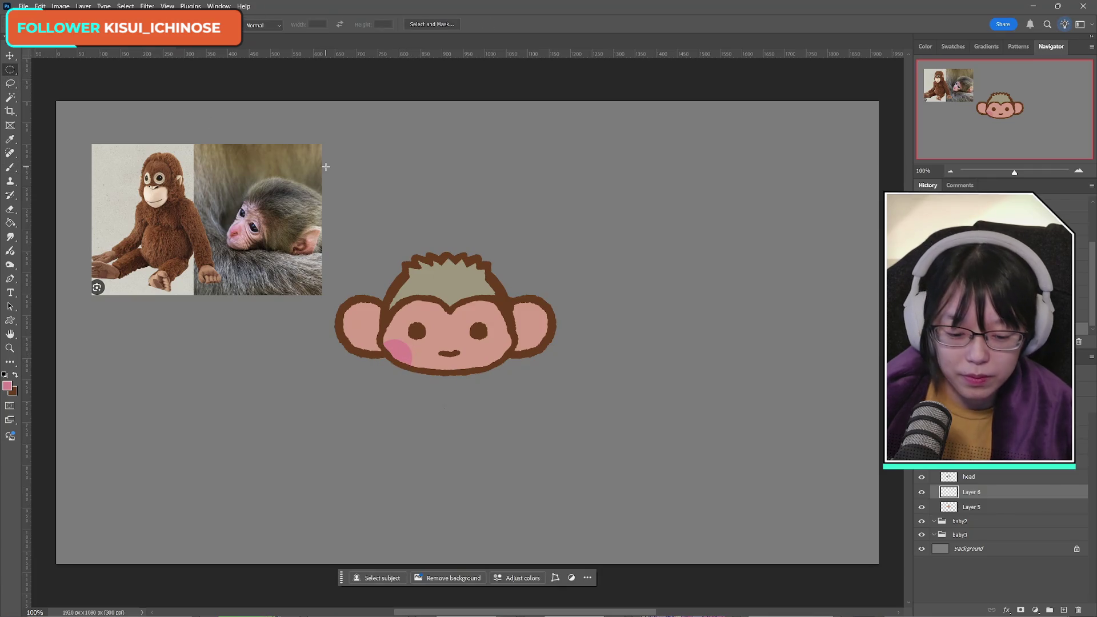
Step: Duplicate the blush layer and move the copy onto the right cheek
key(ctrl+j)
key(ctrl+t)
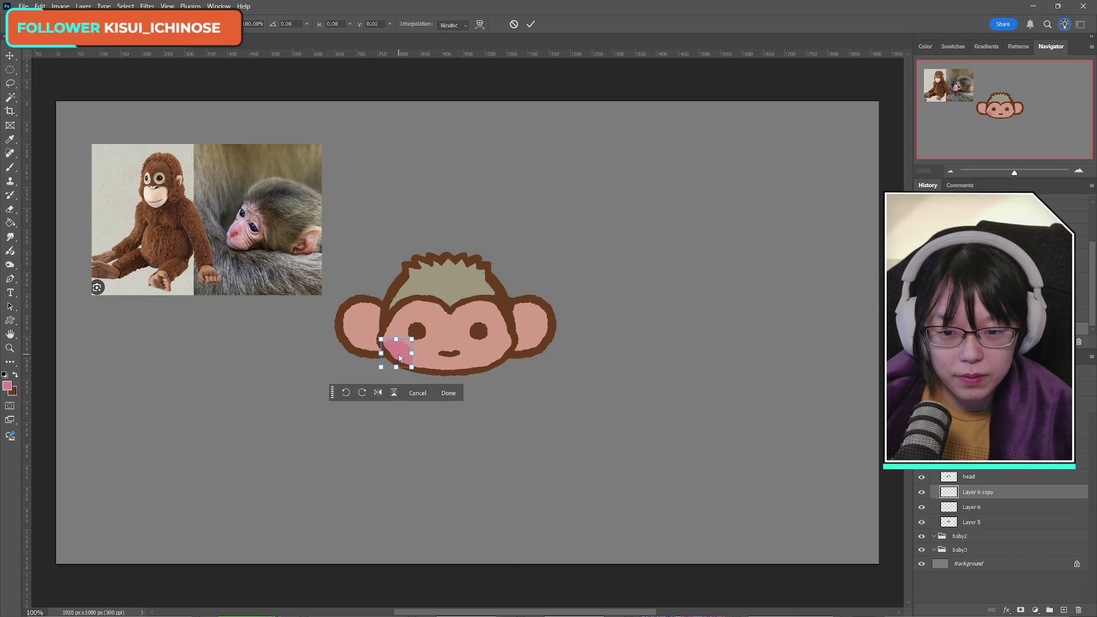
right_click(398, 355)
click(450, 564)
drag(402, 358, 496, 357)
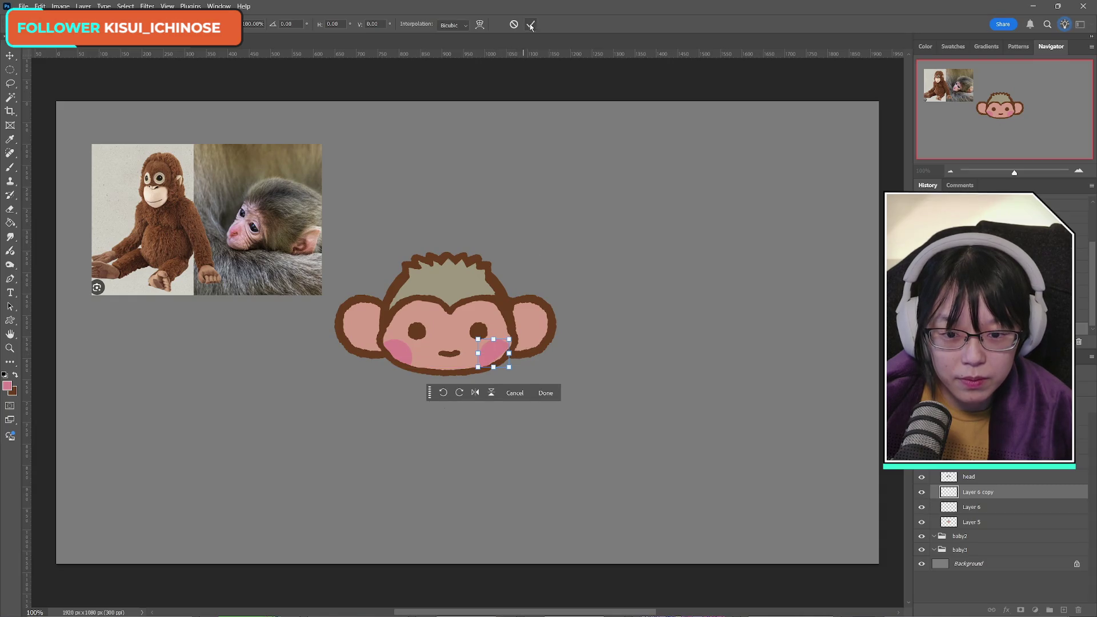
click(531, 24)
Step: Fine-tune the right-cheek blush position and merge it down into Layer 6
key(ctrl+t)
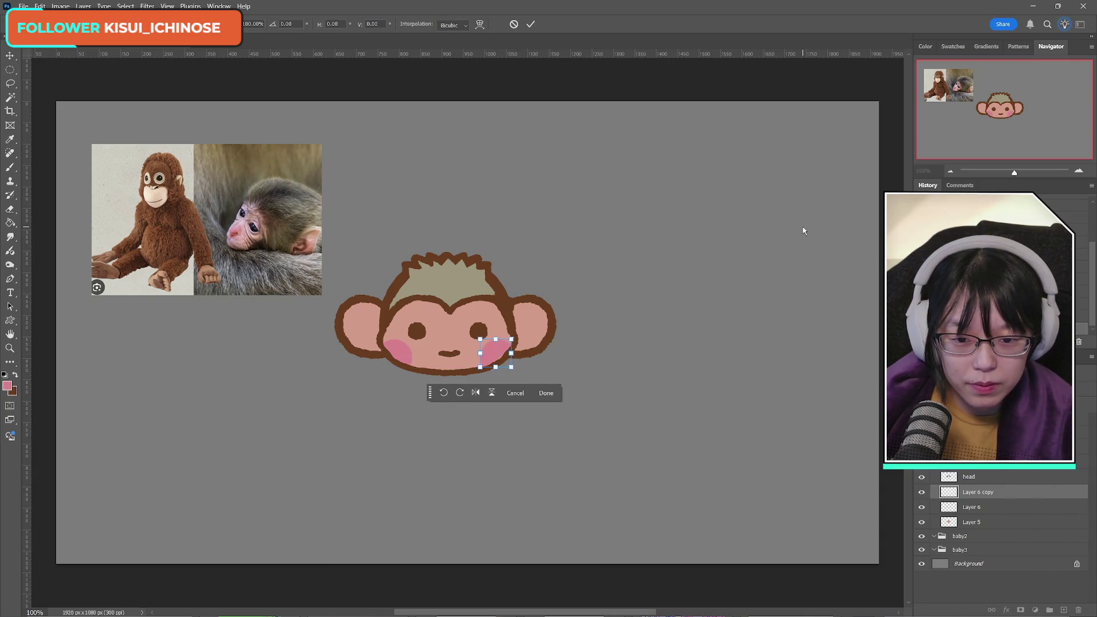
key(Right)
key(Right)
key(Right)
key(Right)
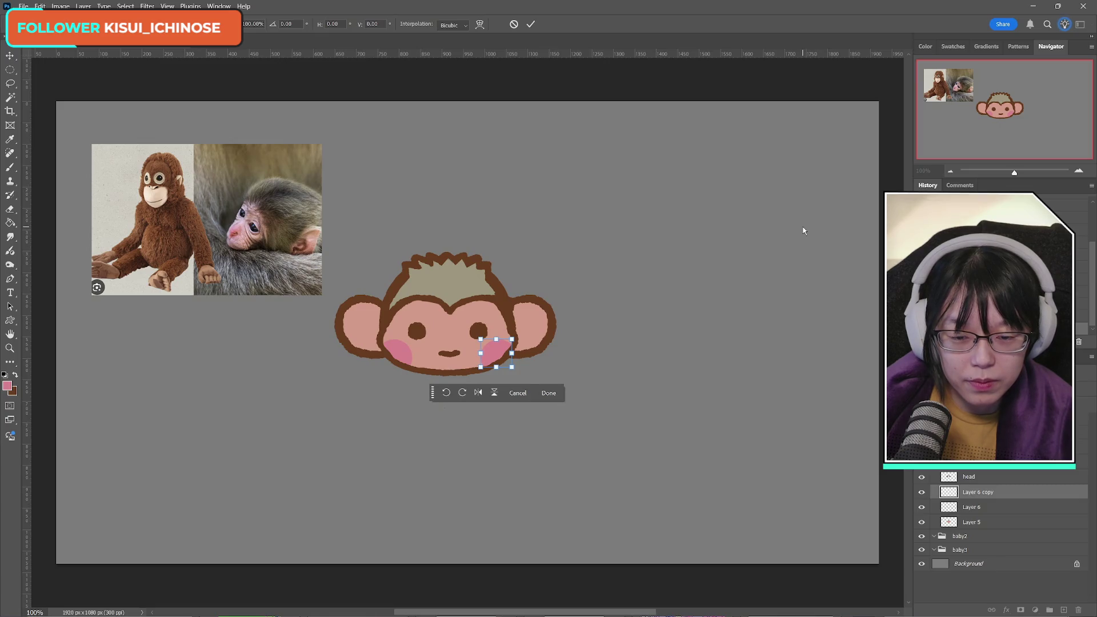
key(Left)
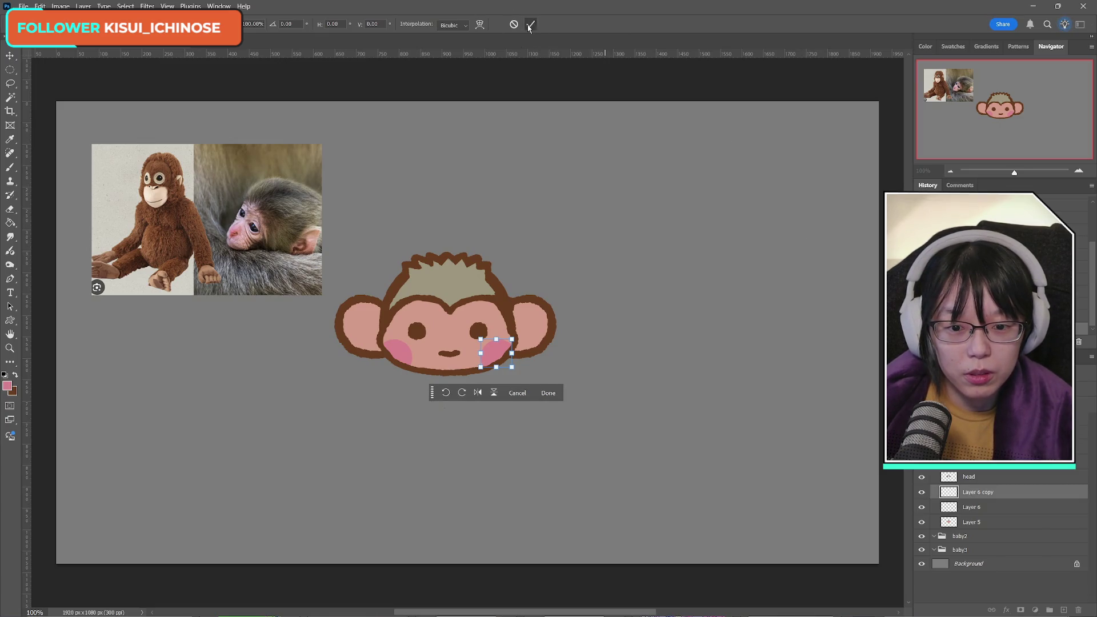
click(530, 24)
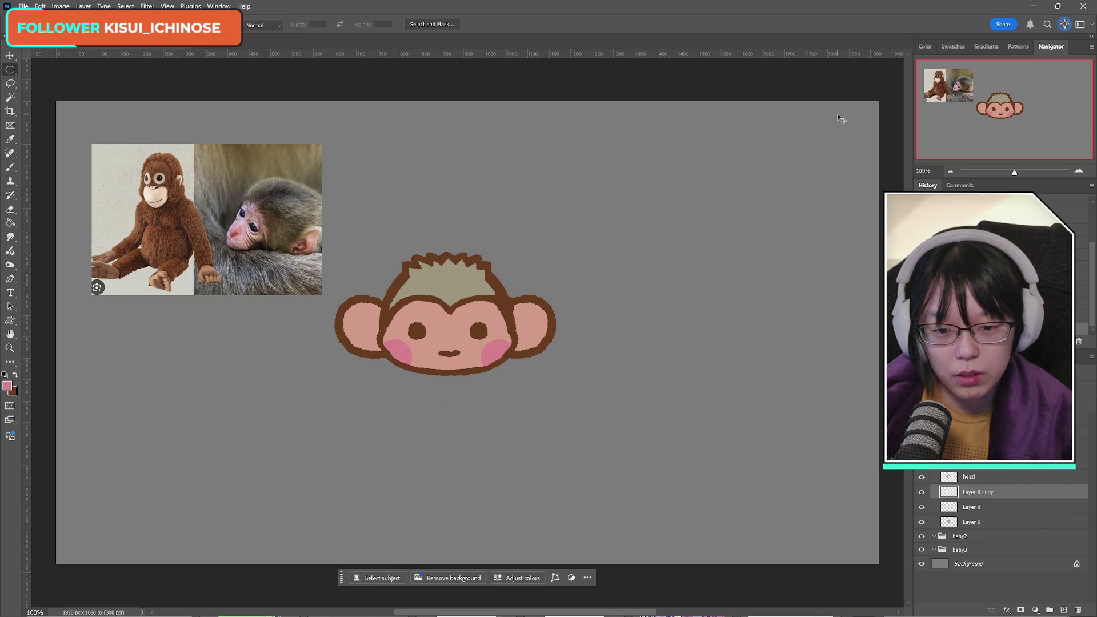
key(ctrl+e)
click(10, 168)
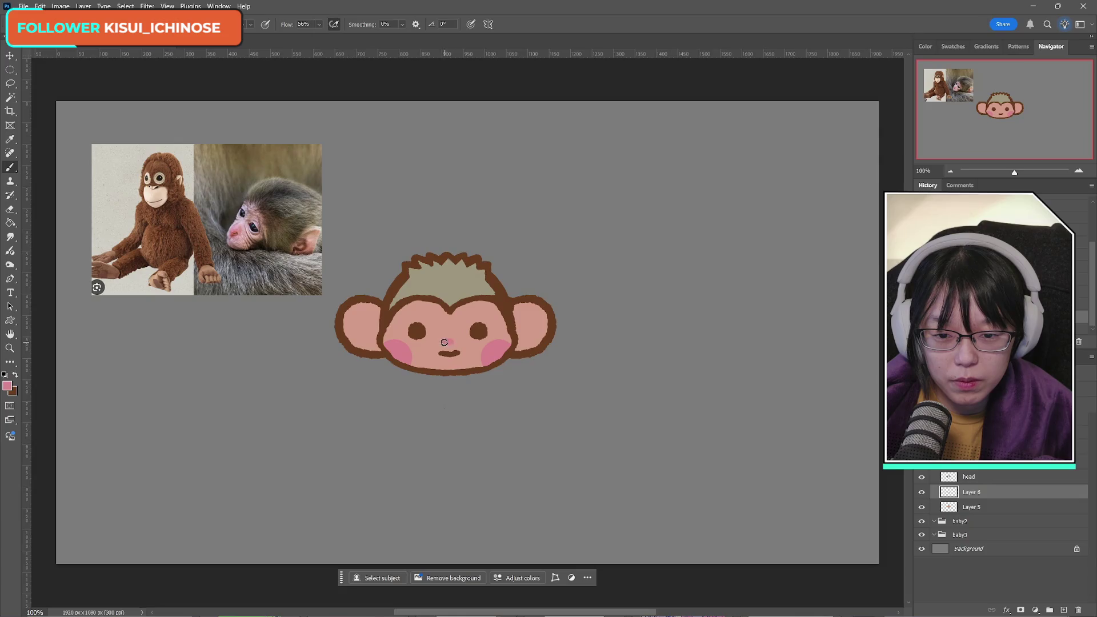
click(48, 7)
key(Escape)
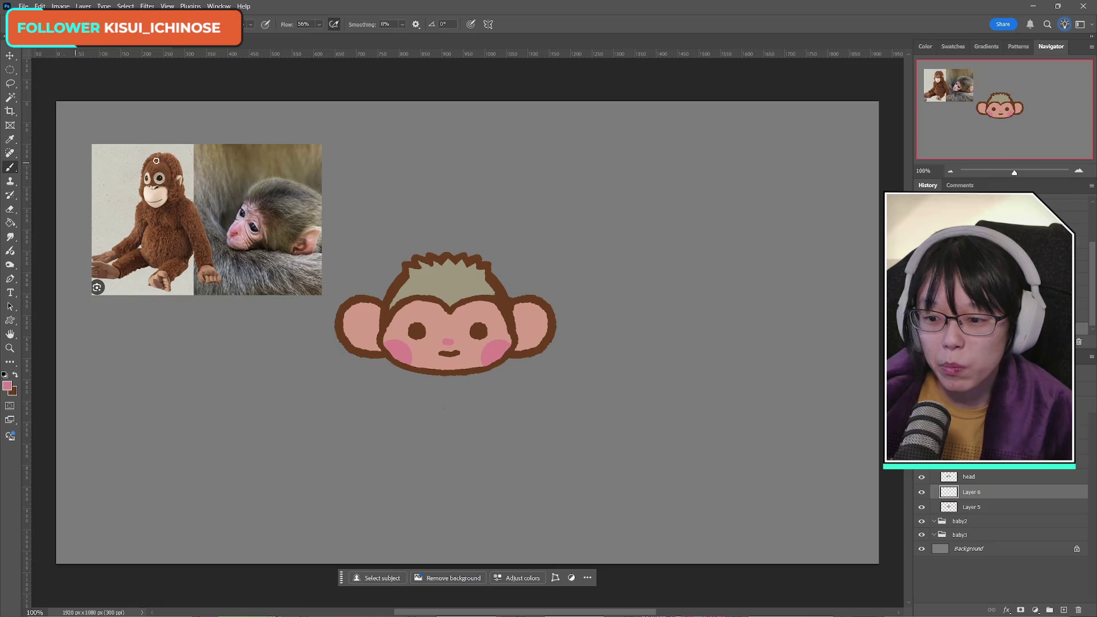
Step: Sample the hair colour, undo the two stray ear strokes, and duplicate Layer 6
alt+click(445, 282)
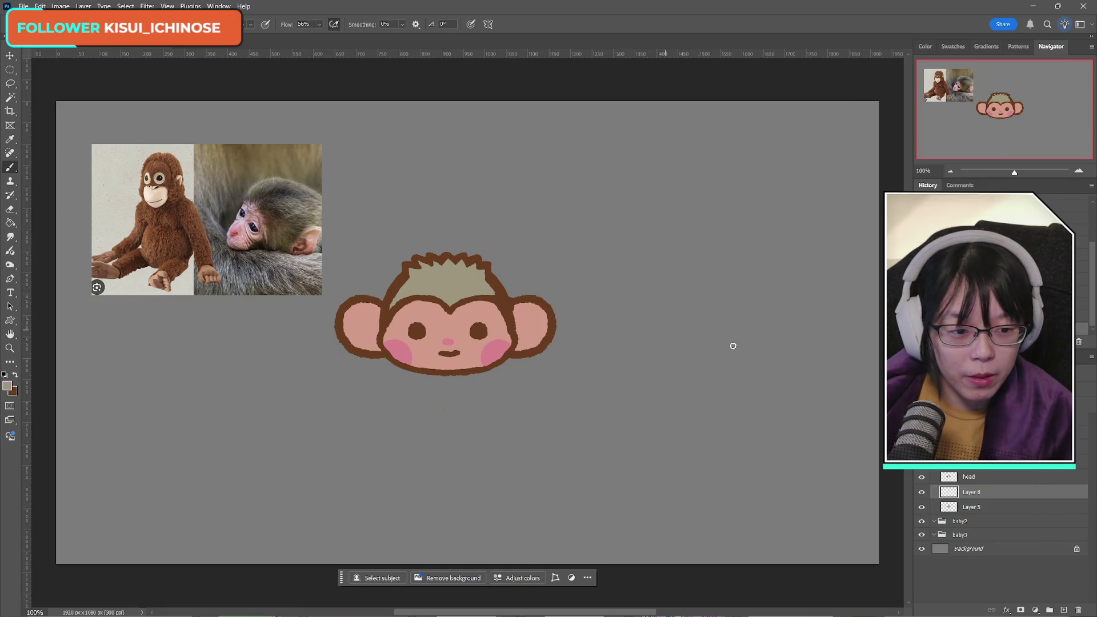
click(922, 493)
click(923, 492)
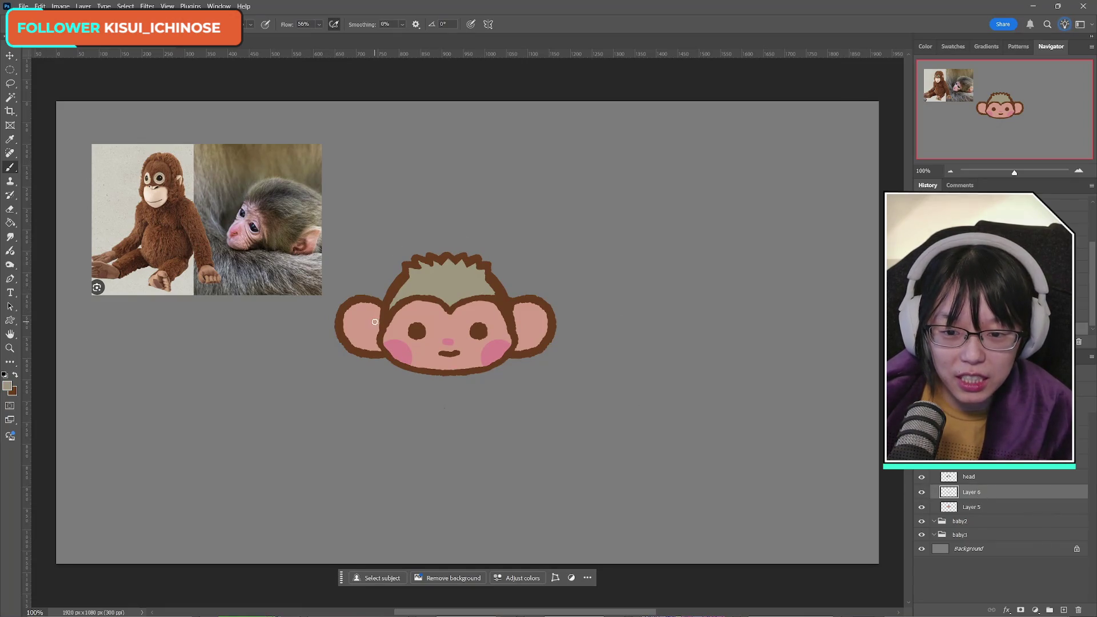
key(ctrl+z)
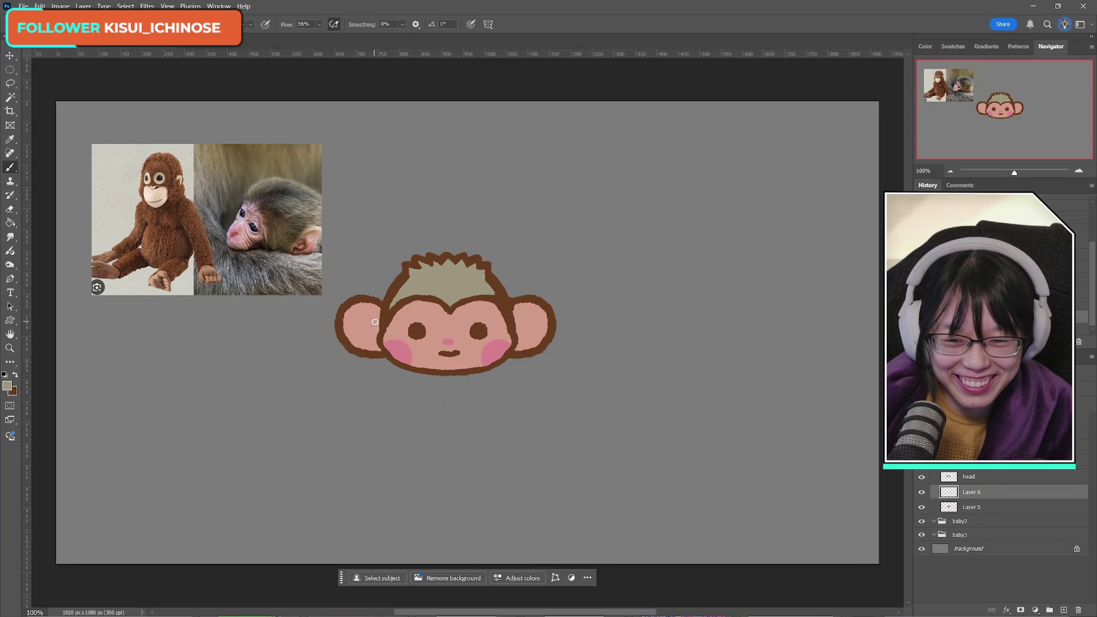
key(ctrl+z)
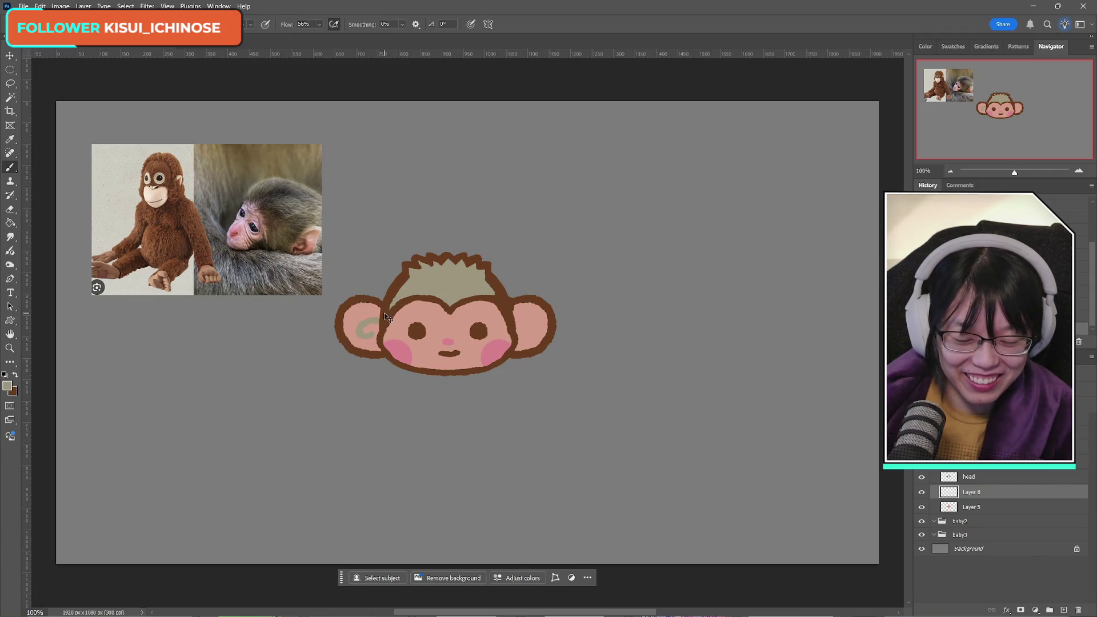
key(ctrl+j)
Step: Copy the left-ear swirl, flip it horizontally, and place it in the right ear
key(m)
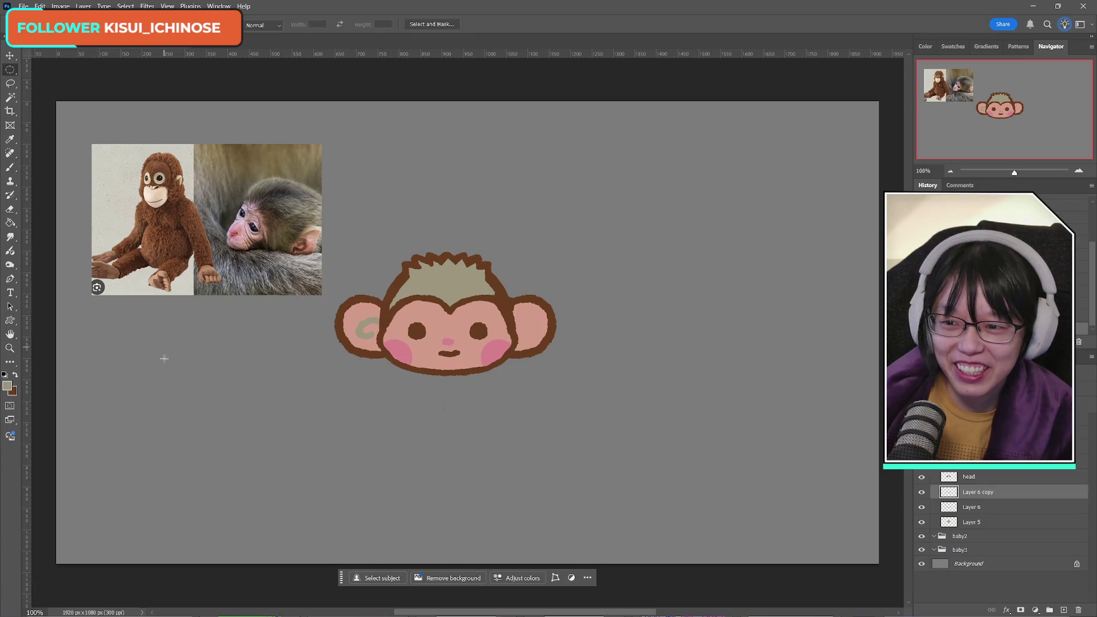
right_click(9, 69)
click(57, 69)
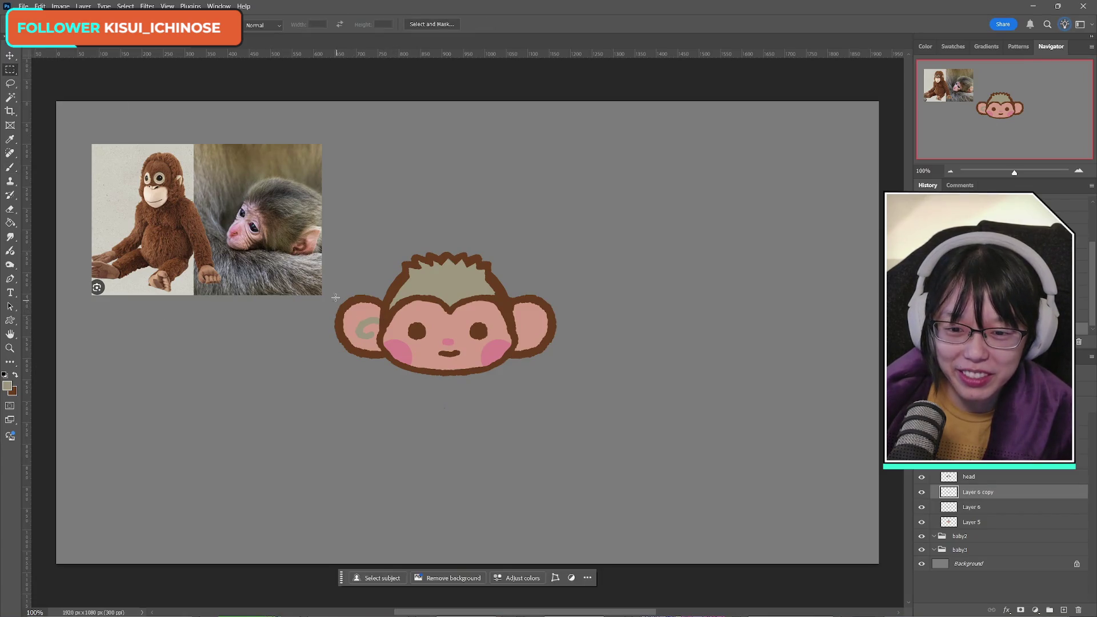
drag(336, 297, 396, 328)
key(ctrl+j)
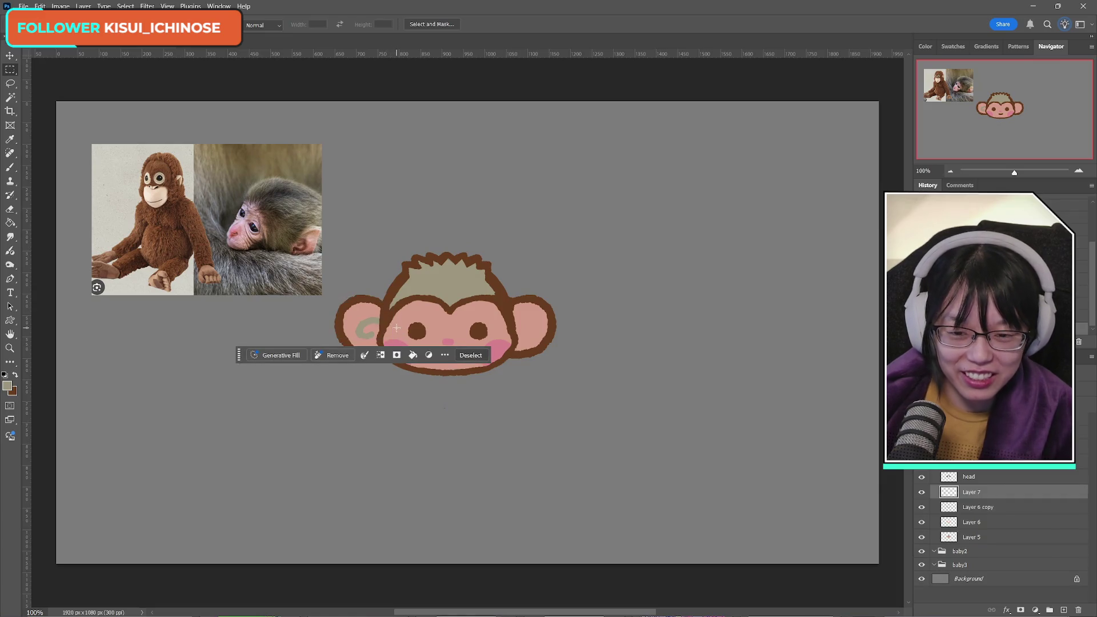
key(ctrl+t)
right_click(367, 324)
click(399, 533)
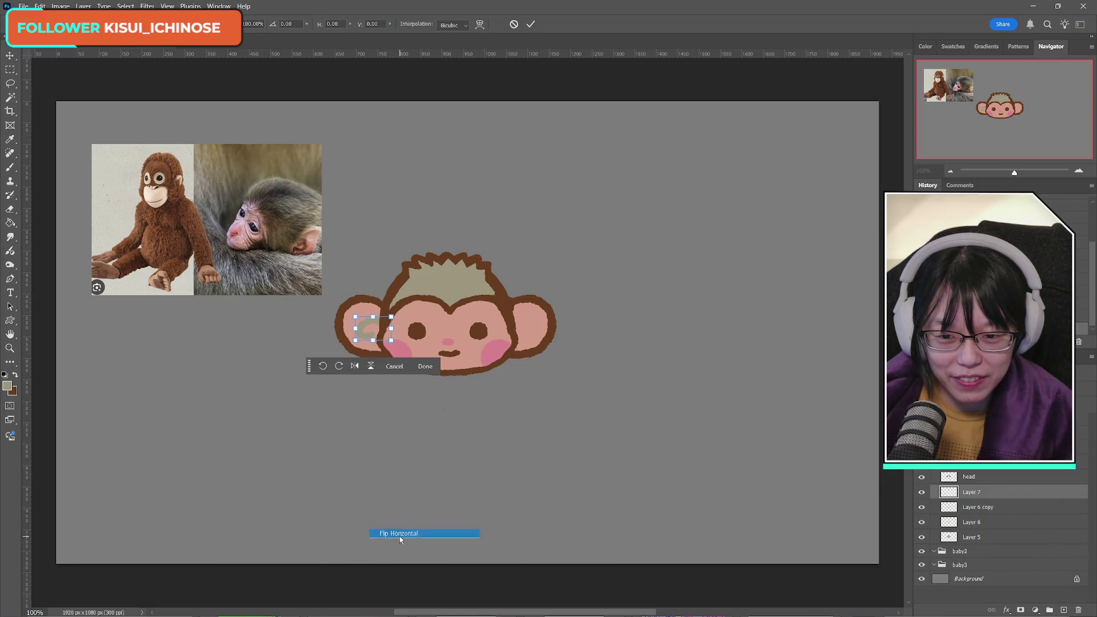
mouse_move(371, 329)
mouse_down()
mouse_move(535, 331)
mouse_move(517, 330)
mouse_up()
click(531, 24)
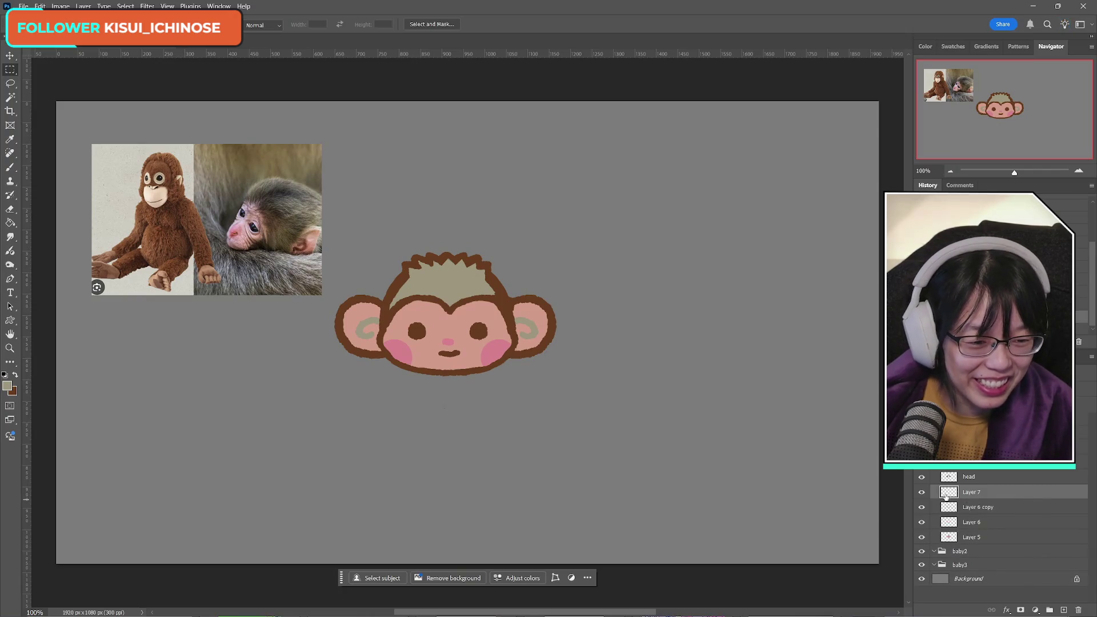
Step: Merge the swirl copies back into Layer 6 and check the result by toggling visibility
click(922, 508)
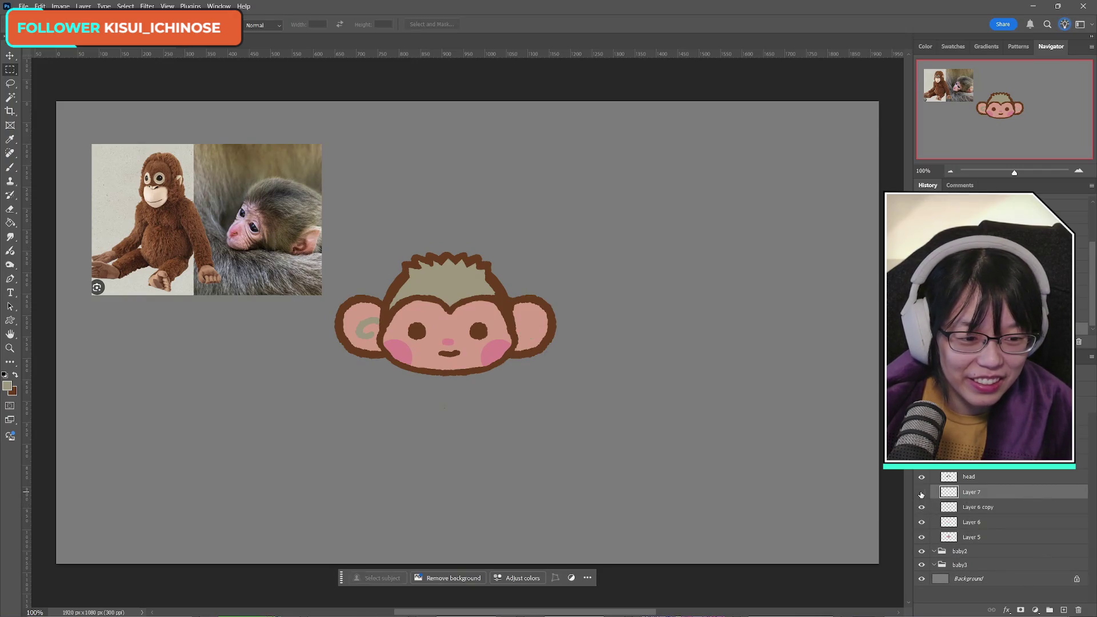
key(Delete)
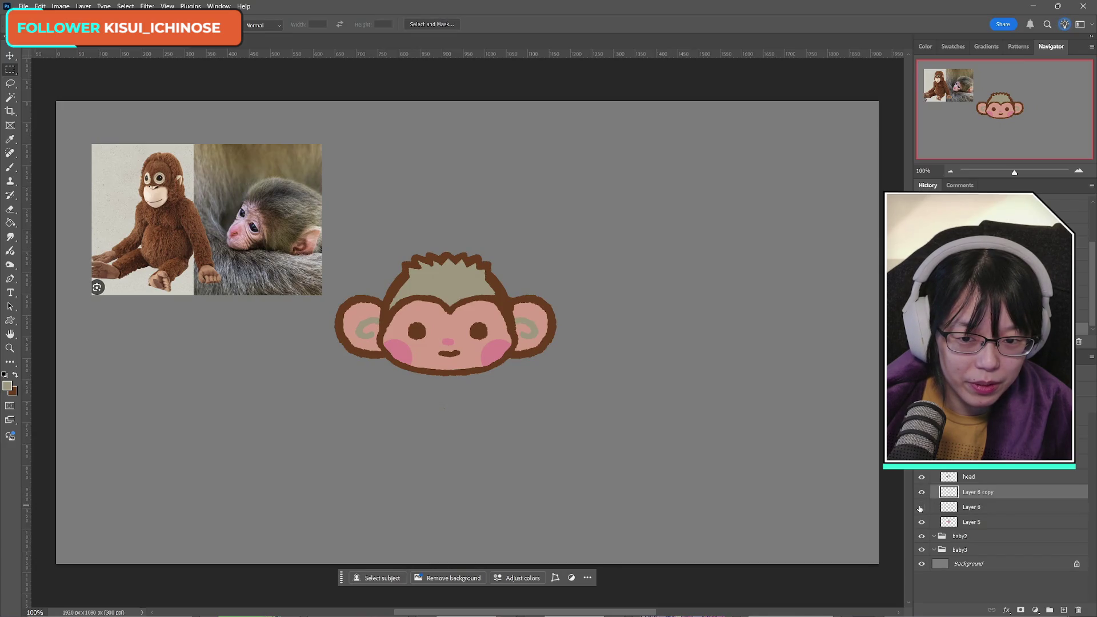
click(920, 508)
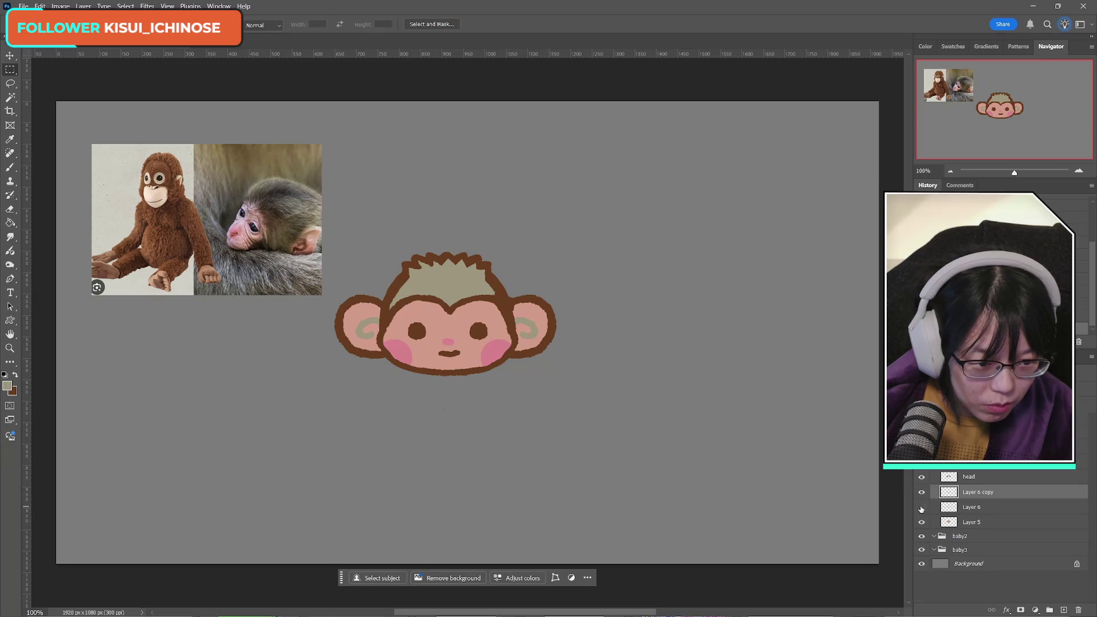
key(Delete)
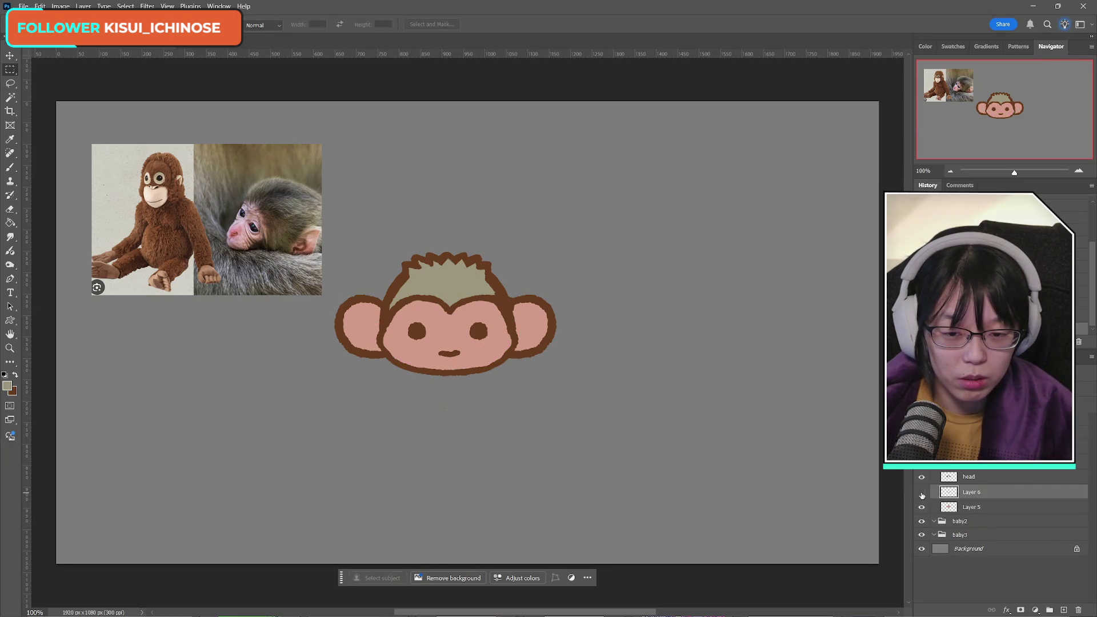
click(921, 494)
click(921, 493)
click(921, 494)
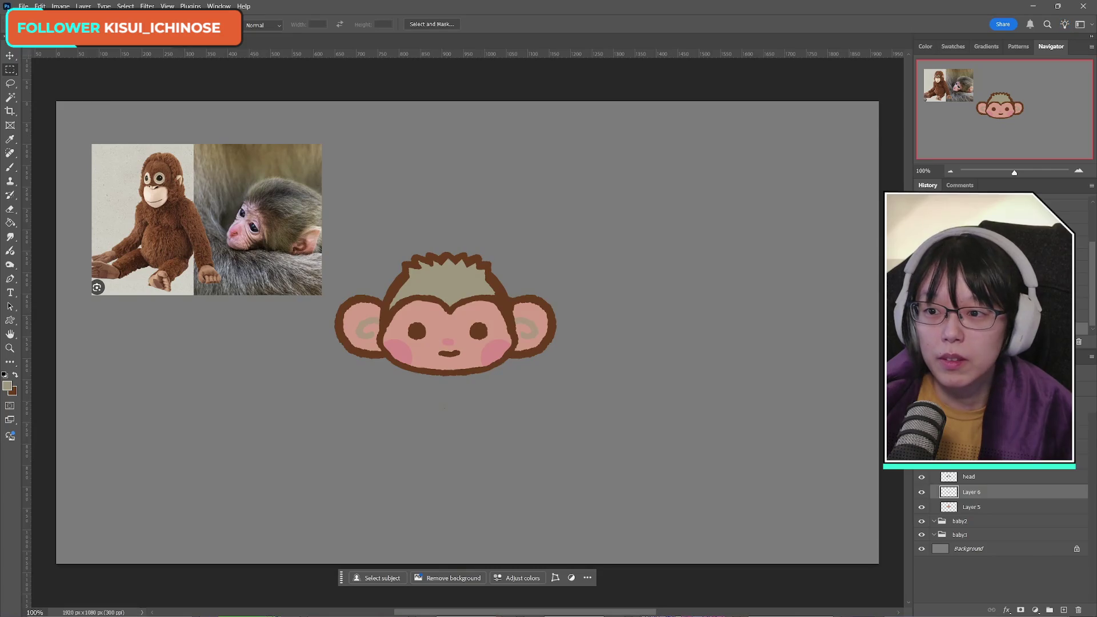
click(24, 6)
click(595, 13)
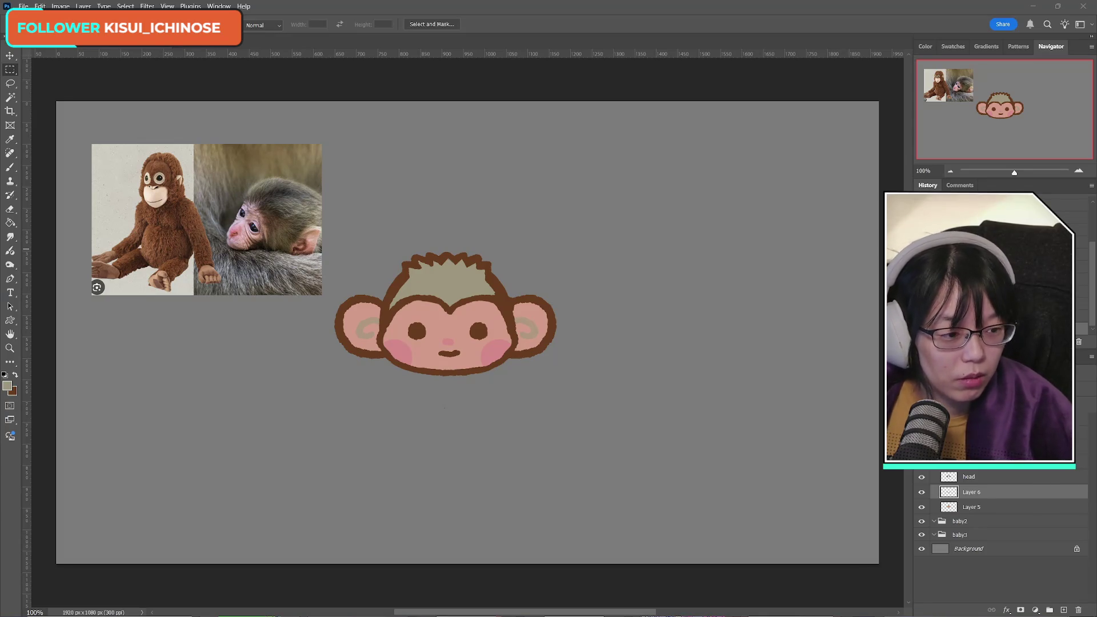
Step: Rewrite the label BBCode to 'a game about soup!', save, and change [wack] to [wave]
text(ame)
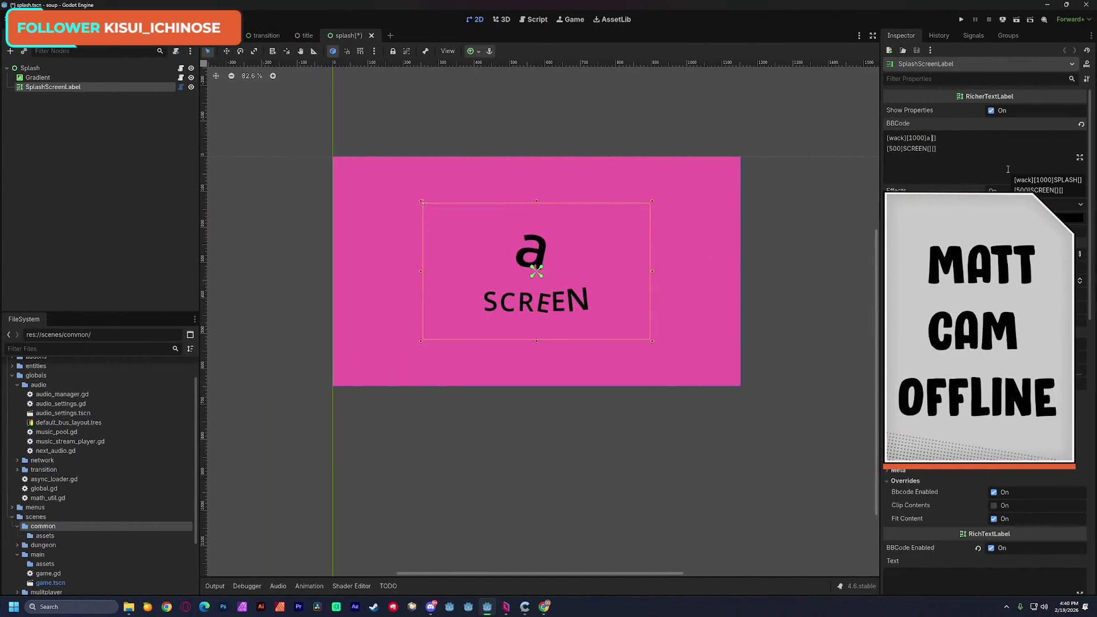
text( about)
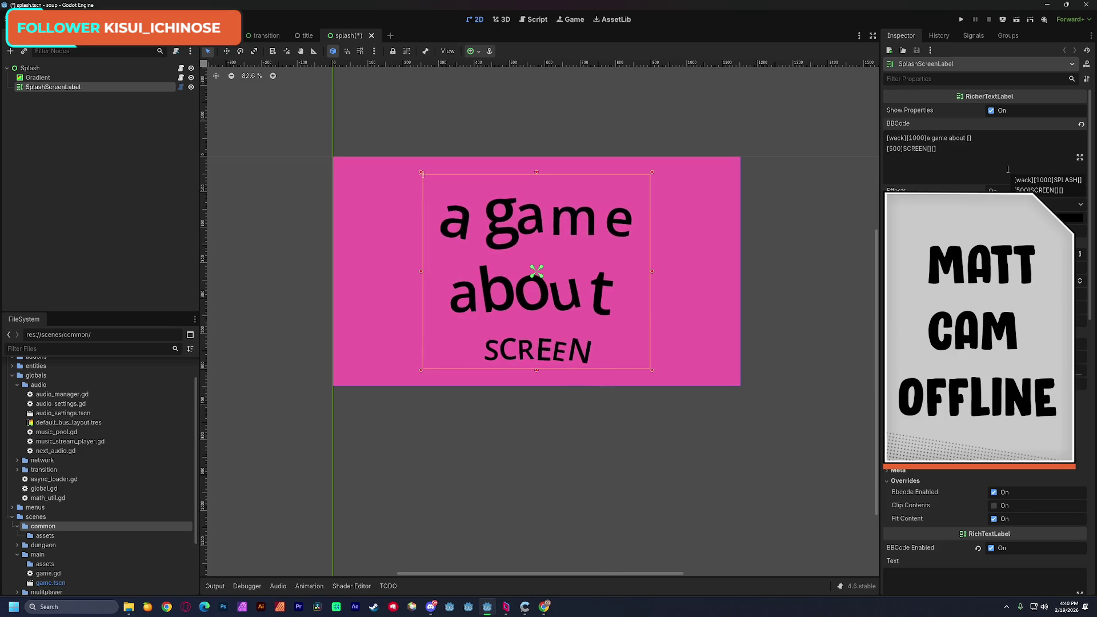
double_click(917, 148)
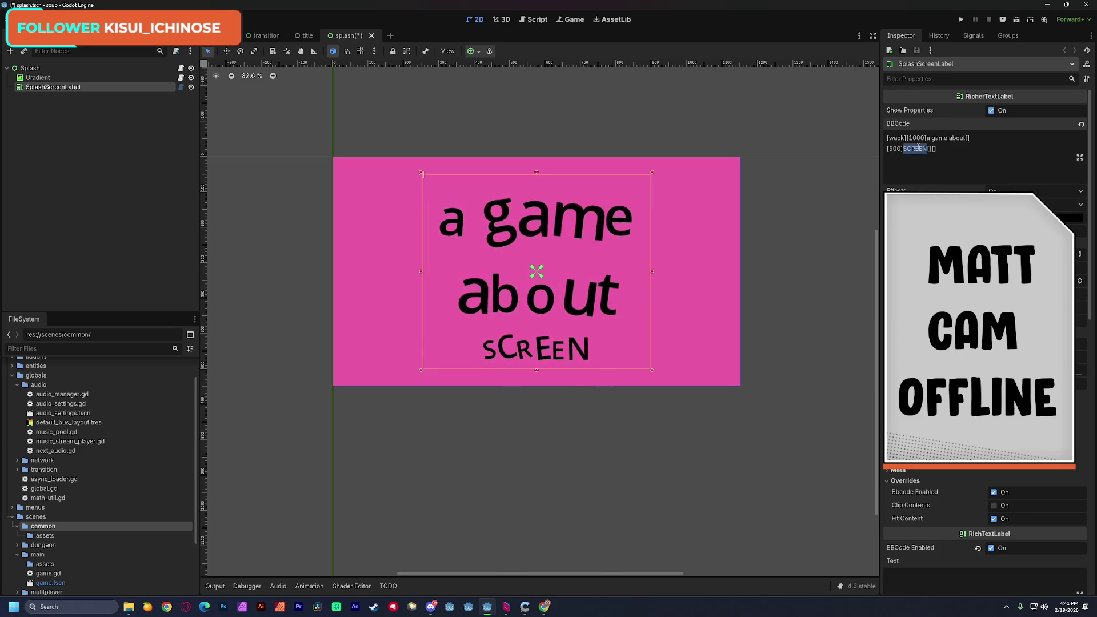
text(soup!)
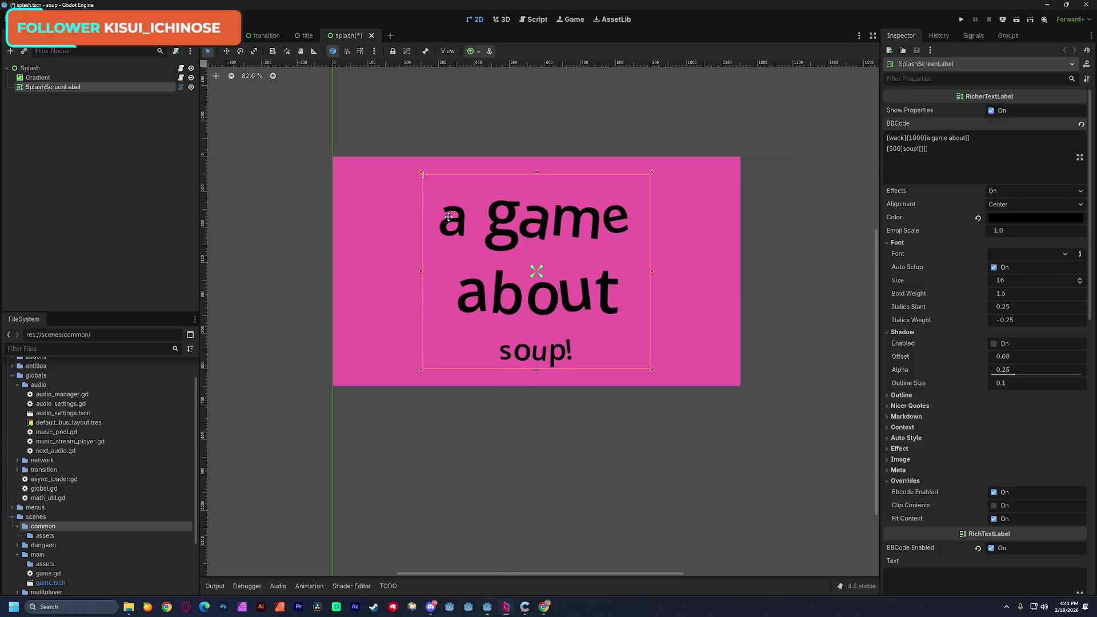
scroll(444, 226, up, 1)
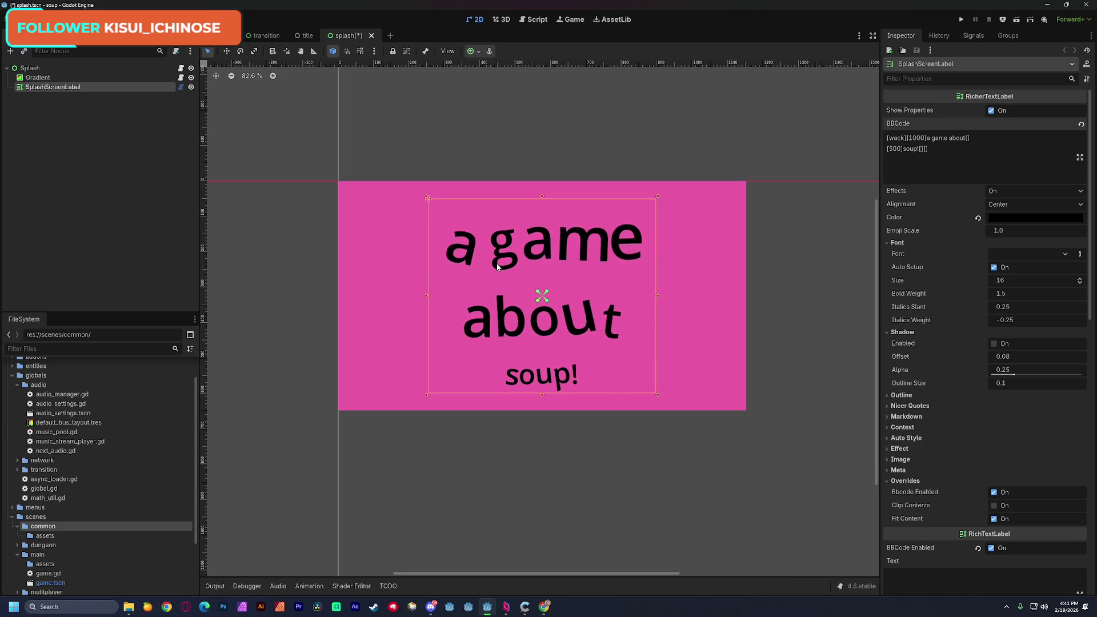
key(ctrl+s)
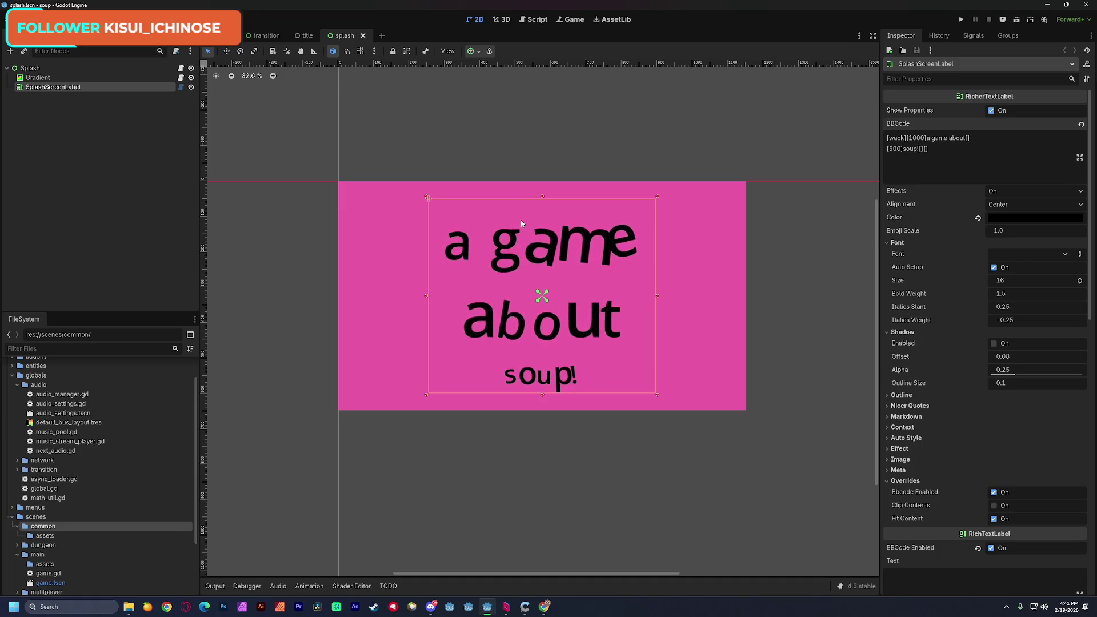
double_click(896, 138)
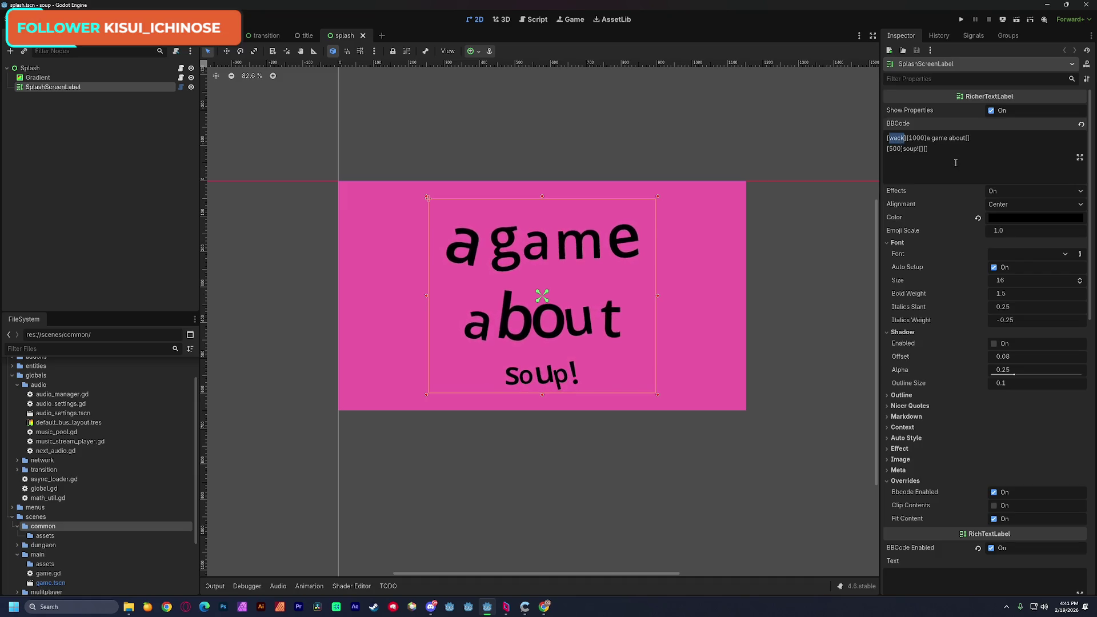
text(wave)
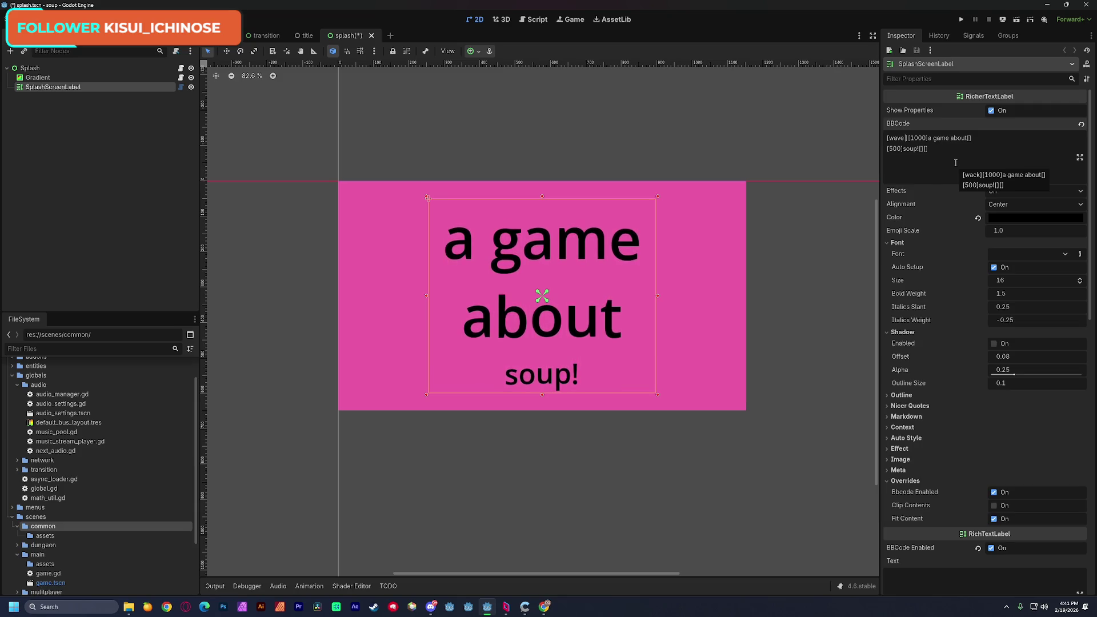
Step: Set the tag to [wave amp=100] and drag the splash label up and left
text(amp=100)
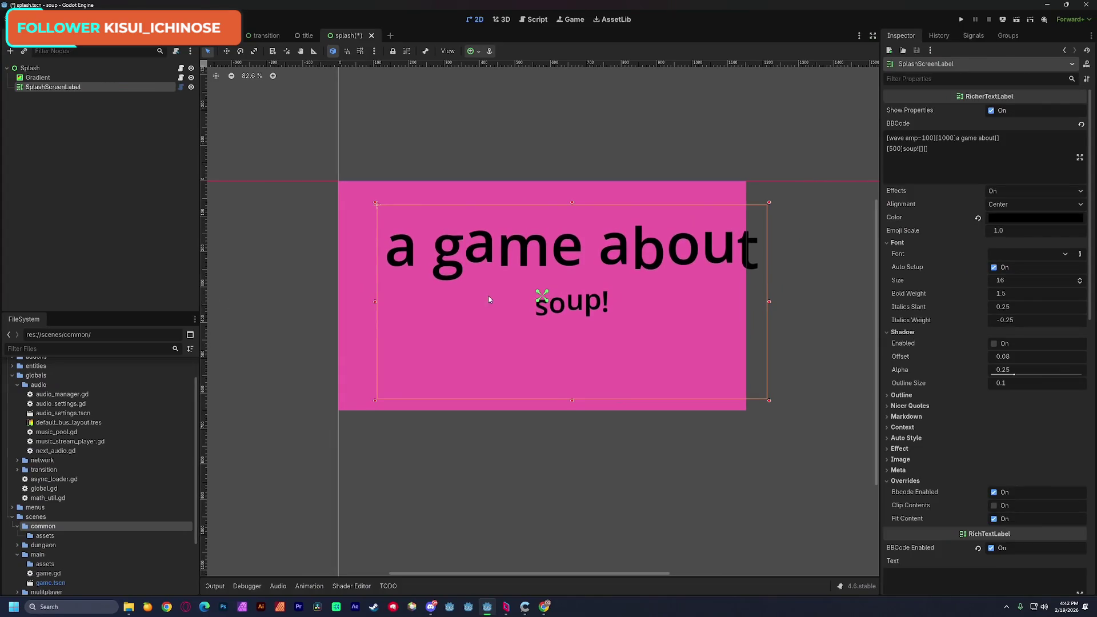
mouse_move(488, 296)
mouse_down()
mouse_move(451, 309)
mouse_move(458, 289)
mouse_move(466, 303)
mouse_up()
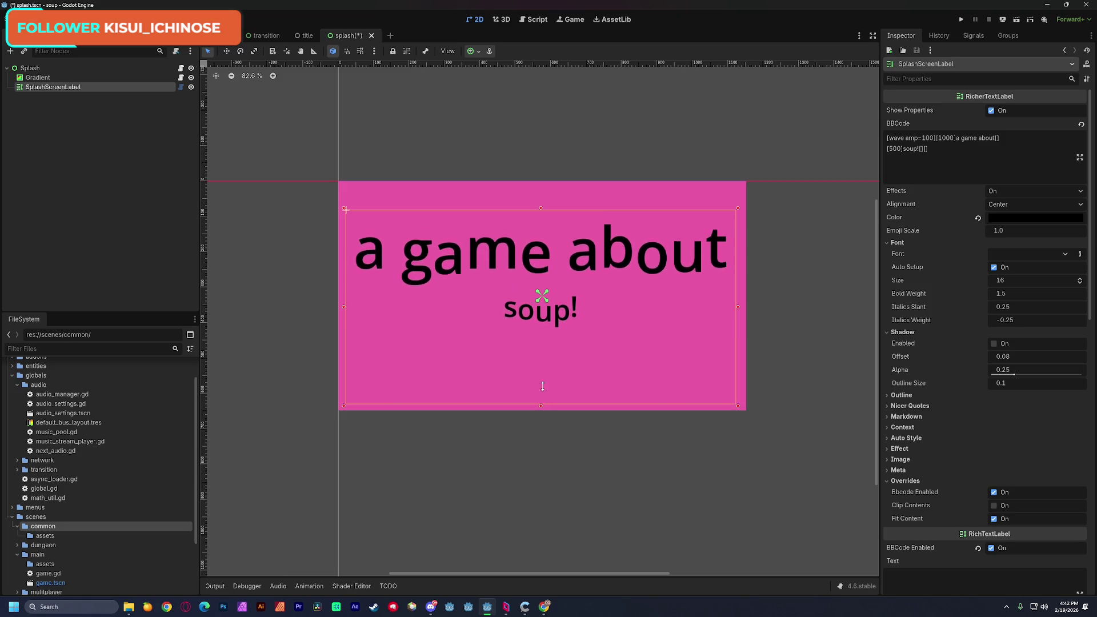
Step: Stretch the label box downward and reset its custom minimum size to zero
mouse_move(542, 401)
mouse_down()
mouse_move(536, 457)
mouse_move(519, 465)
mouse_move(525, 533)
mouse_up()
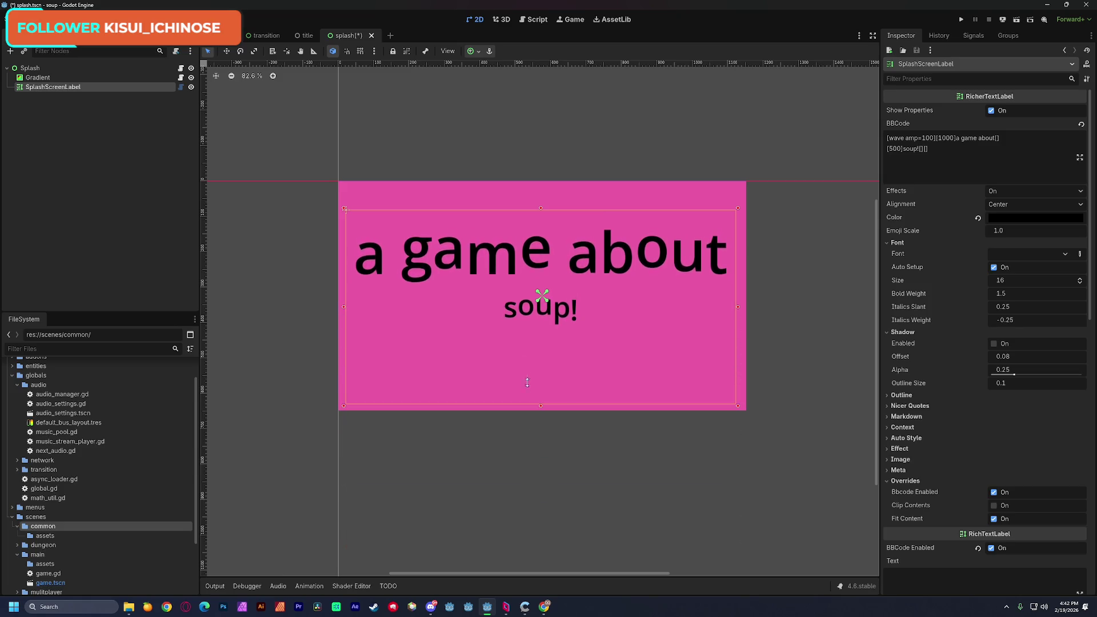
scroll(930, 423, down, 5)
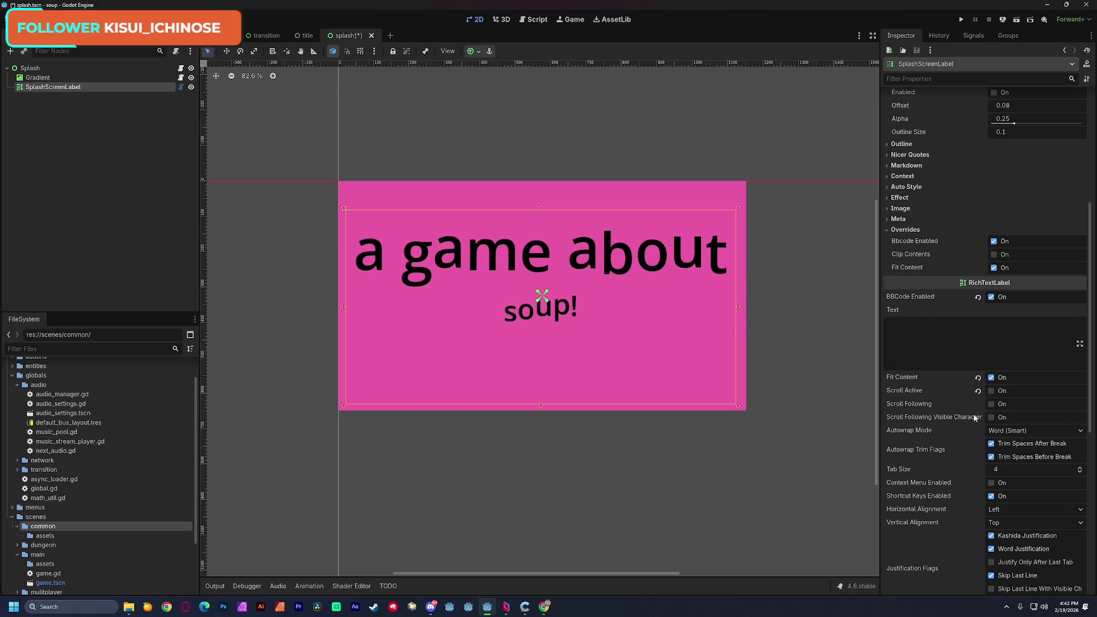
scroll(963, 440, down, 3)
scroll(959, 441, down, 4)
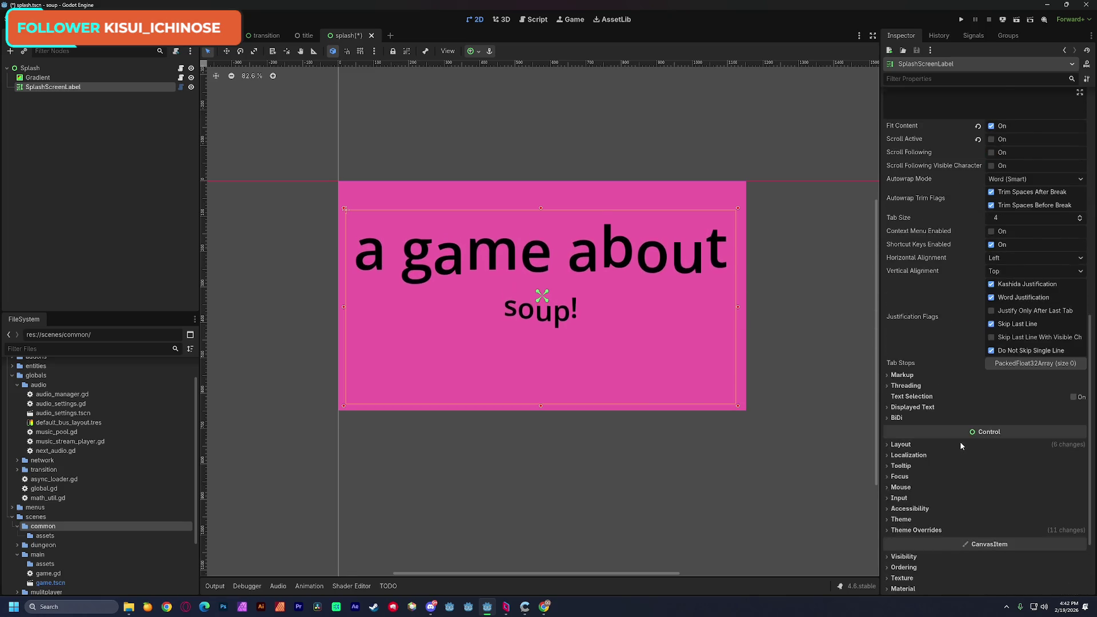
click(931, 381)
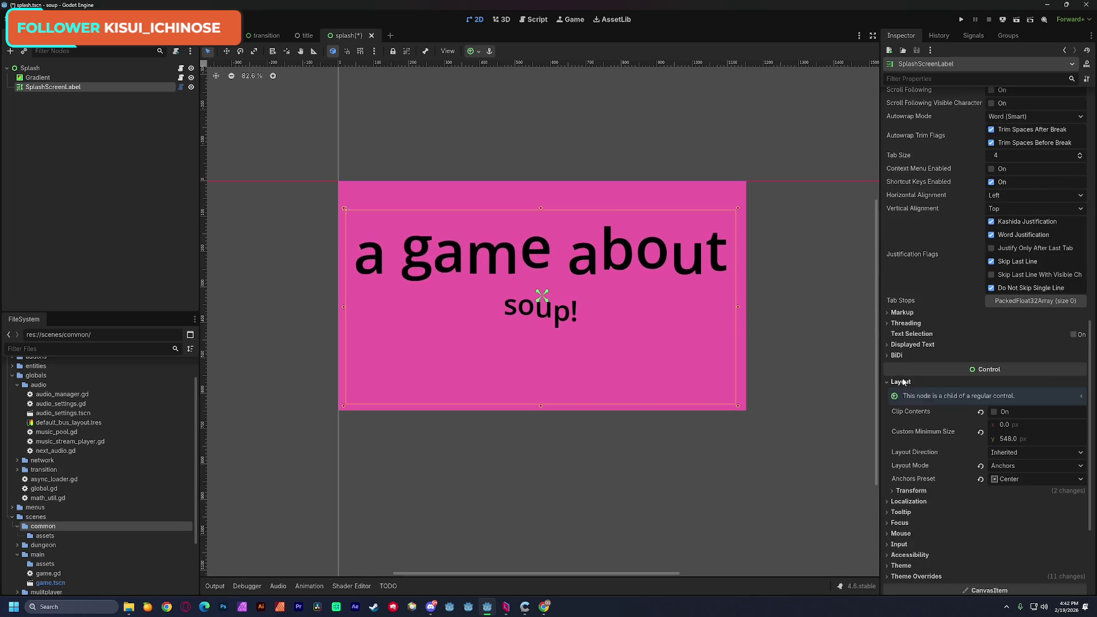
click(980, 433)
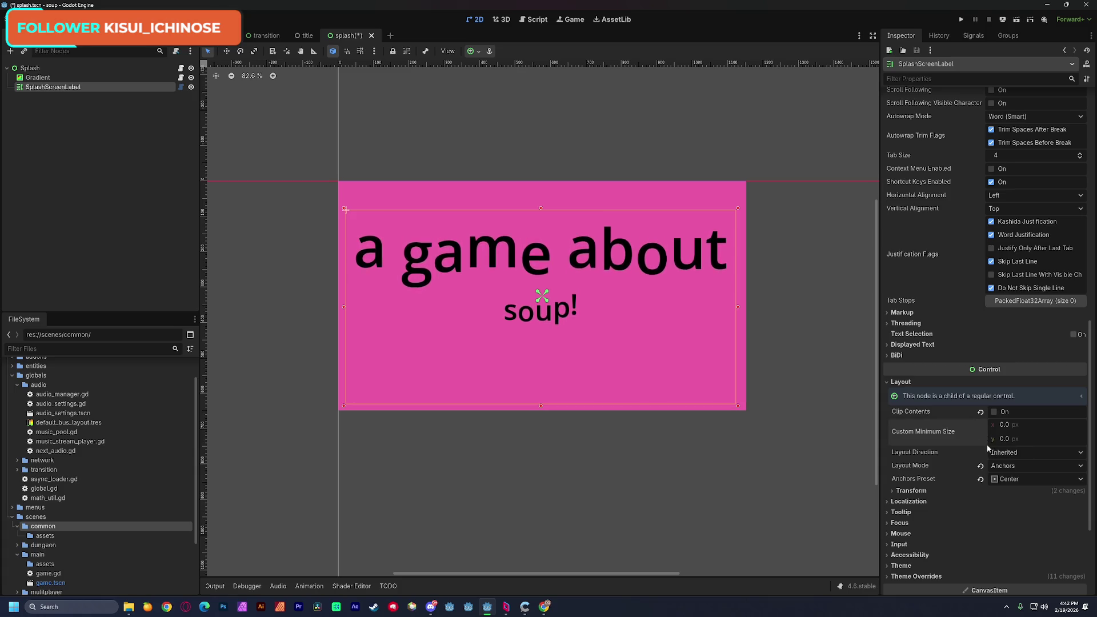
Step: Shrink the label box around the text and move it down to centre it
drag(541, 409, 535, 276)
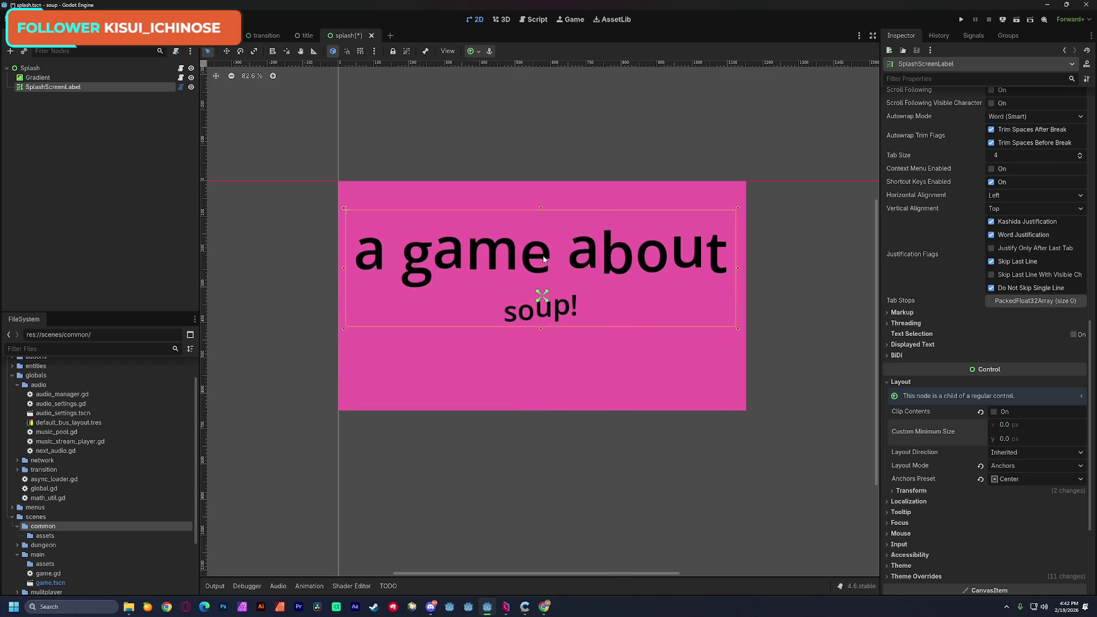
drag(501, 264, 504, 291)
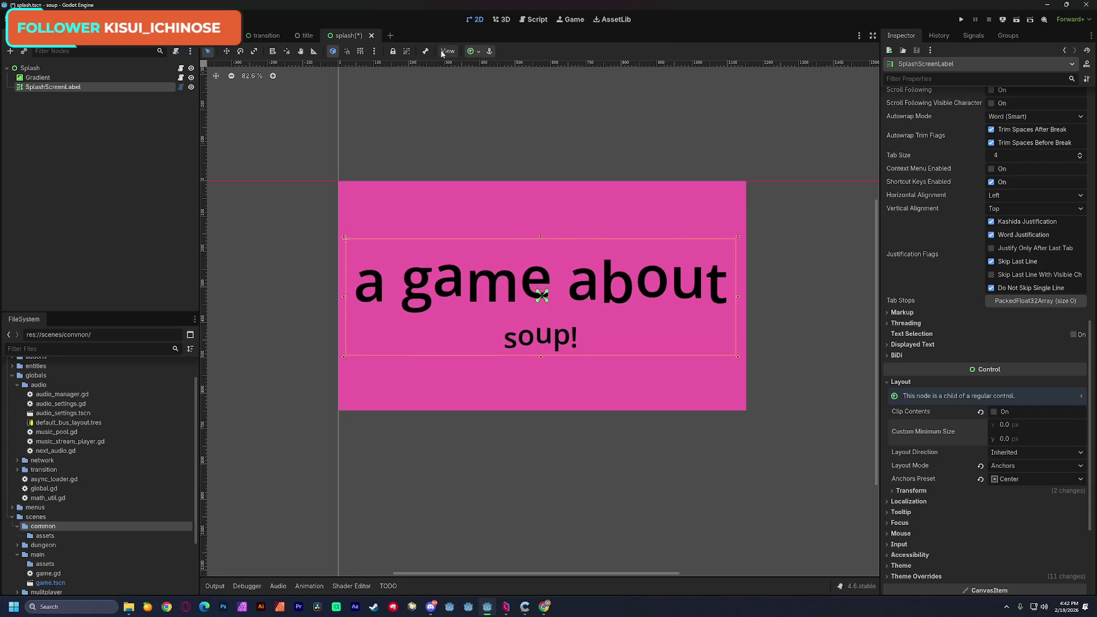
click(474, 50)
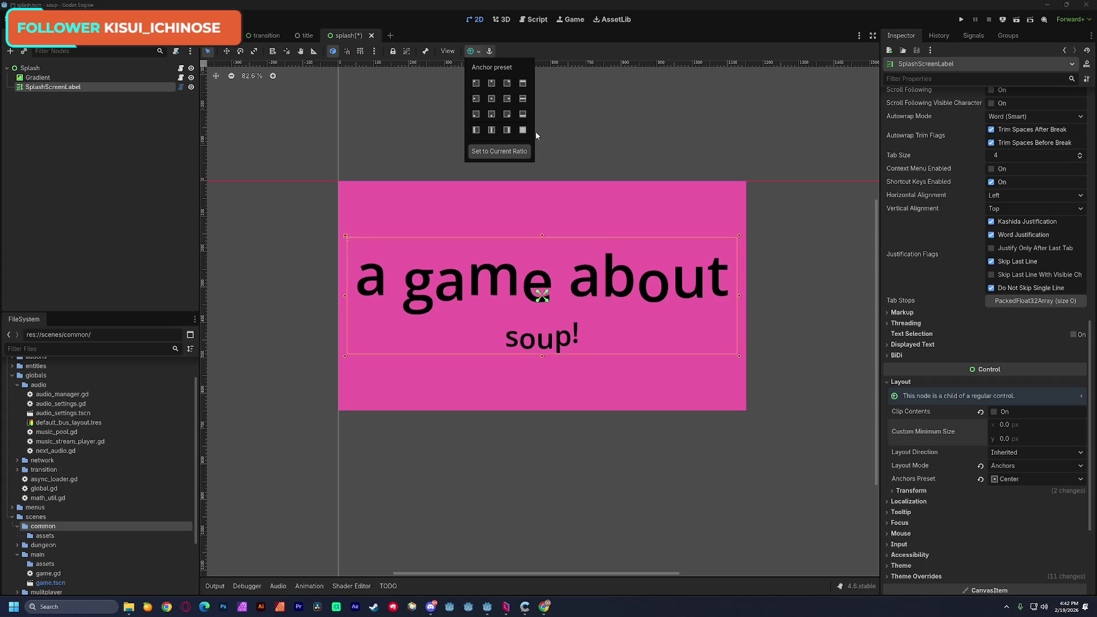
click(602, 126)
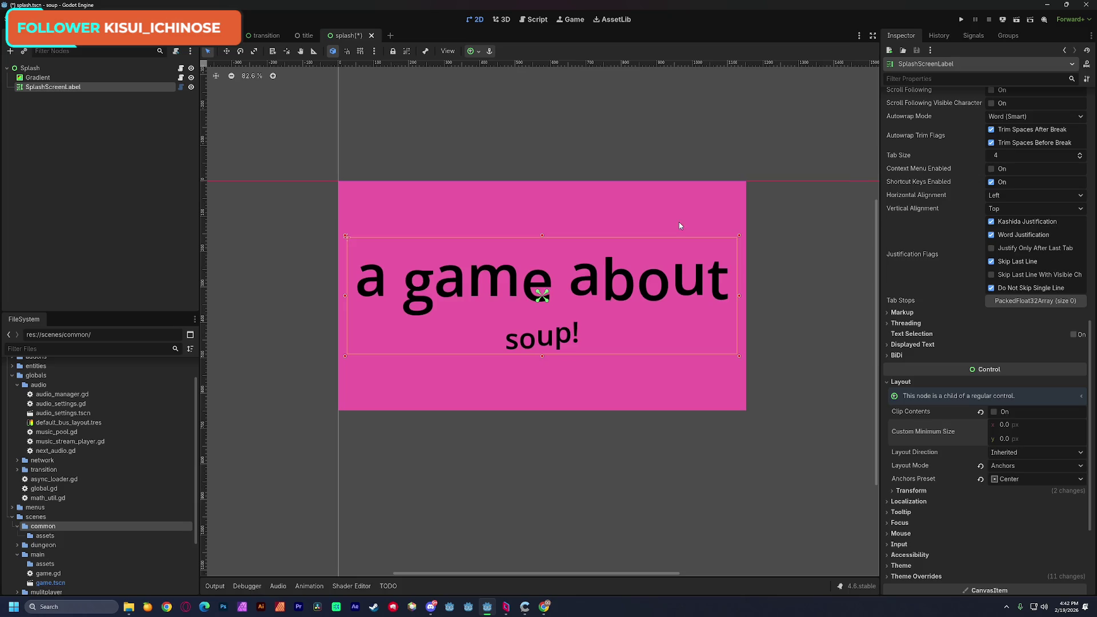
scroll(950, 265, up, 10)
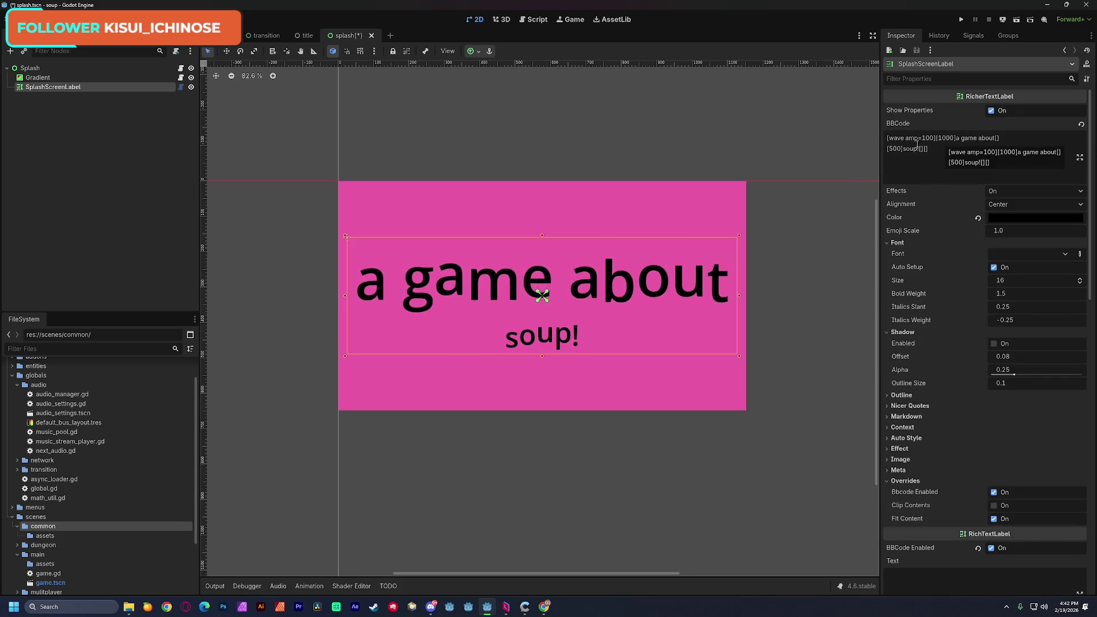
Step: Set 'a game about' size to 500 and 'soup!' to 1000, drop the first-line wave tag, and save
click(942, 139)
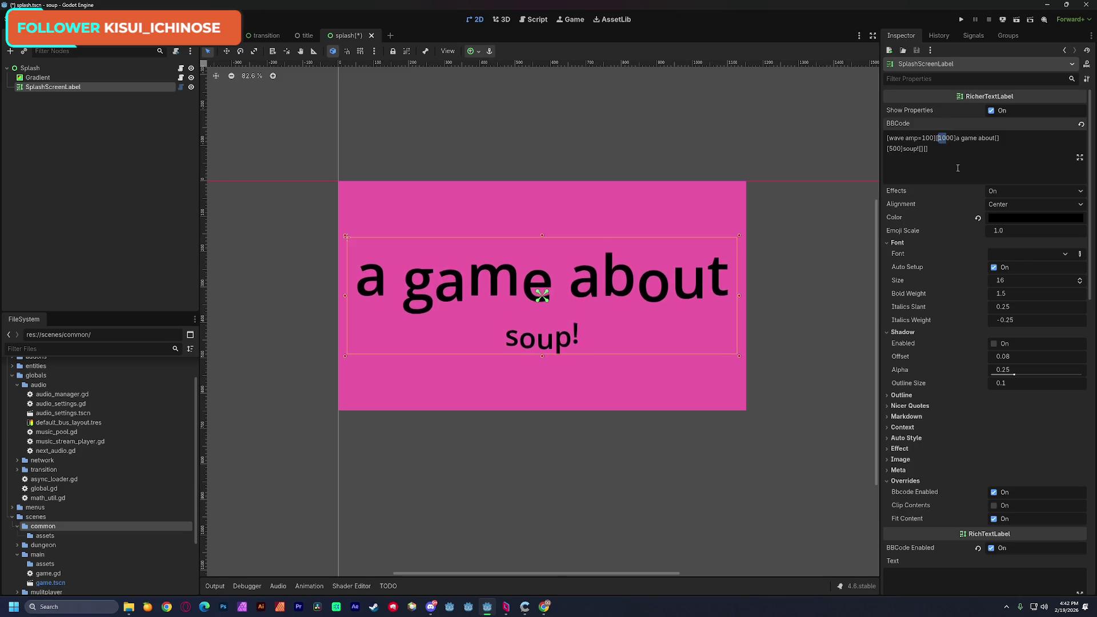
text(5)
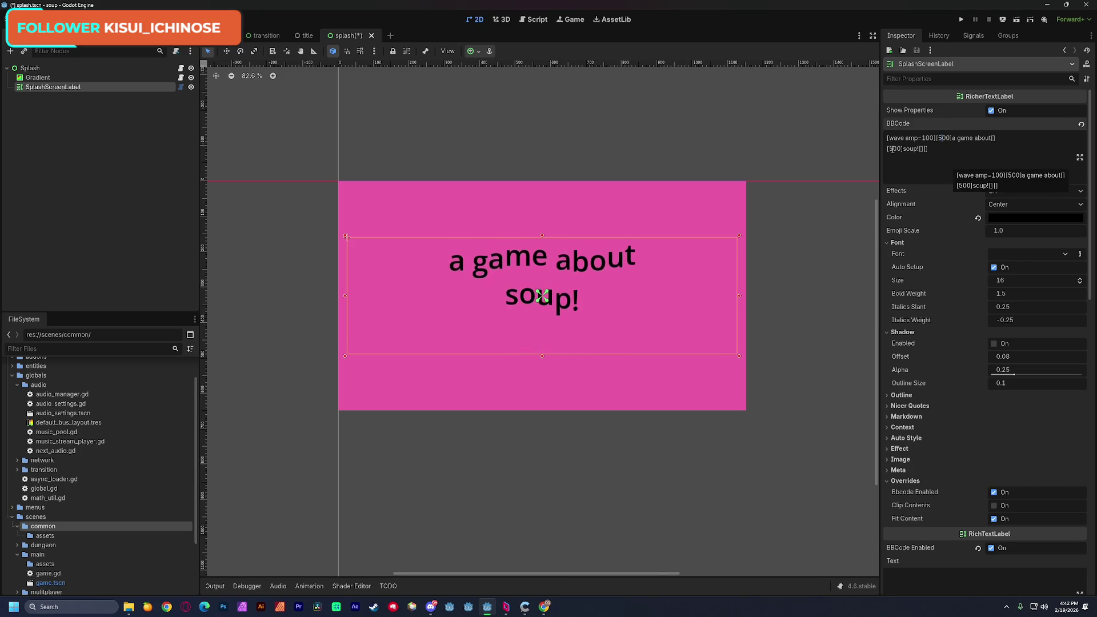
double_click(893, 149)
text(1000)
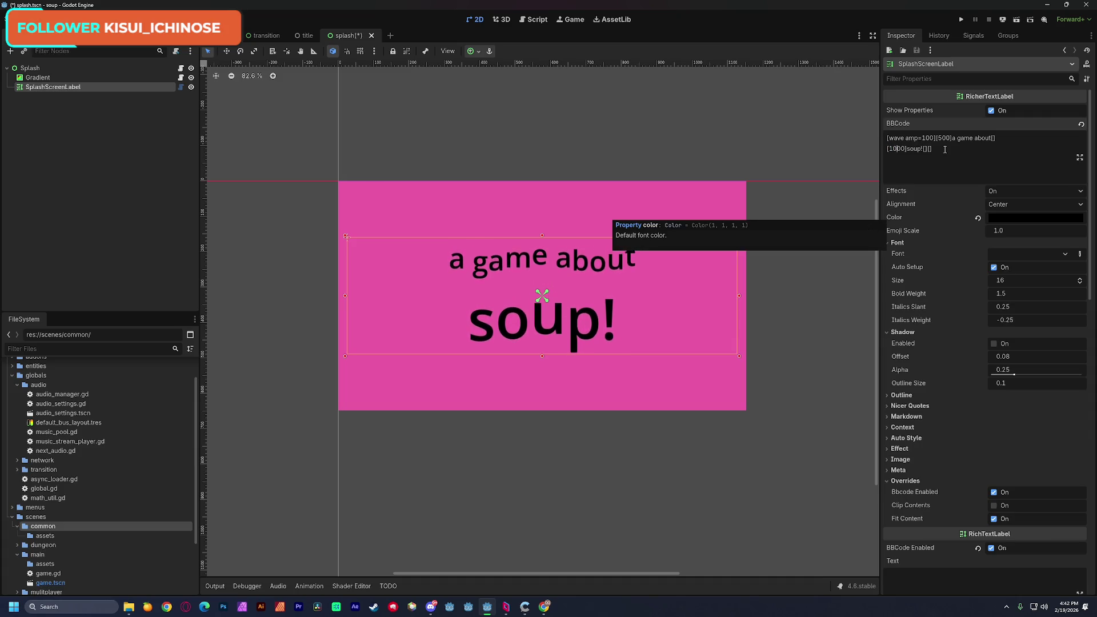
drag(935, 138, 886, 139)
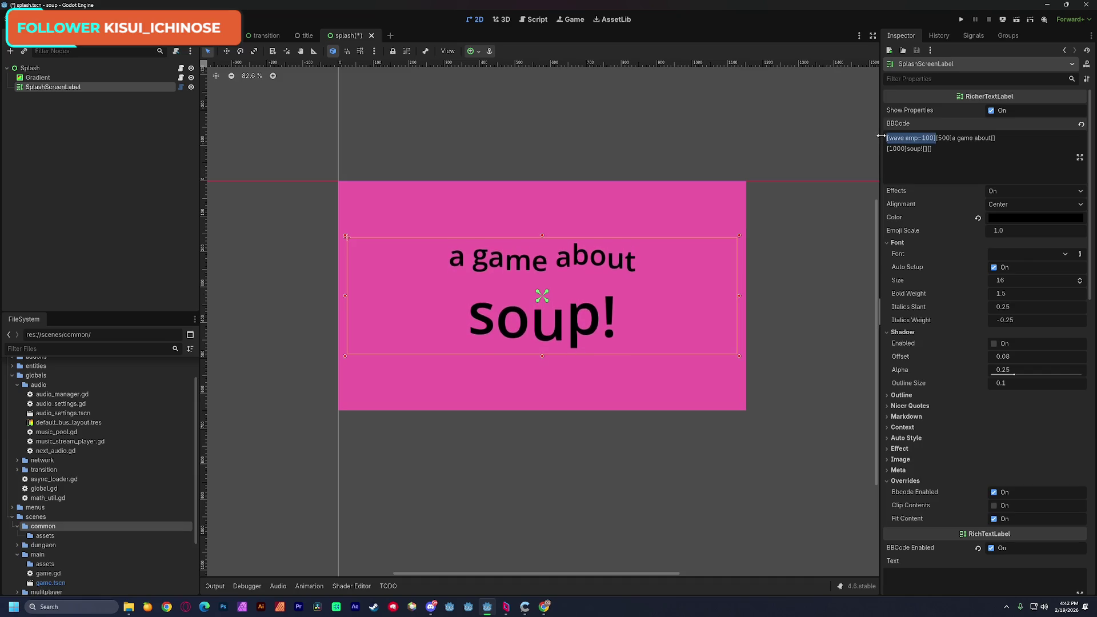
key(BackSpace)
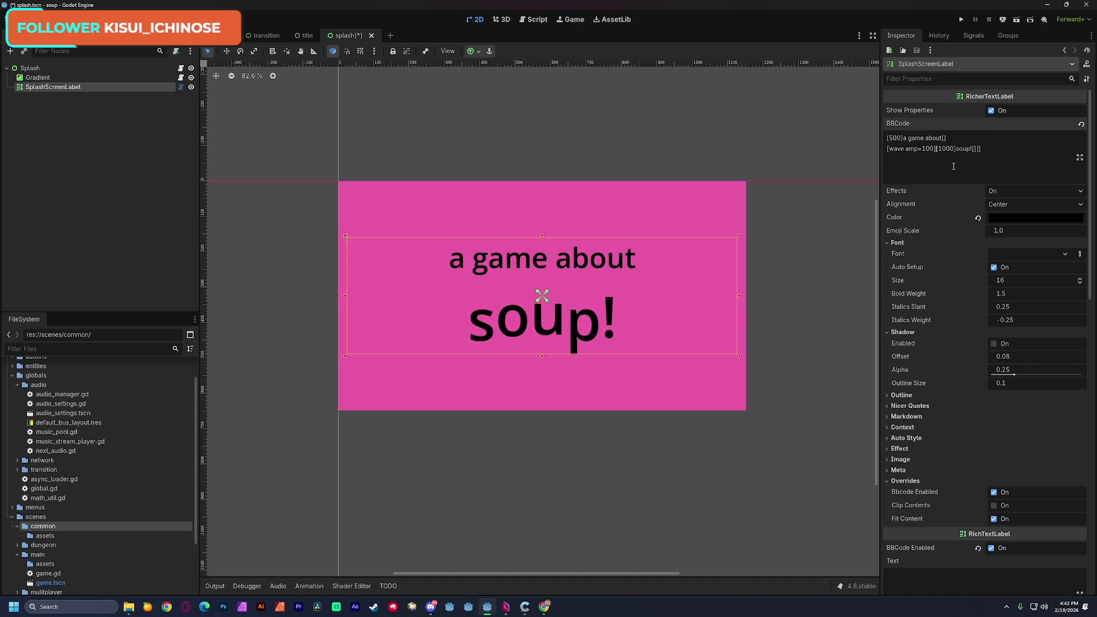
click(776, 161)
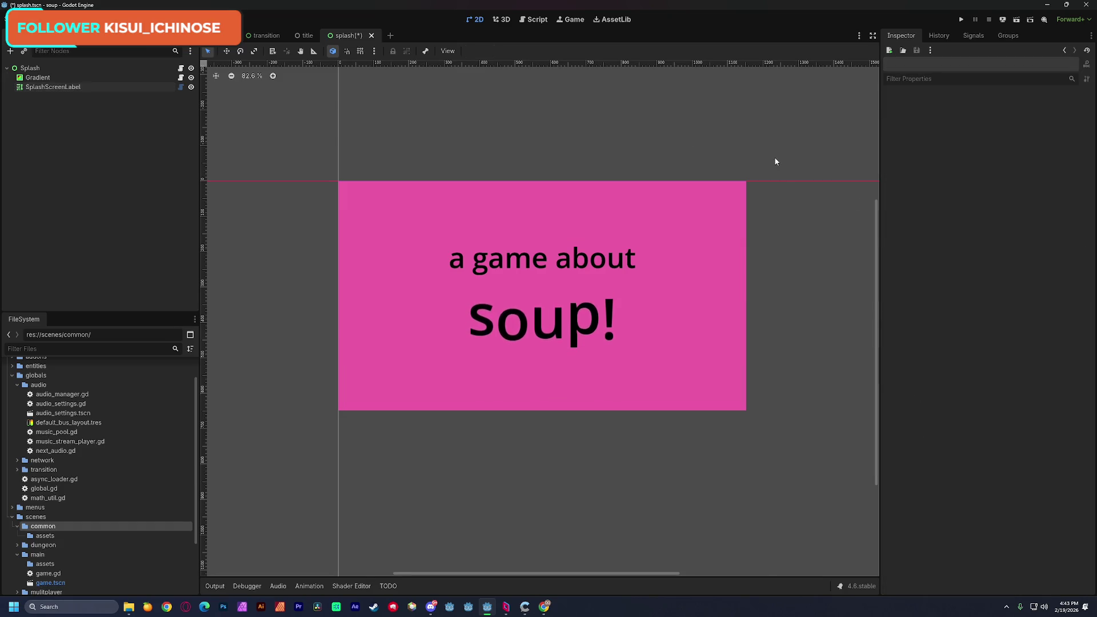
key(ctrl+s)
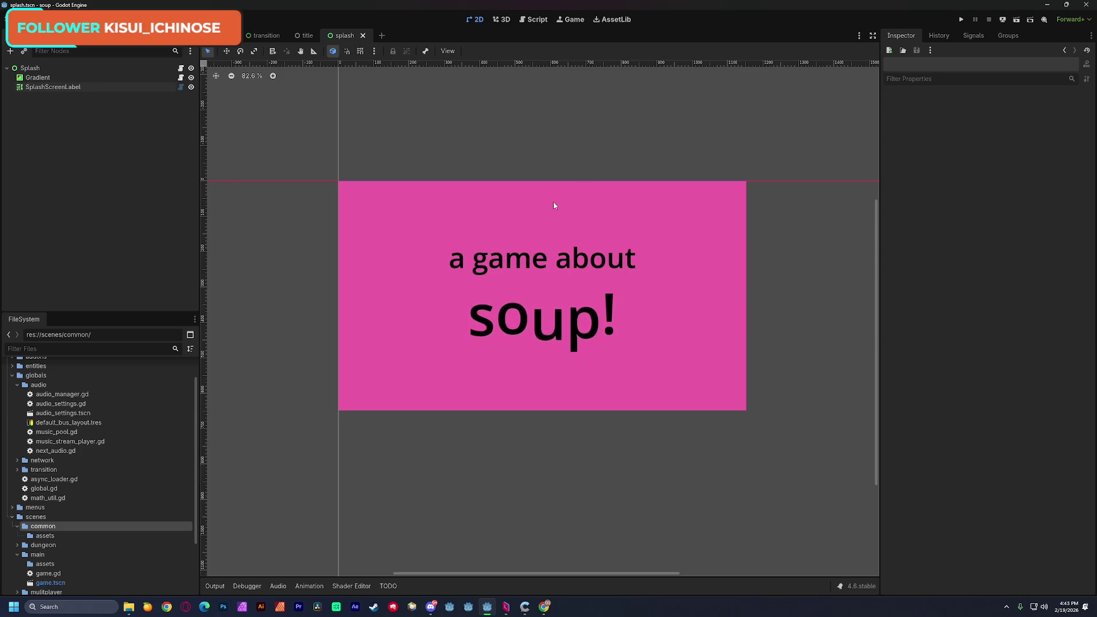
click(960, 20)
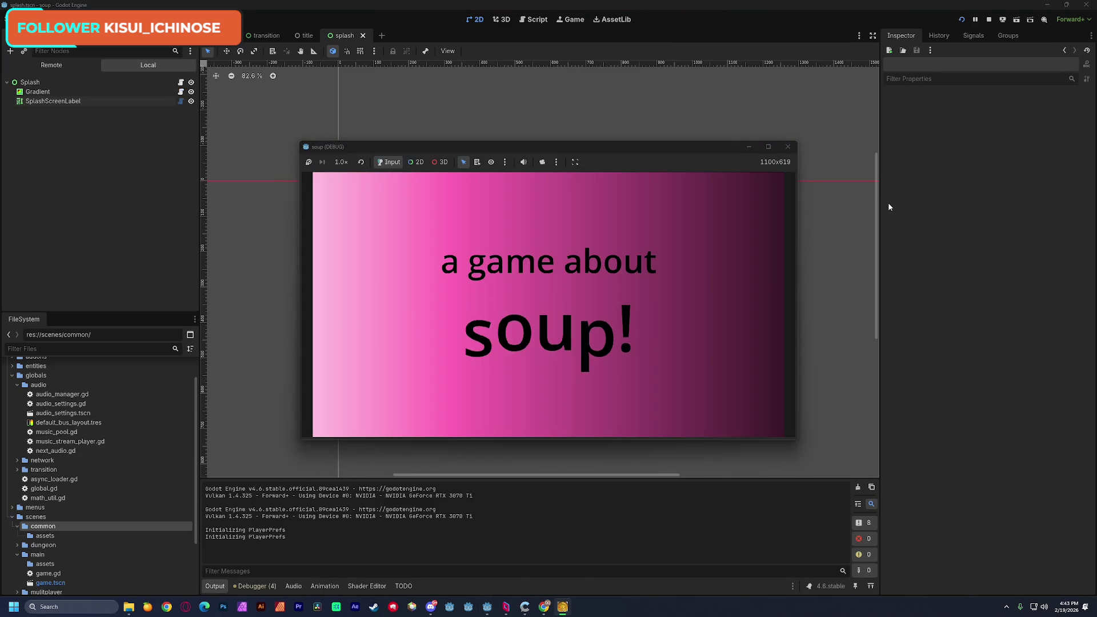
key(F8)
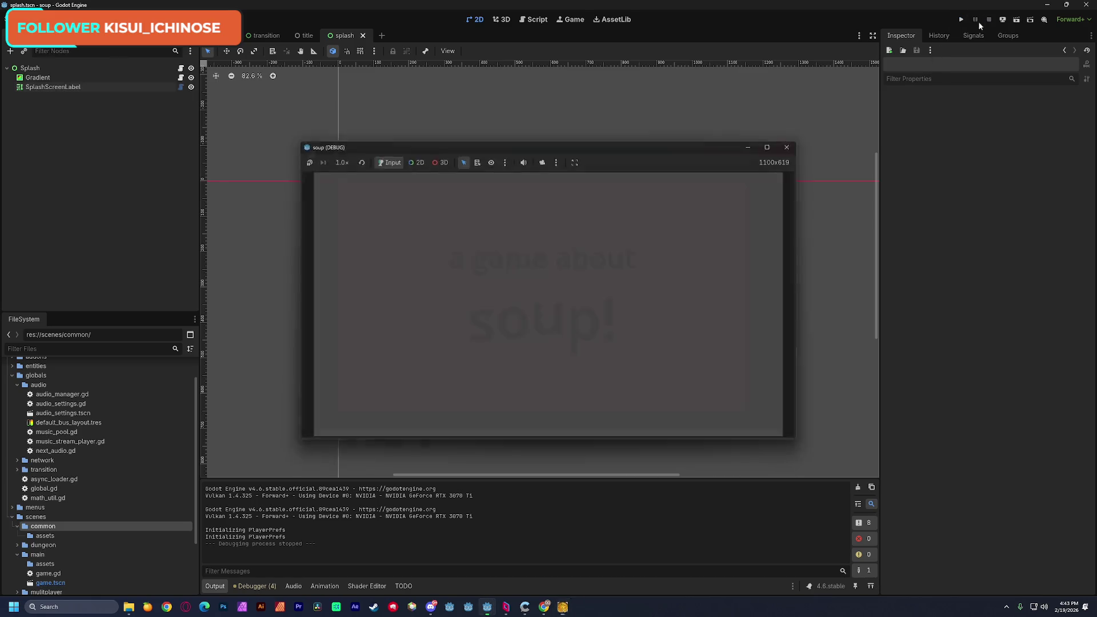
click(64, 19)
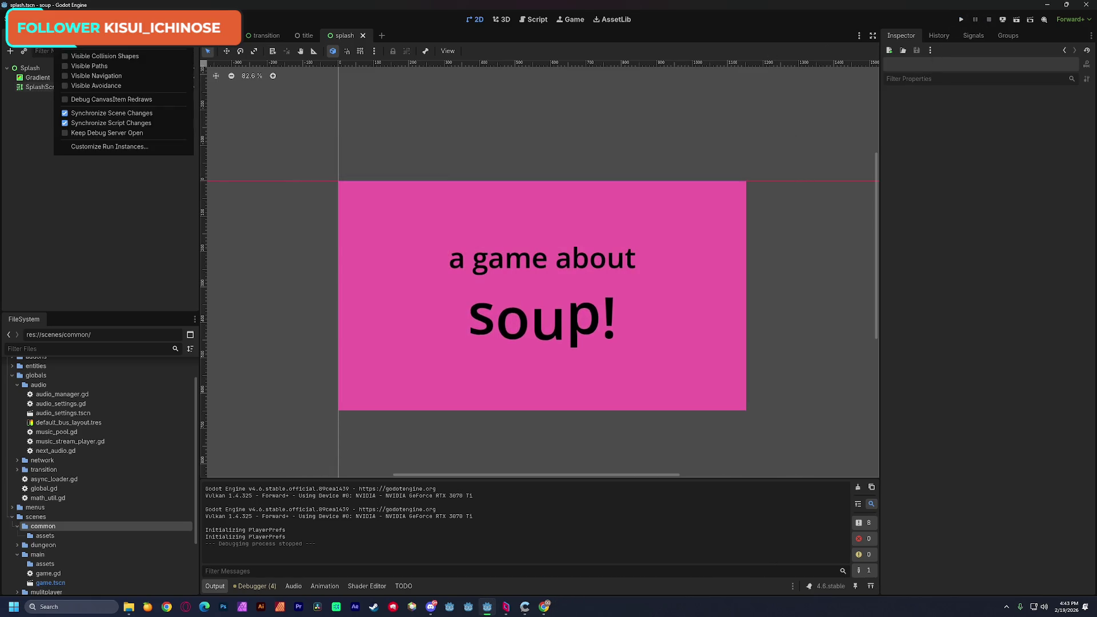
click(106, 147)
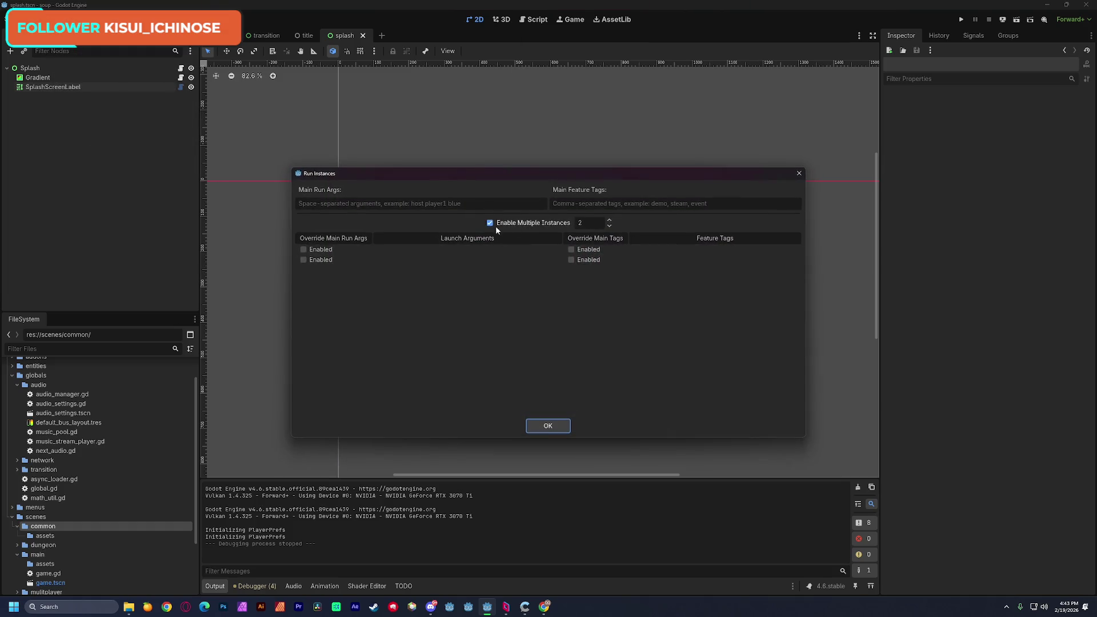
click(553, 426)
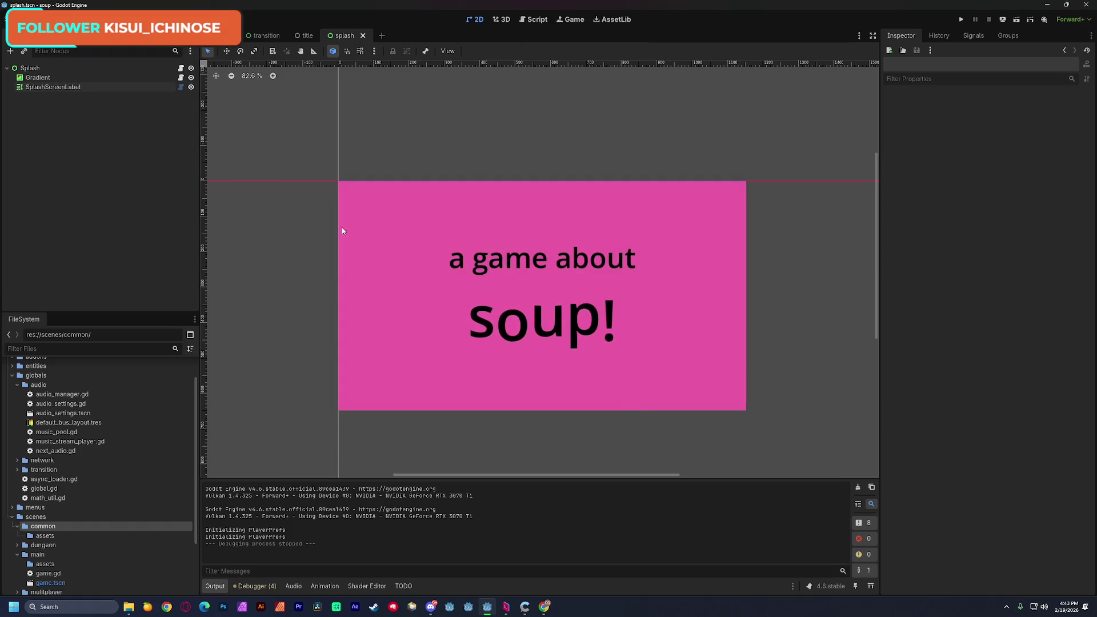
key(F5)
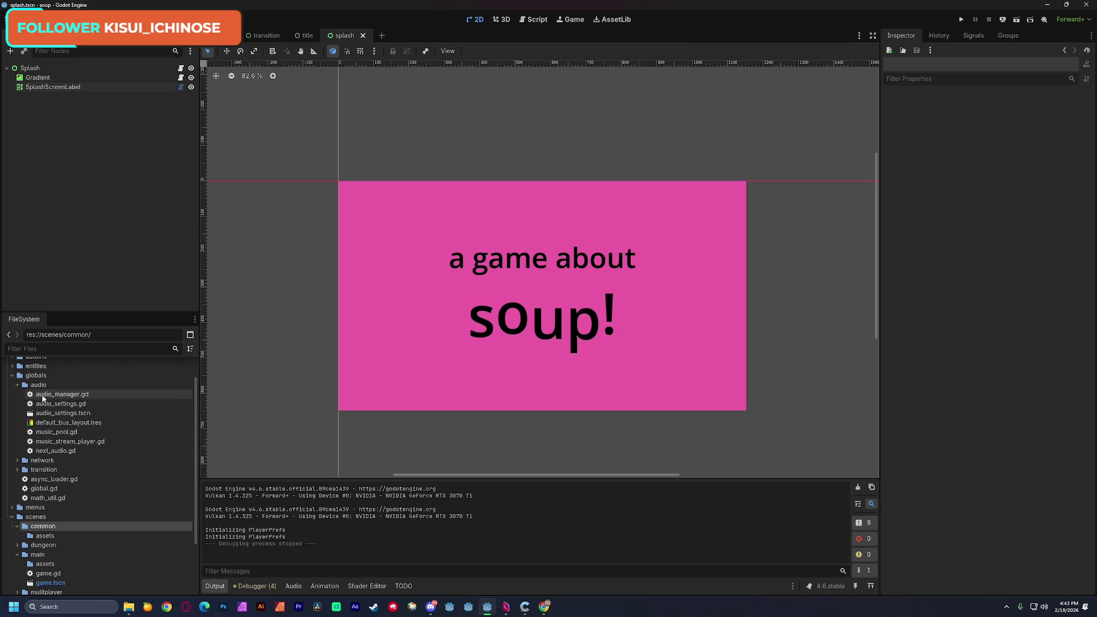
Step: In global.gd, add `var scenes: Dictionary` below extends Node, with "splash" mapped to res://menus/splash/splash.tscn
double_click(44, 489)
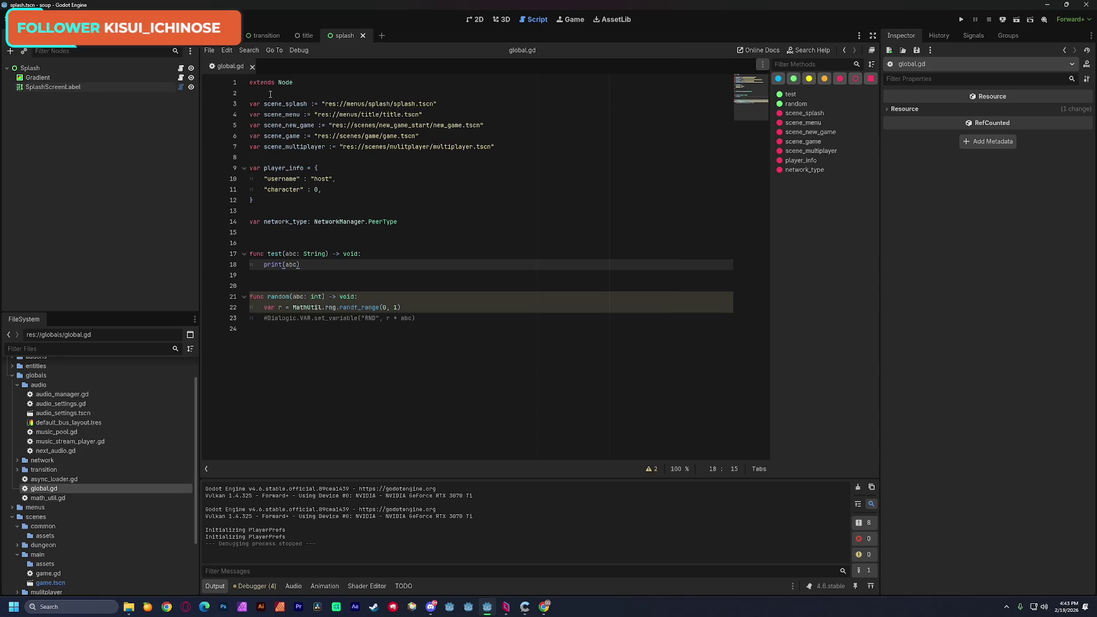
mouse_move(249, 103)
mouse_down()
mouse_move(440, 105)
mouse_move(557, 148)
mouse_up()
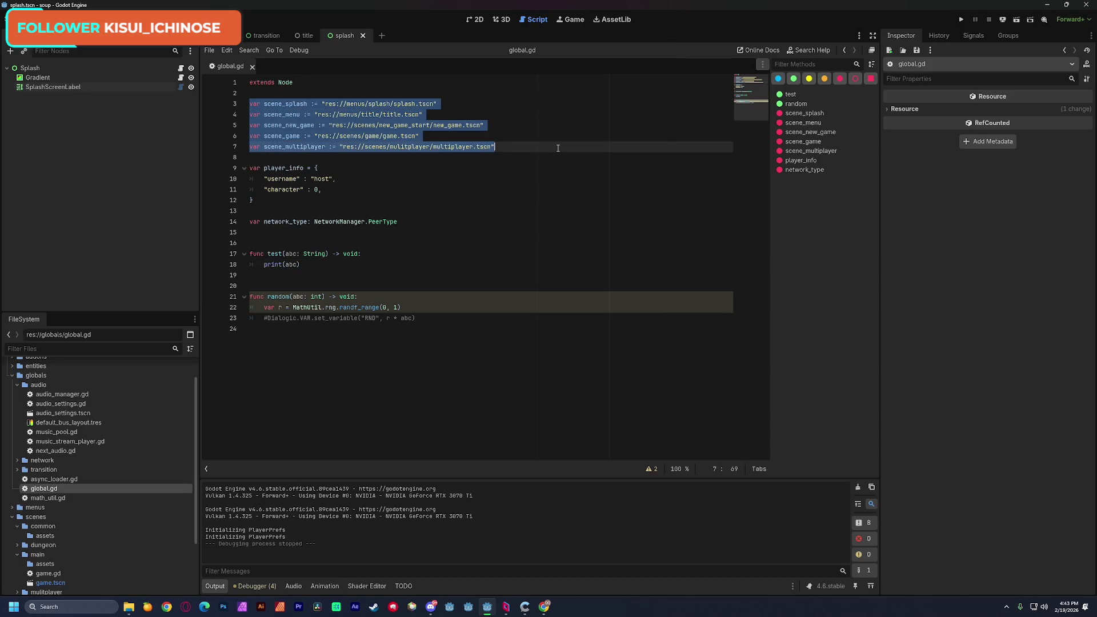
click(515, 135)
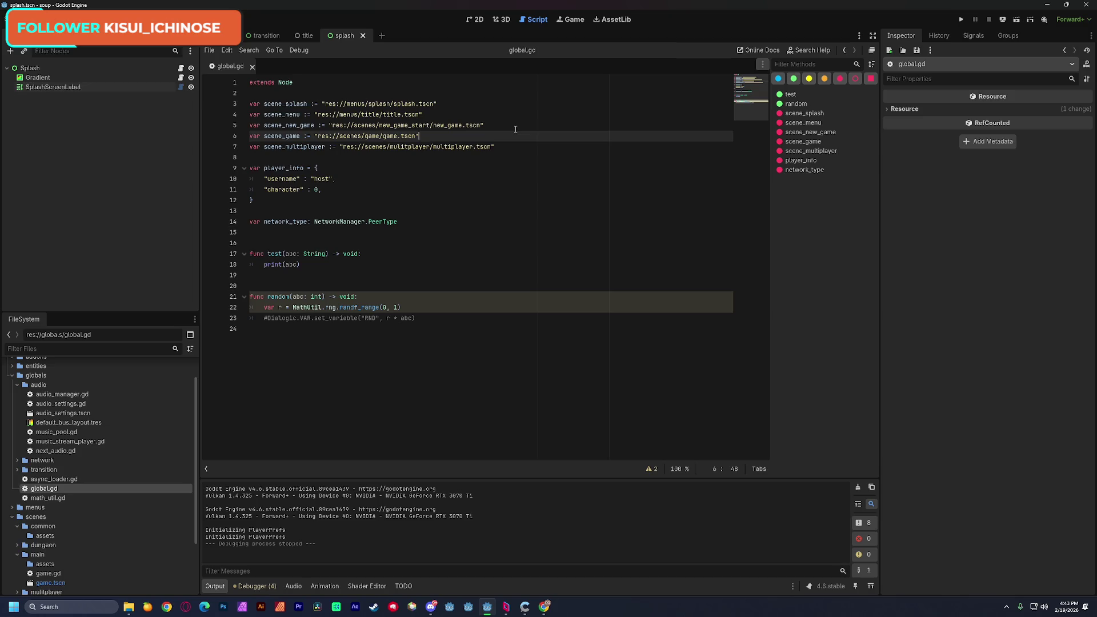
click(239, 93)
key(Return)
key(Return)
key(Return)
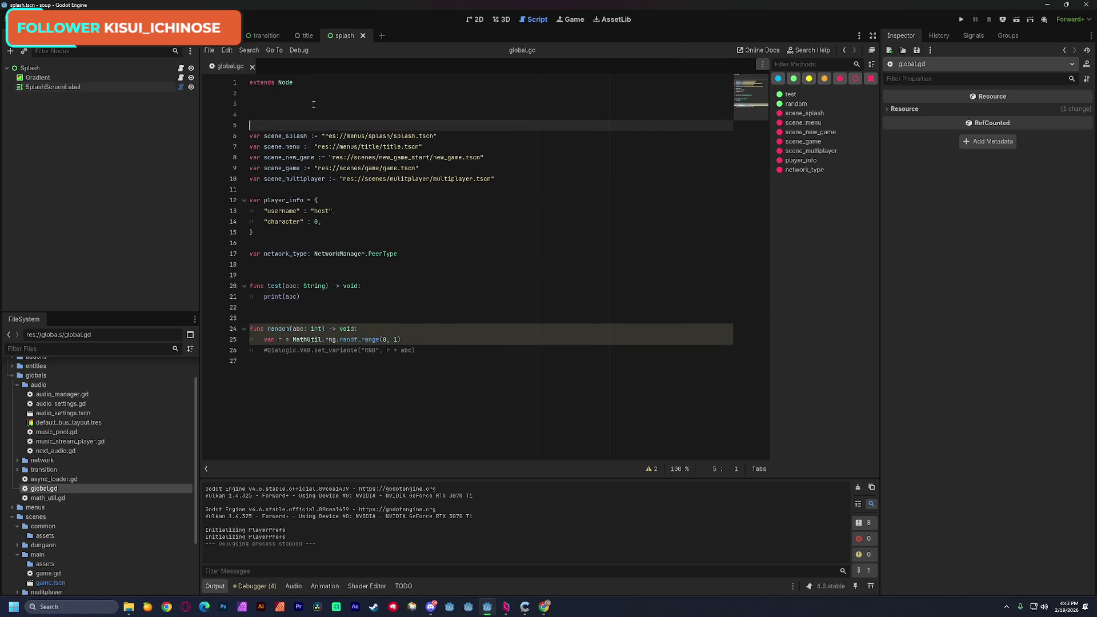
key(Up)
key(Up)
text(var scenes)
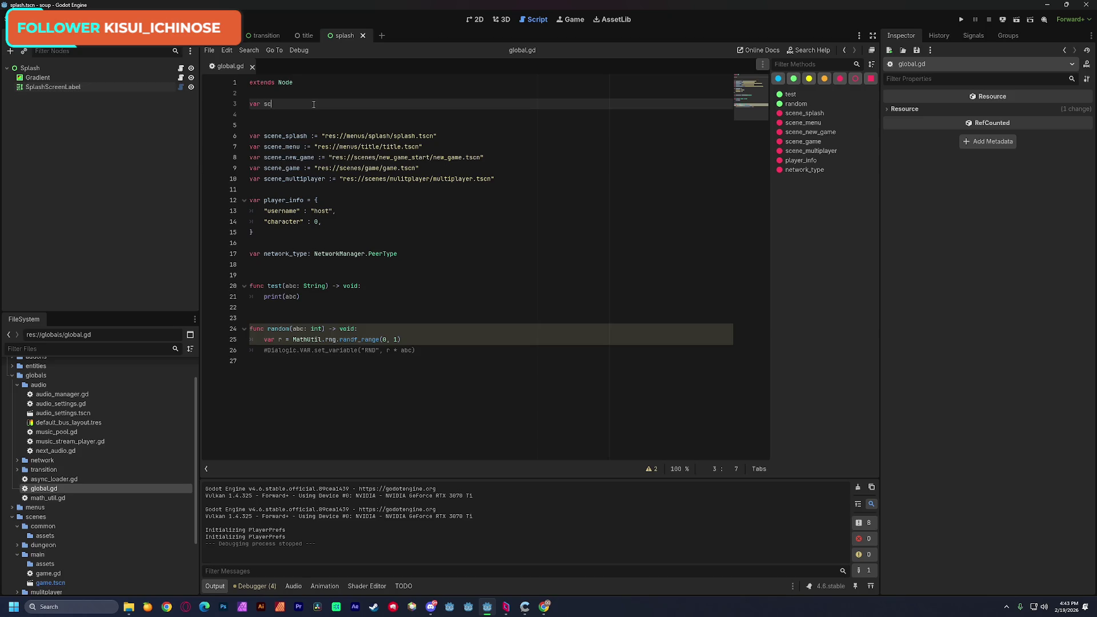
text(: Dictionary = { 	"splash": "res://menus/splash/splash.tscn", })
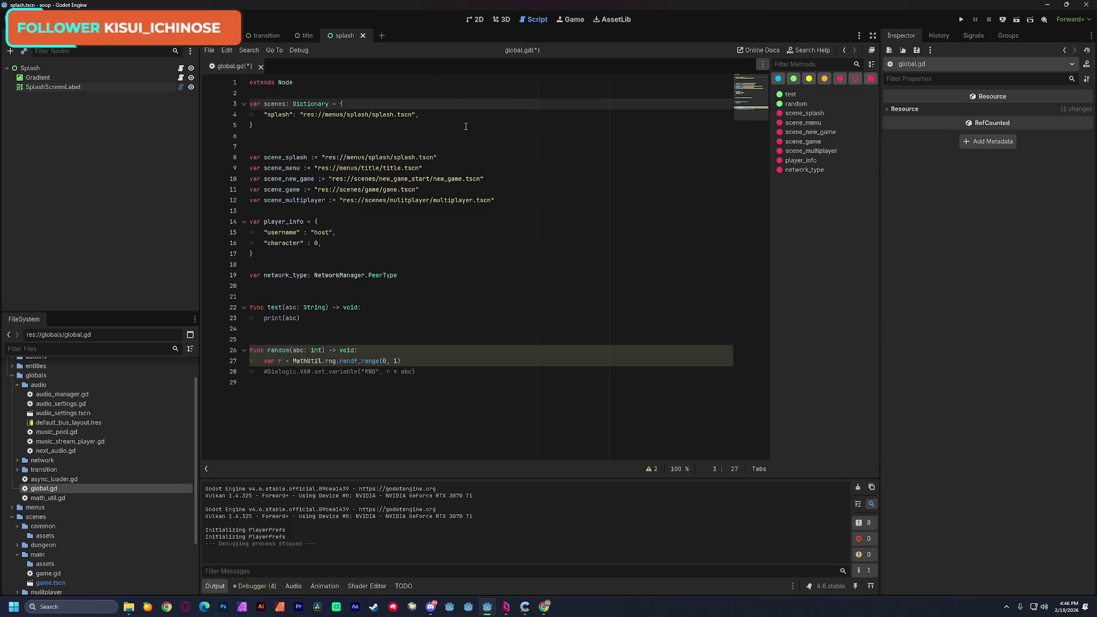
Step: Duplicate the splash entry twice and rename the new keys to "menu" and "game"
mouse_move(471, 174)
click(427, 111)
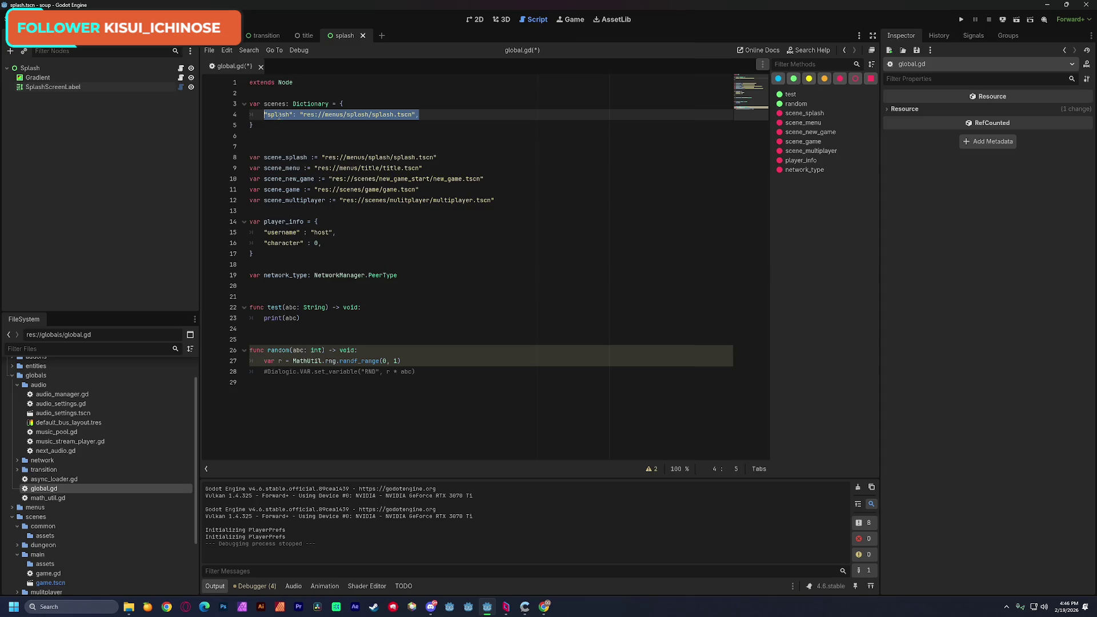
key(ctrl+shift+d)
key(ctrl+shift+d)
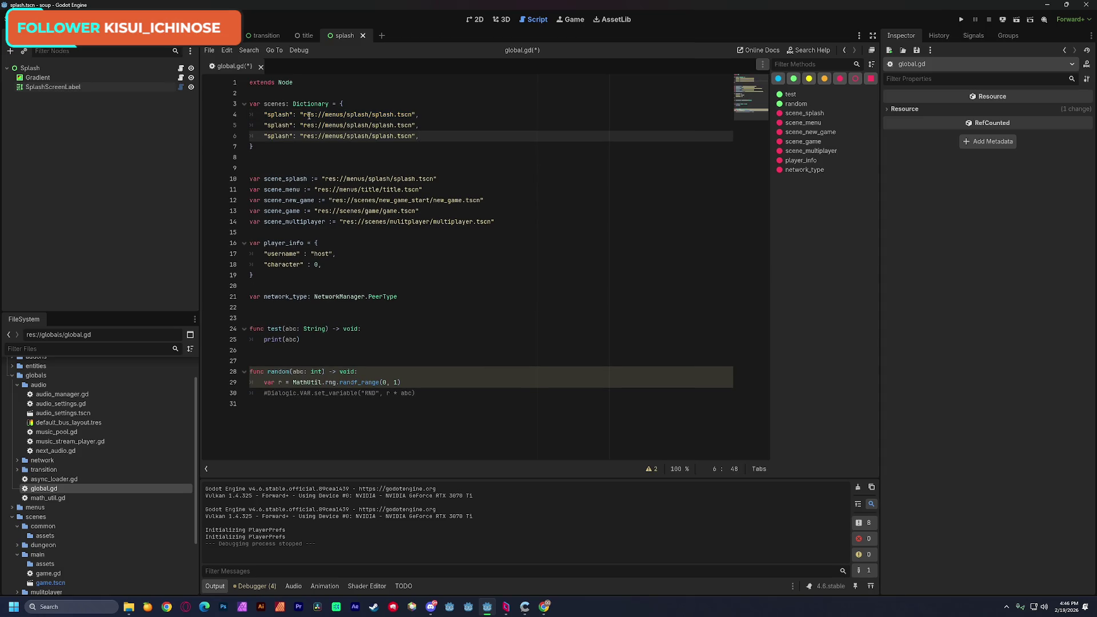
double_click(278, 125)
text(men)
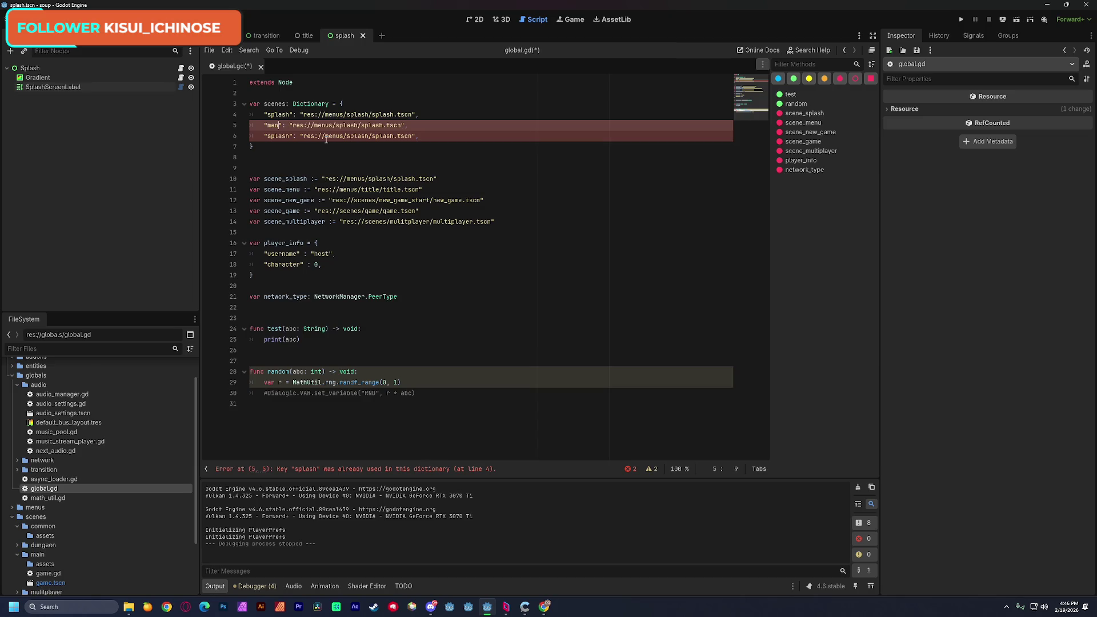
text(u)
click(278, 136)
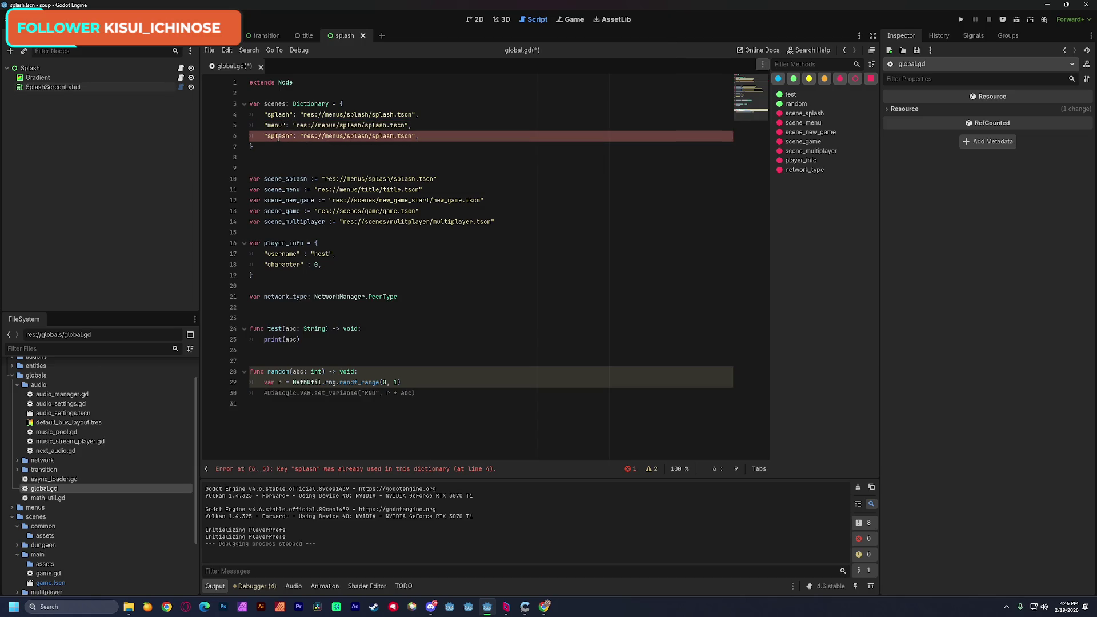
double_click(279, 136)
text(game)
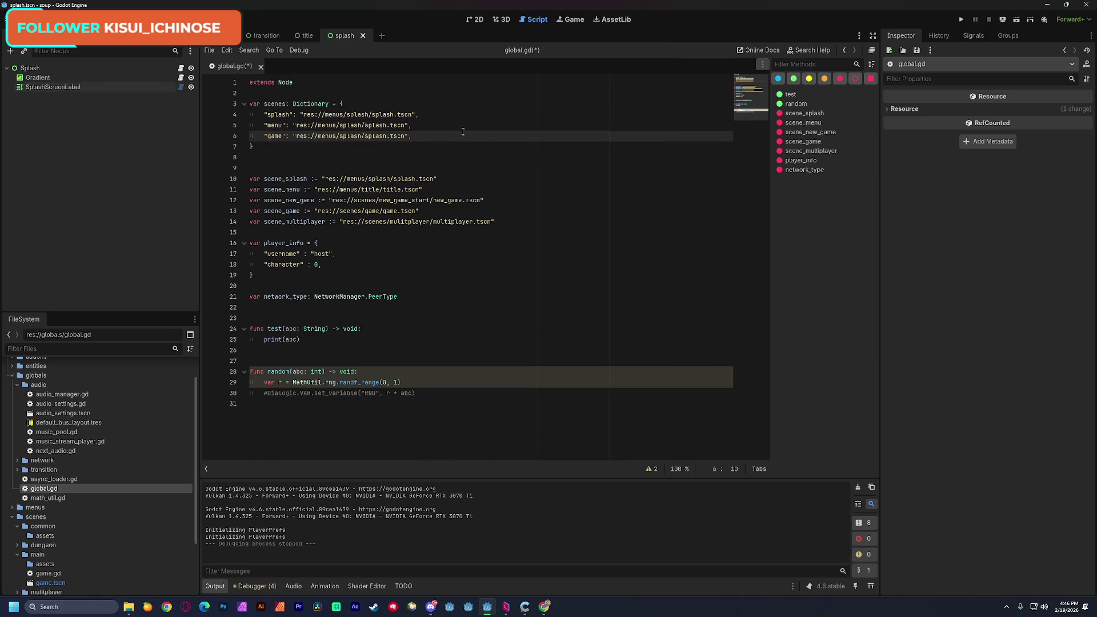
Step: Point both the menu and game entries to res://menus/title/title.tscn
key(Up)
key(End)
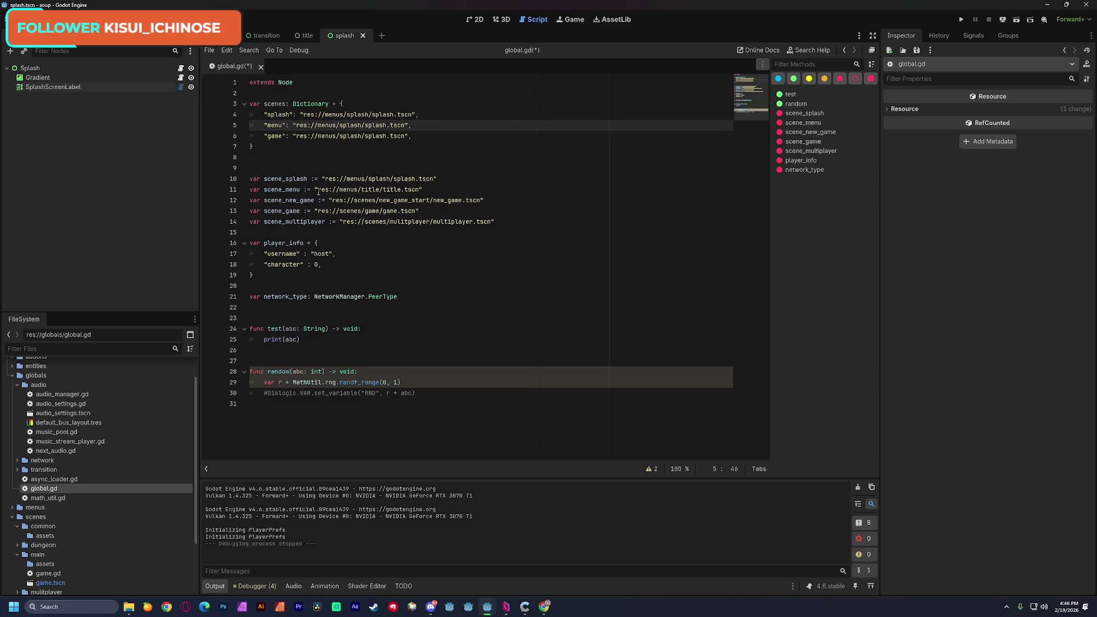
drag(316, 191, 428, 188)
key(ctrl+c)
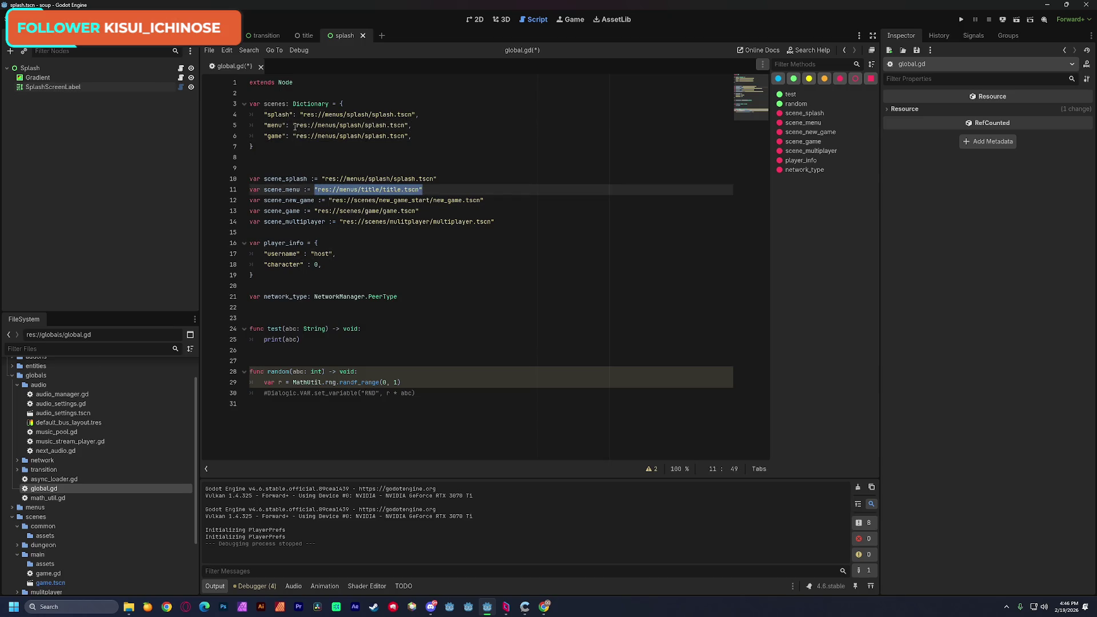
drag(293, 126, 407, 126)
key(ctrl+v)
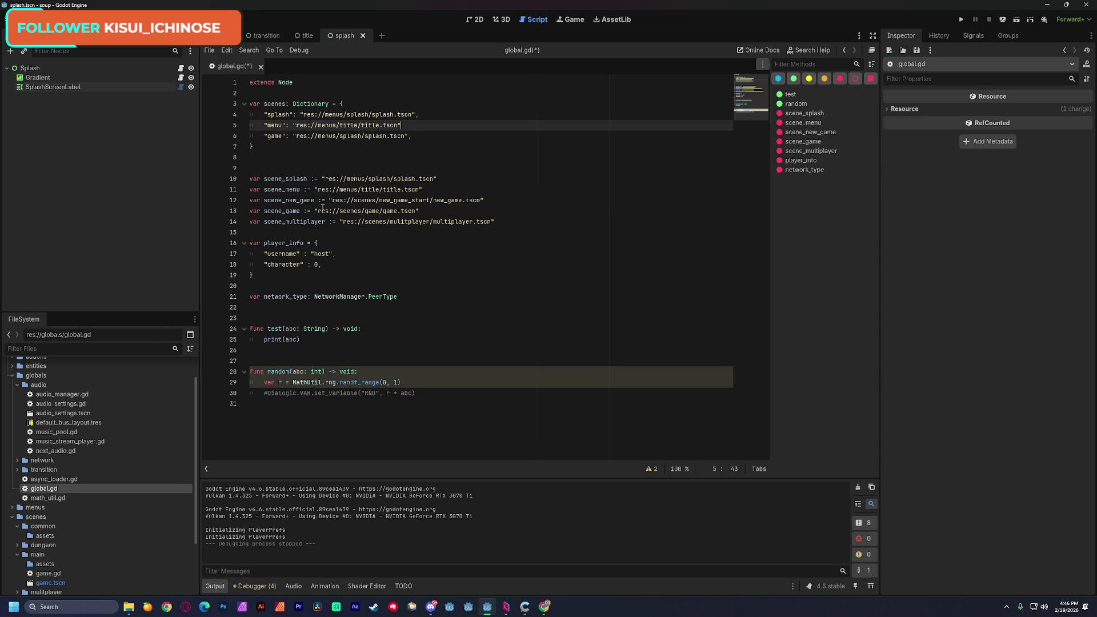
drag(316, 210, 418, 211)
key(ctrl+v)
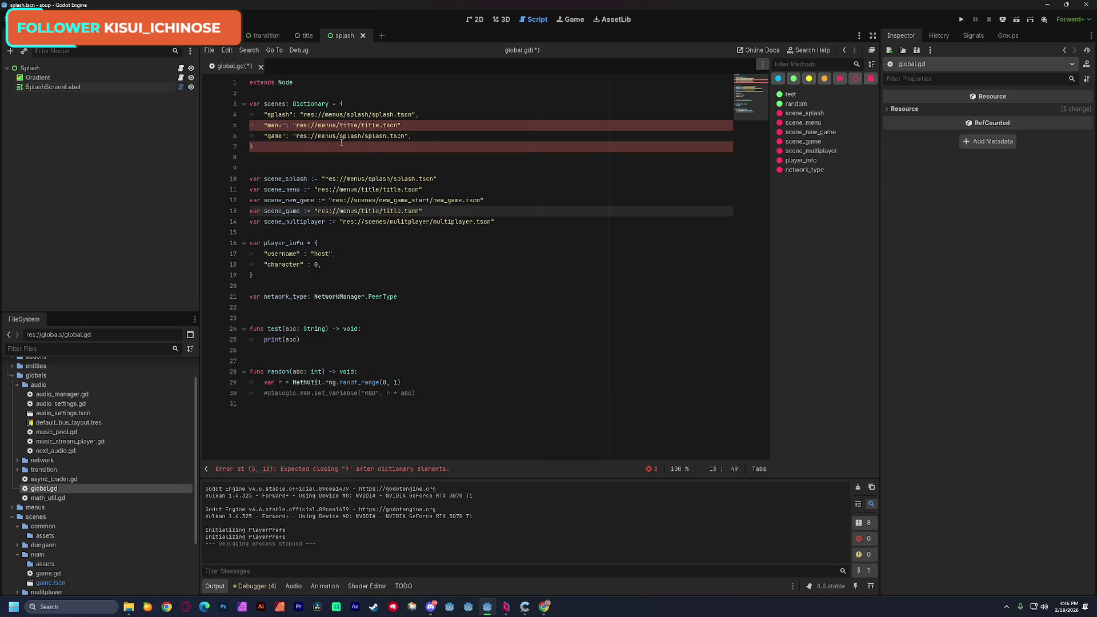
drag(293, 135, 421, 136)
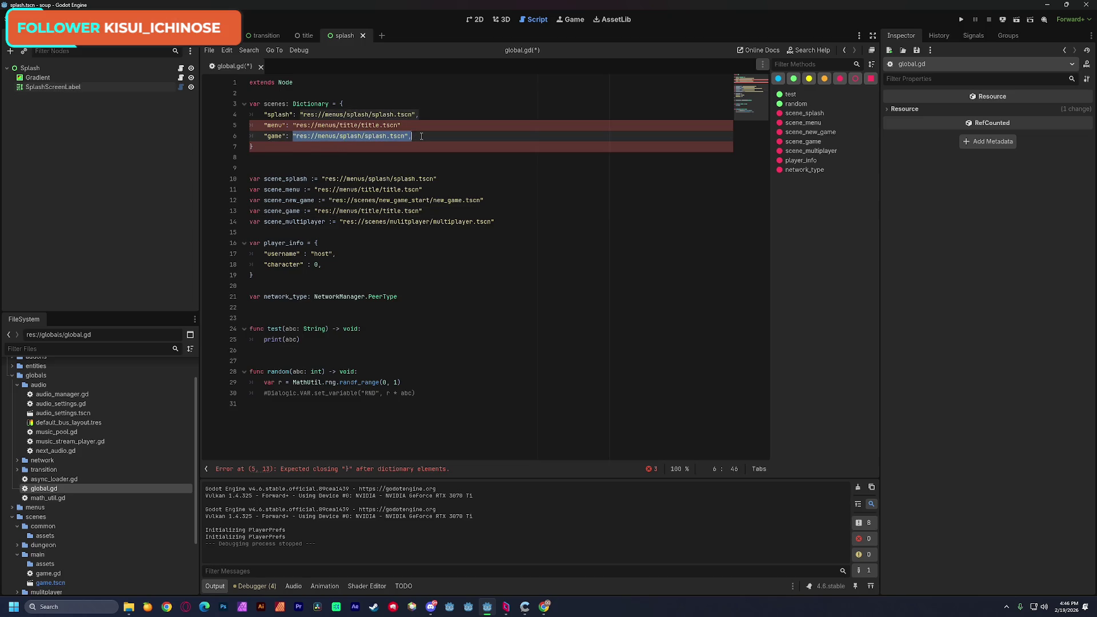
key(ctrl+v)
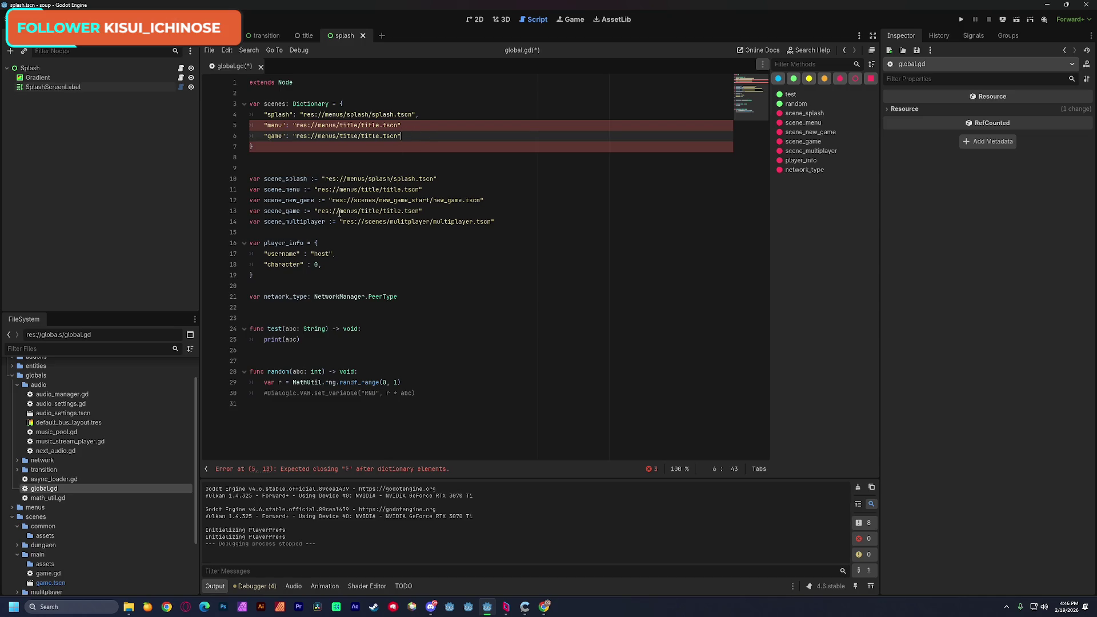
Step: Open game.tscn from the scenes/main folder
double_click(295, 211)
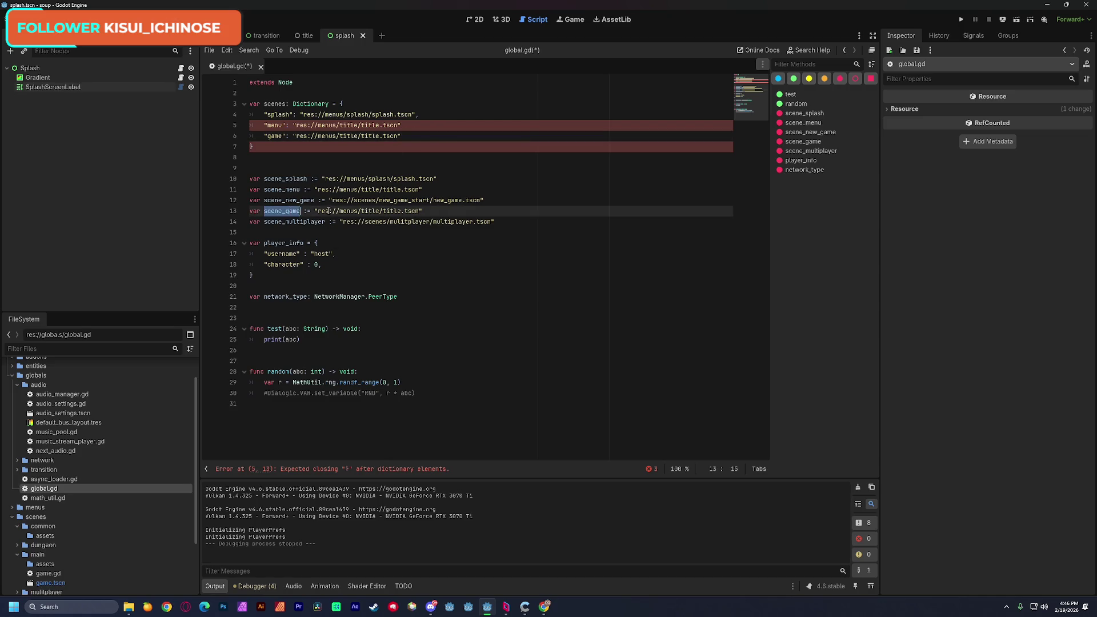
double_click(348, 212)
scroll(144, 468, down, 3)
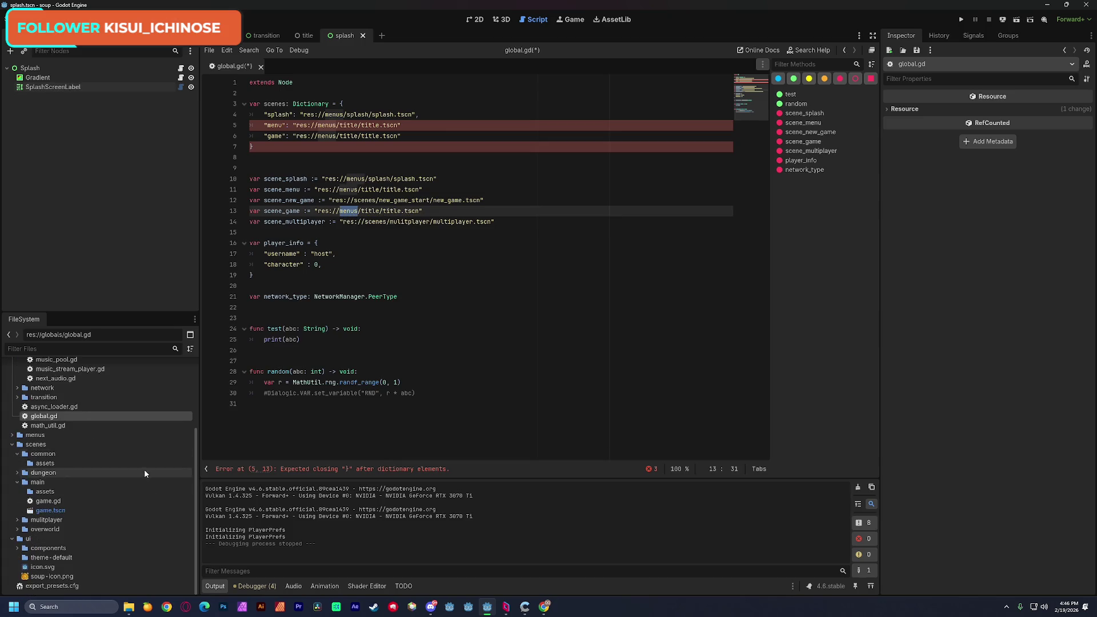
double_click(37, 510)
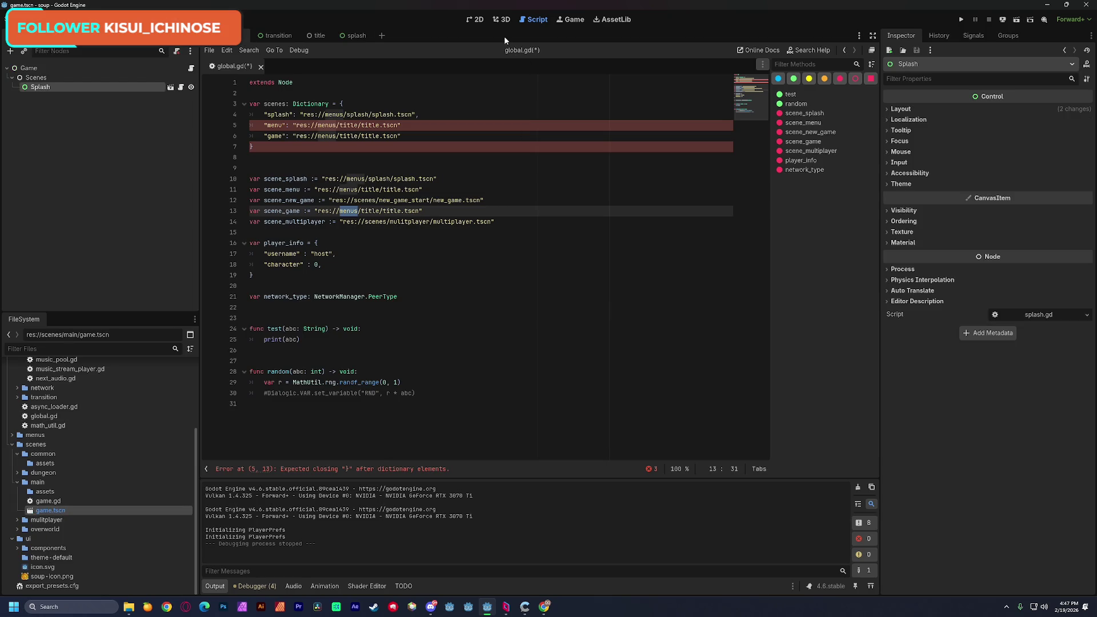
Step: Add the missing comma after the "menu" entry in the scenes dictionary
click(482, 20)
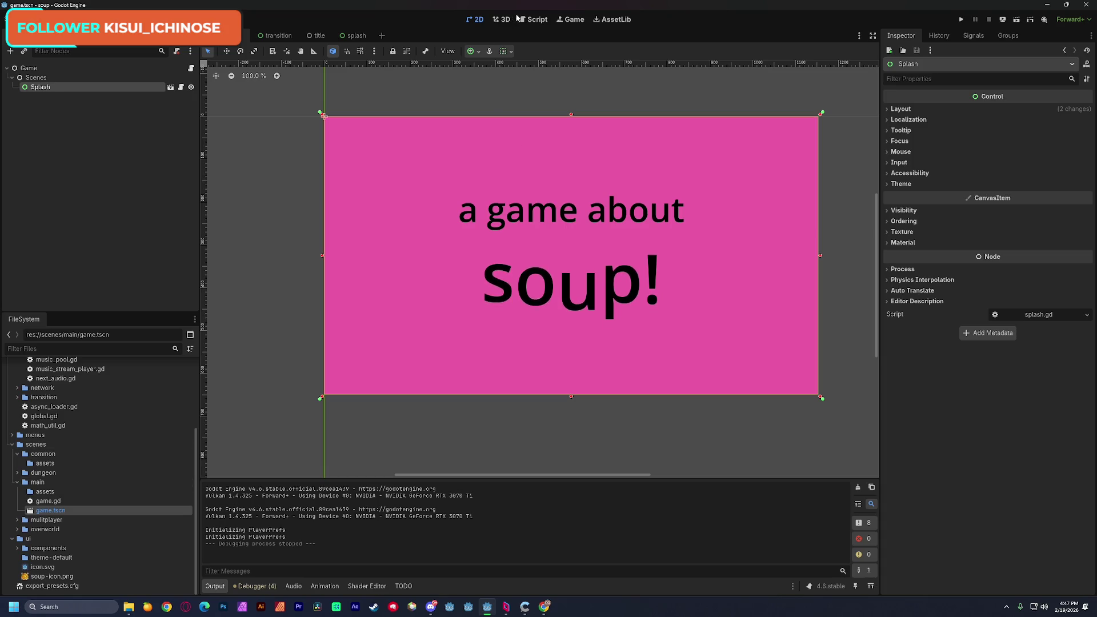
click(543, 21)
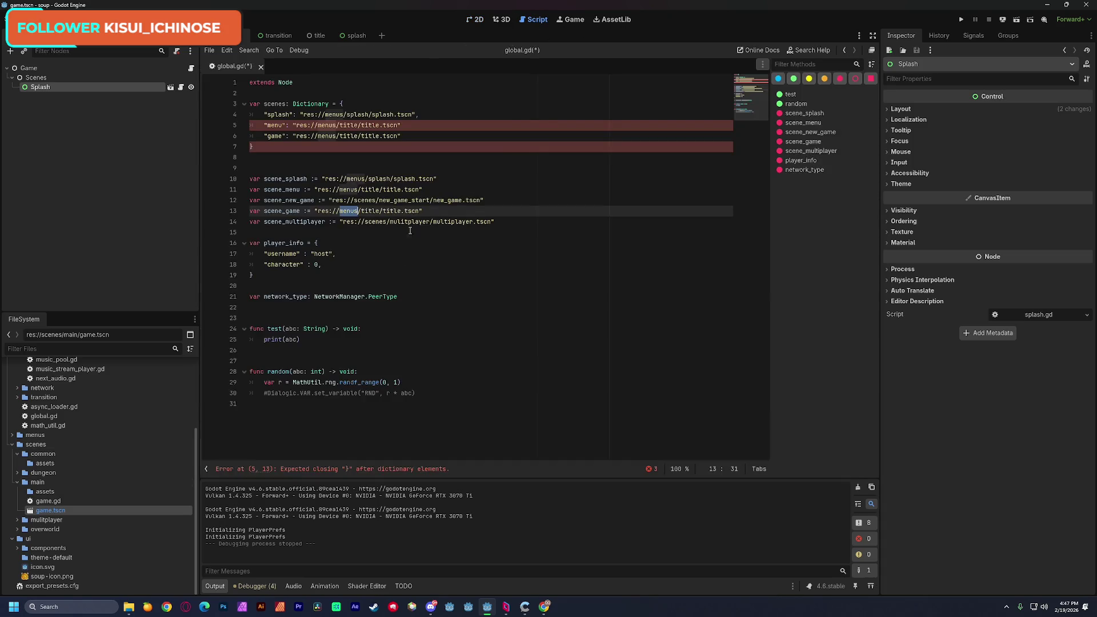
click(499, 177)
double_click(325, 126)
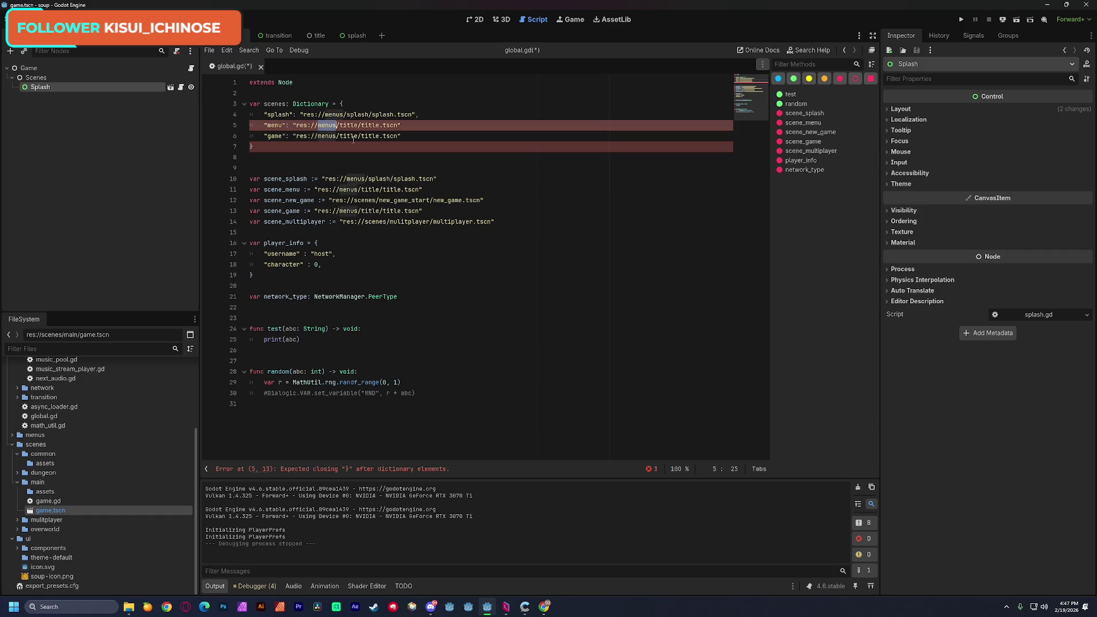
click(409, 127)
text(,)
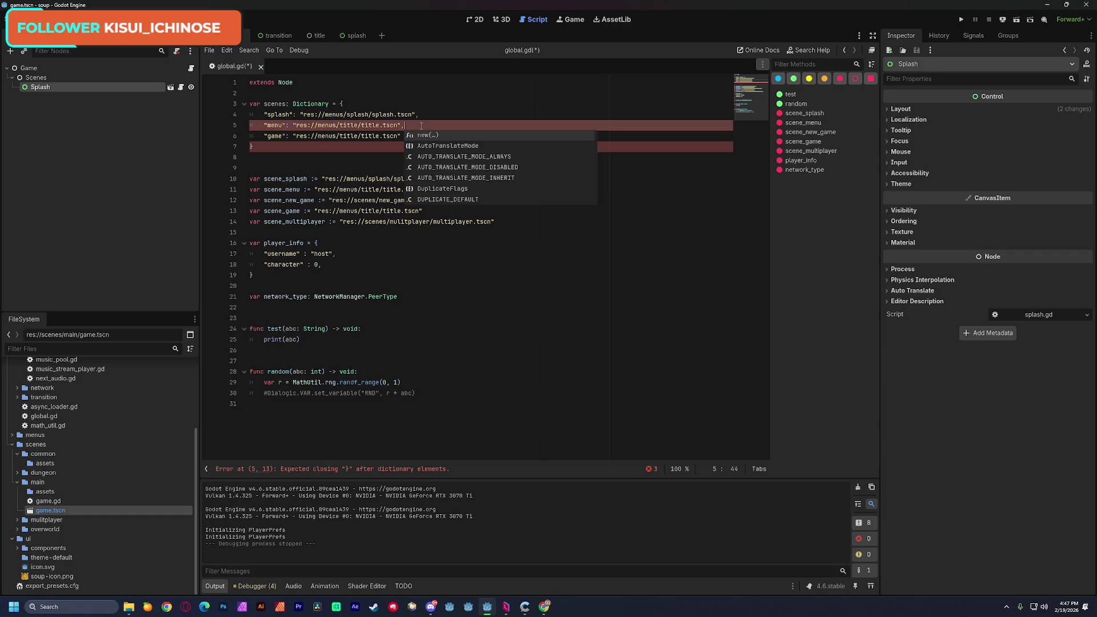
click(456, 106)
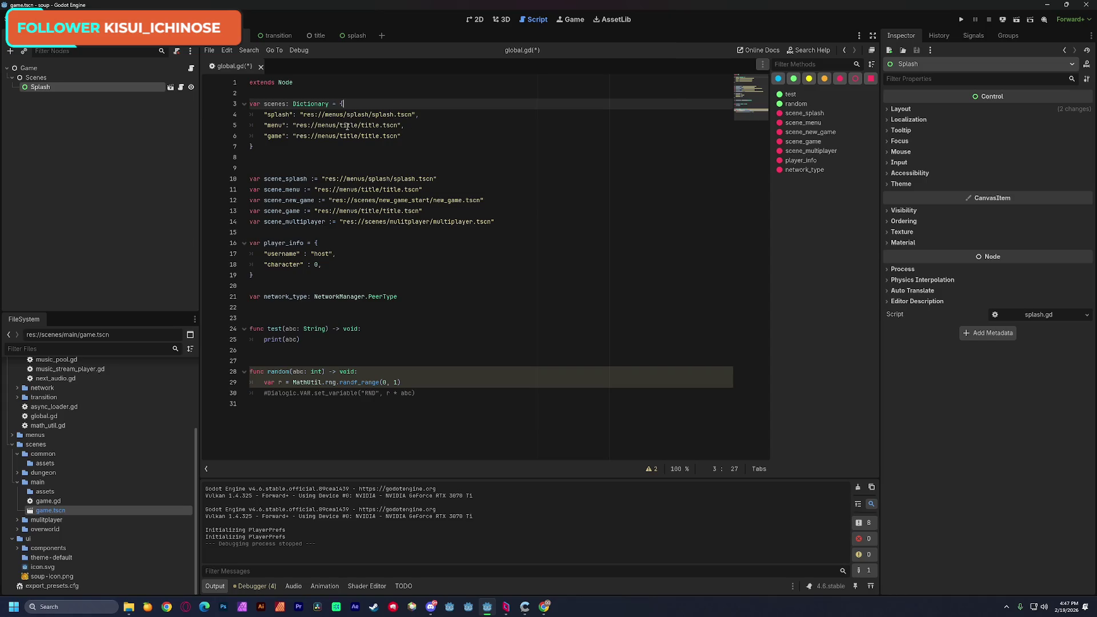
drag(297, 125, 398, 125)
click(429, 125)
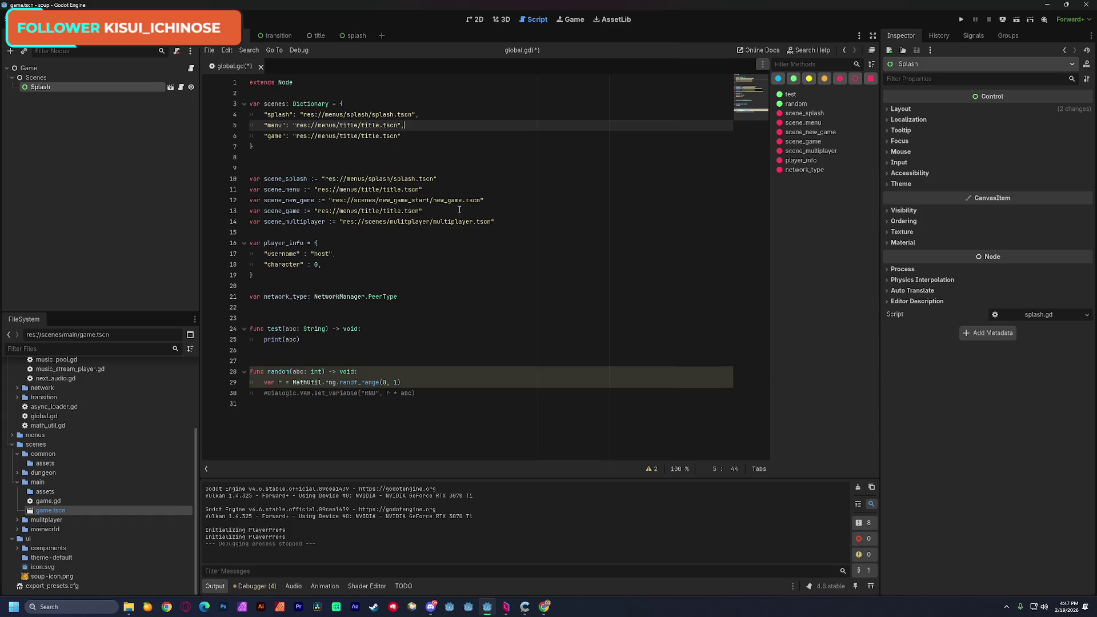
Step: Delete the five separate scene path variables on lines 10–14 and save global.gd
mouse_move(495, 221)
mouse_down()
mouse_move(252, 189)
mouse_move(249, 179)
mouse_up()
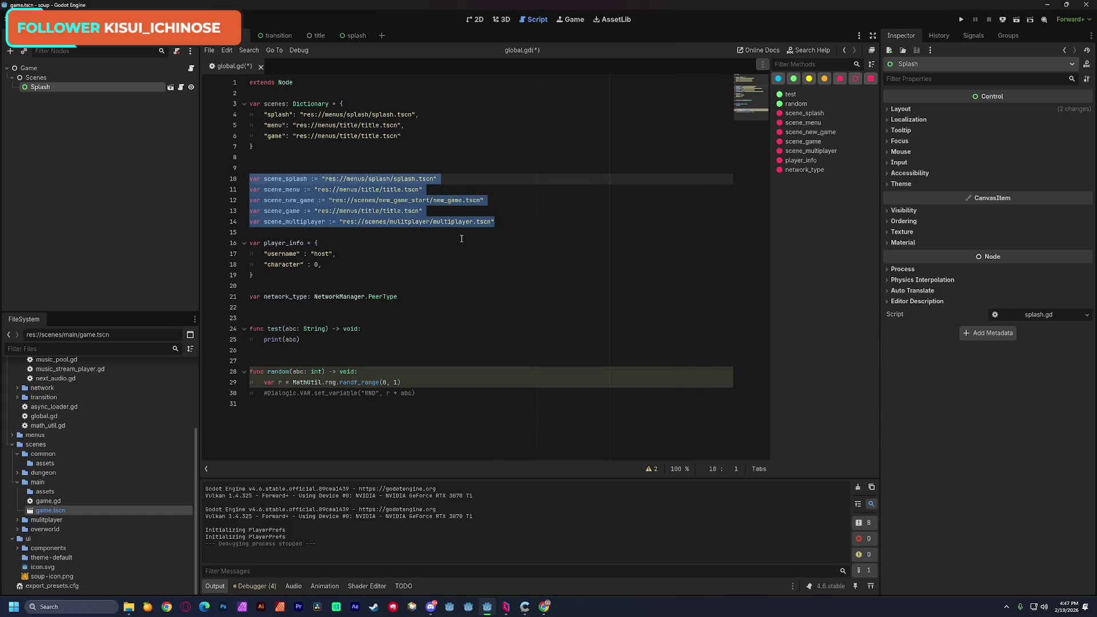
key(BackSpace)
key(BackSpace)
key(BackSpace)
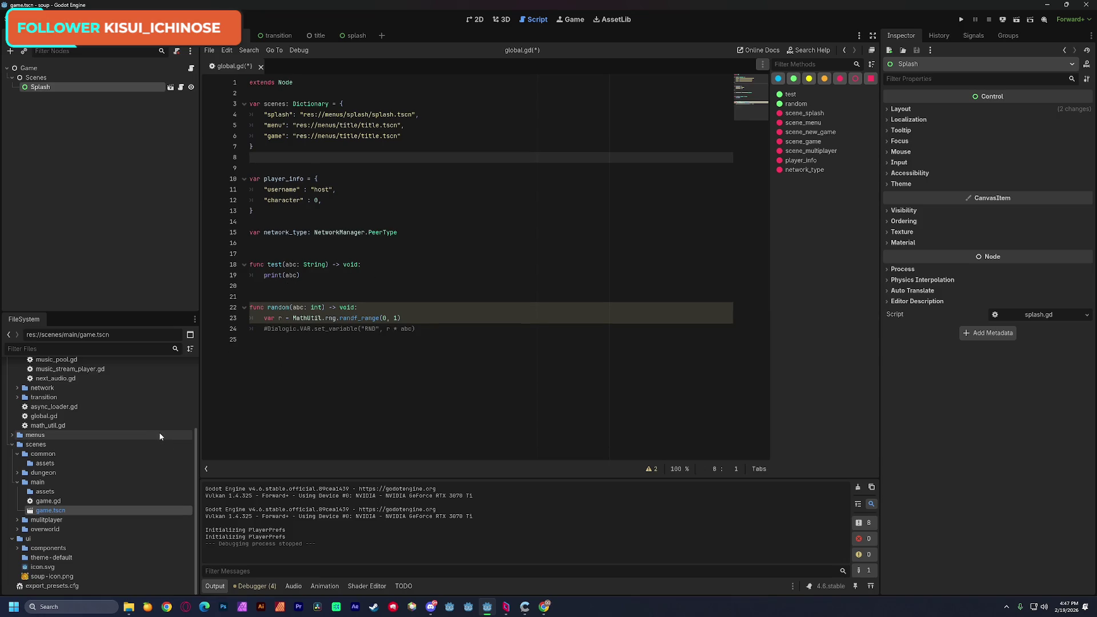
key(ctrl+s)
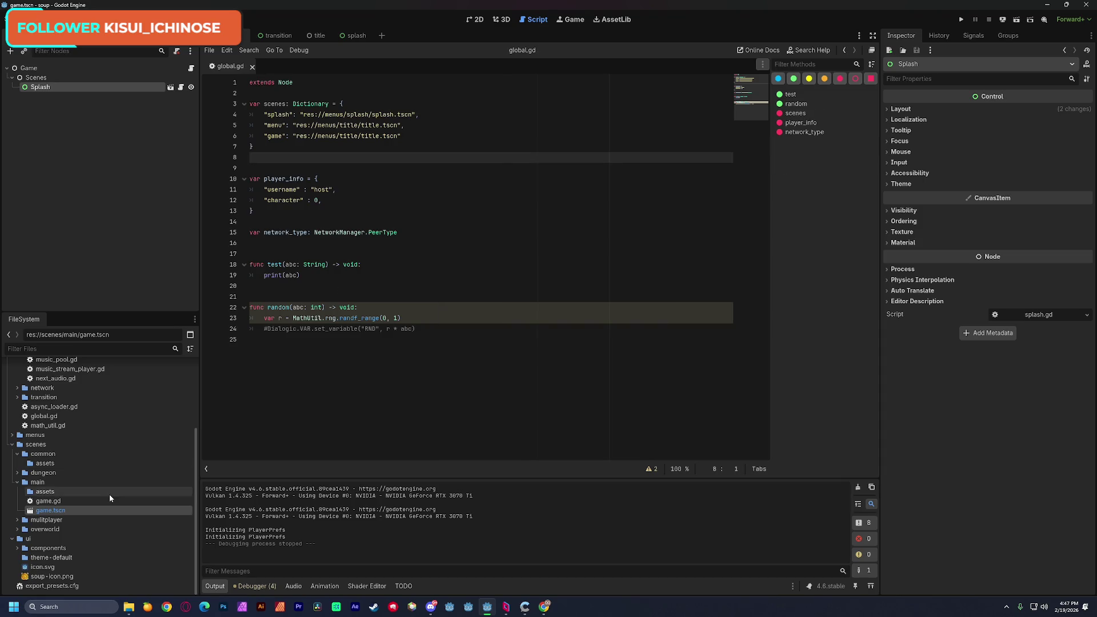
Step: Delete the dungeon and common folders from the scenes folder
click(18, 482)
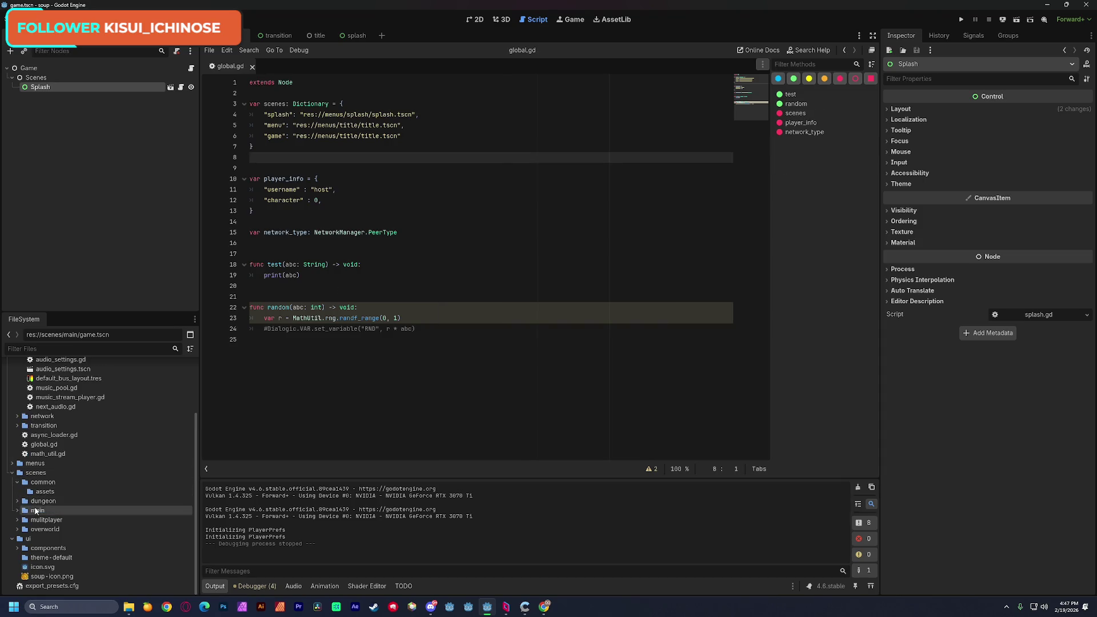
click(29, 502)
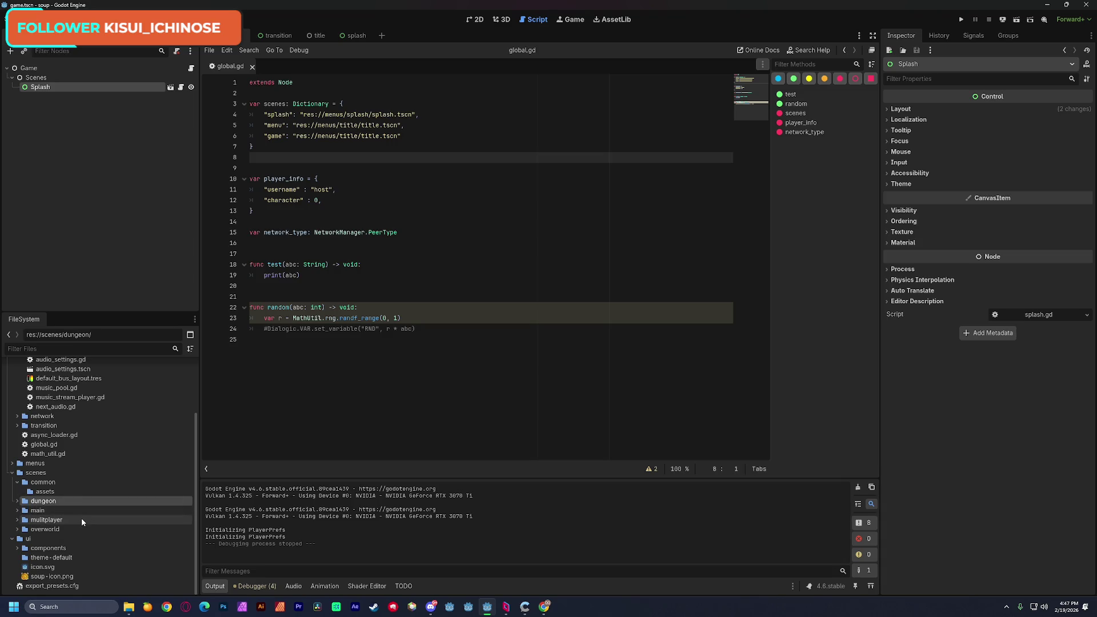
click(485, 352)
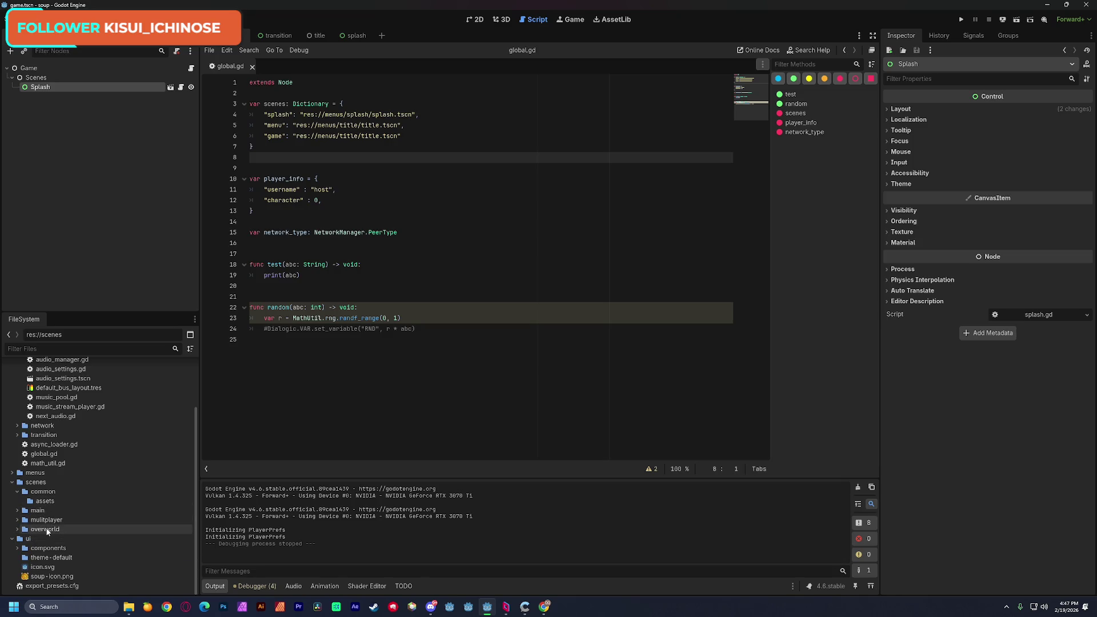
click(49, 492)
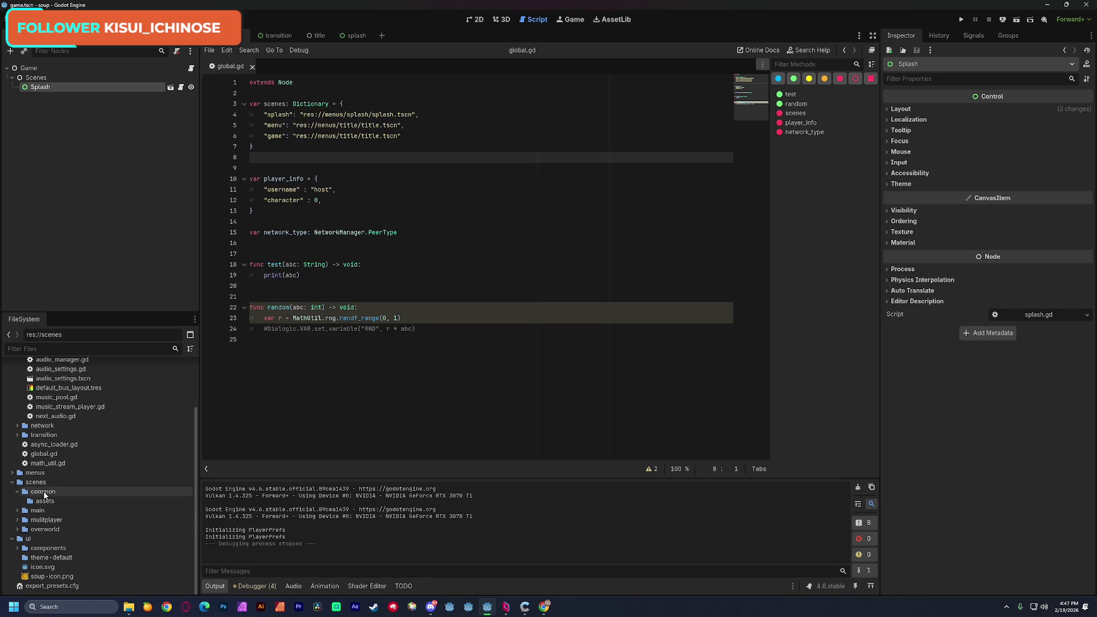
key(Delete)
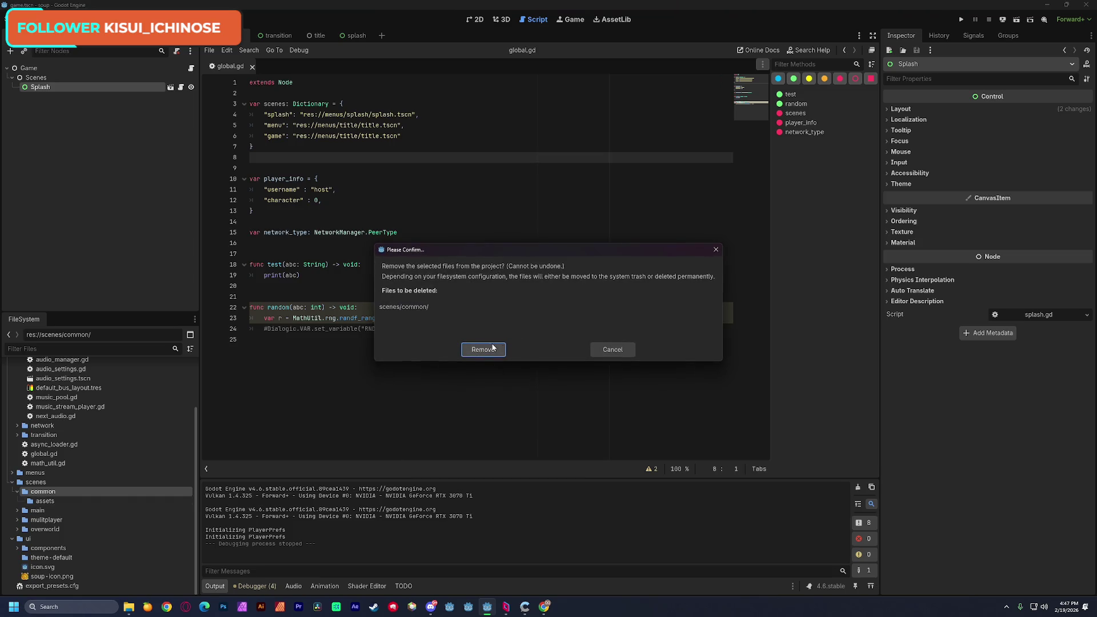
click(477, 349)
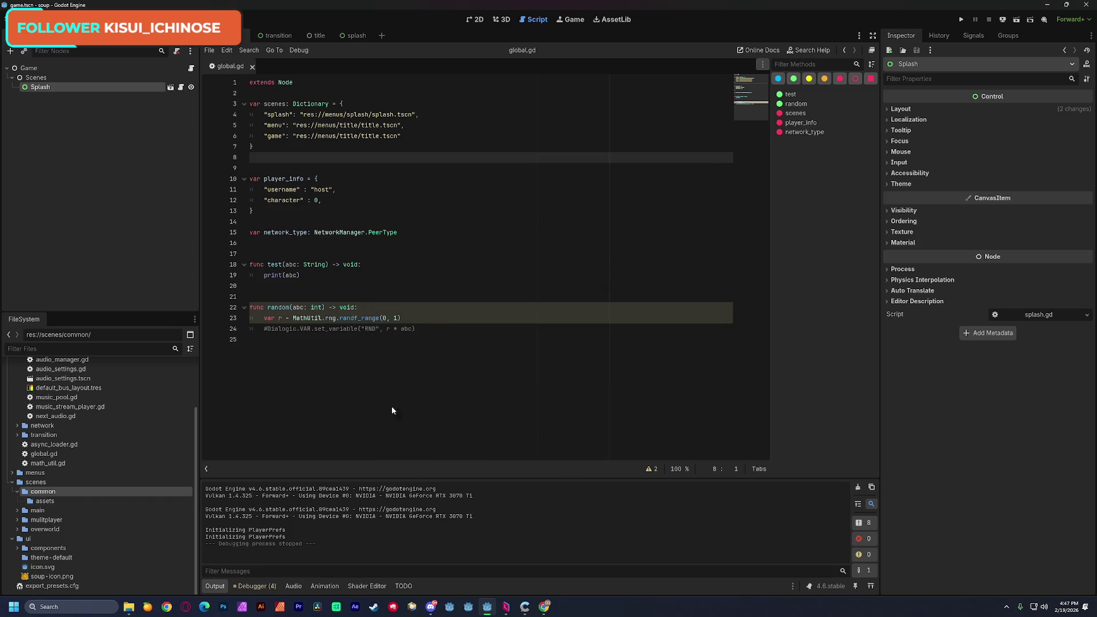
click(42, 520)
Step: Delete all code in global.gd after the scenes dictionary, including leftover blank lines
click(17, 520)
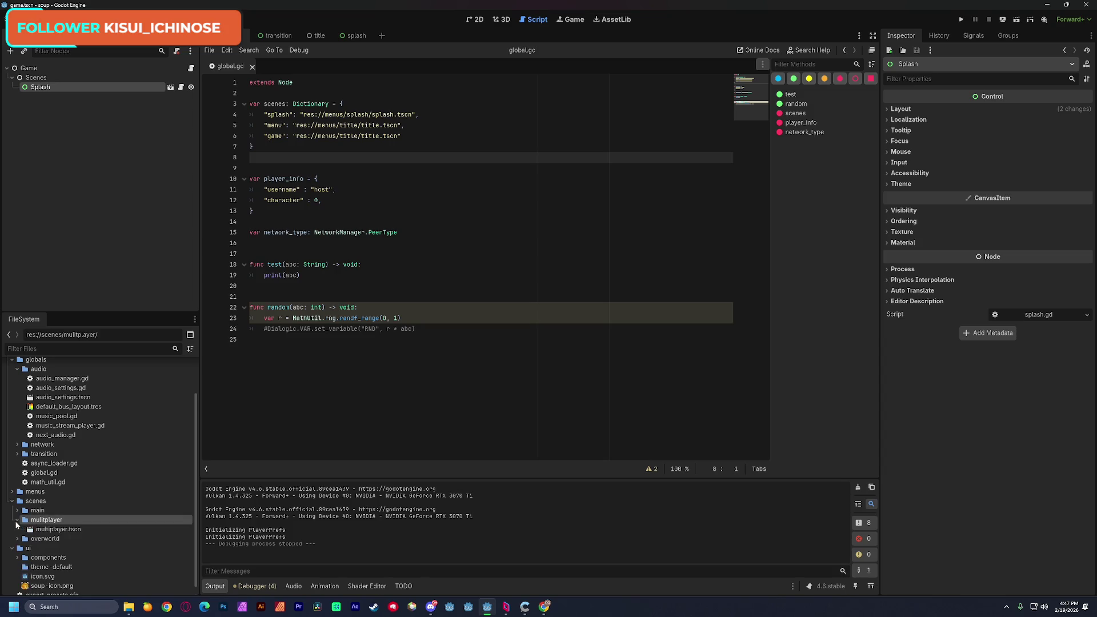
click(18, 521)
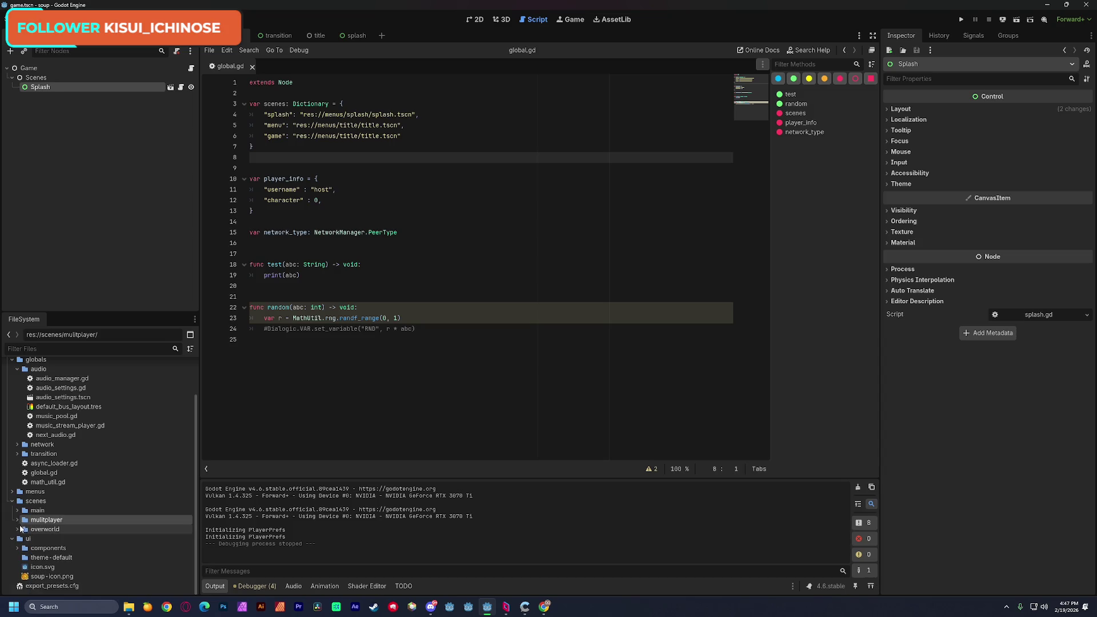
click(385, 215)
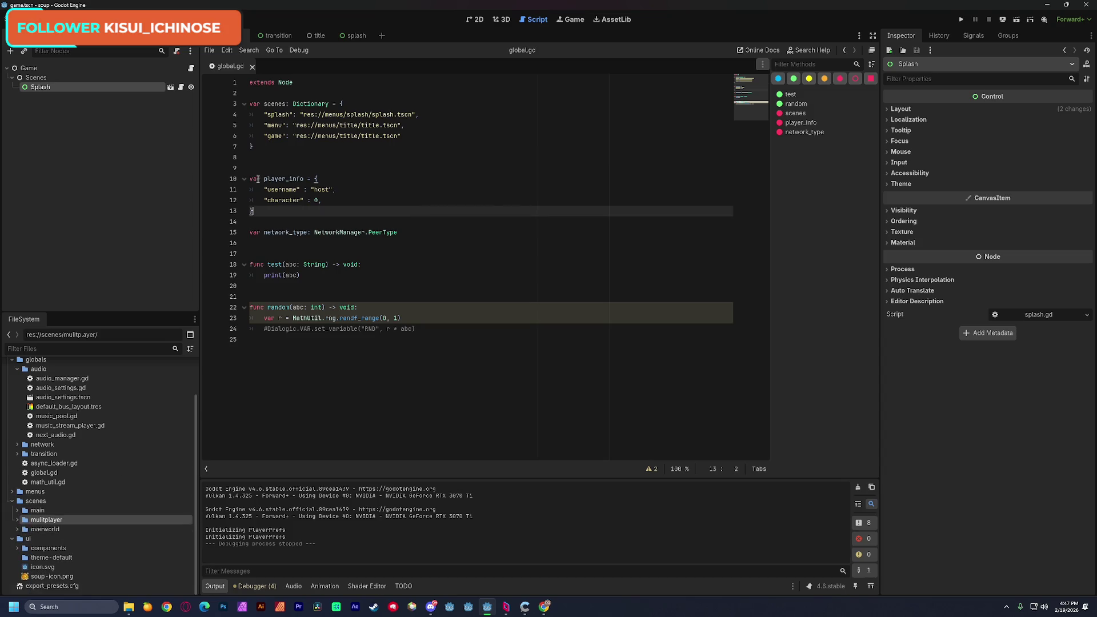
mouse_move(249, 178)
mouse_down()
mouse_move(320, 182)
mouse_move(420, 213)
mouse_move(451, 334)
mouse_move(470, 354)
mouse_up()
key(BackSpace)
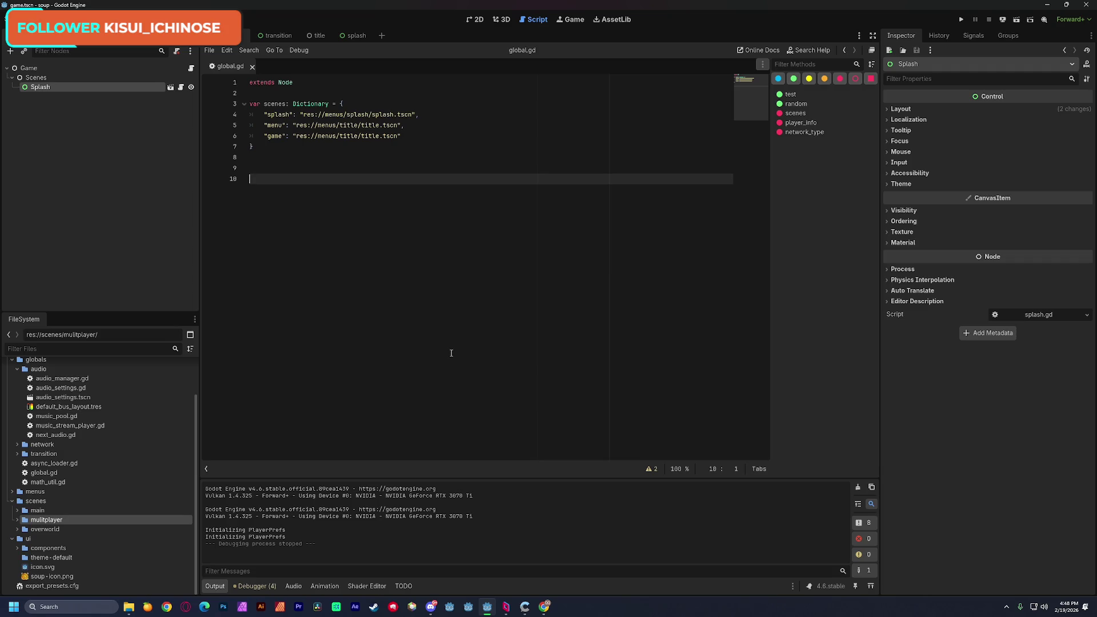
key(BackSpace)
key(BackSpace)
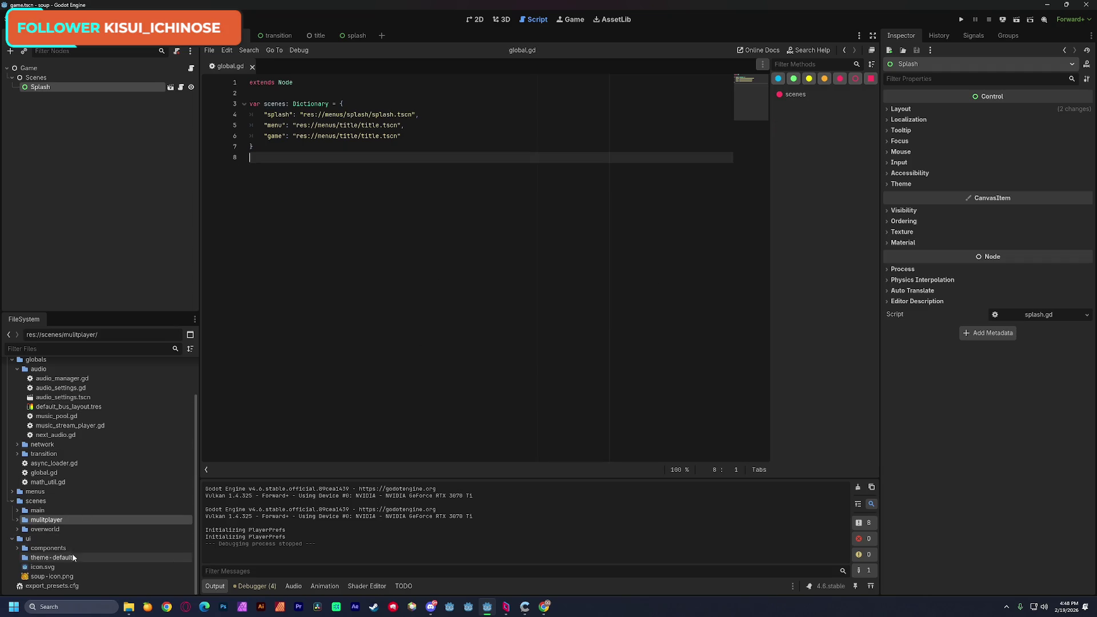
Step: Delete the scenes/mulitplayer folder and the globals/network folder
key(Delete)
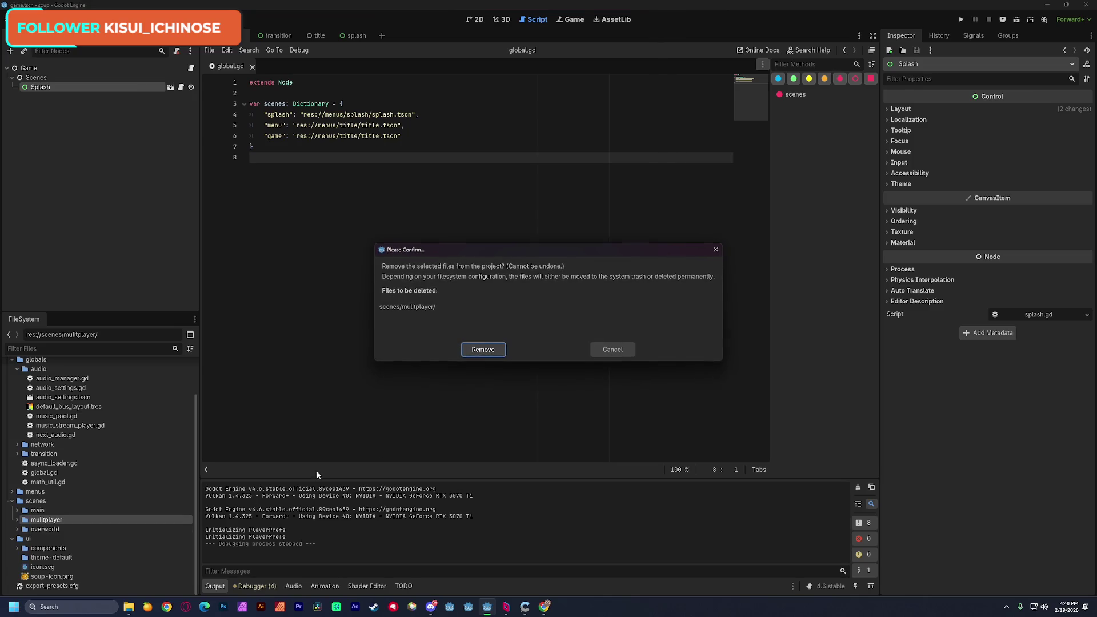
click(481, 350)
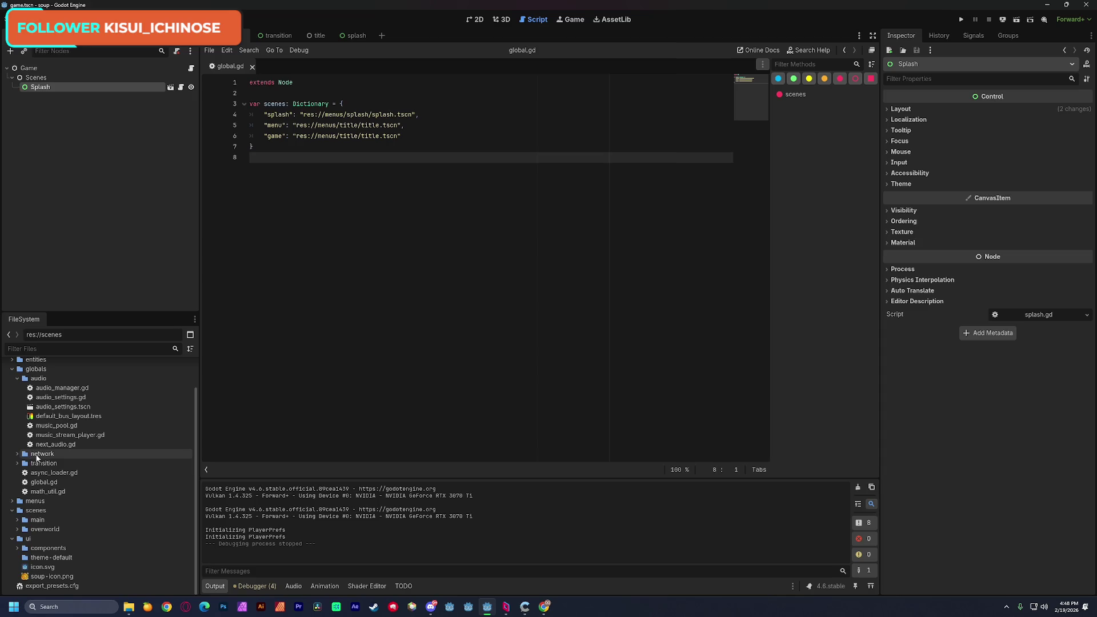
click(37, 455)
key(Delete)
click(483, 350)
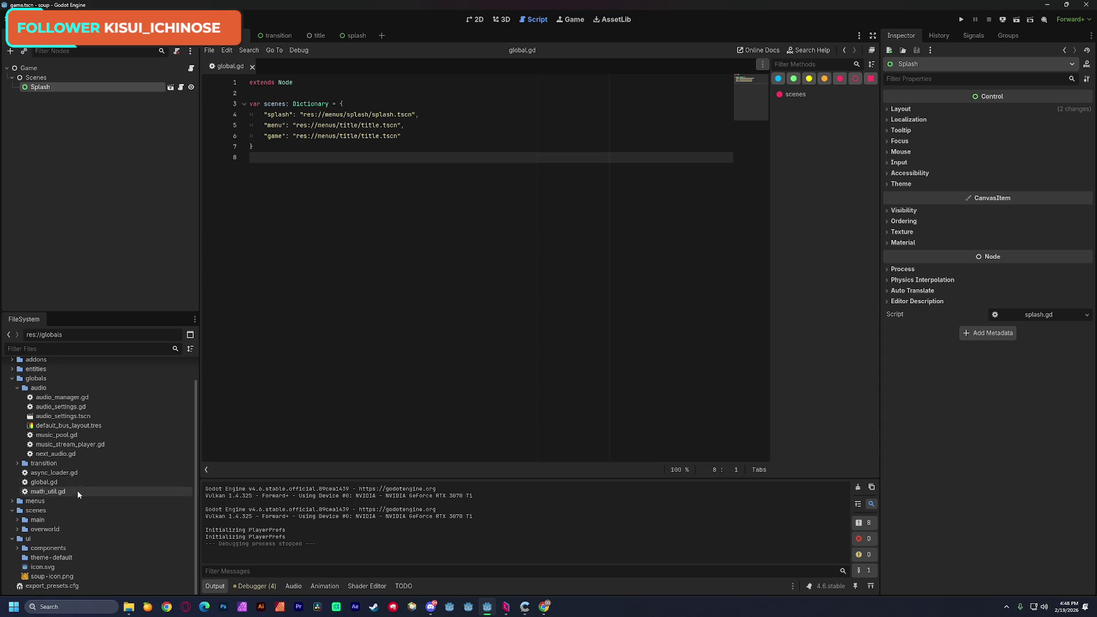
Step: Remove the NetworkManager autoload in Project Settings
click(17, 388)
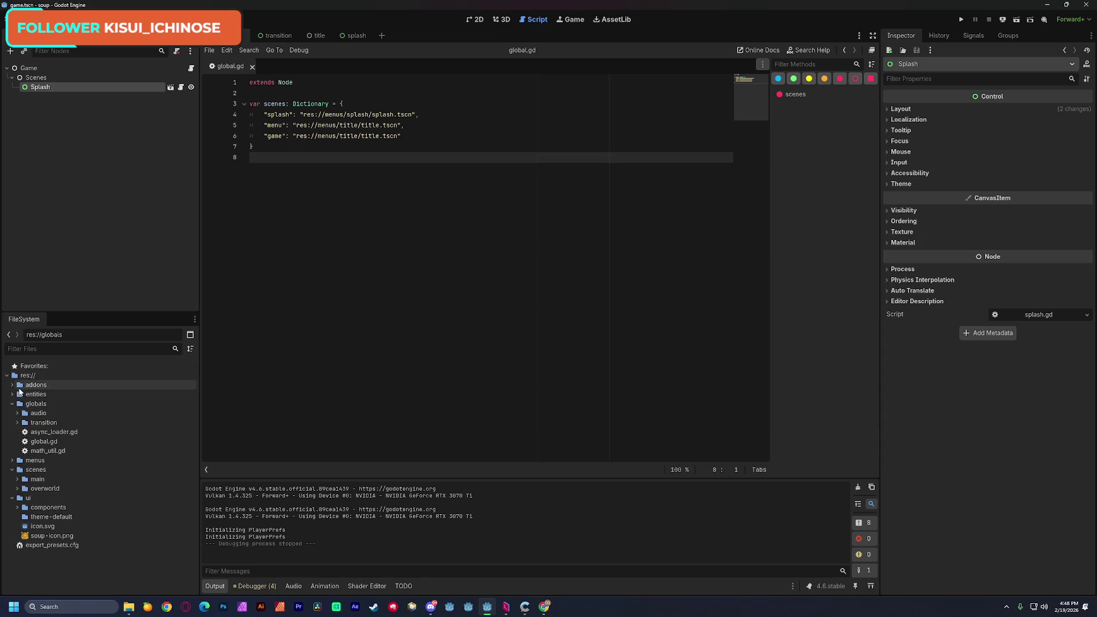
click(41, 18)
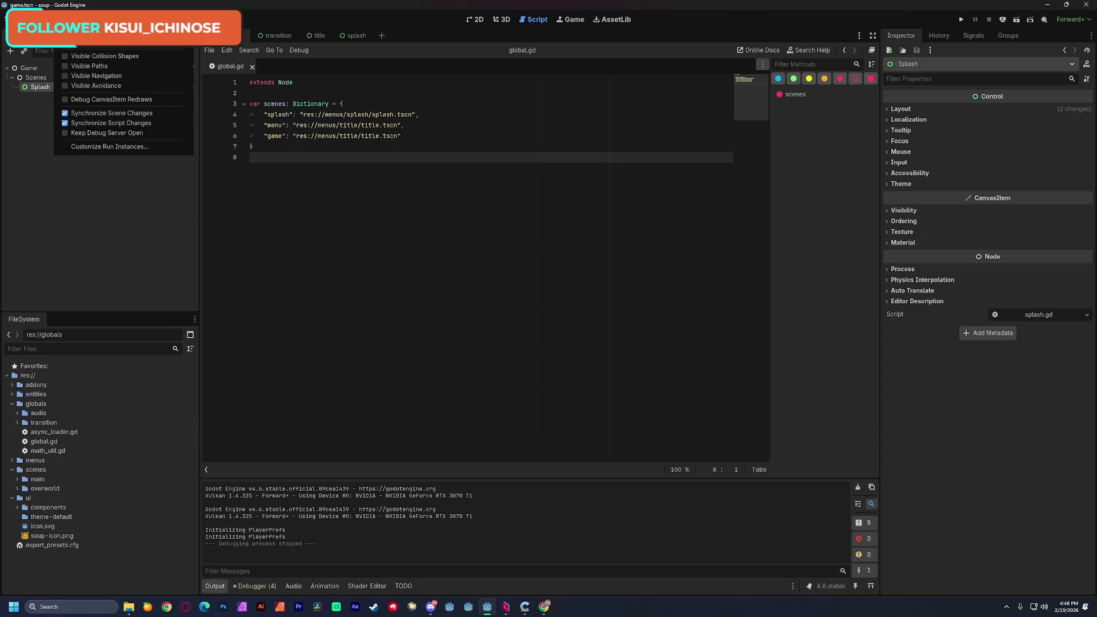
click(57, 32)
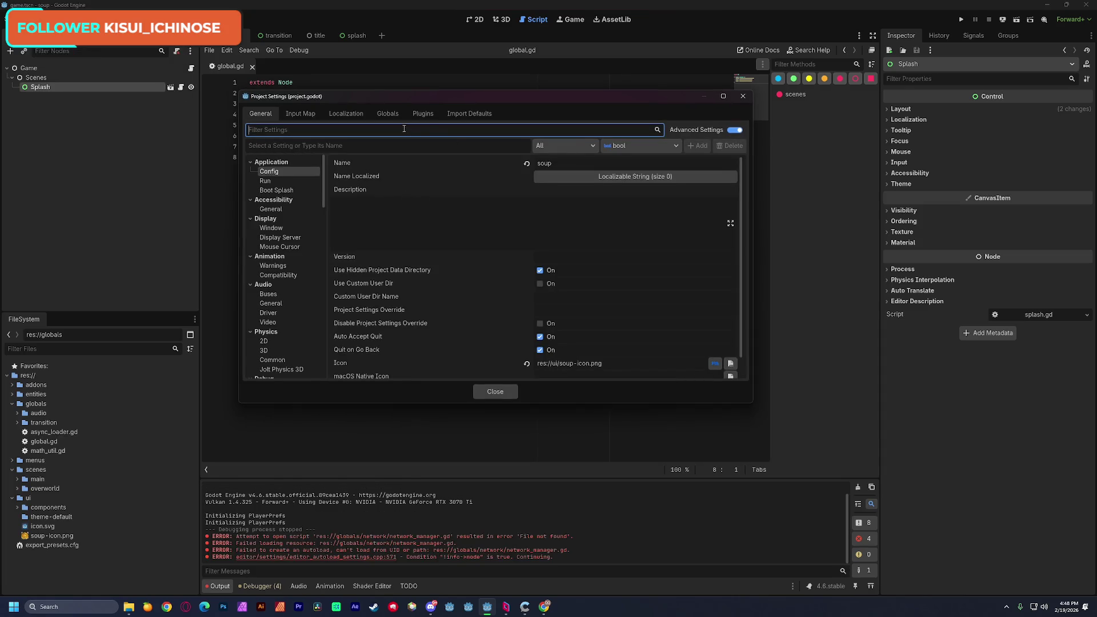
click(387, 113)
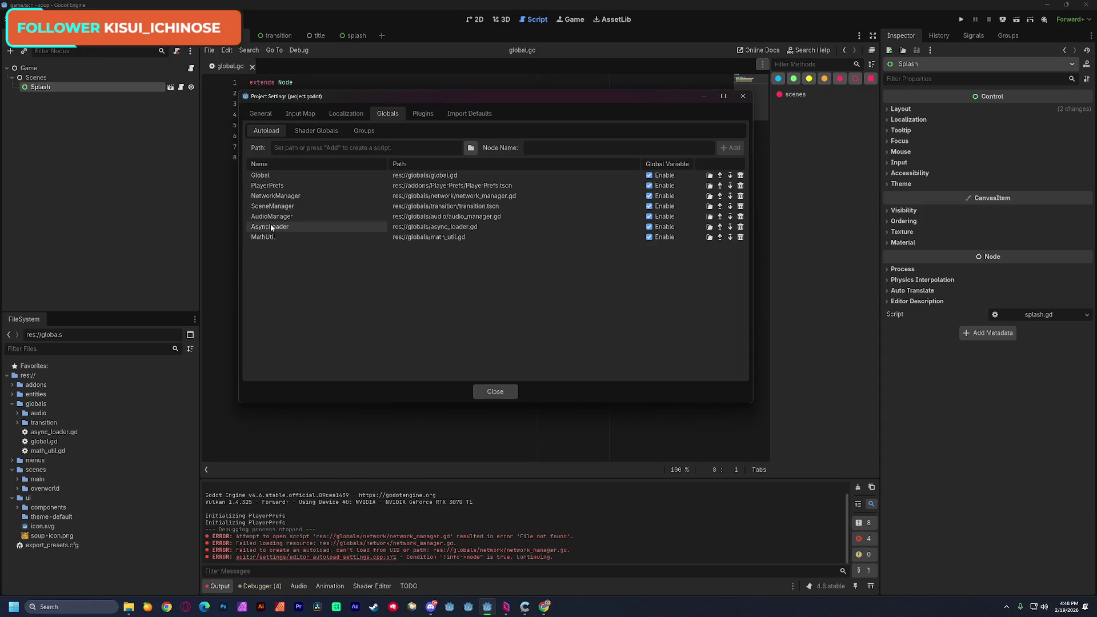
click(319, 196)
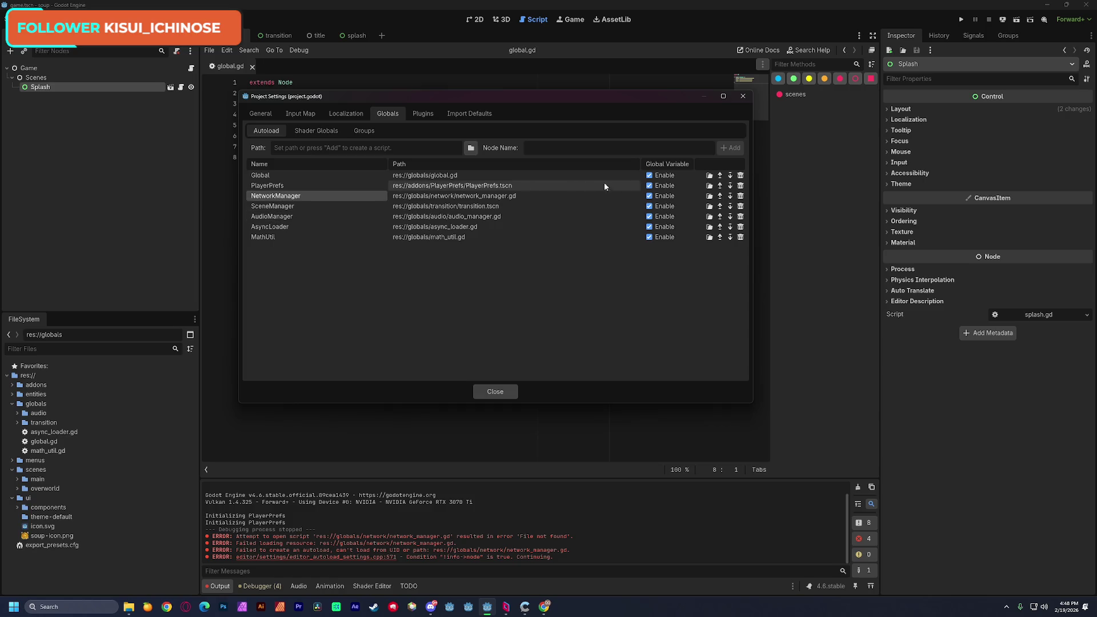
click(740, 196)
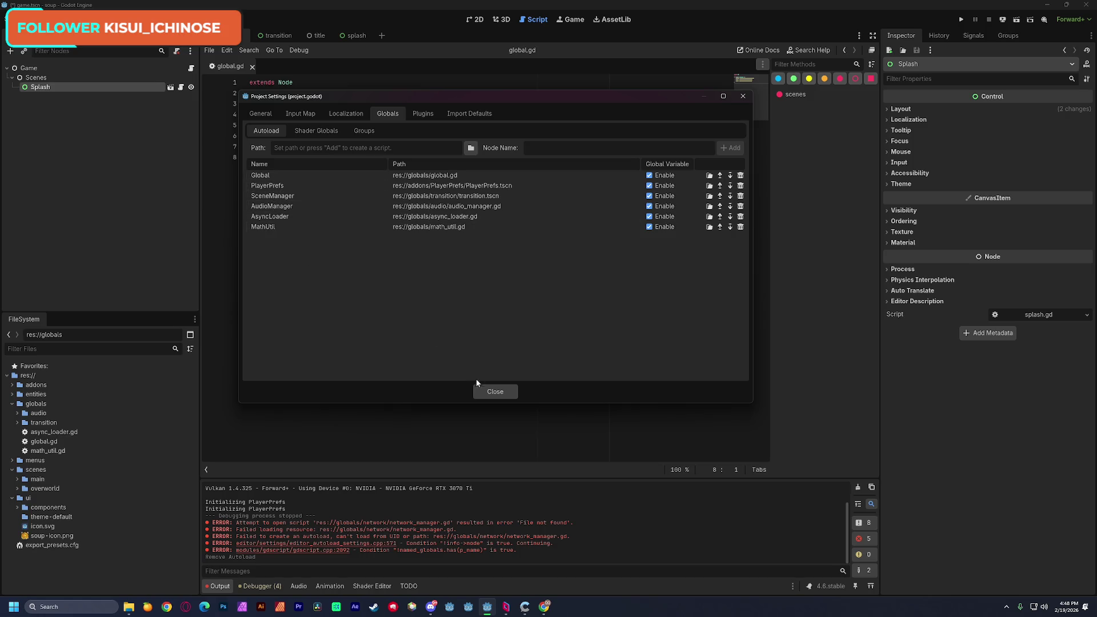
click(492, 391)
Step: Review the installed plugins, then clear the Output log and save the scene
click(40, 18)
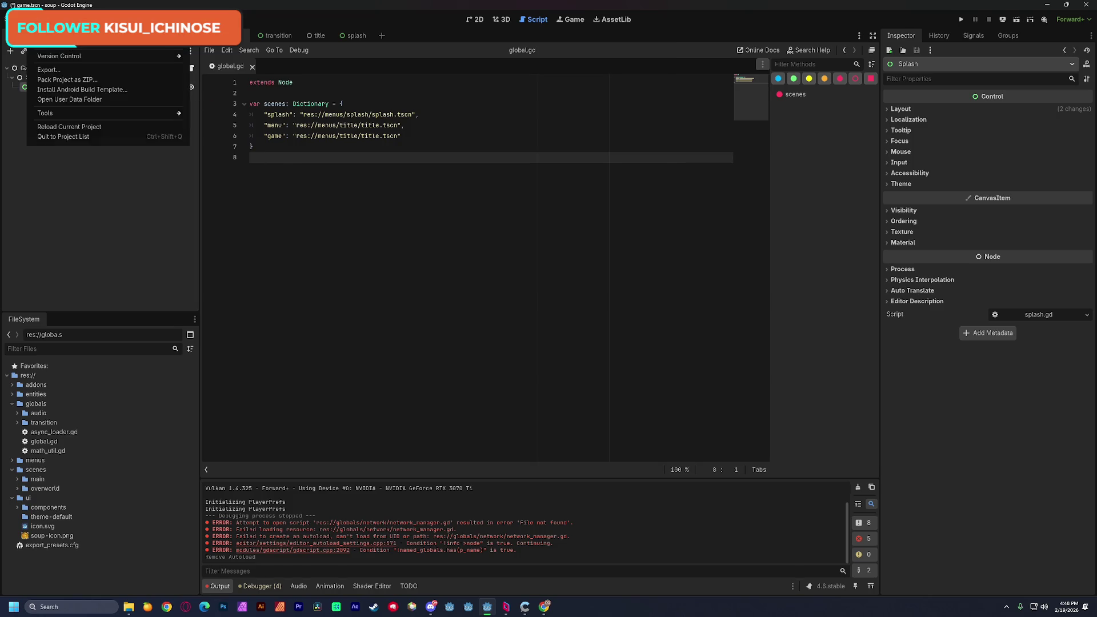
click(54, 47)
click(423, 113)
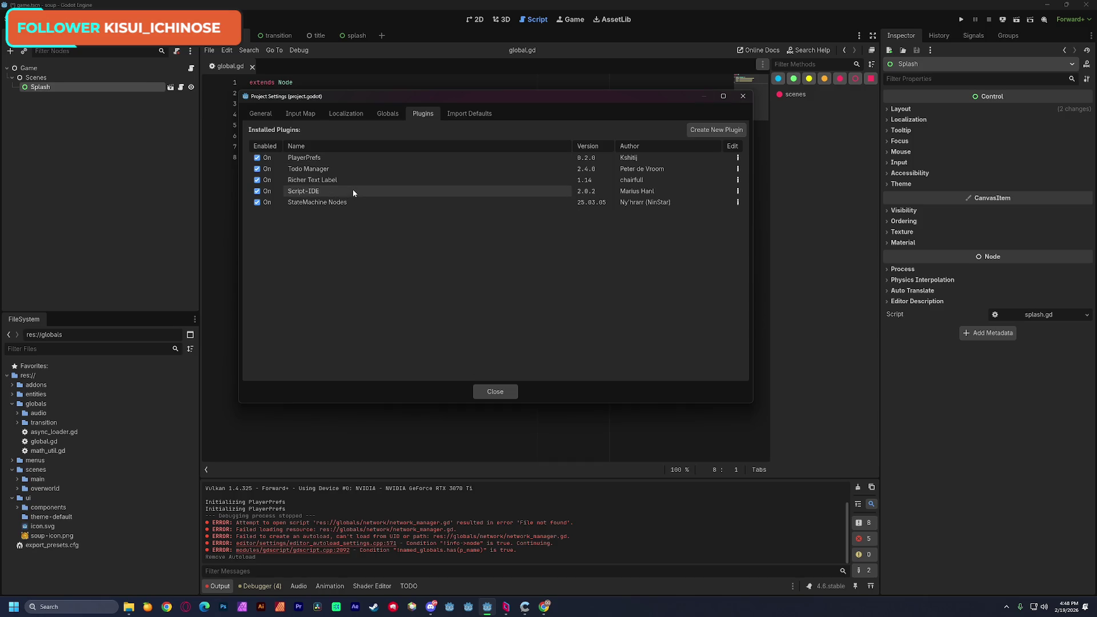
mouse_move(348, 204)
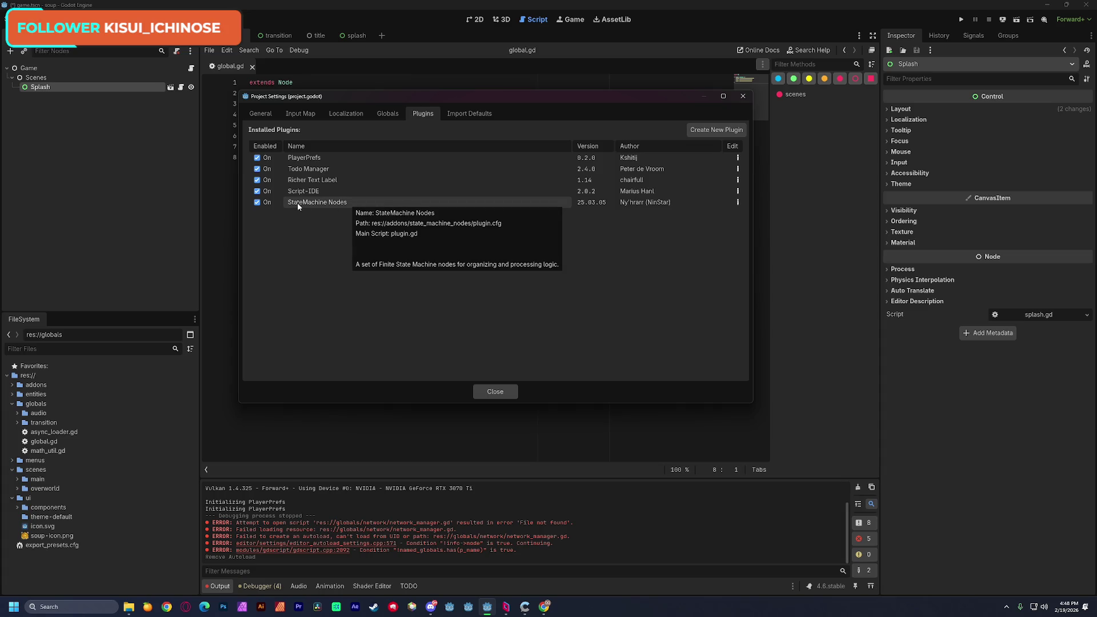
click(494, 391)
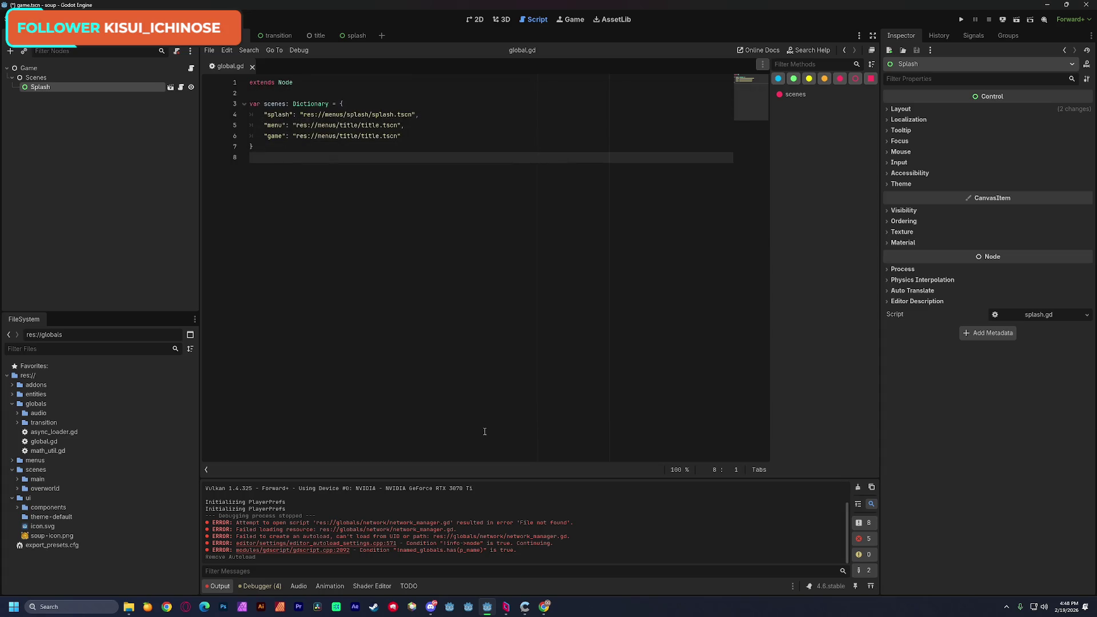
click(858, 488)
key(ctrl+s)
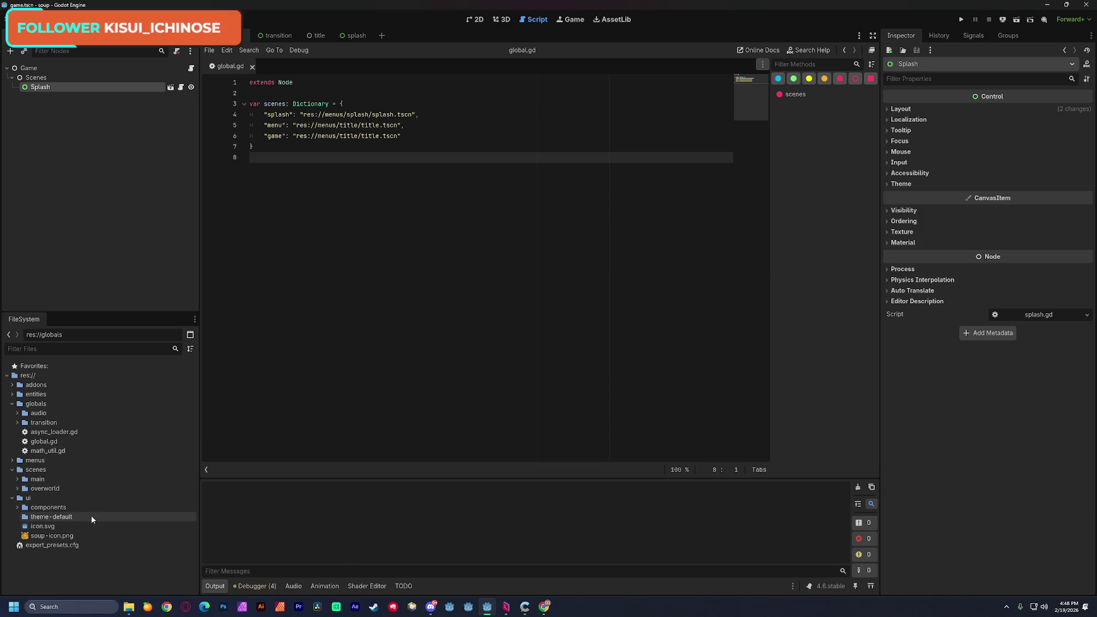
Step: Reload the current project and open title.gd from its NetworkManager parse error
click(45, 19)
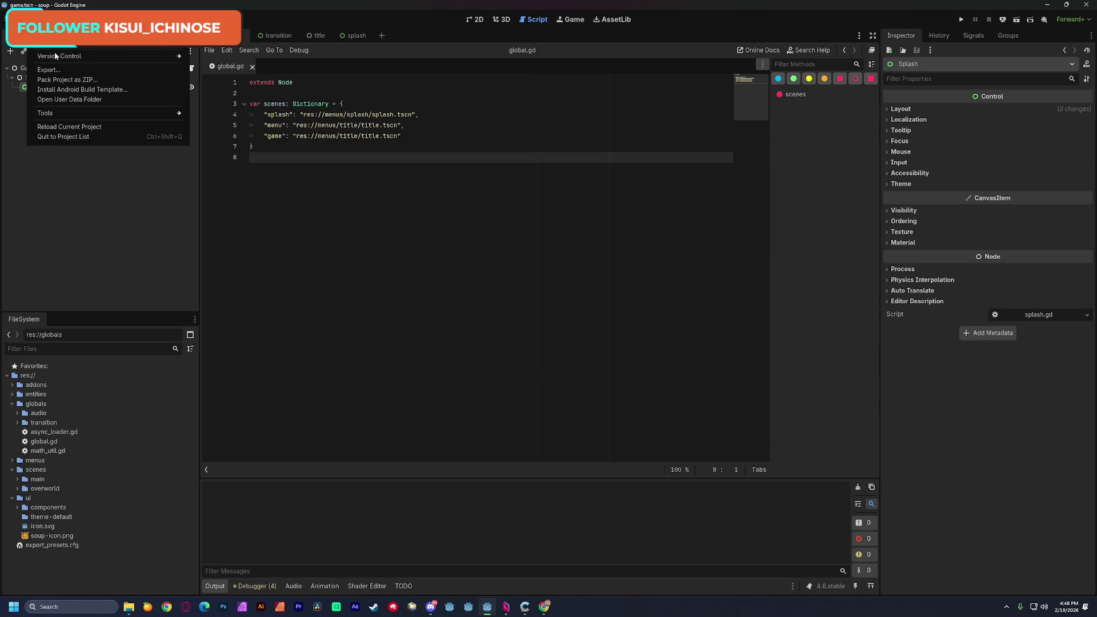
click(69, 126)
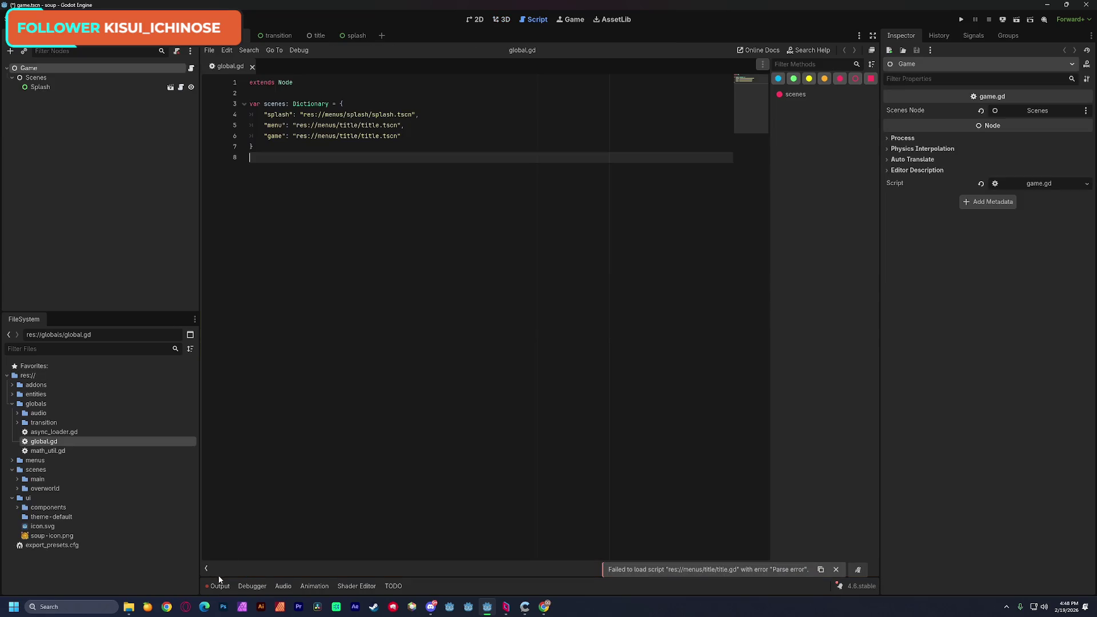
click(219, 586)
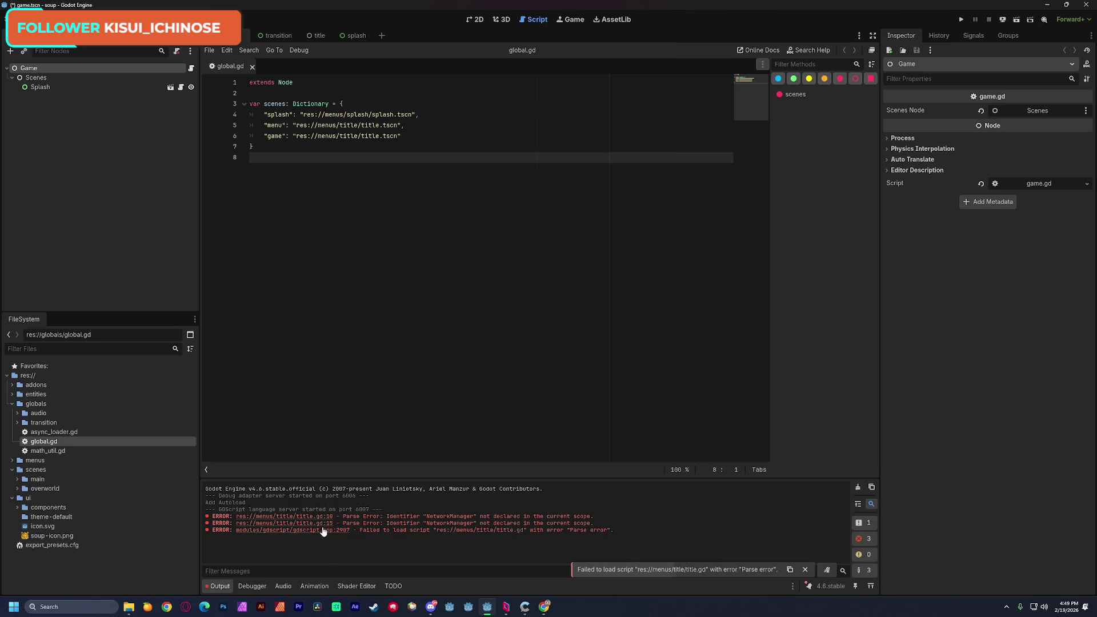
click(278, 517)
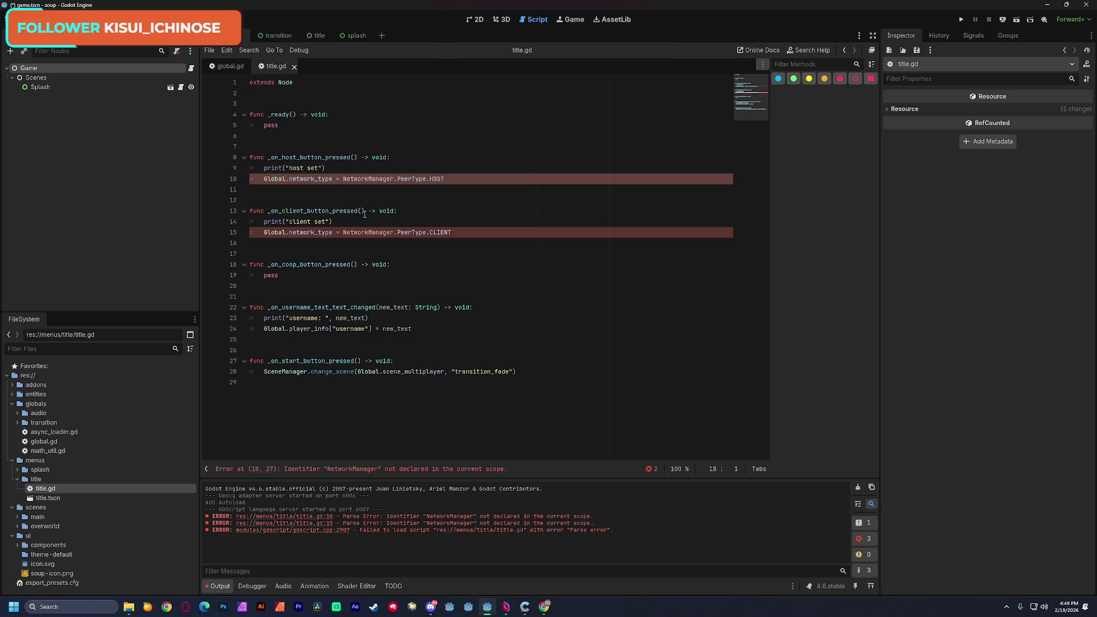
Step: Delete the NetworkManager HOST and CLIENT lines from title.gd, save, and reload the project
drag(444, 178, 249, 179)
key(BackSpace)
drag(455, 233, 249, 233)
key(BackSpace)
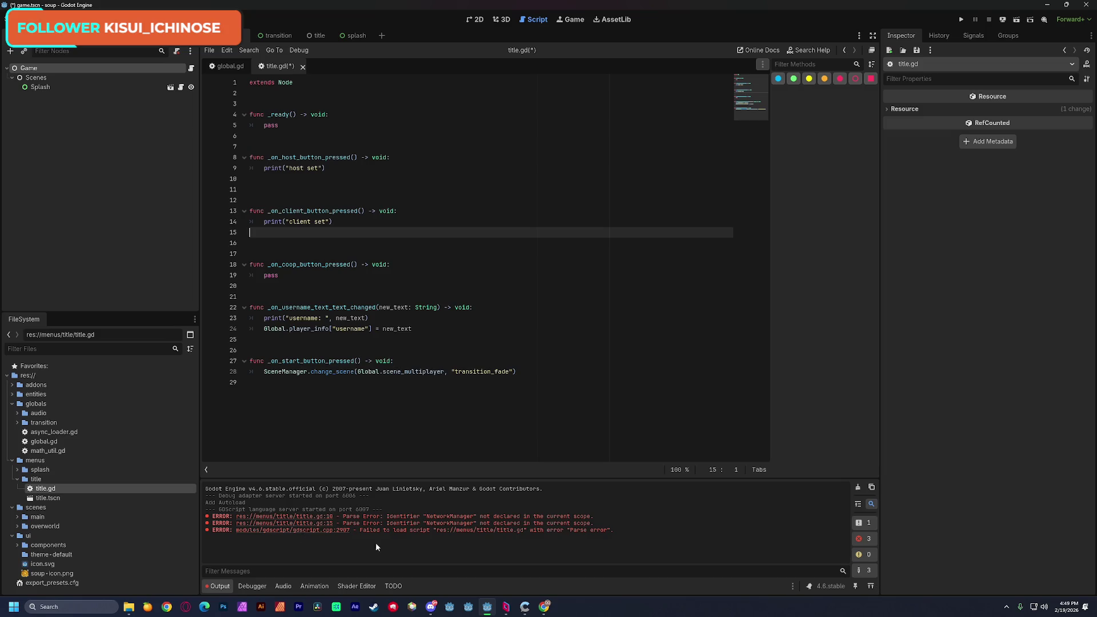
key(ctrl+s)
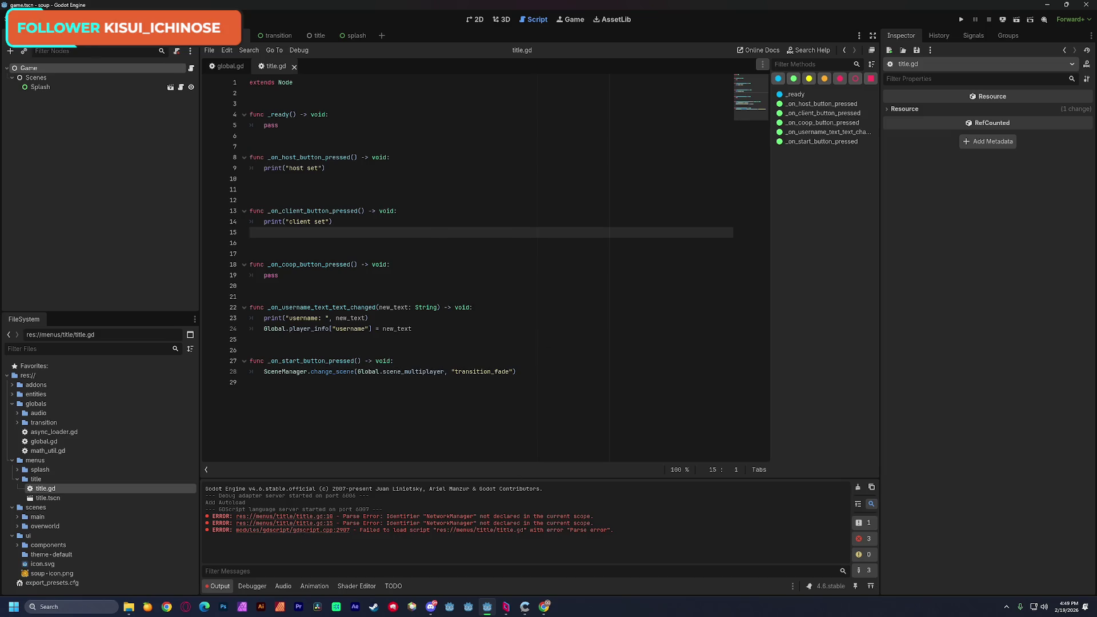
click(46, 19)
key(F5)
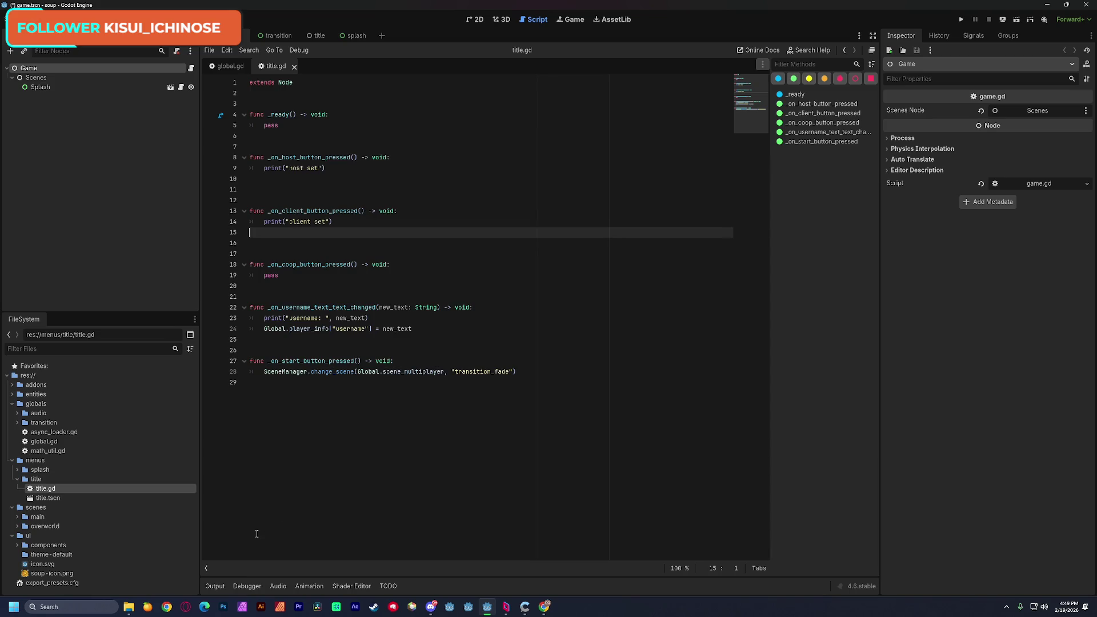
Step: Open the title scene and collapse the menu button nodes in the Scene tree
click(485, 20)
click(307, 36)
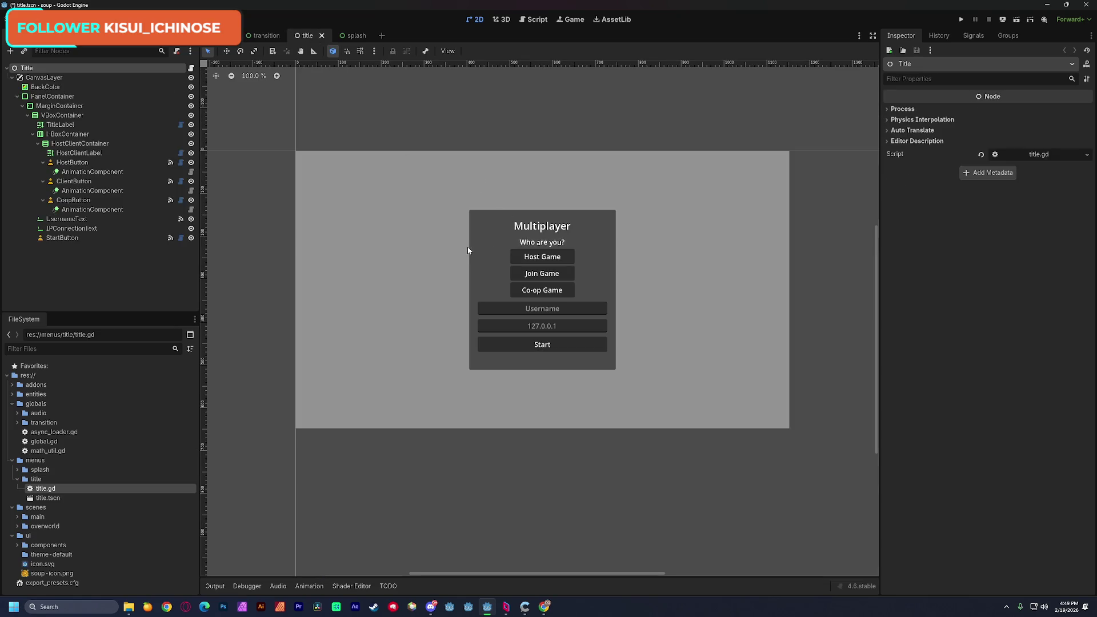
click(551, 243)
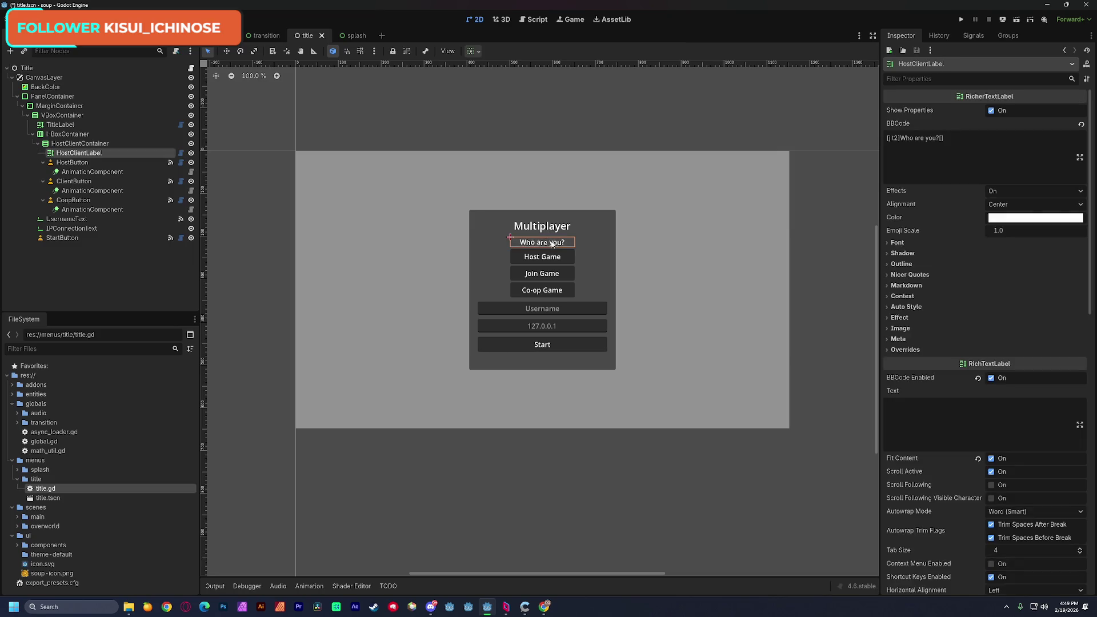
key(Escape)
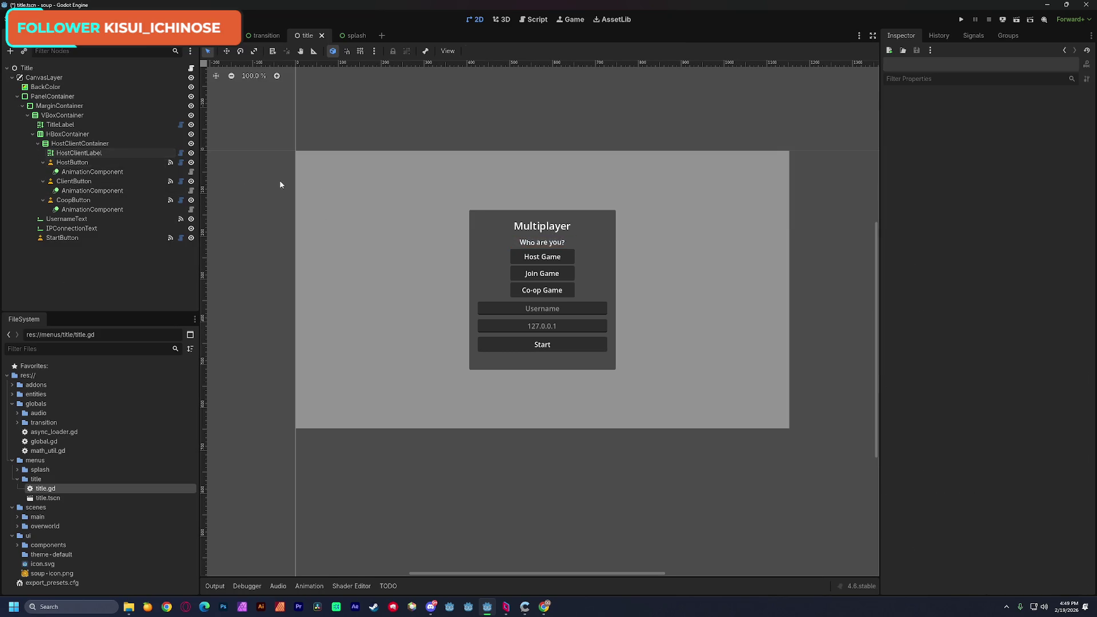
click(525, 281)
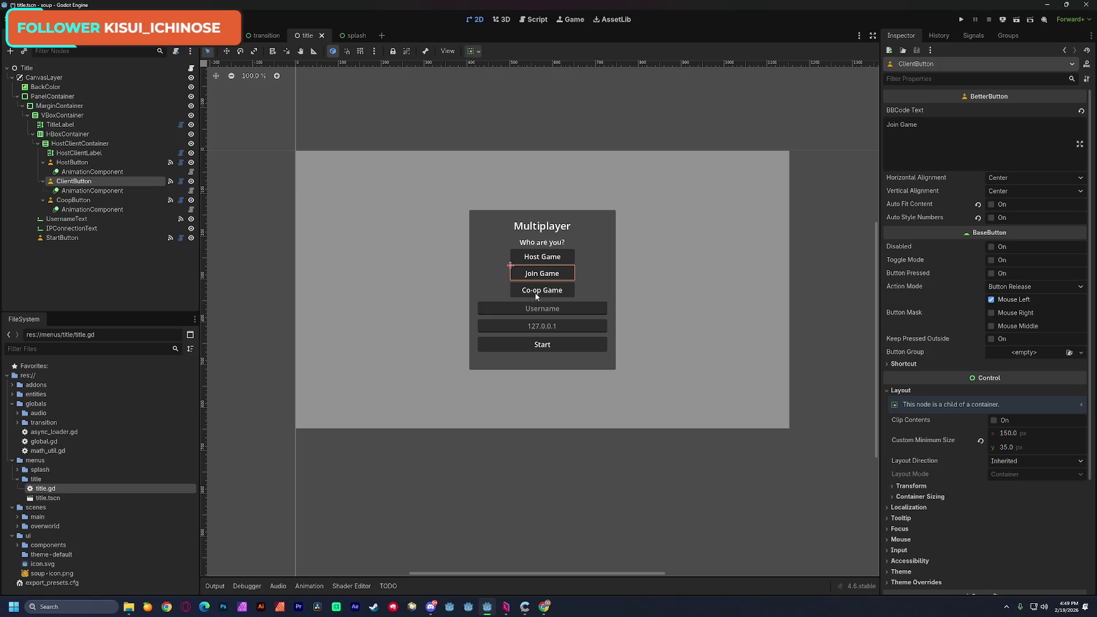
click(538, 293)
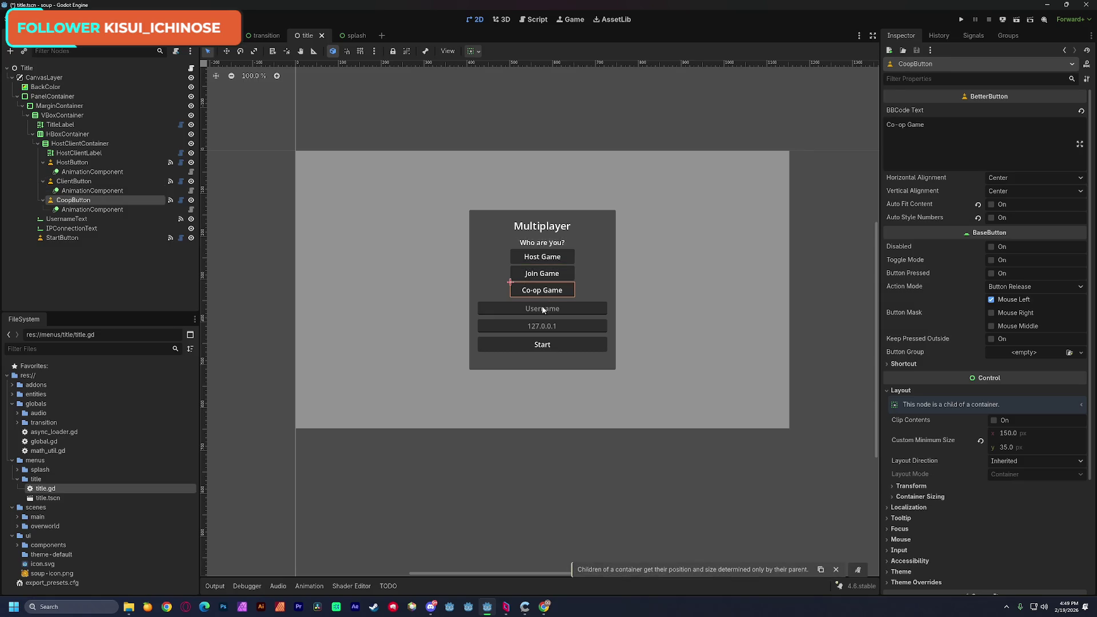
click(542, 310)
click(533, 276)
shift+click(537, 290)
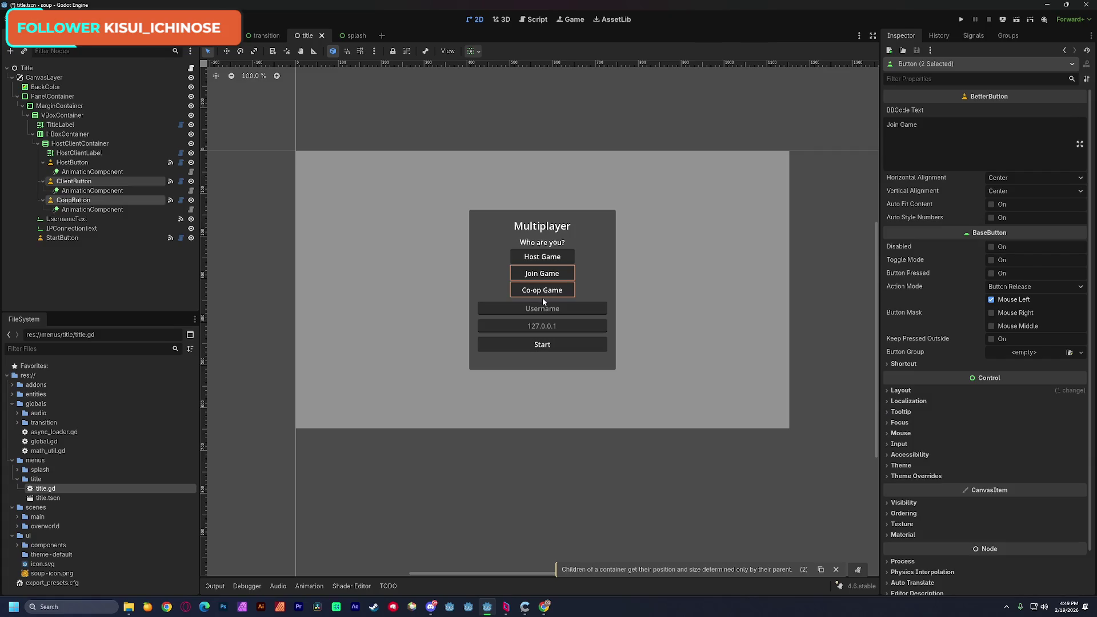
click(92, 171)
click(42, 163)
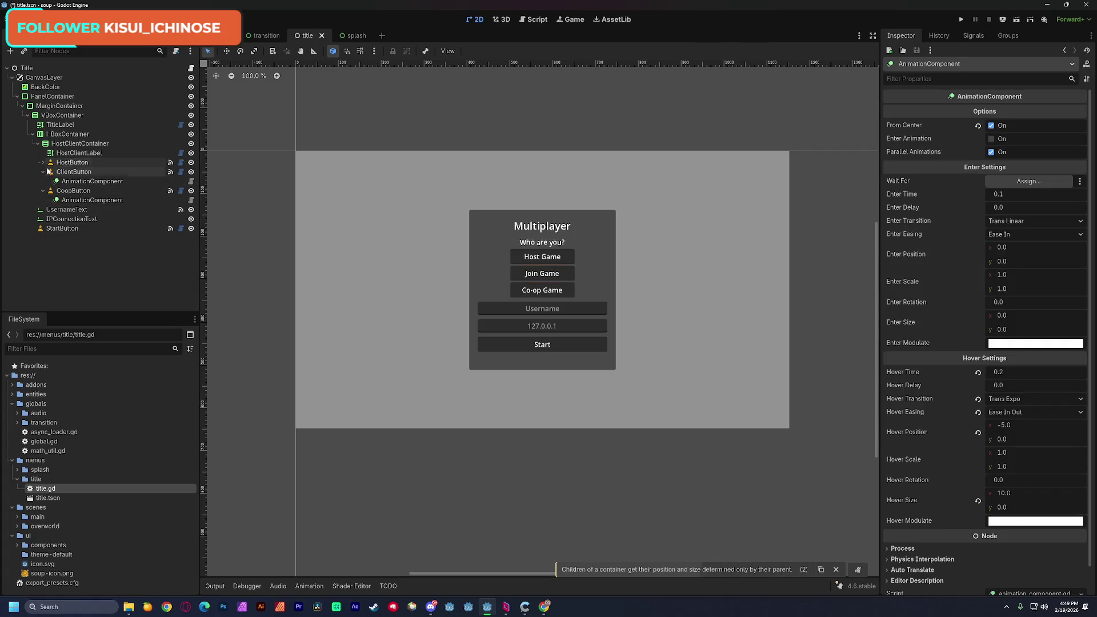
click(43, 171)
click(42, 181)
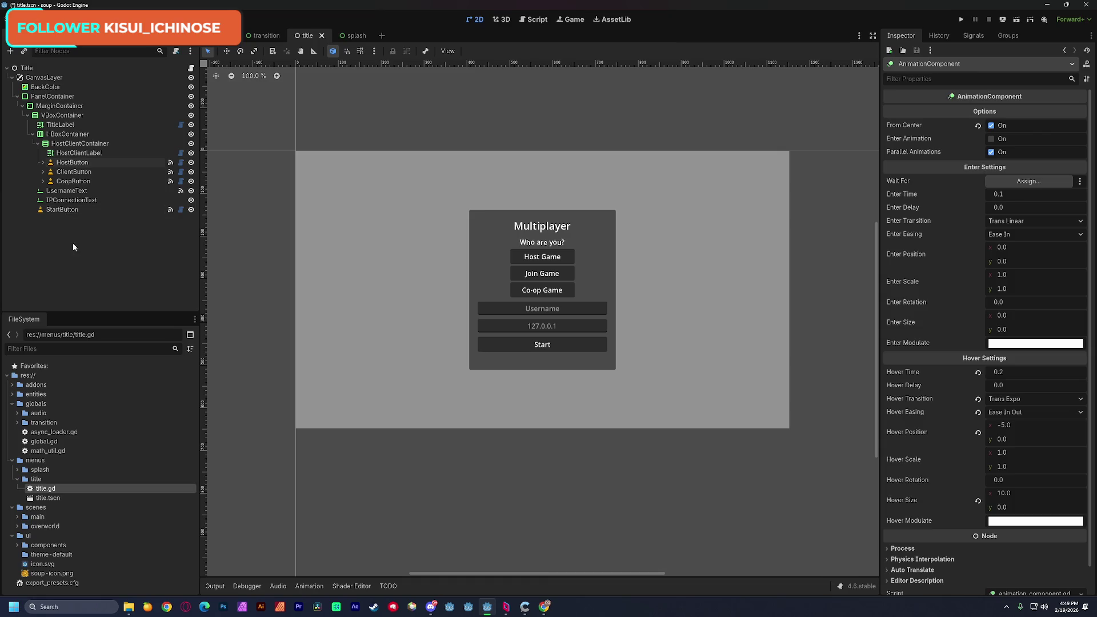
click(73, 242)
Step: Delete the five nodes from ClientButton through StartButton, keeping Host Game, and save the title scene
click(72, 153)
click(72, 163)
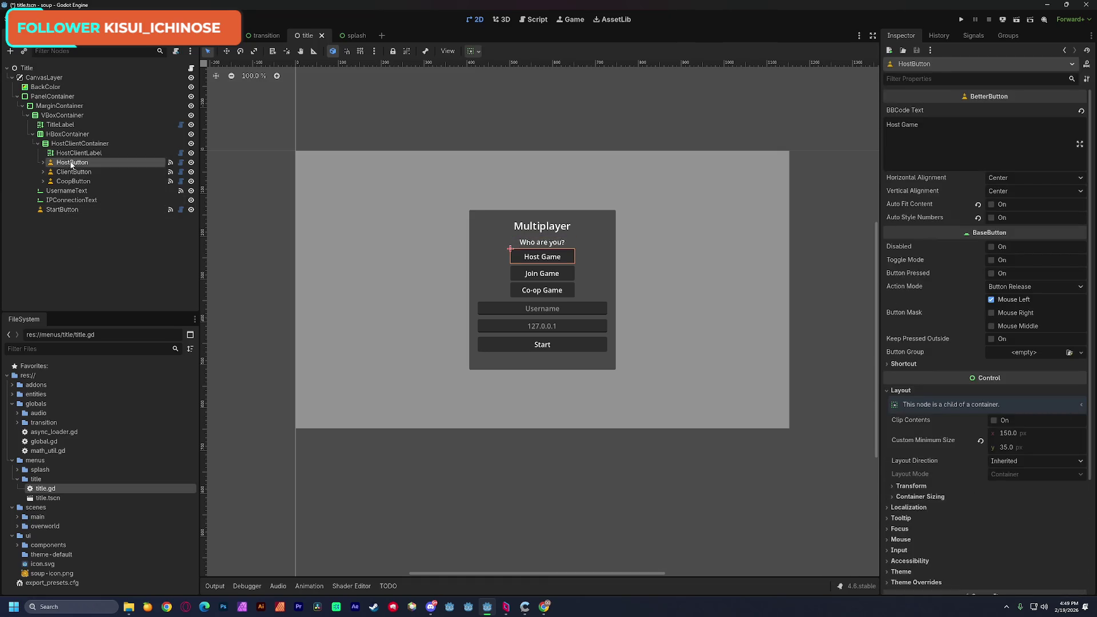
click(73, 153)
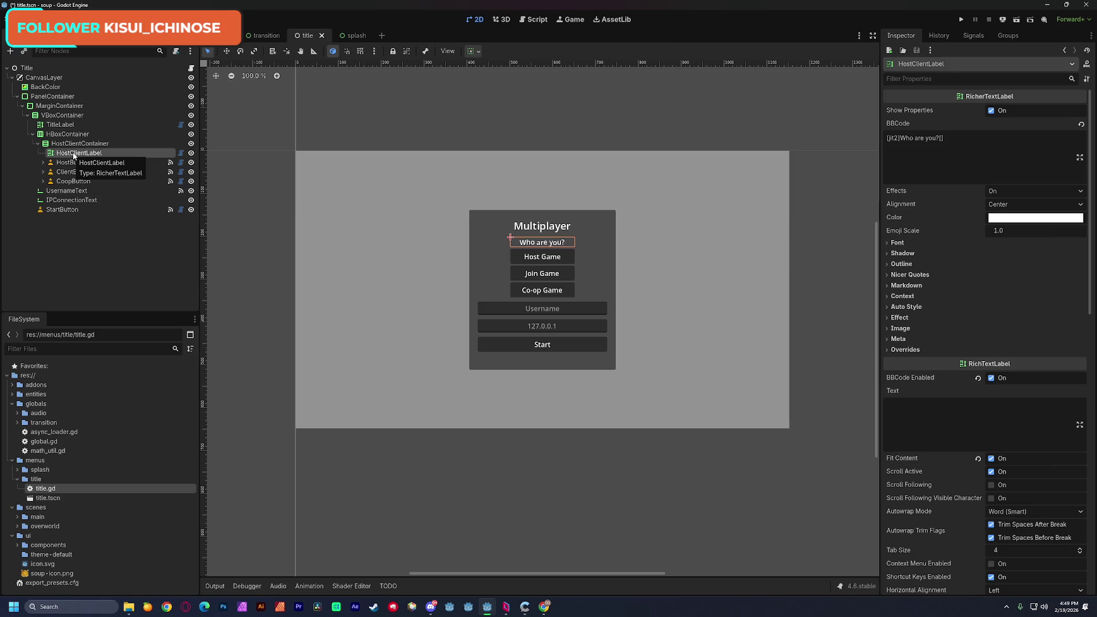
click(78, 165)
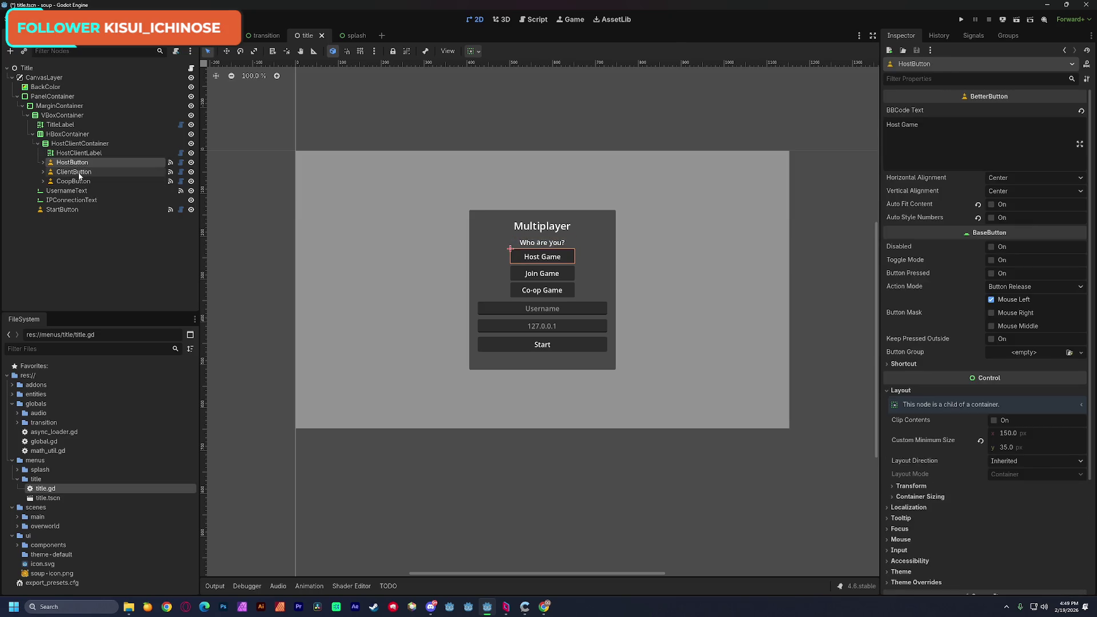
click(79, 172)
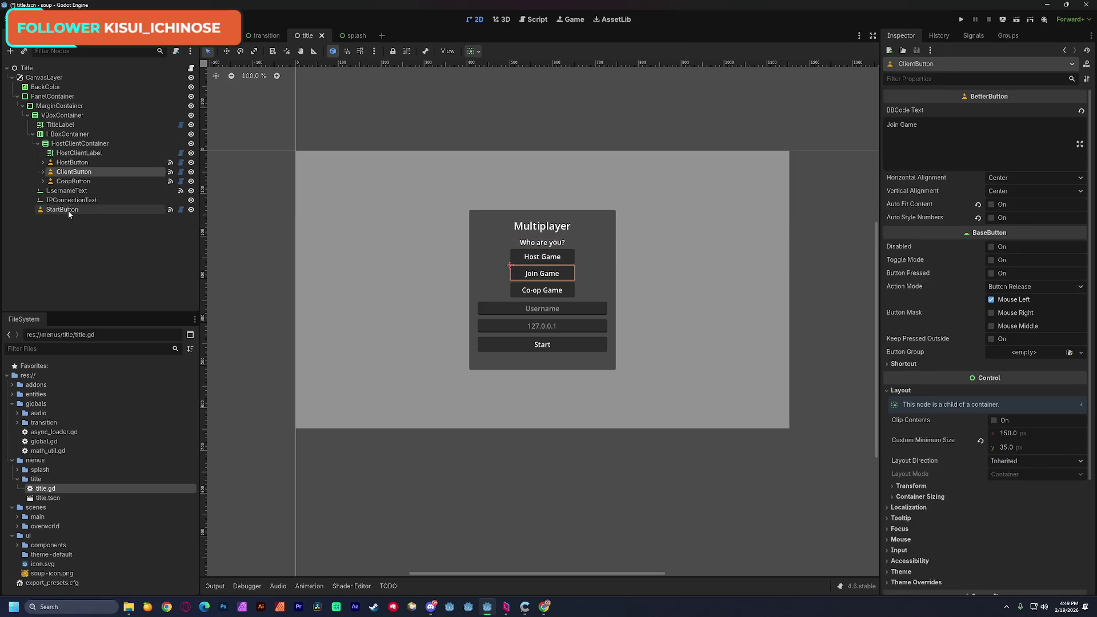
shift+click(67, 210)
key(Delete)
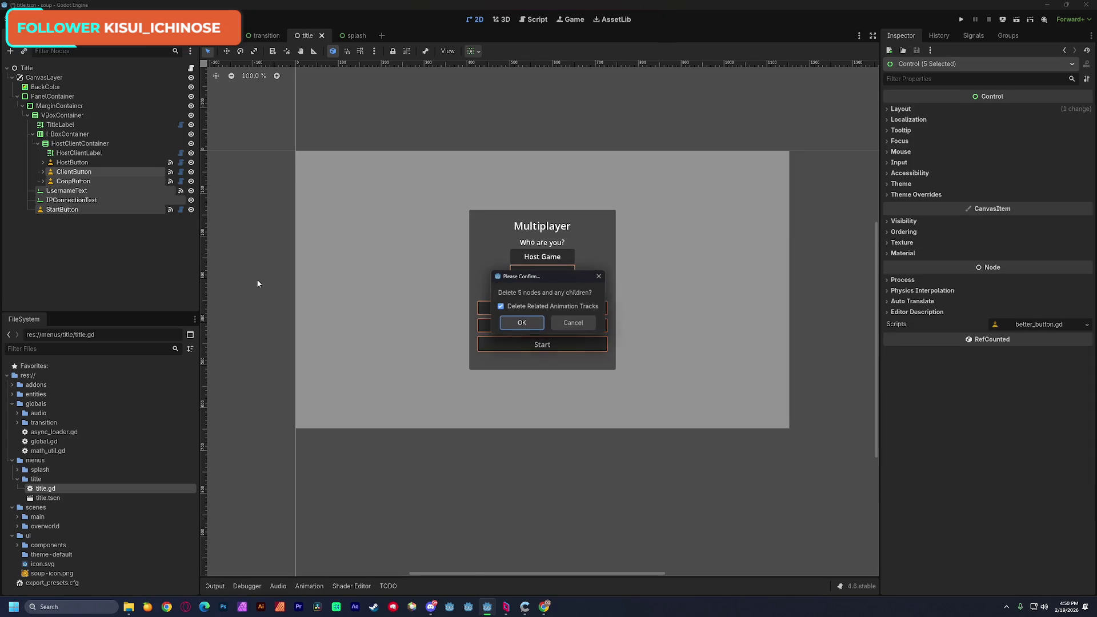
key(Return)
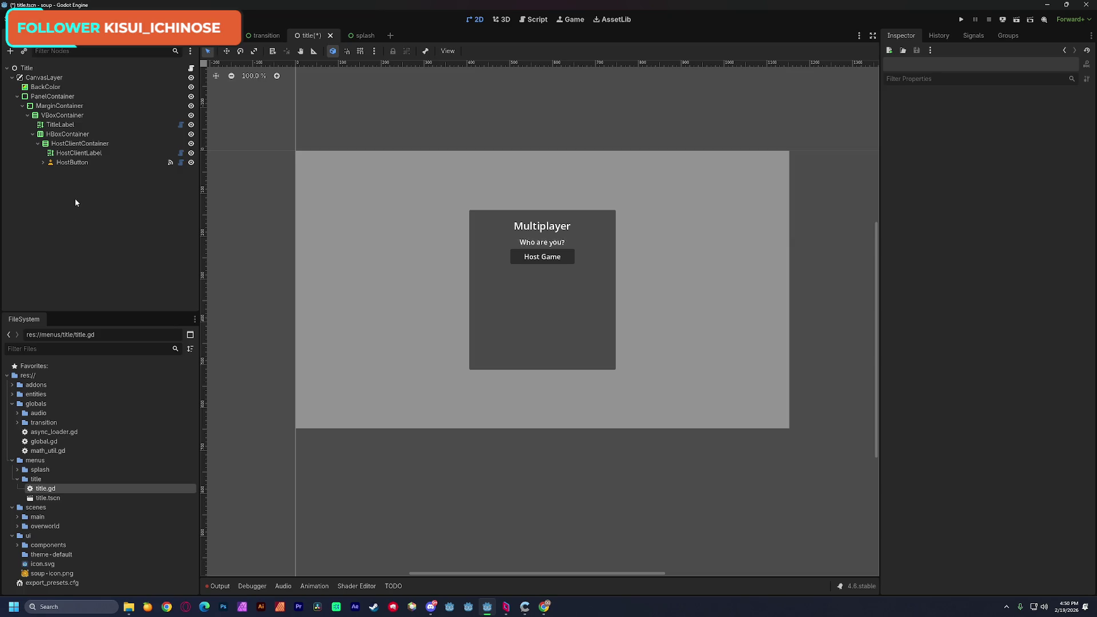
key(ctrl+s)
key(alt+Tab)
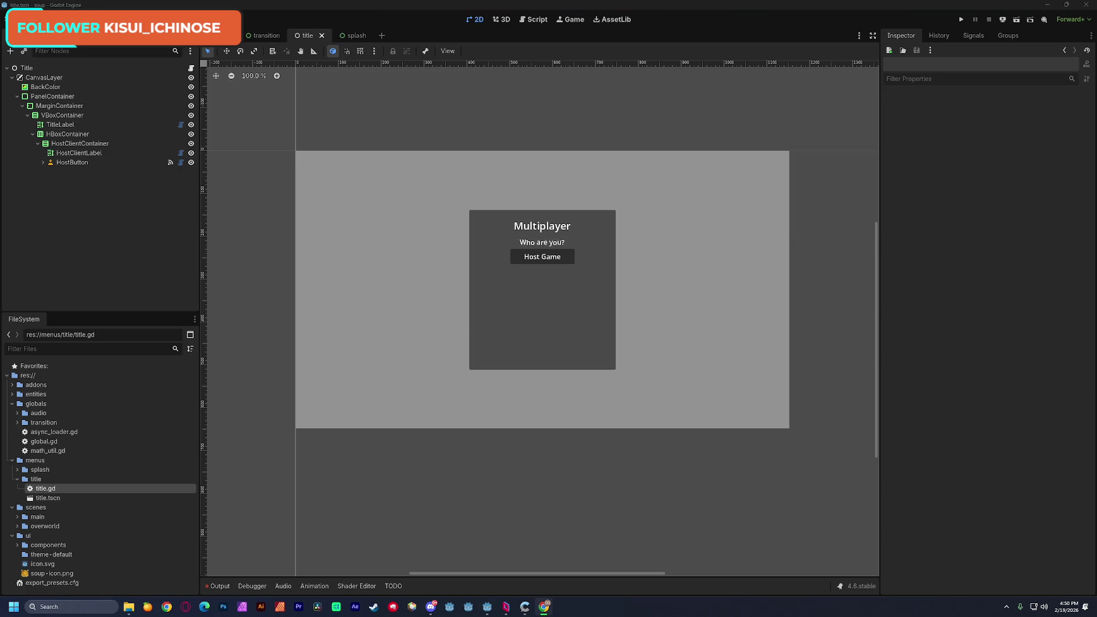
key(alt+Tab)
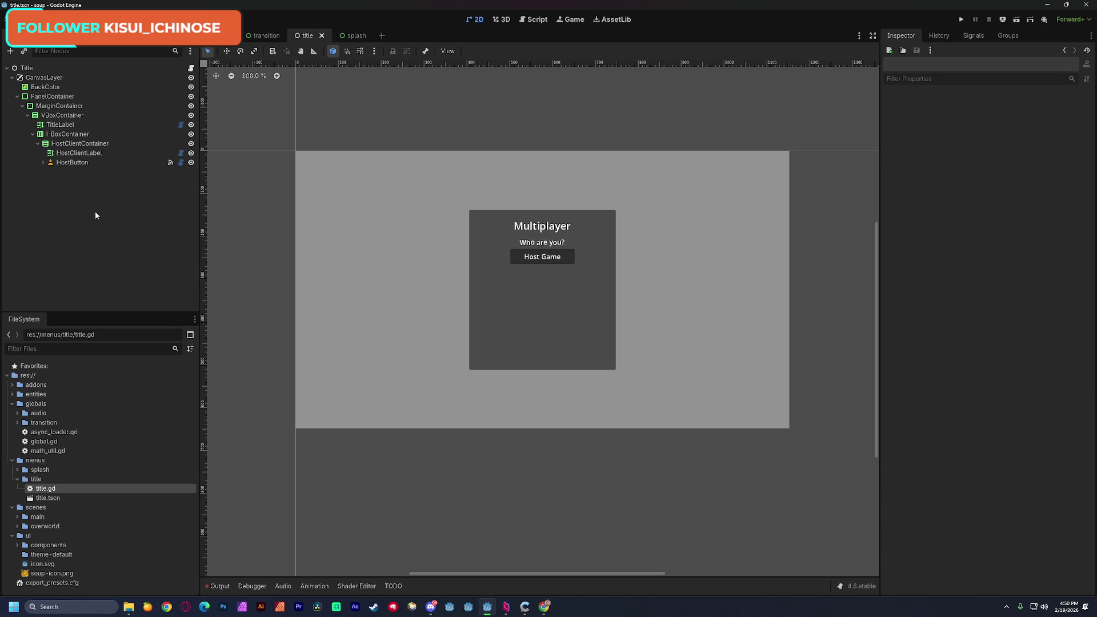
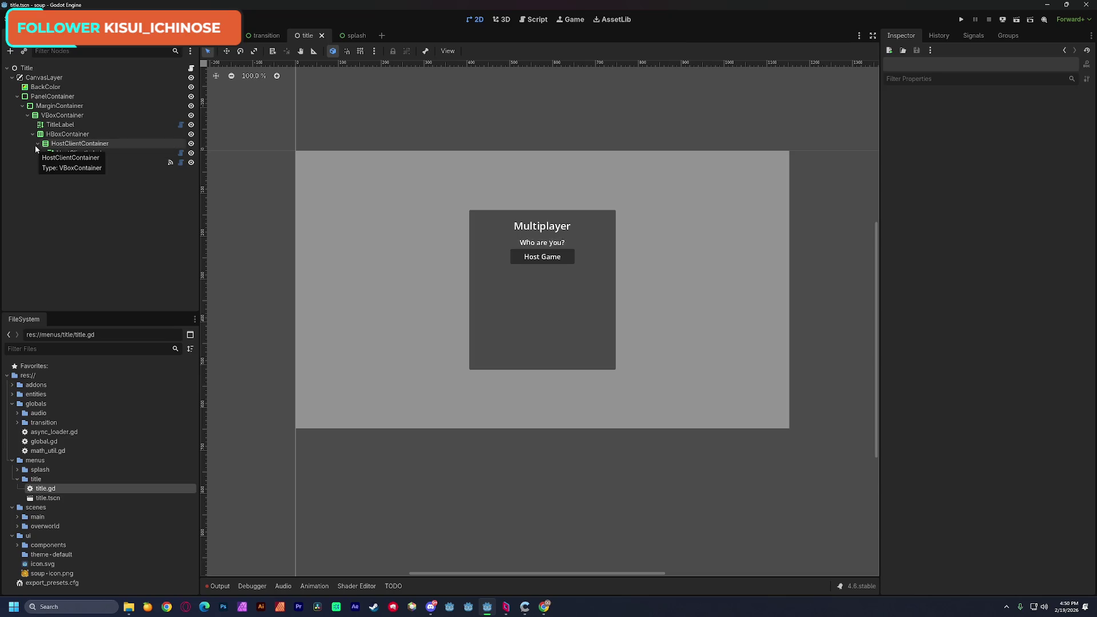
Step: Move HostClientLabel and HostButton directly under VBoxContainer in the Scene dock
click(68, 134)
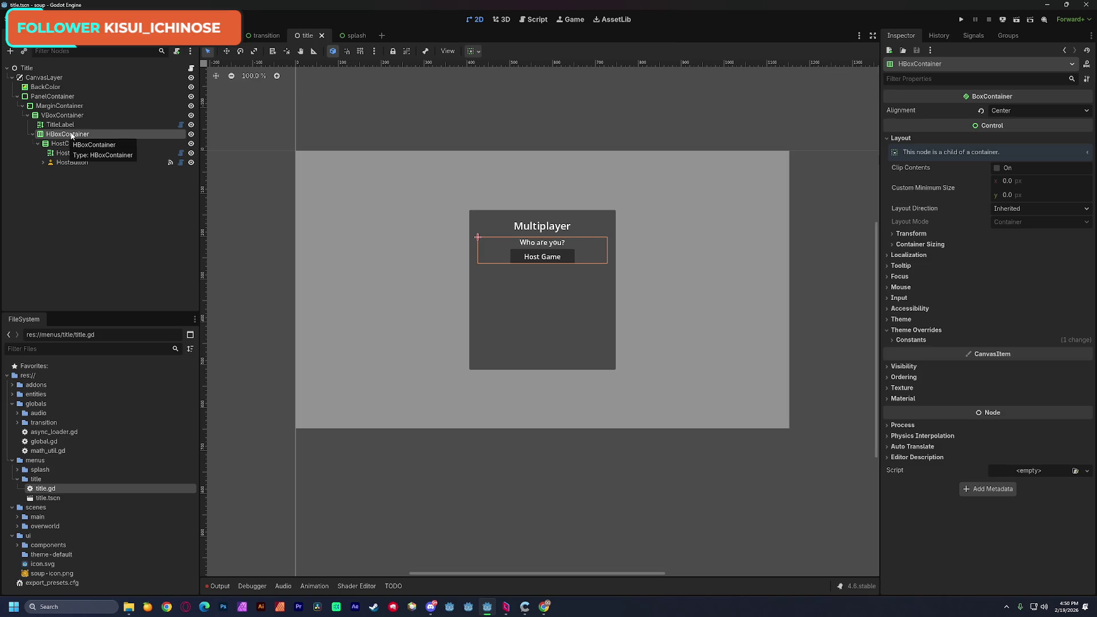
click(67, 144)
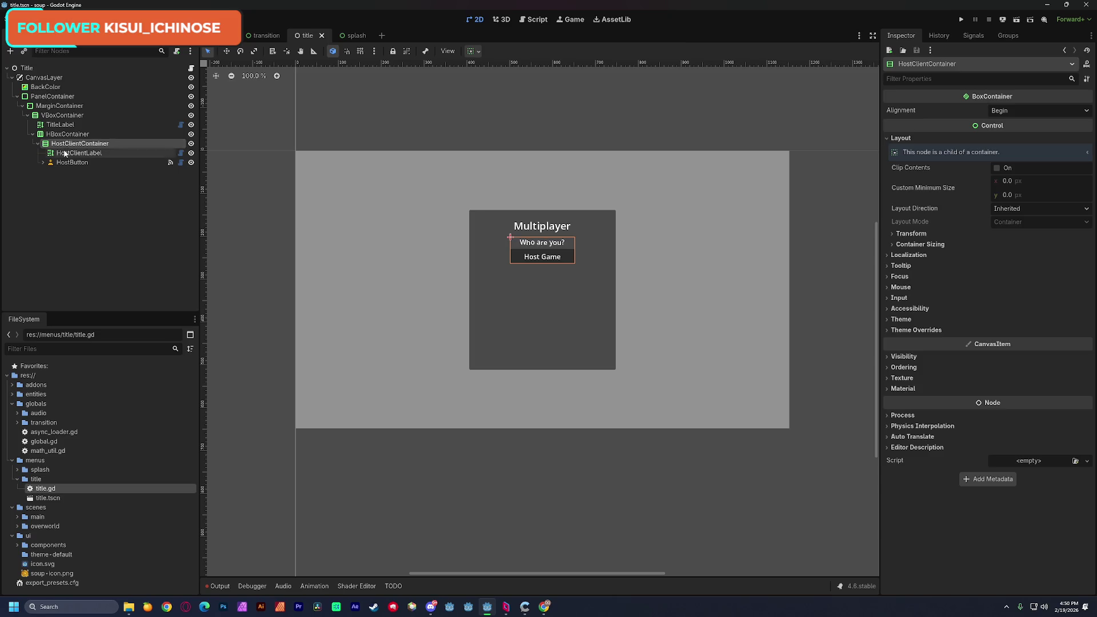
click(69, 162)
shift+click(61, 153)
drag(61, 153, 59, 131)
Step: Delete the now-empty HBoxContainer node
click(65, 153)
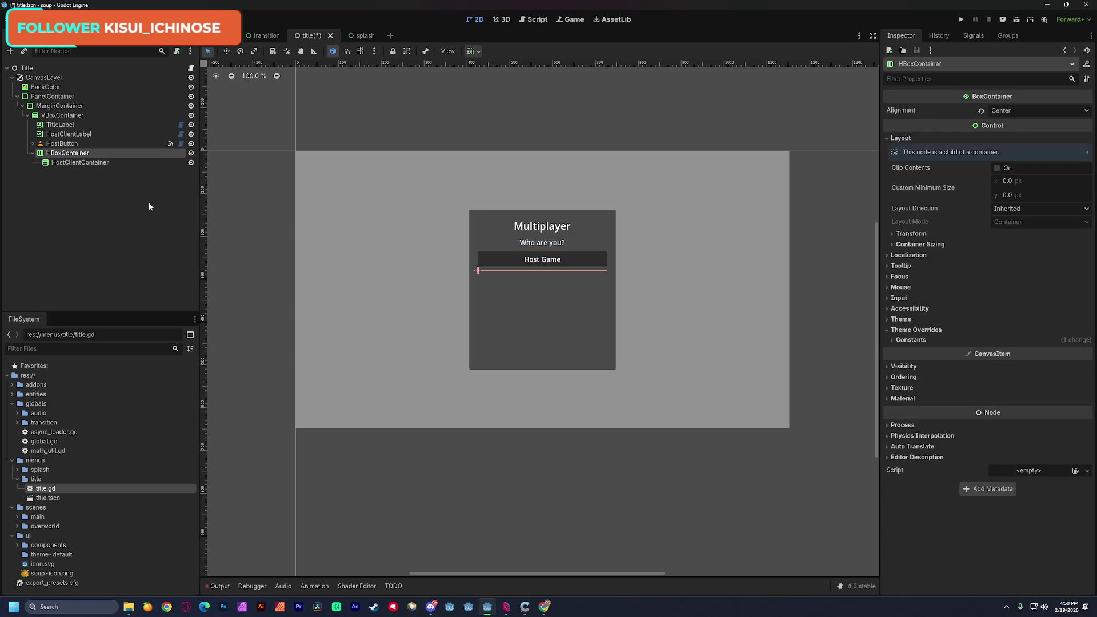
key(Delete)
key(Return)
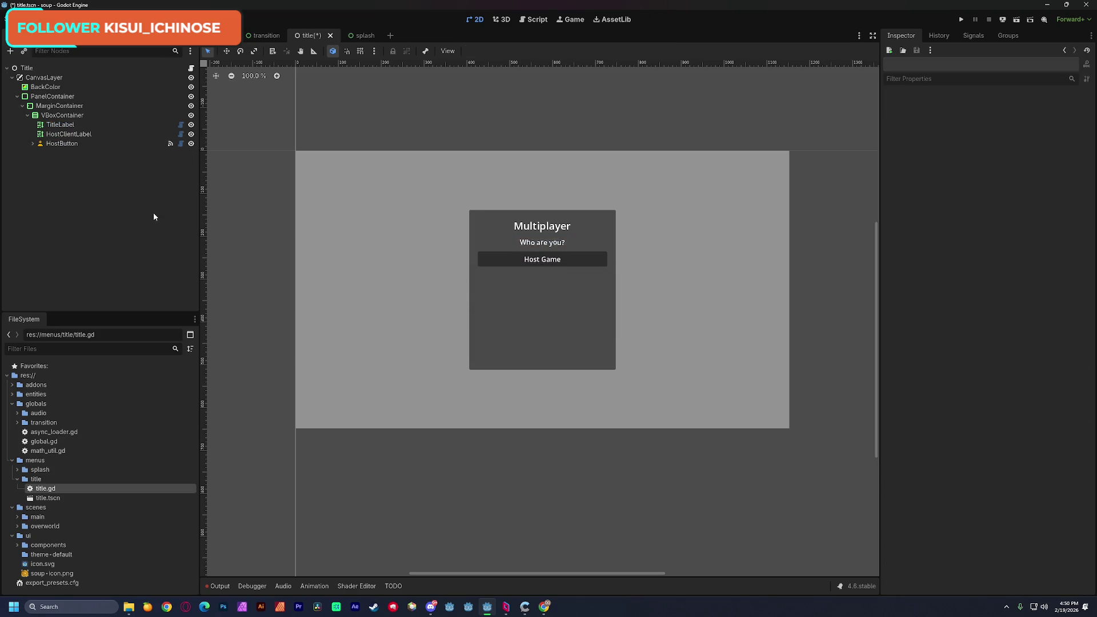
Step: Add a TextureRect child node under VBoxContainer
click(132, 115)
key(ctrl+a)
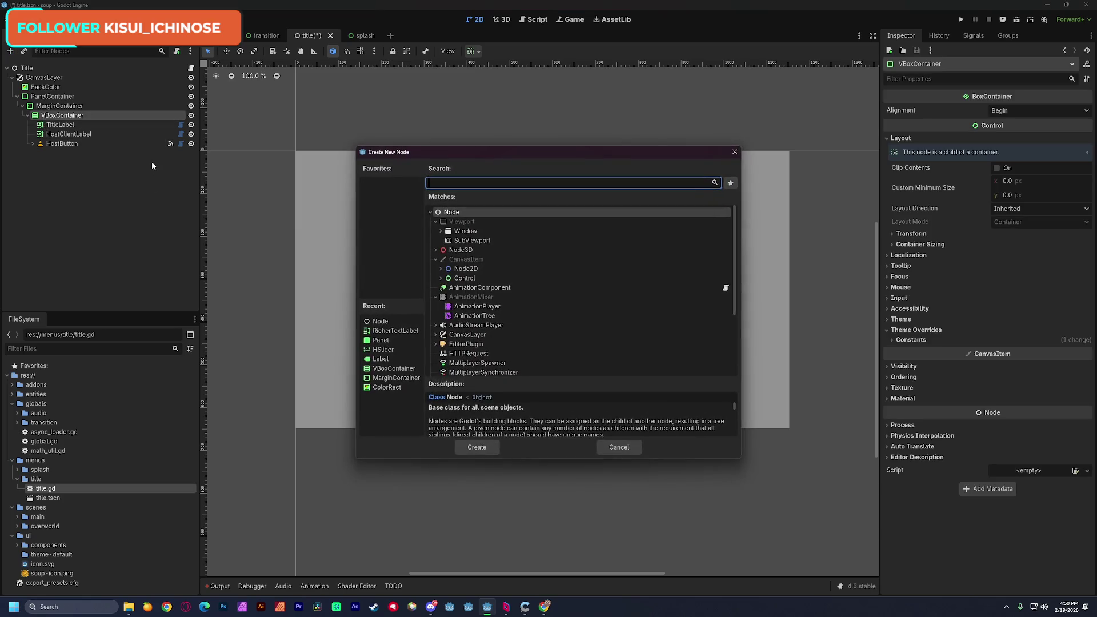
text(text)
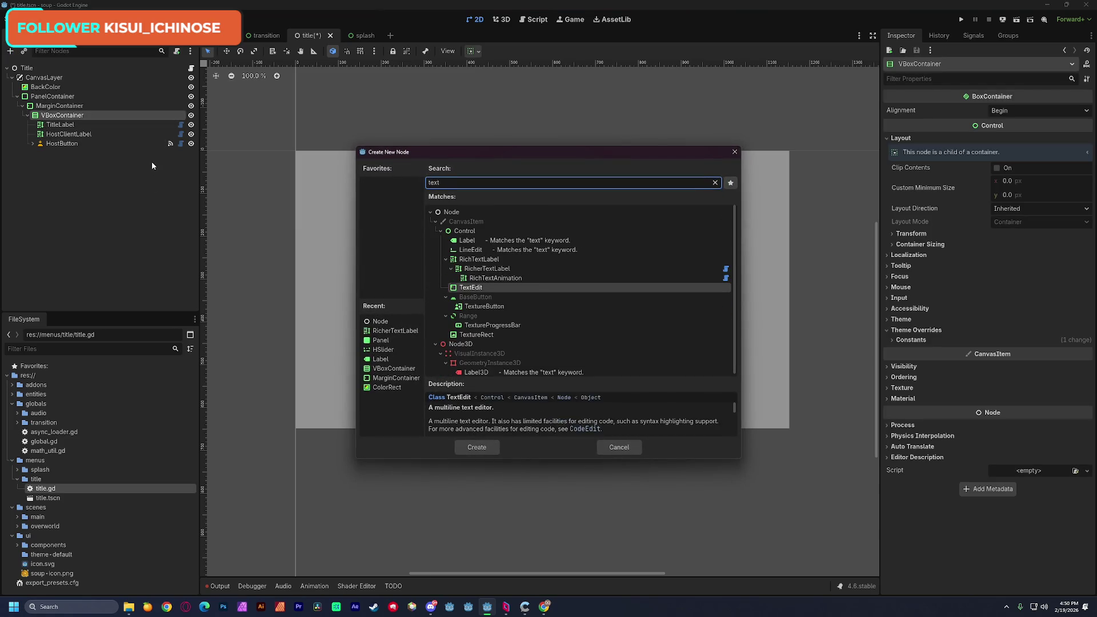
key(Down)
key(Down)
key(Down)
key(Return)
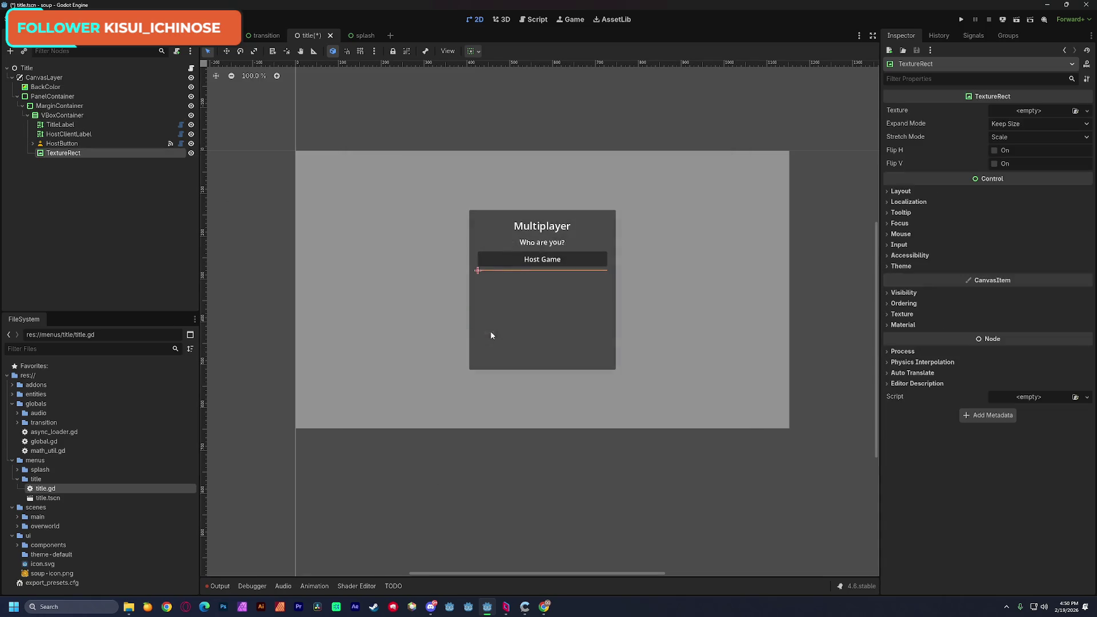
Step: Assign soup-icon.png as the TextureRect's texture and set Expand Mode to Fit Height
mouse_move(52, 573)
mouse_down()
mouse_move(55, 588)
mouse_move(1031, 114)
mouse_up()
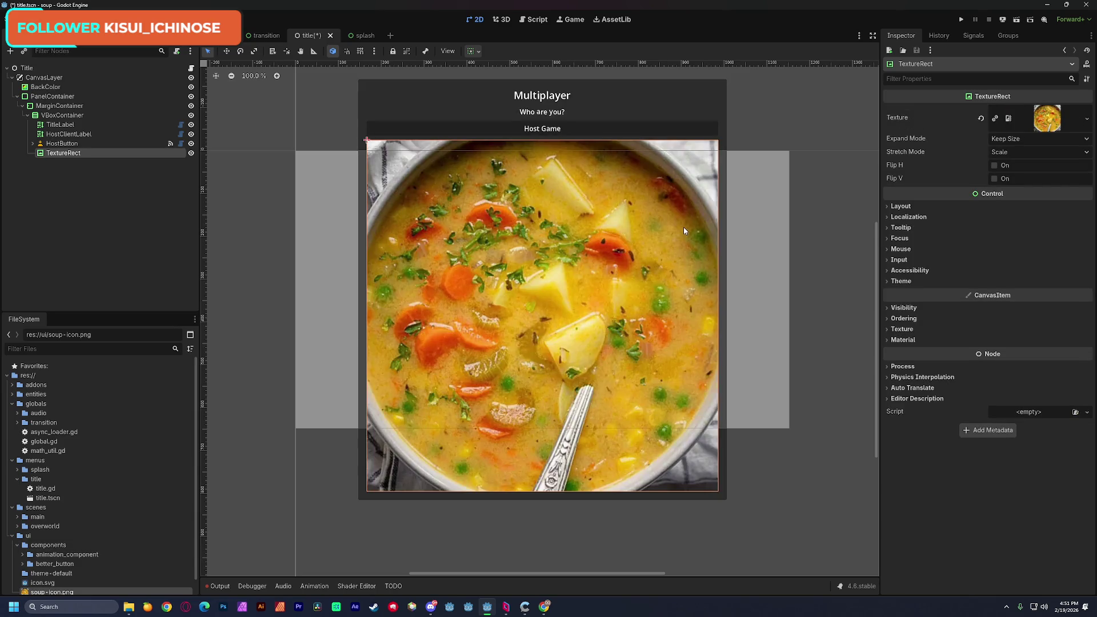
click(1036, 139)
click(1016, 163)
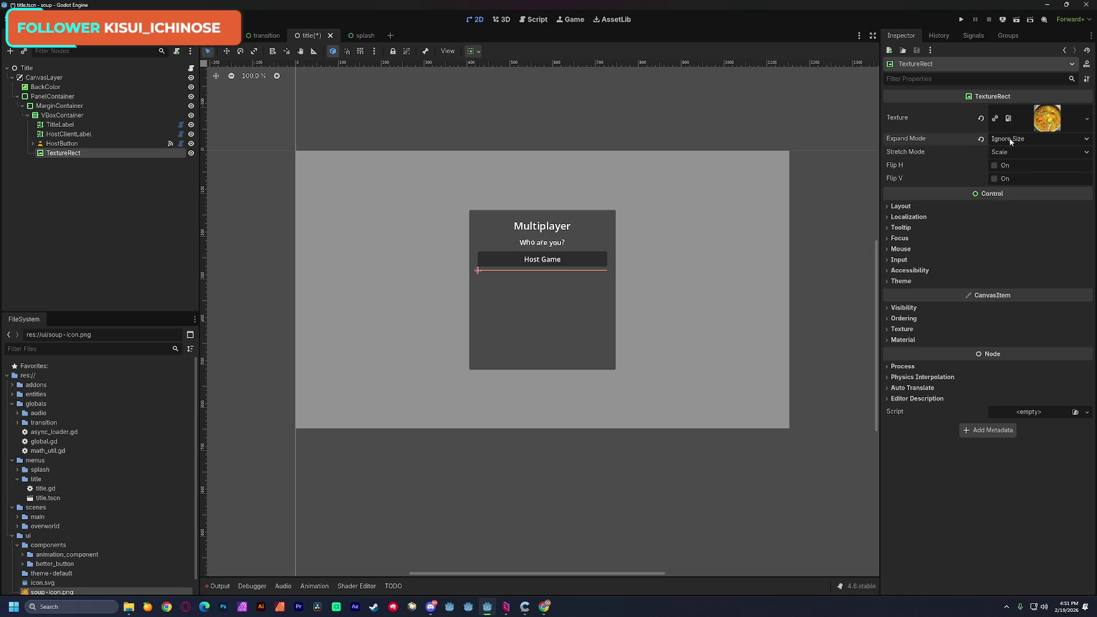
click(1010, 152)
click(1022, 139)
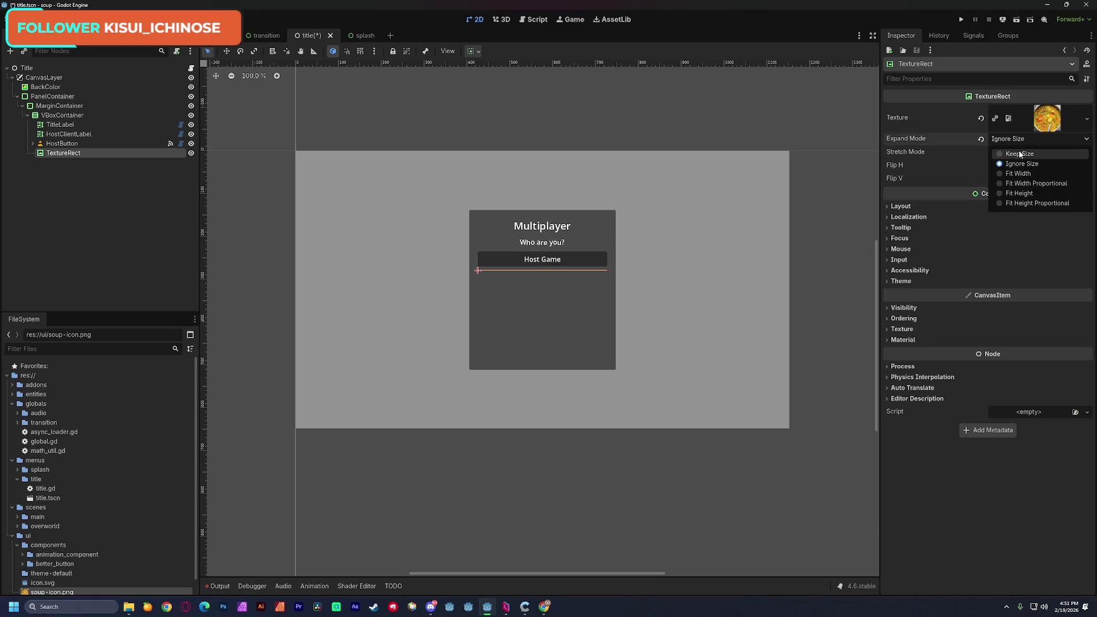
click(1030, 174)
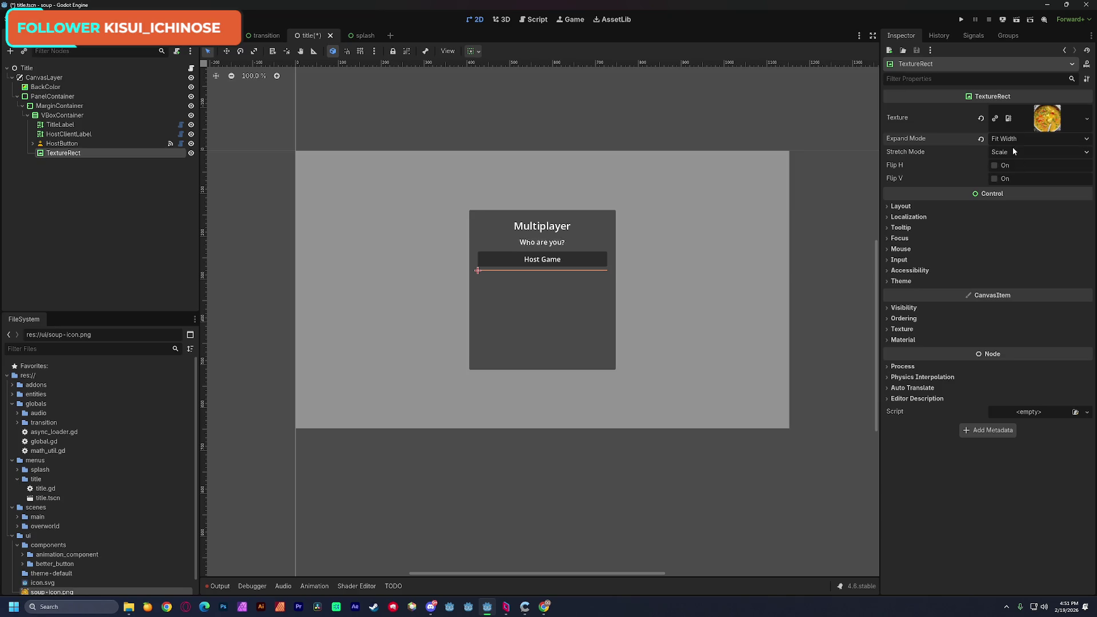
click(1009, 139)
click(1029, 193)
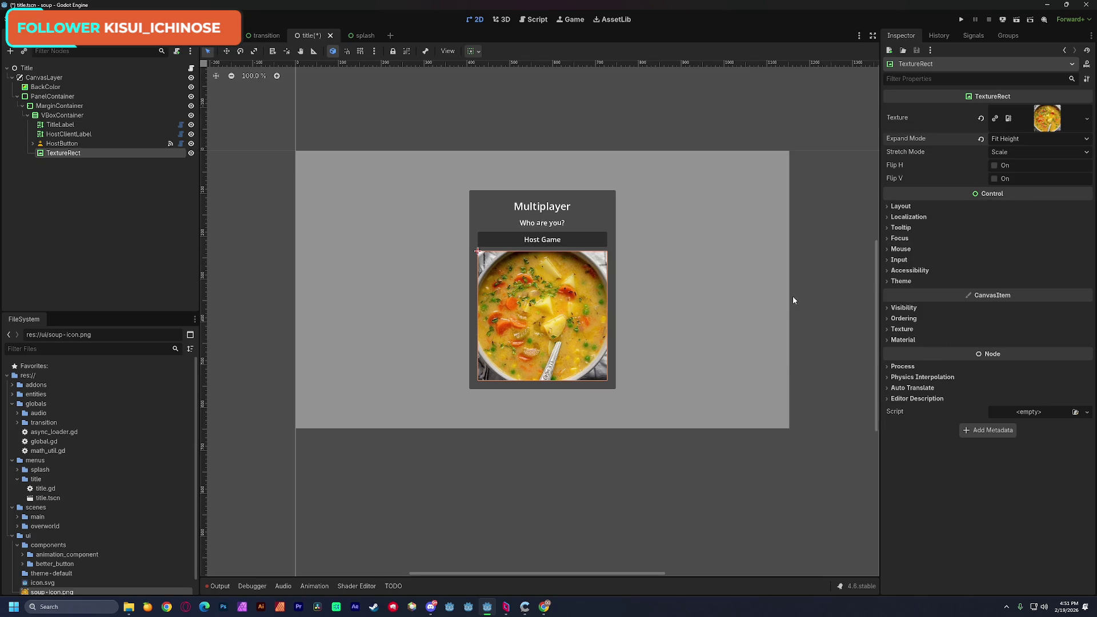
Step: Rename the HostButton node to StartGame
click(563, 239)
click(63, 143)
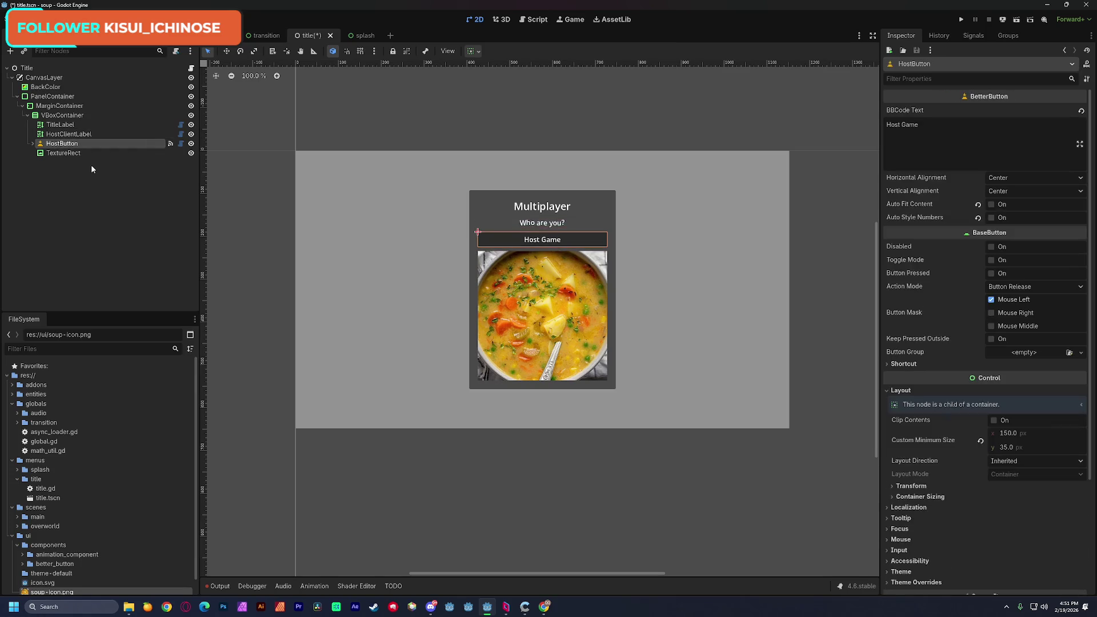
text(St)
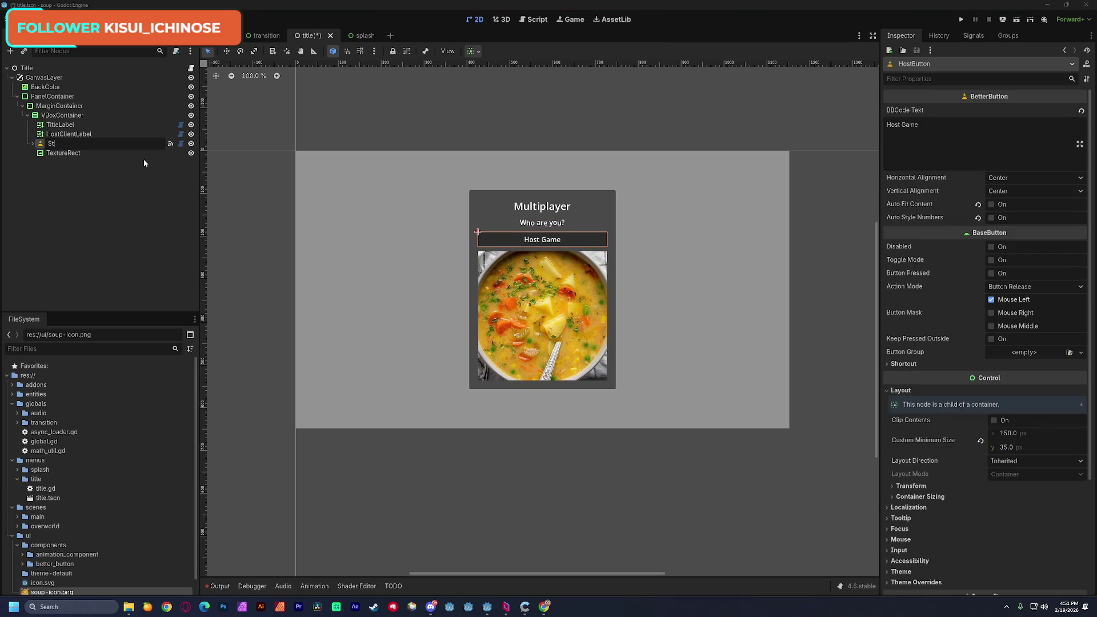
text(artGame)
key(Return)
Step: Rename the TextureRect node to SoupImage and hide the grey BackColor background
click(80, 154)
click(80, 154)
text(S)
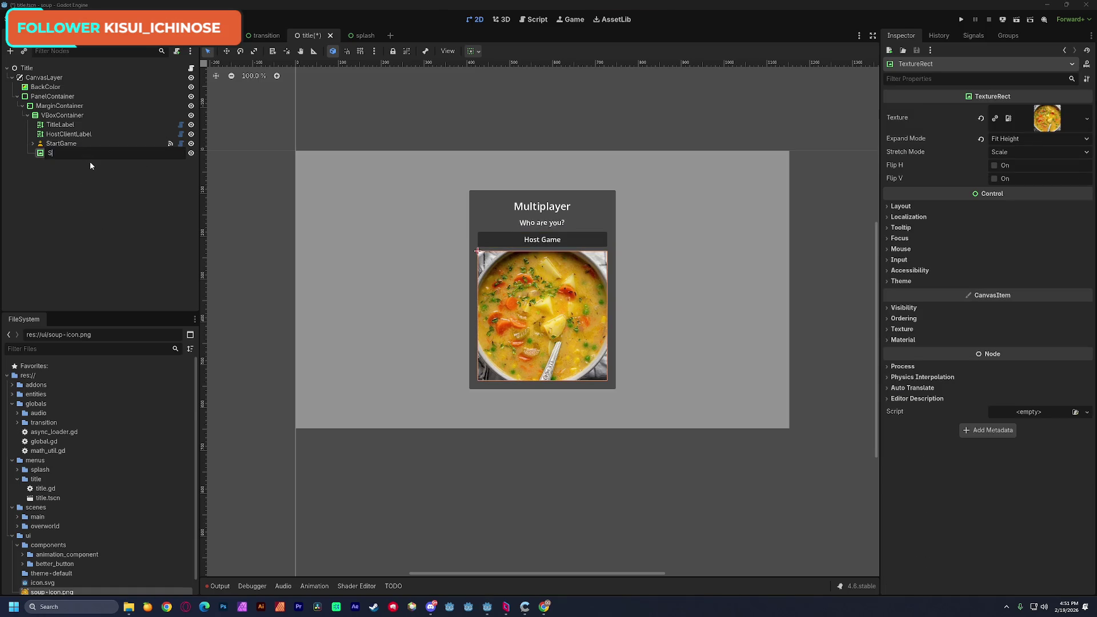
text(OUP!)
key(Return)
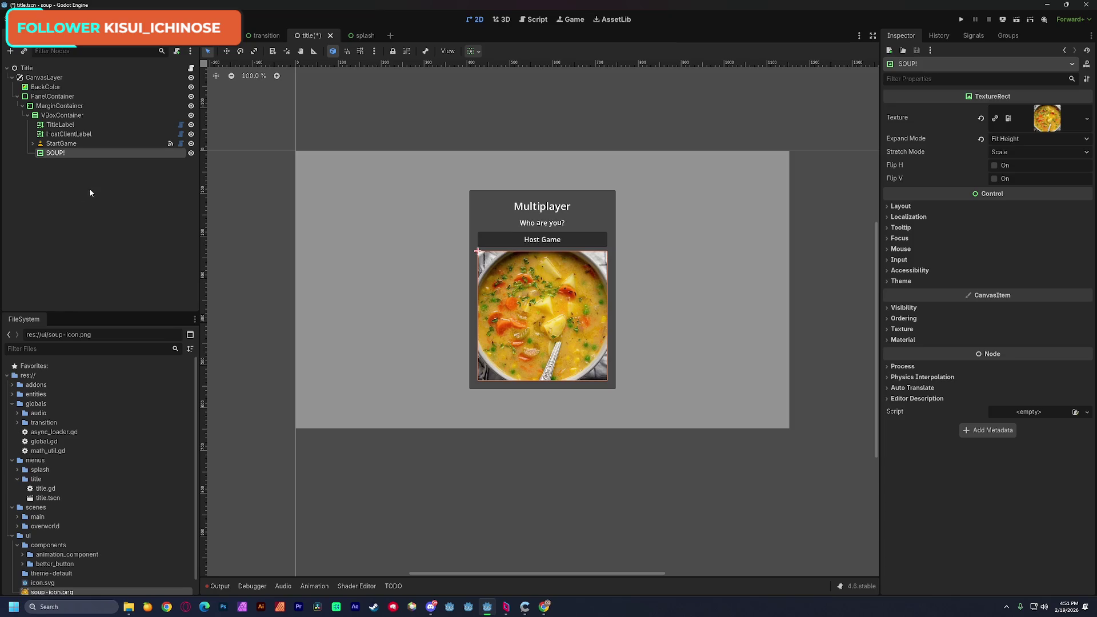
click(60, 155)
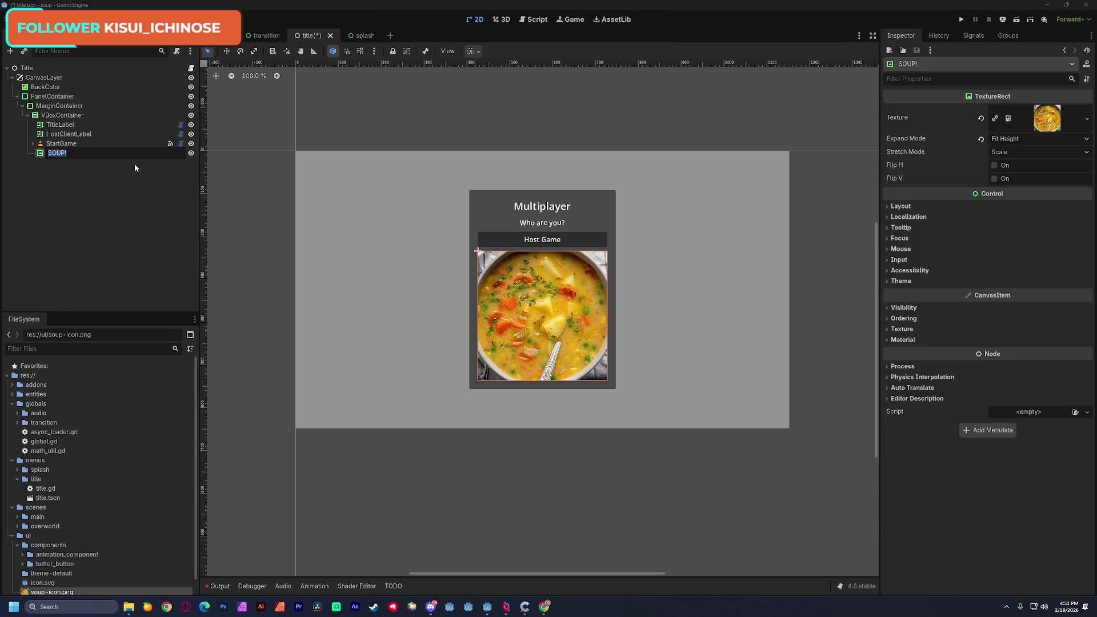
text(Soup)
text(Image)
key(Return)
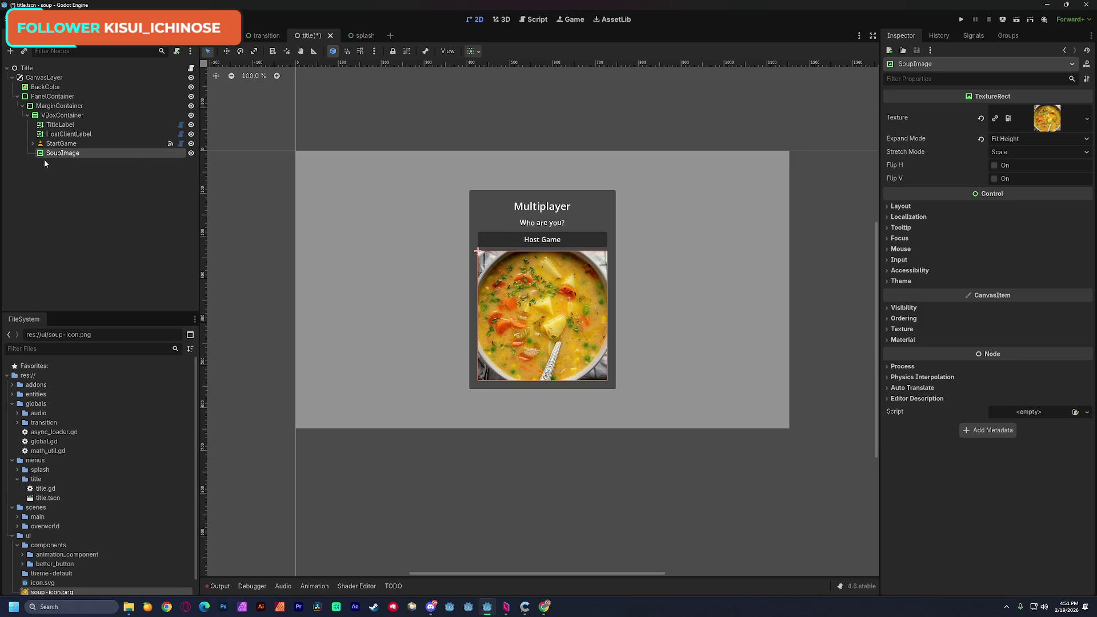
click(143, 87)
click(192, 88)
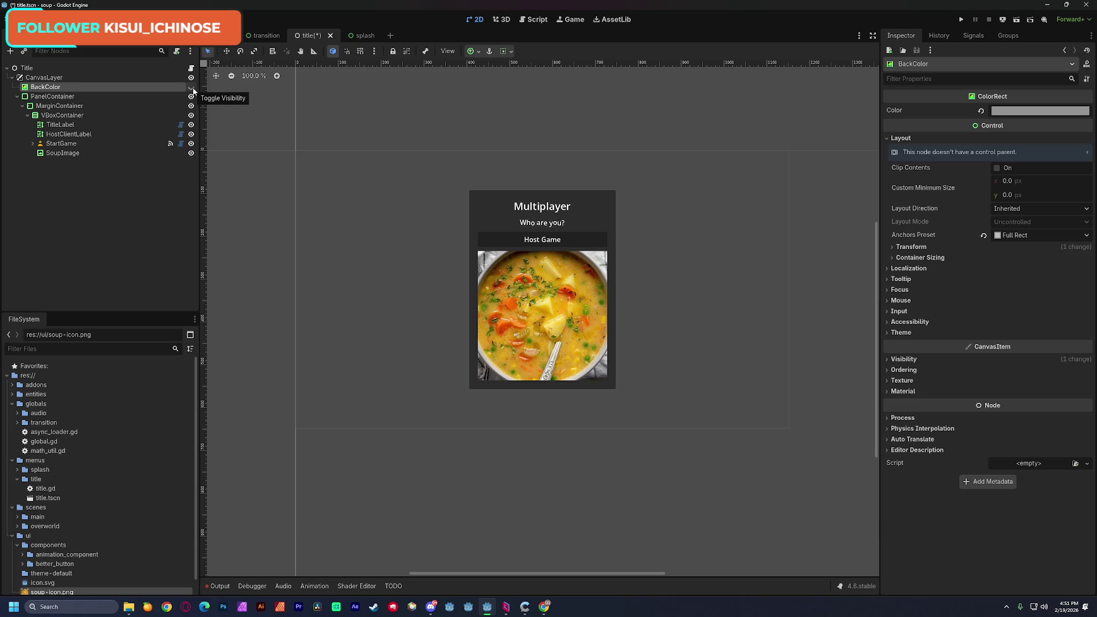
Step: Show BackColor again with its Modulate alpha set to 0, then save the scene
click(191, 87)
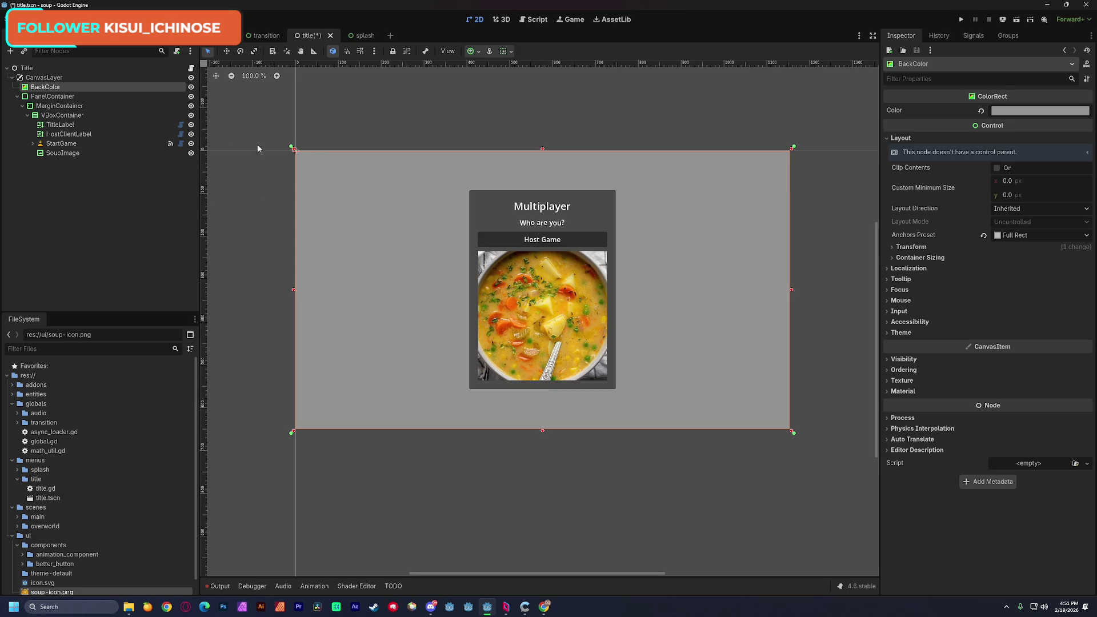
click(888, 300)
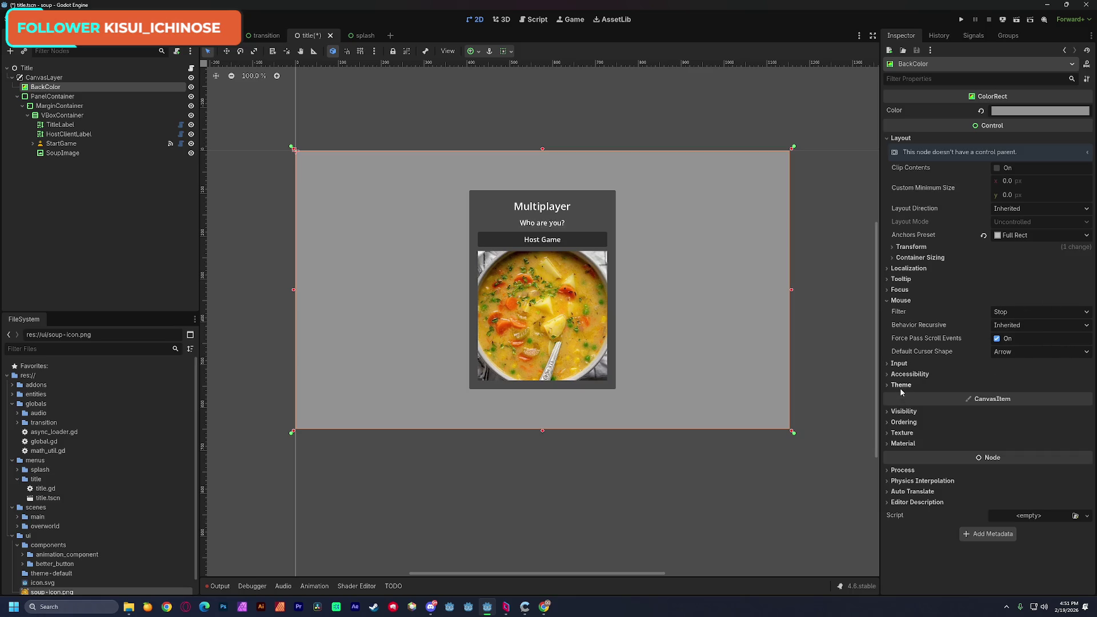
click(905, 411)
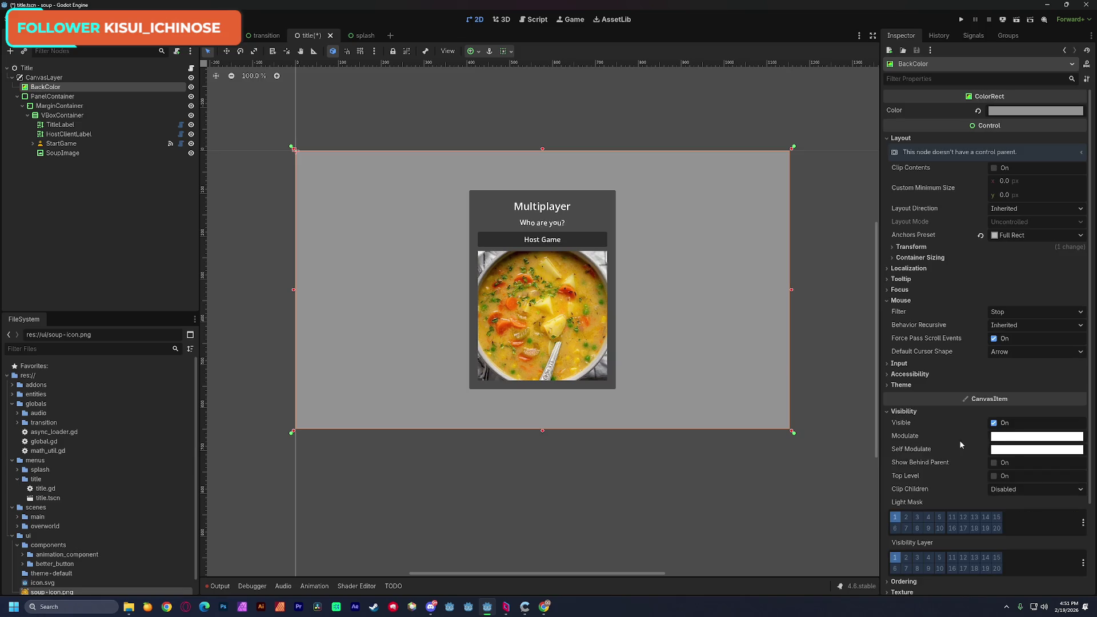
click(1004, 436)
drag(1008, 371, 979, 372)
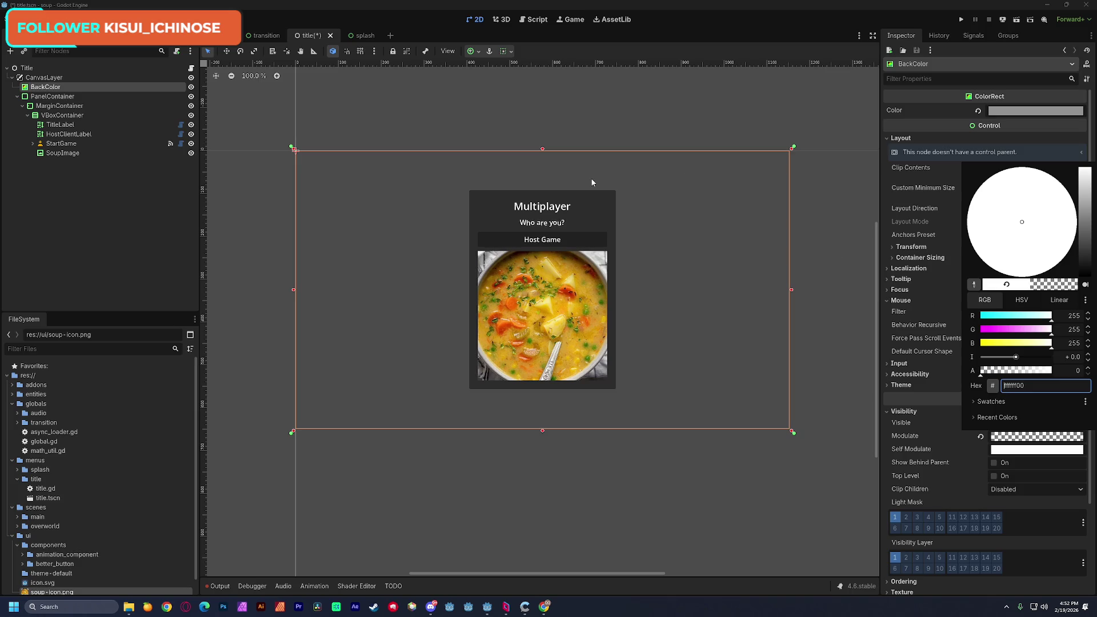
click(304, 235)
click(230, 232)
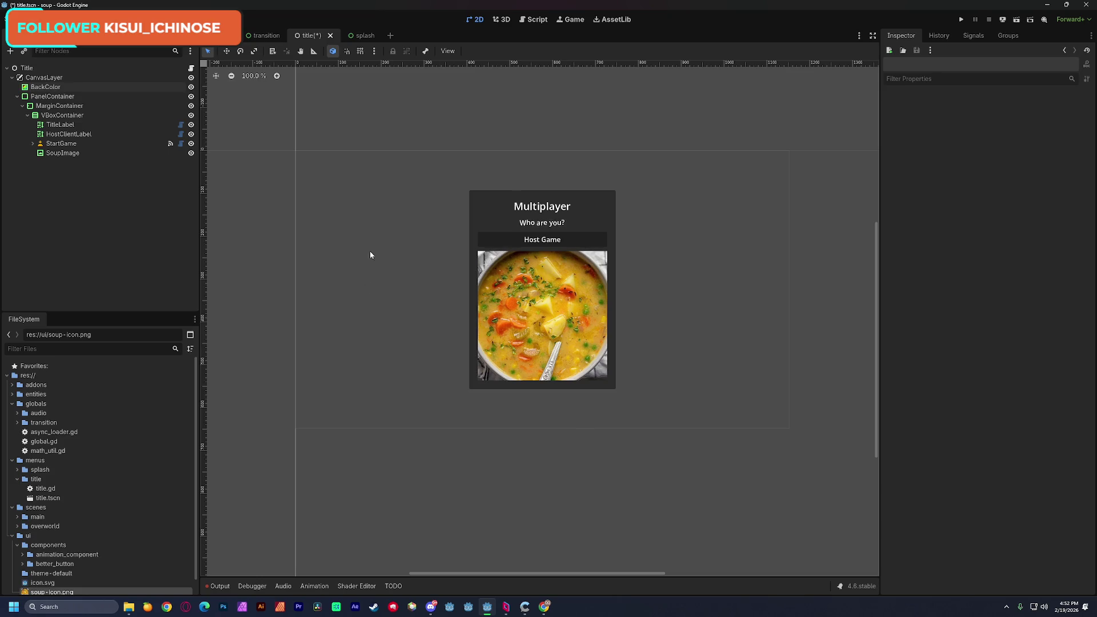
key(ctrl+s)
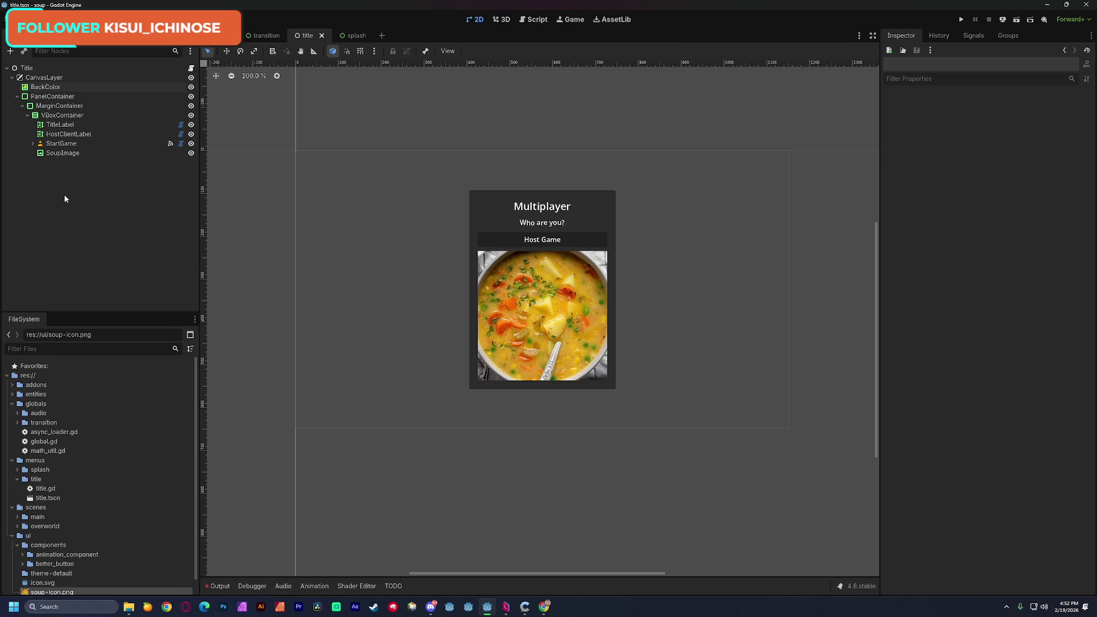
Step: Change the title label text from 'Multiplayer' to 'SOUP!' and its size from 150 to 30
click(46, 97)
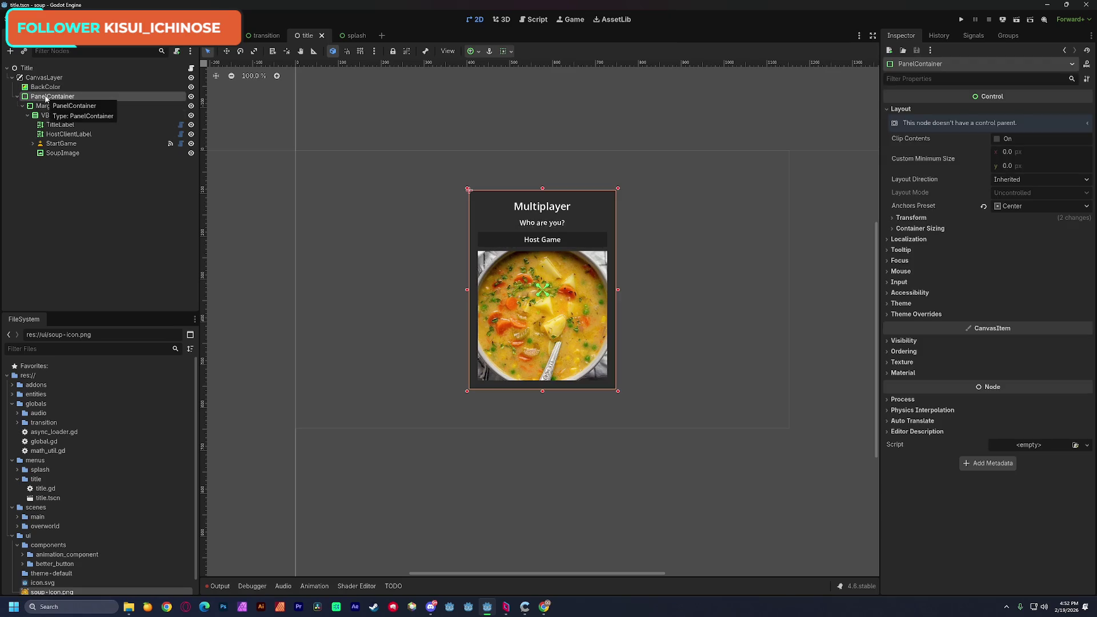
click(530, 209)
double_click(929, 137)
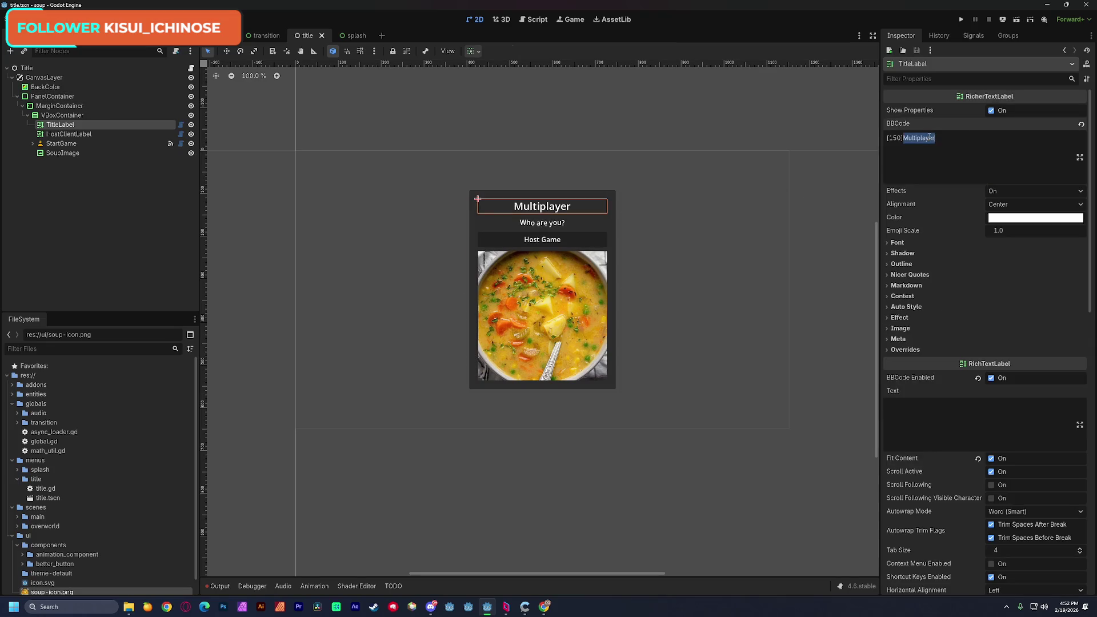
text(SOUP!)
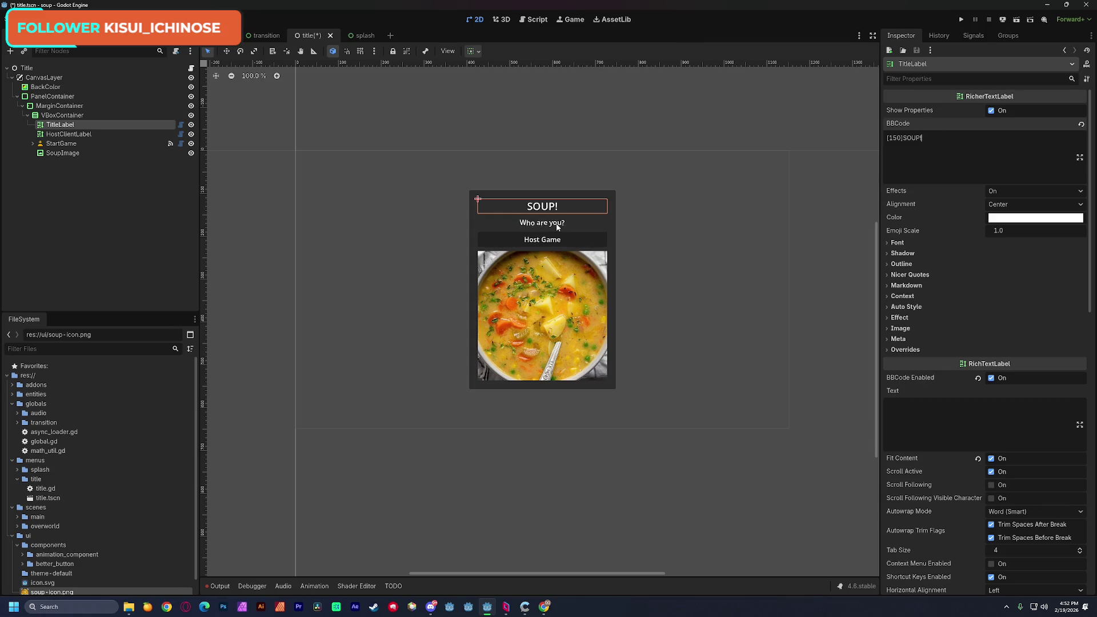
drag(901, 138, 890, 140)
text(30)
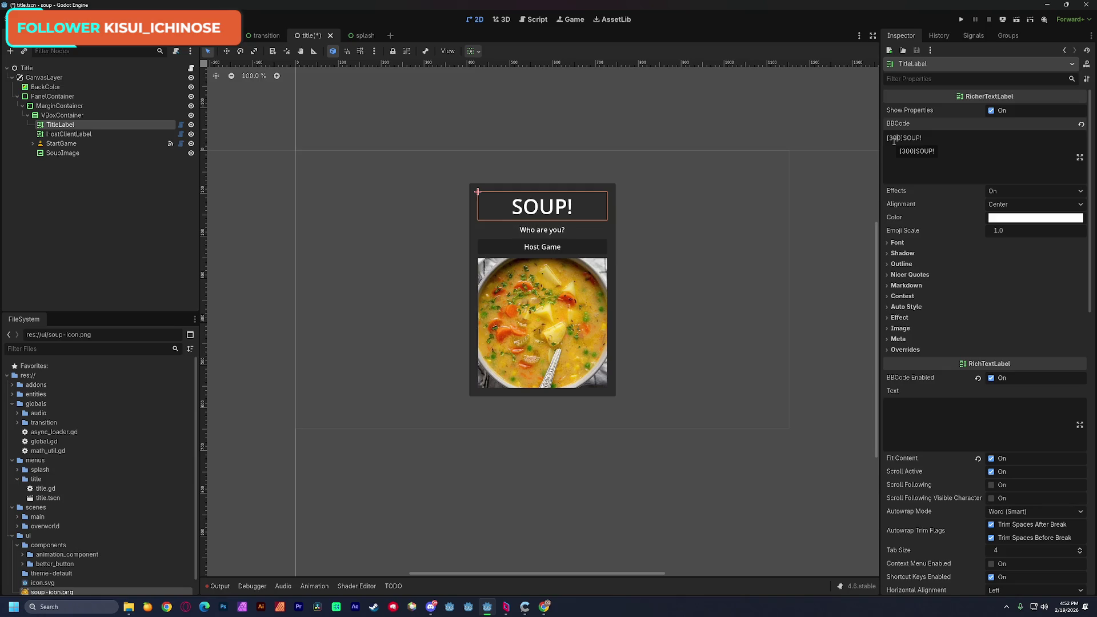
Step: Change the StartGame button's label from 'Host Game' to 'Start Game' and save
click(529, 250)
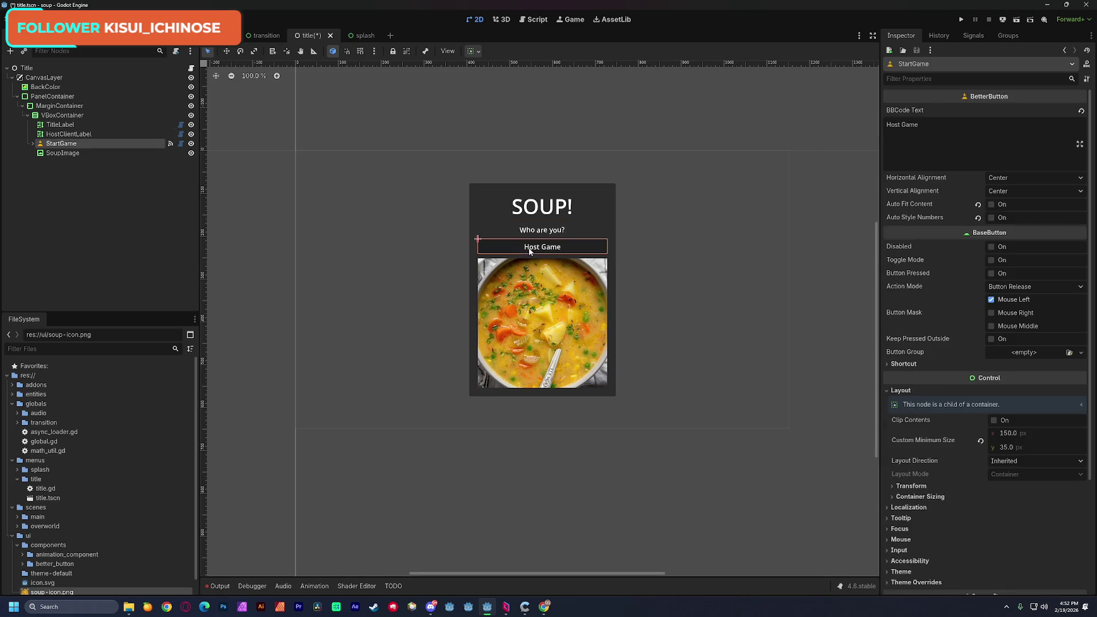
click(919, 130)
double_click(895, 126)
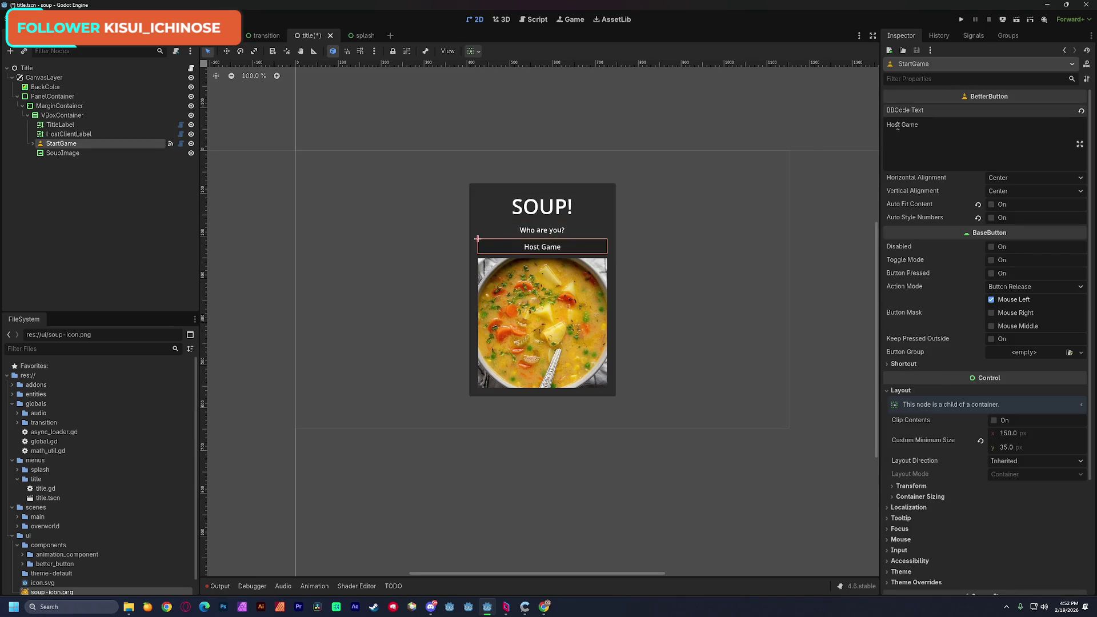
key(BackSpace)
text(t)
text(Star)
click(277, 368)
key(ctrl+s)
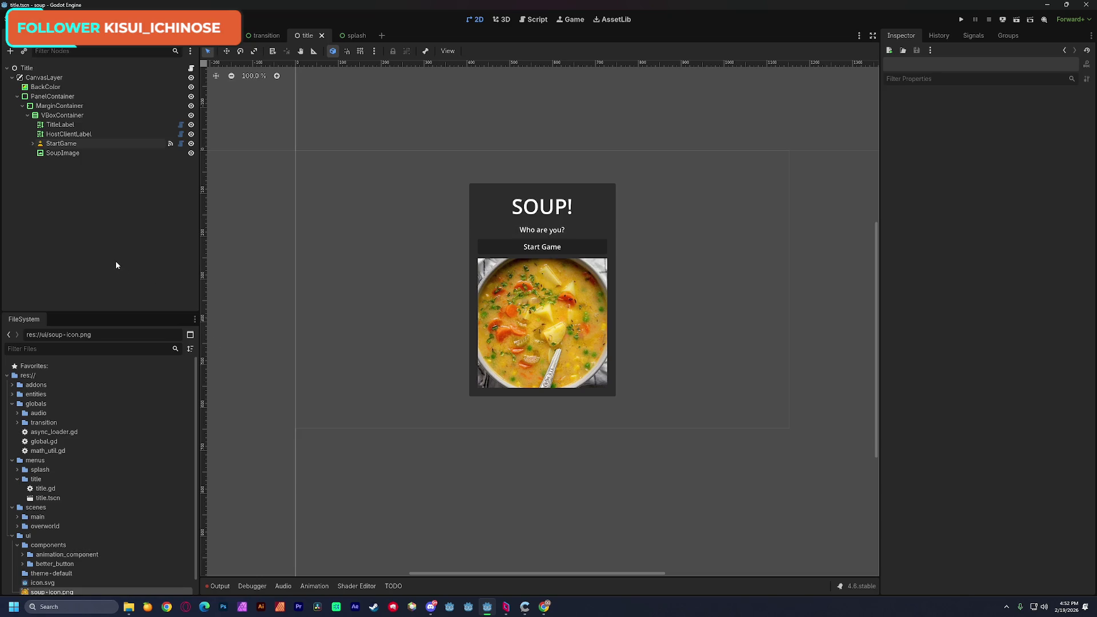
Step: Disconnect StartGame's pressed() signal from _on_host_button_pressed
click(191, 68)
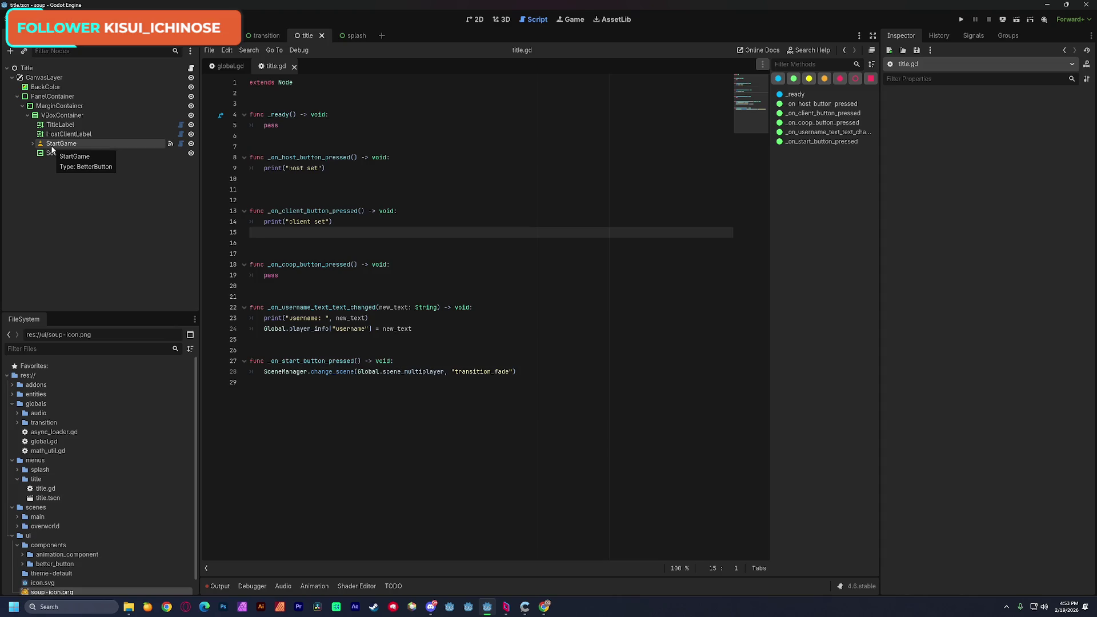
click(153, 145)
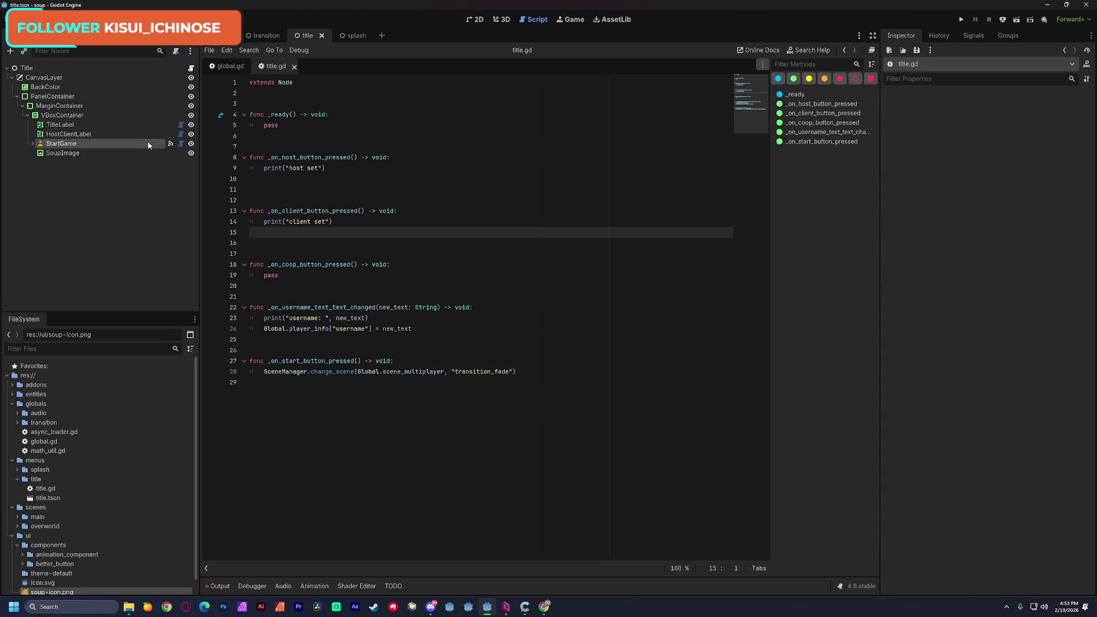
click(939, 36)
click(973, 35)
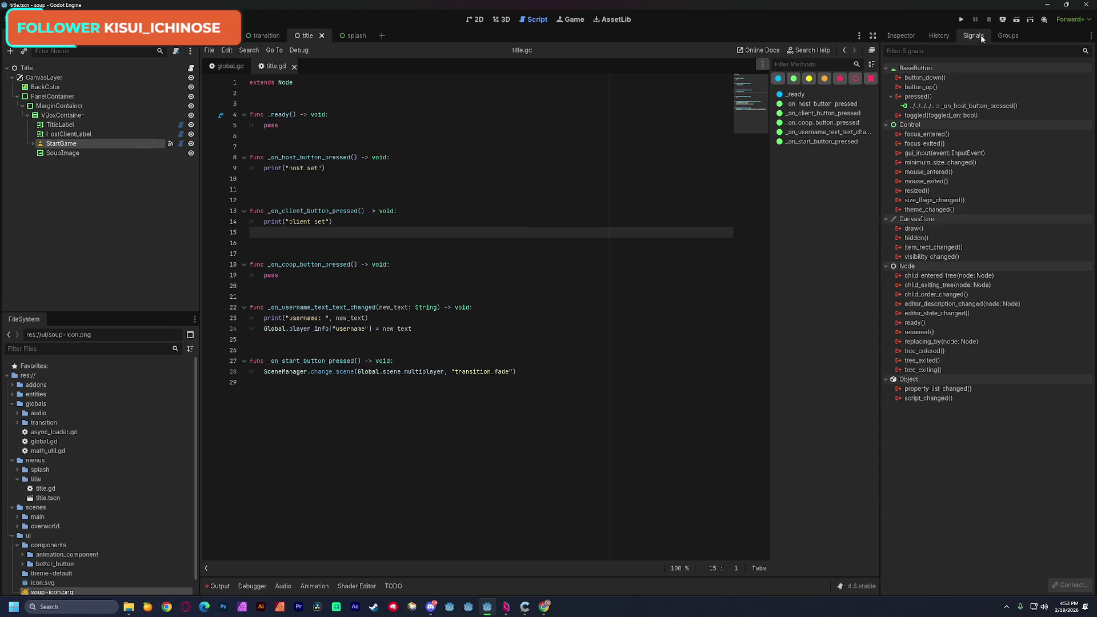
click(964, 106)
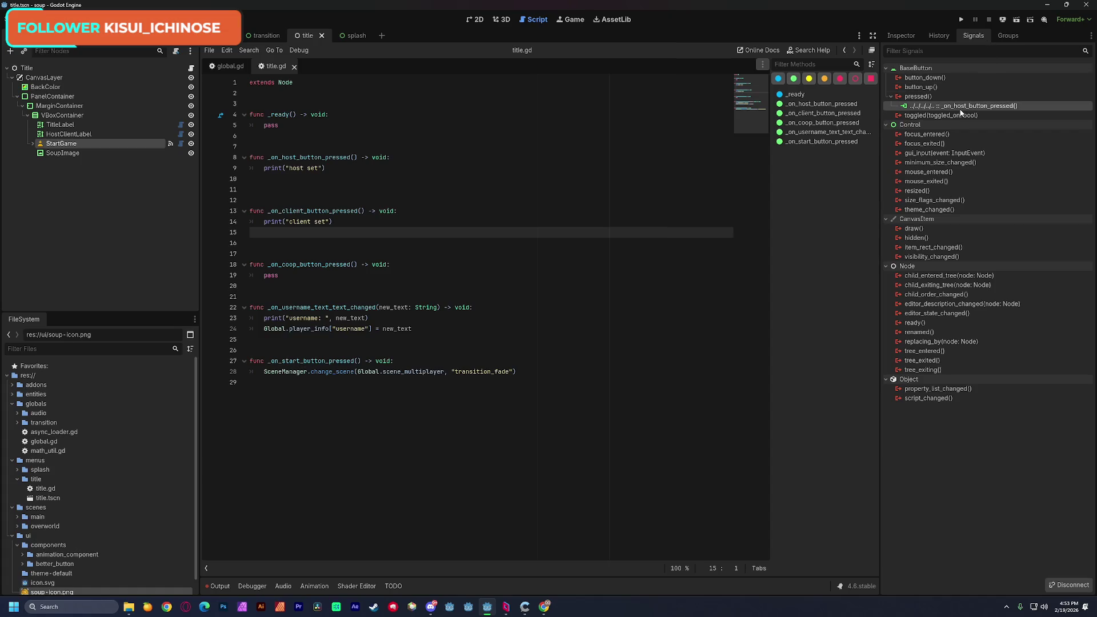
click(1066, 584)
Step: Delete the unused host, client, coop and username handlers from title.gd and save
click(513, 284)
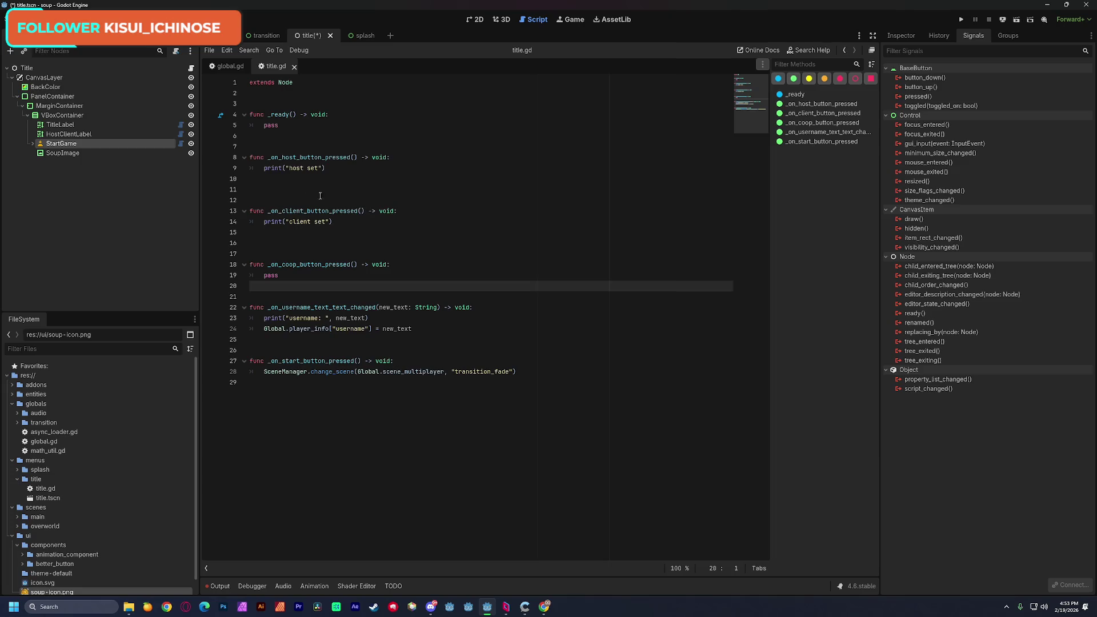
click(254, 158)
mouse_move(251, 158)
mouse_down()
mouse_move(369, 161)
mouse_move(391, 188)
mouse_move(408, 274)
mouse_move(440, 328)
mouse_up()
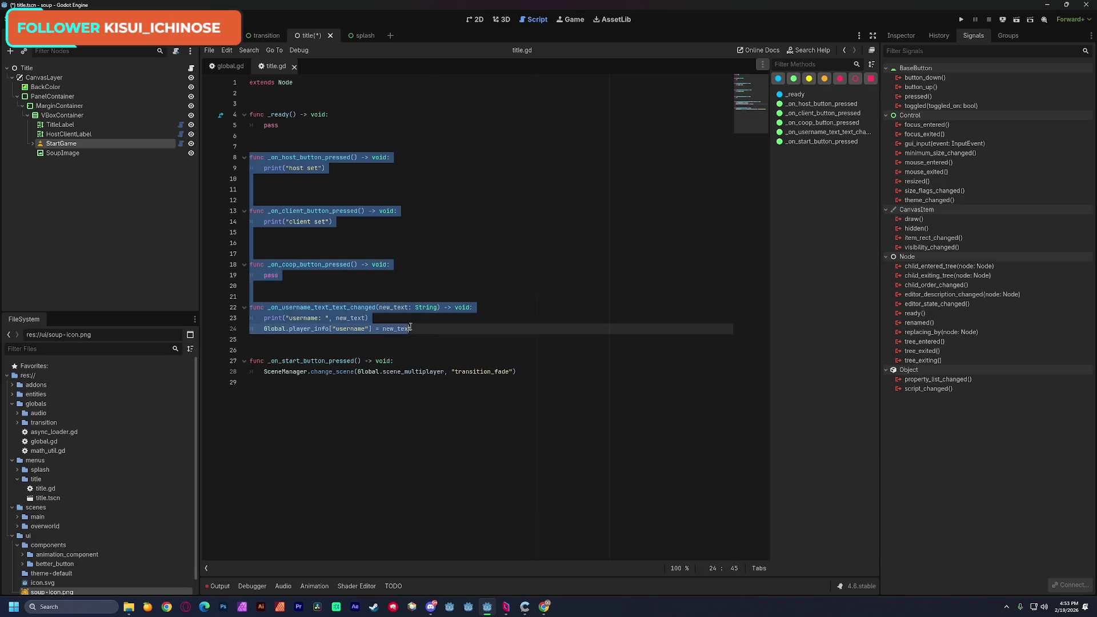
key(BackSpace)
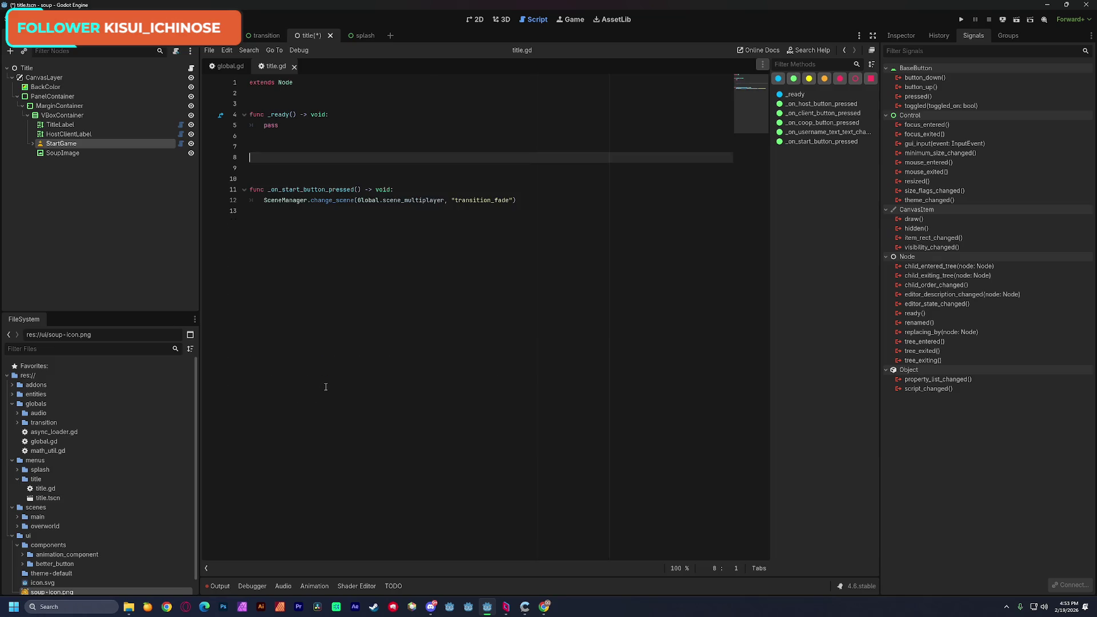
click(272, 181)
key(BackSpace)
key(BackSpace)
key(BackSpace)
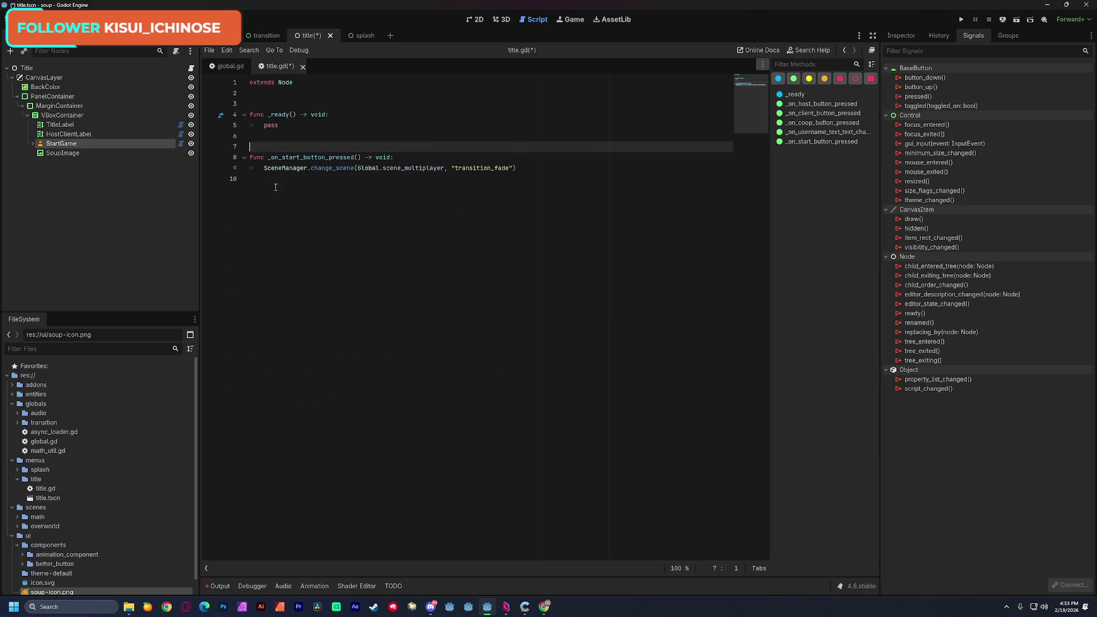
key(ctrl+s)
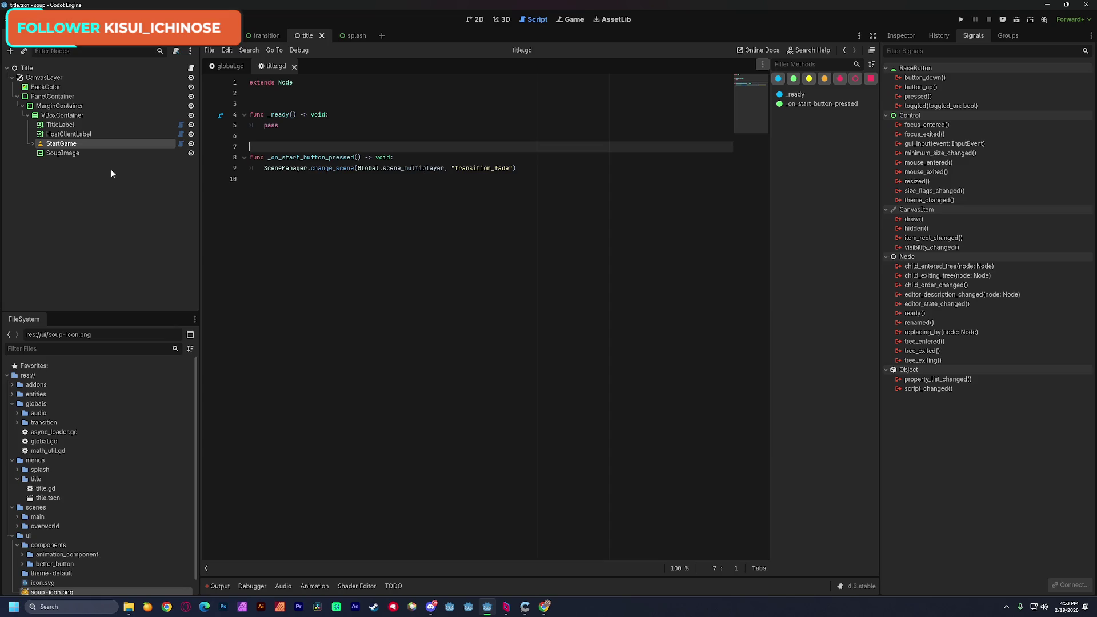
Step: Connect StartGame's pressed() signal to _on_start_button_pressed on Title, then save
click(111, 169)
click(62, 143)
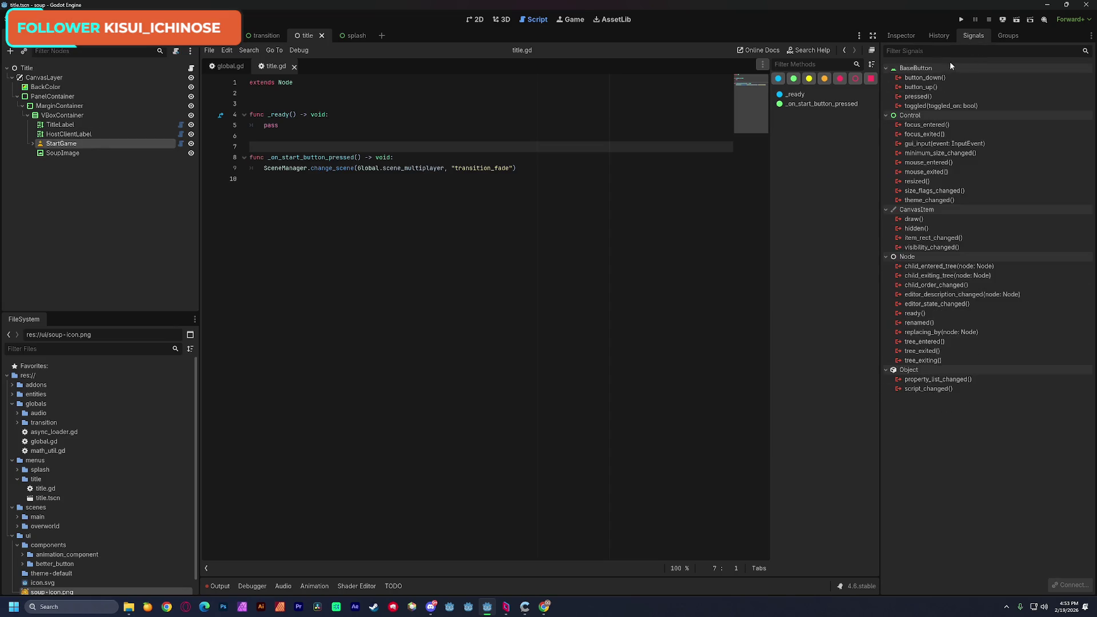
double_click(917, 96)
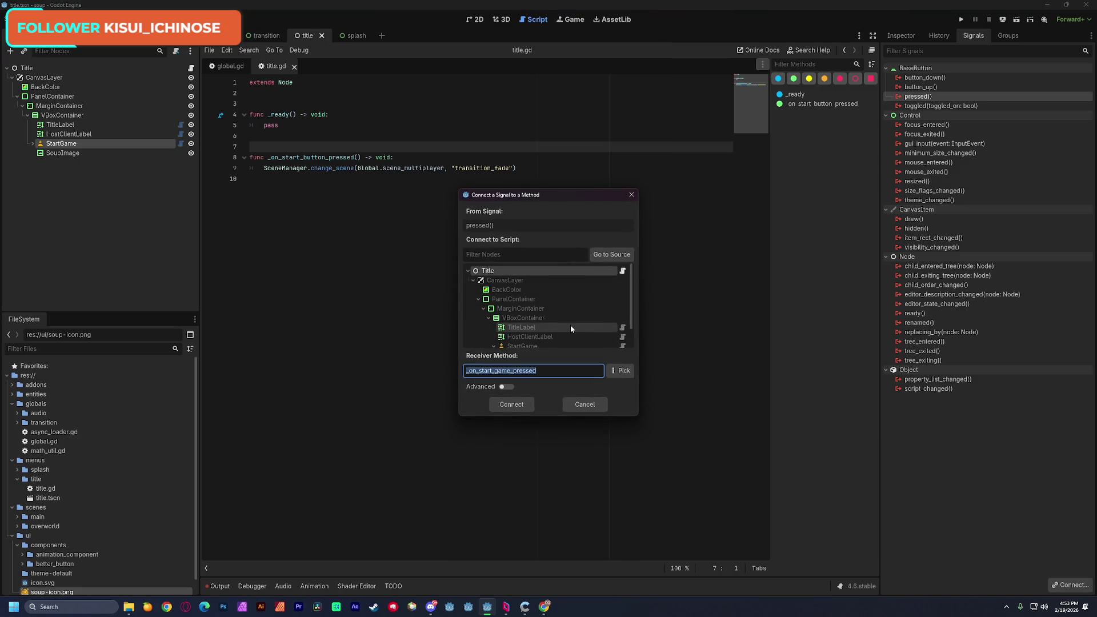
click(495, 272)
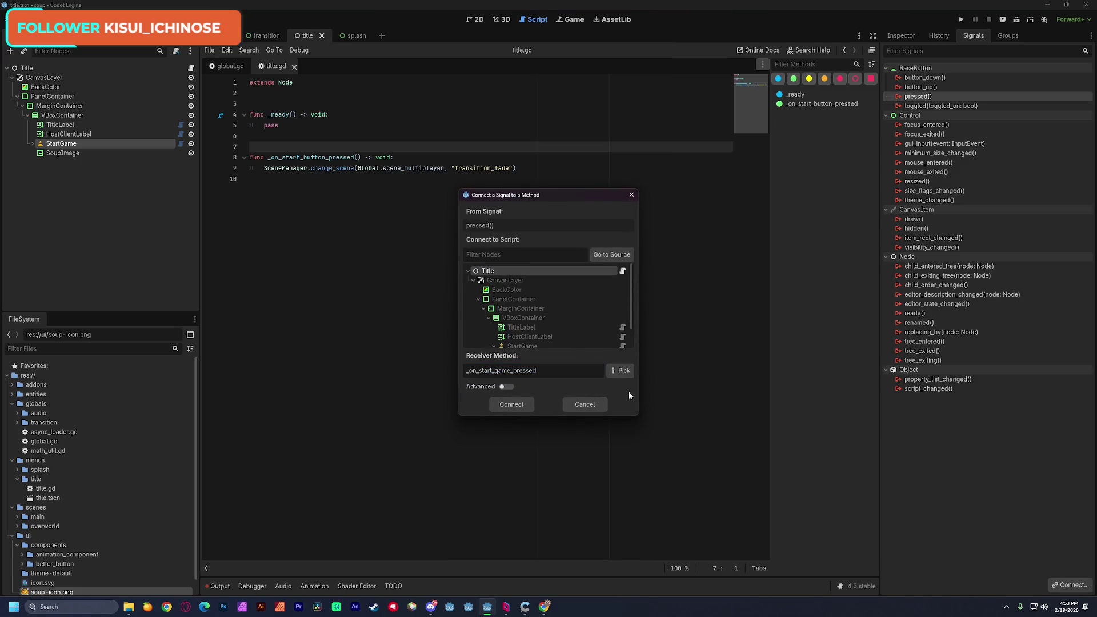
click(619, 370)
click(520, 225)
click(550, 425)
click(504, 405)
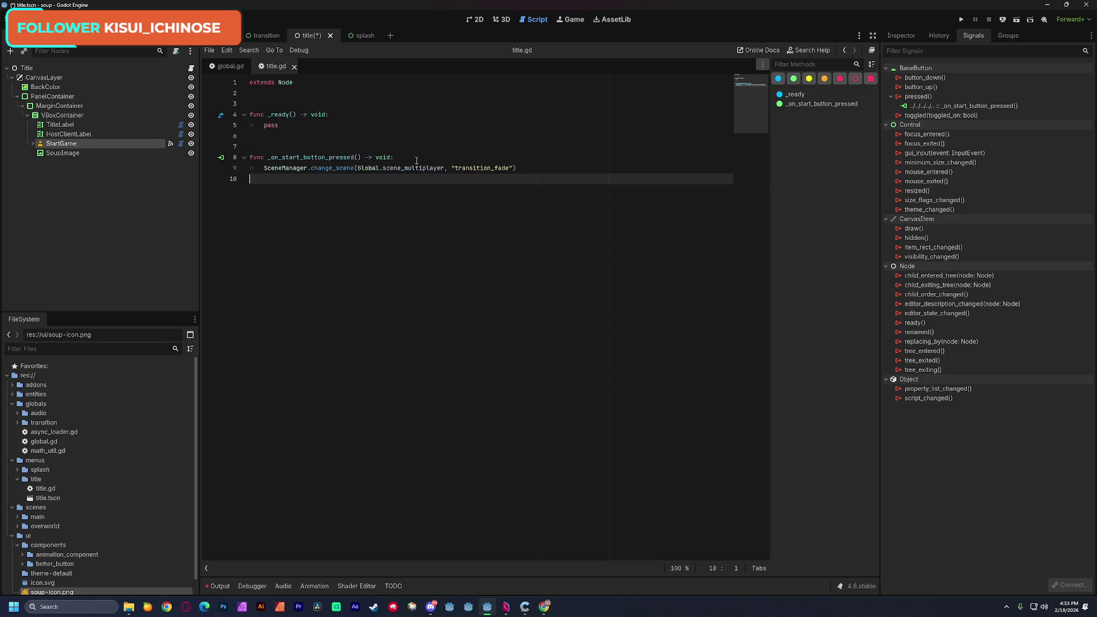
key(ctrl+s)
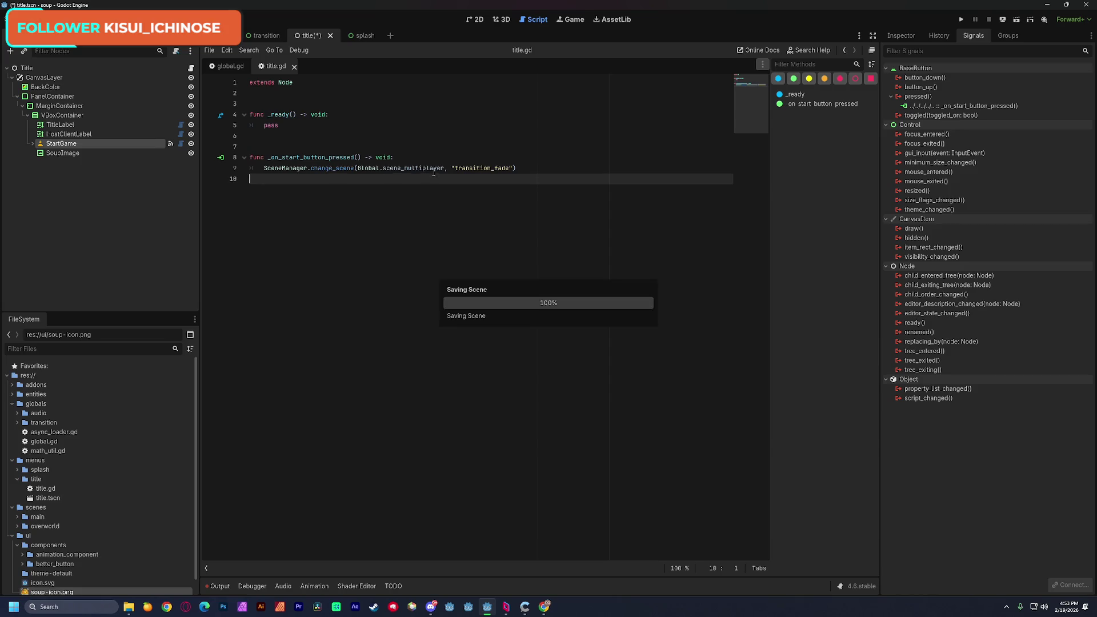
Step: Review the scene-change call on line 9 and select the Title root node
drag(264, 167, 517, 167)
click(535, 169)
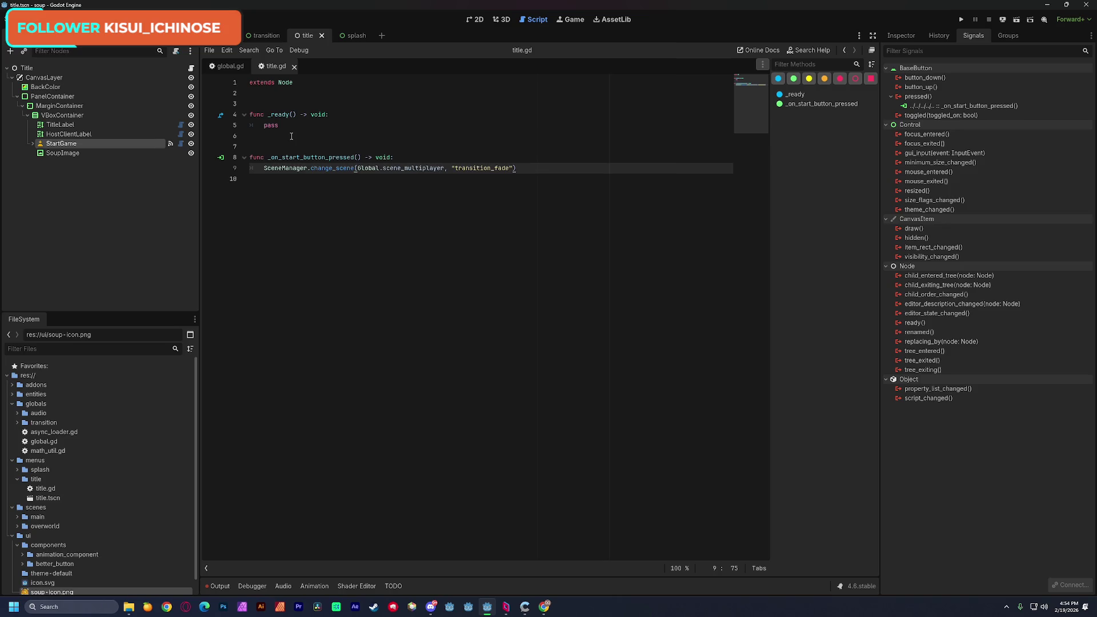
click(98, 213)
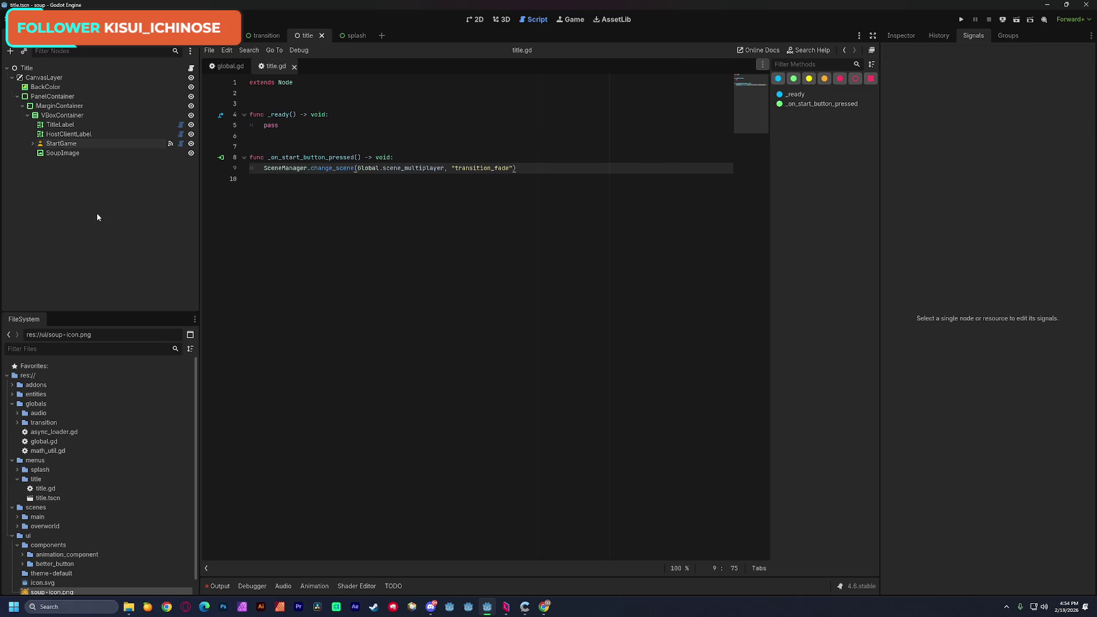
click(74, 69)
Step: Add an AnimationPlayer node under Title and save the scene
key(ctrl+a)
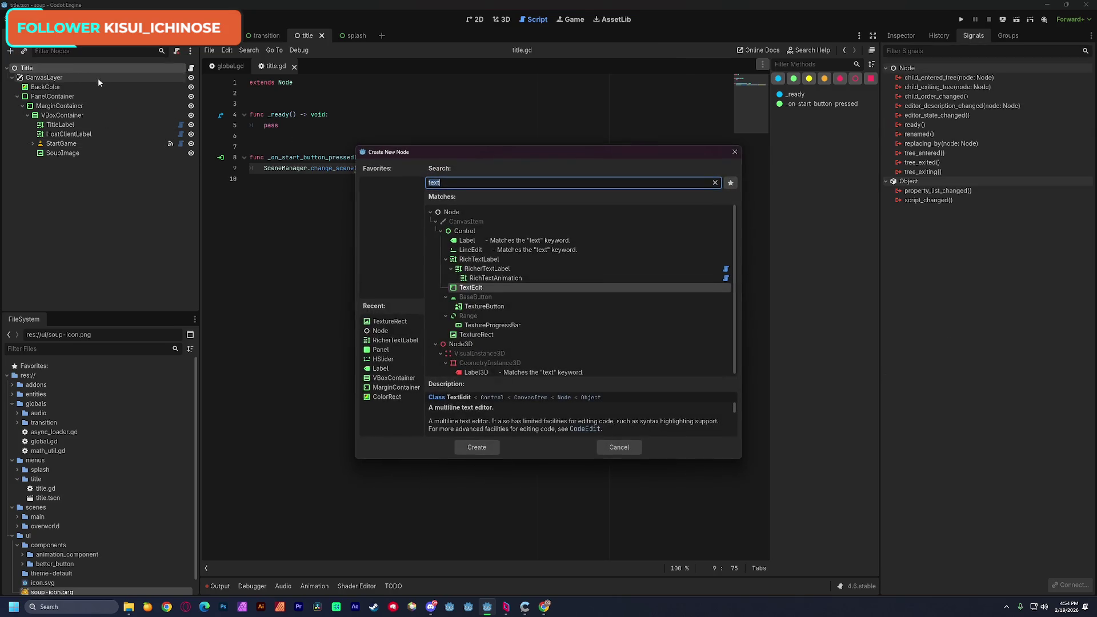
text(anim)
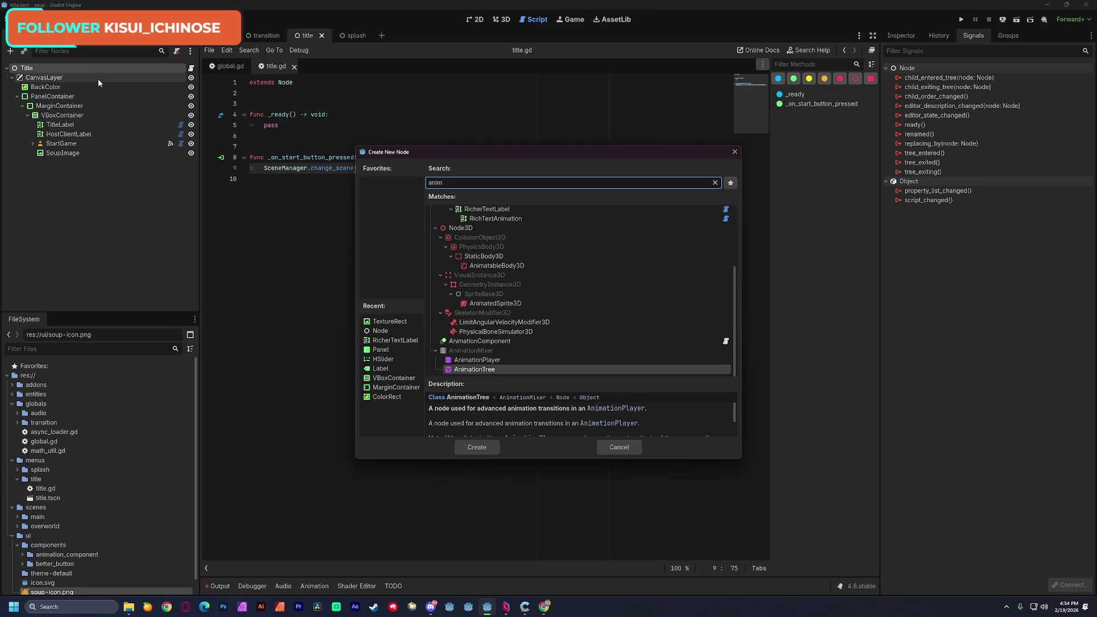
text(ation)
key(Up)
key(Return)
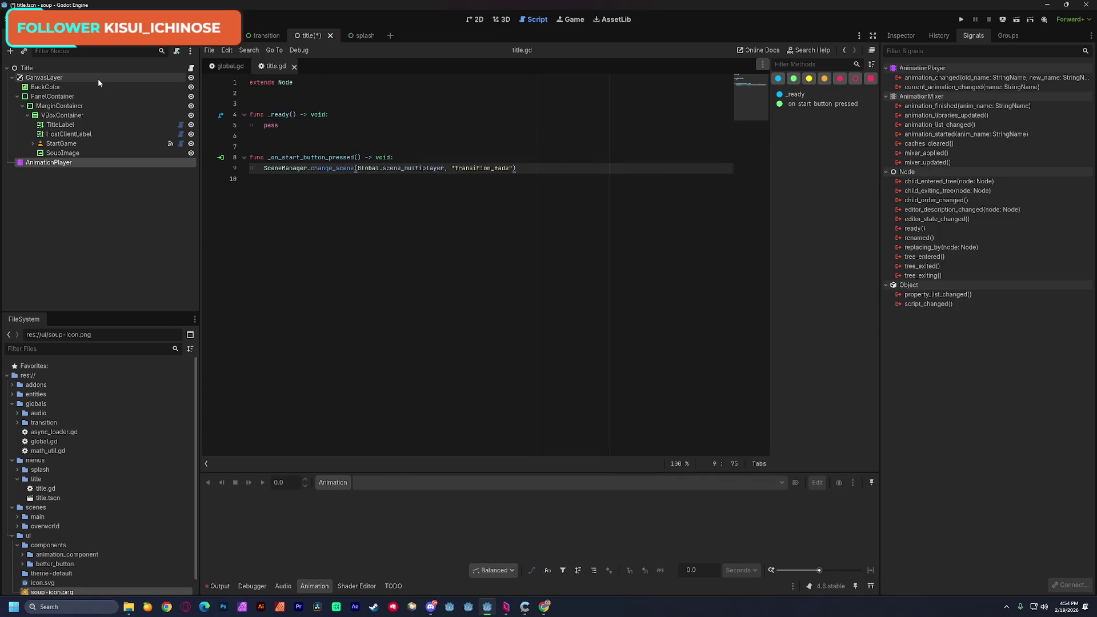
key(ctrl+s)
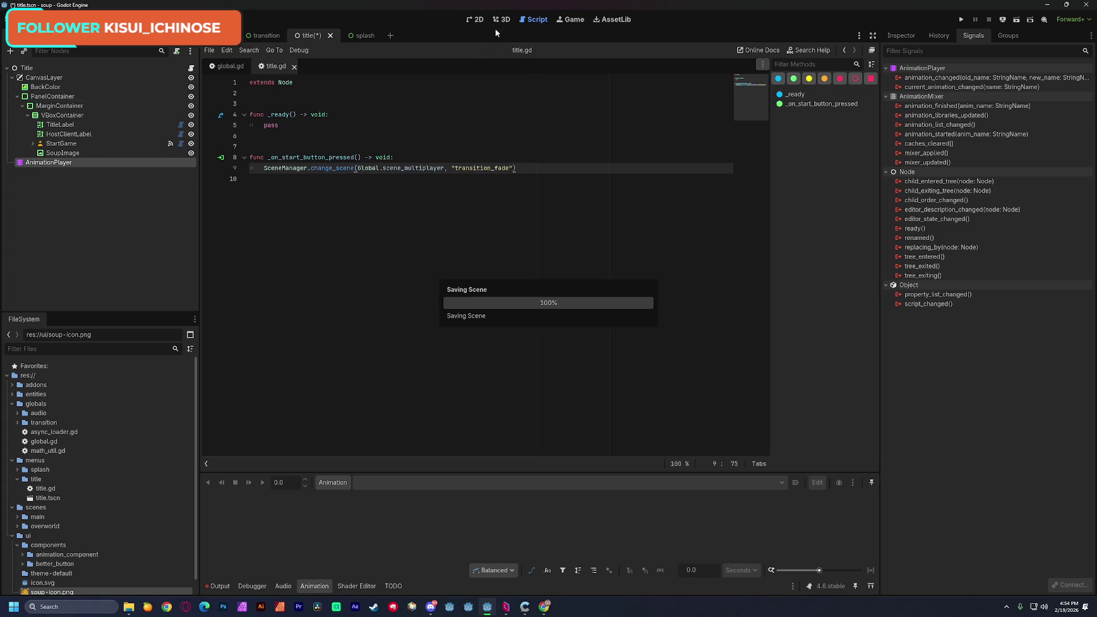
Step: In the 2D view, create a new animation named 'Play' and select PanelContainer
click(477, 20)
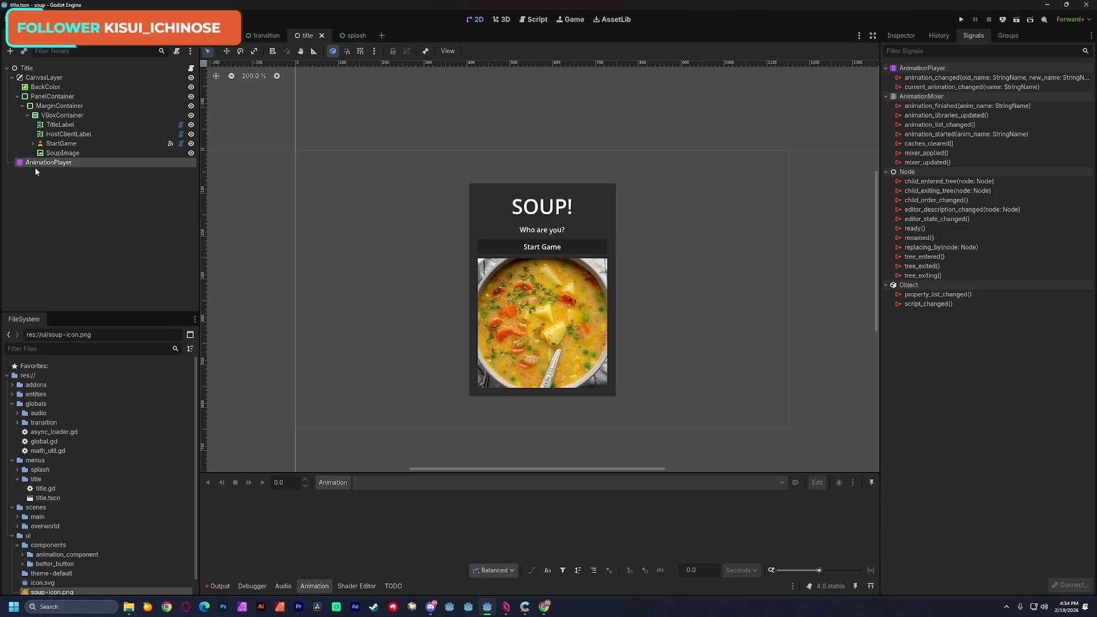
click(326, 486)
click(387, 495)
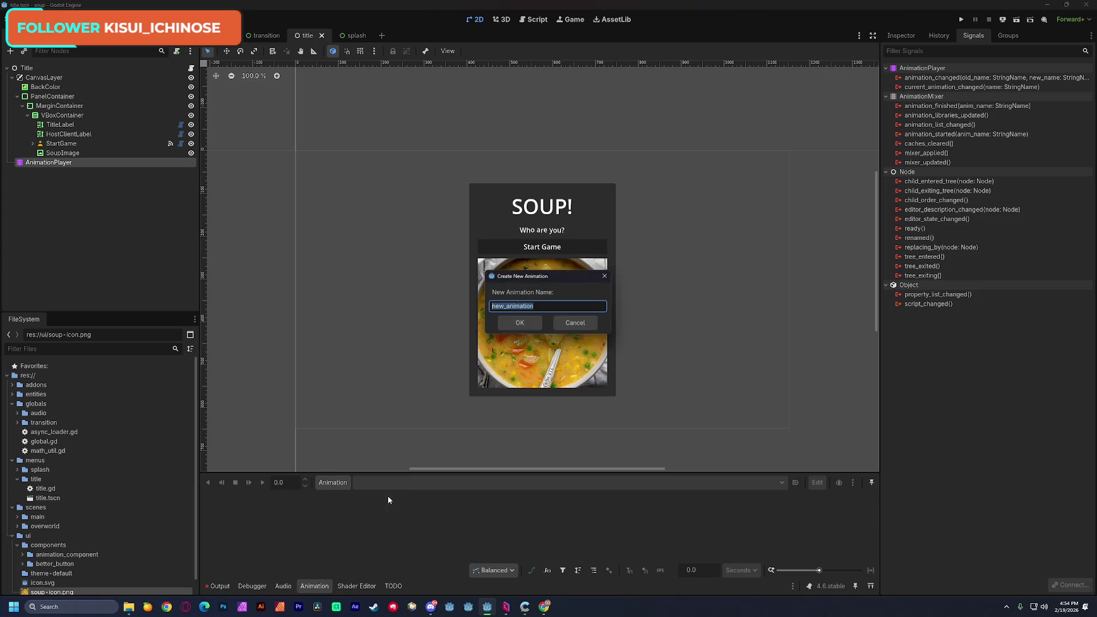
text(Play)
key(Return)
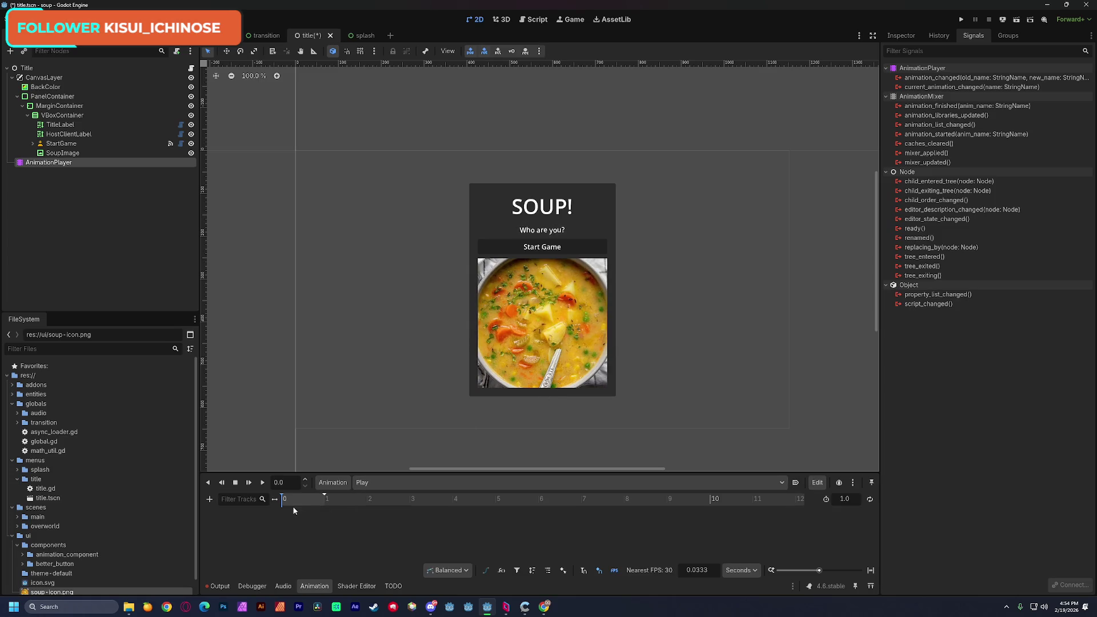
click(42, 98)
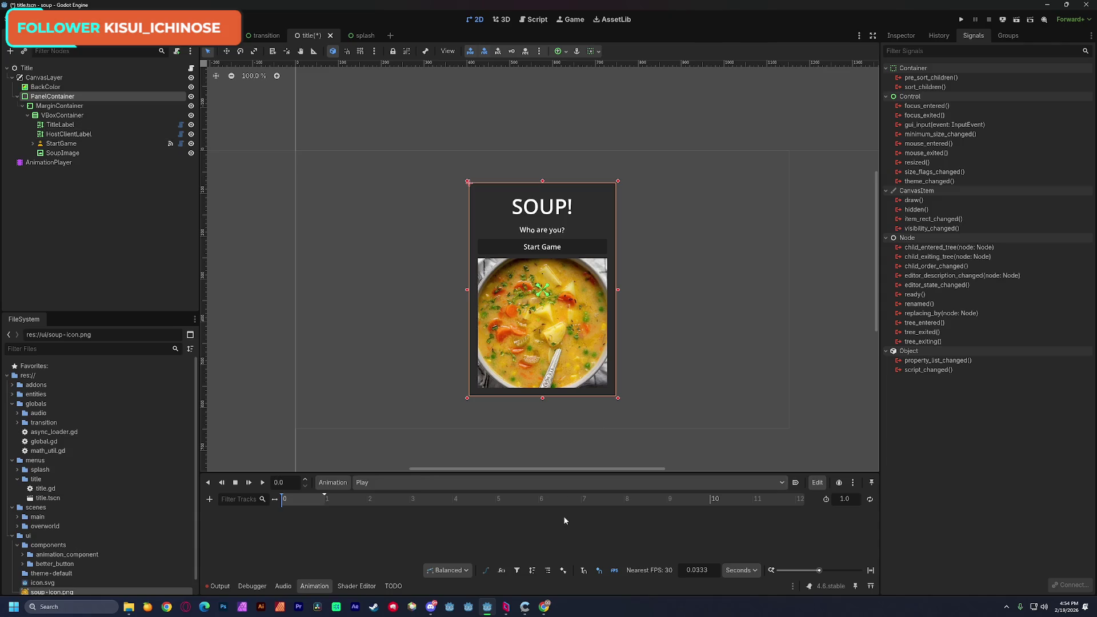
Step: Set the PanelContainer's pivot offset ratio to 0.5 to centre it
click(917, 35)
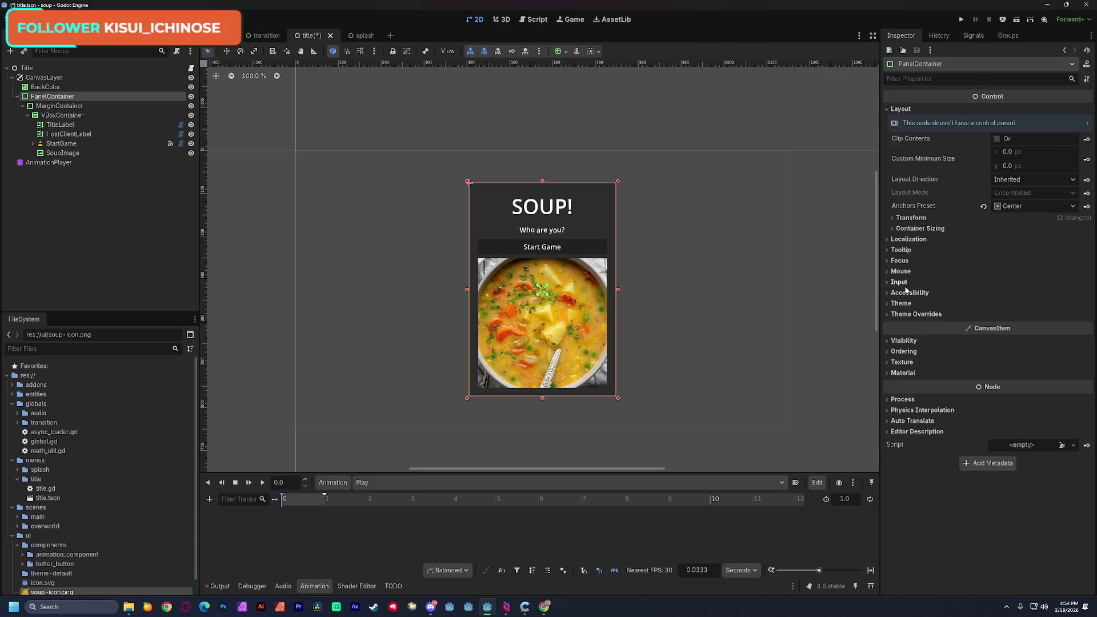
click(898, 341)
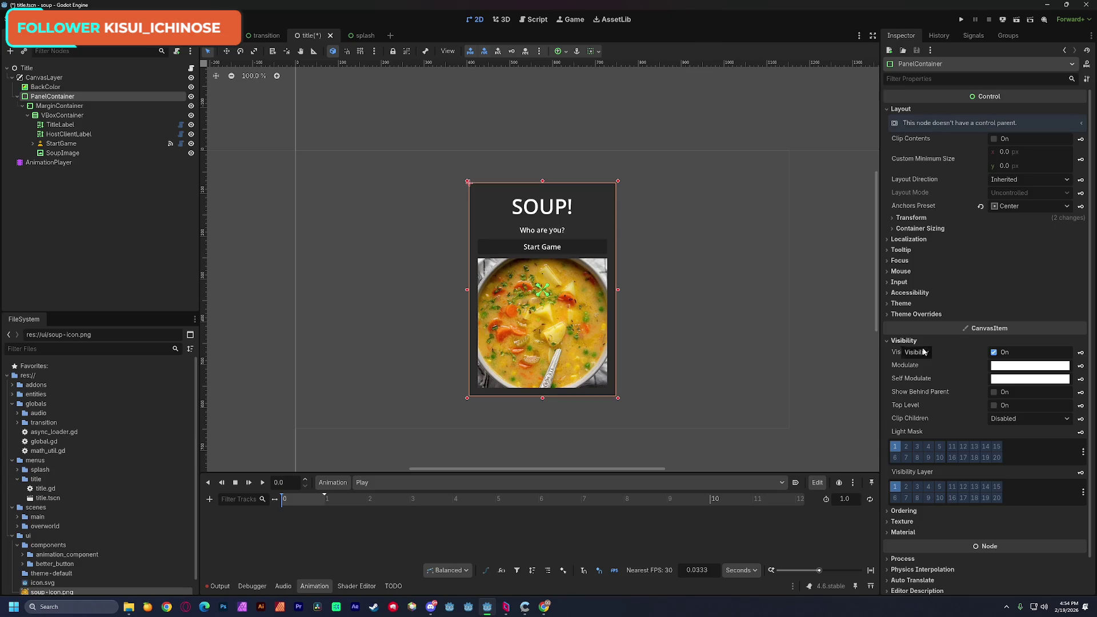
click(914, 219)
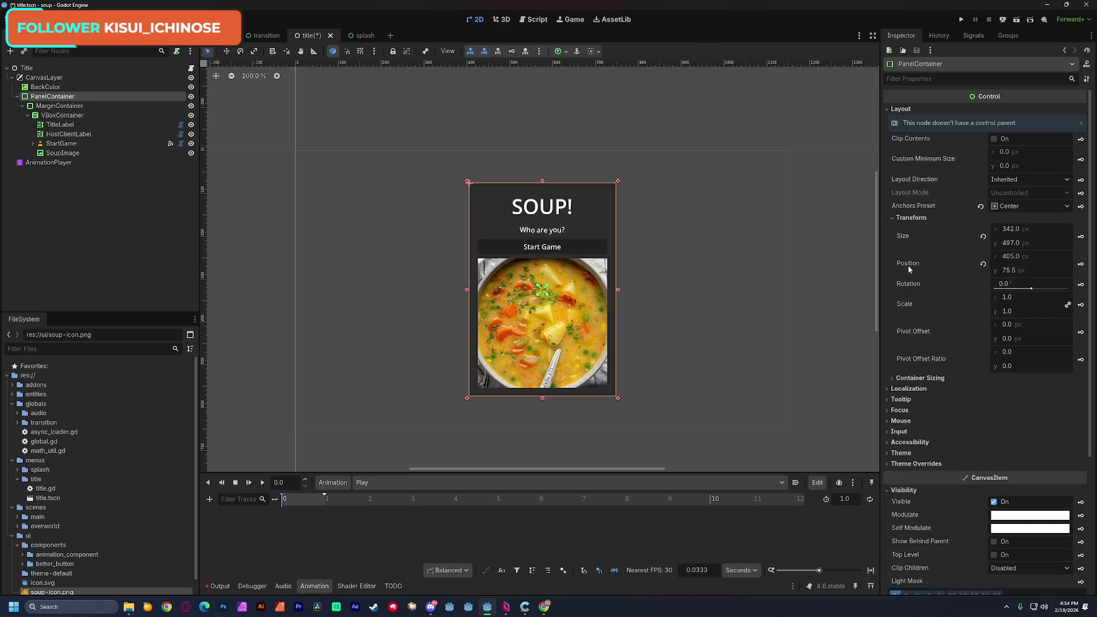
click(1015, 351)
text(0.5)
key(Tab)
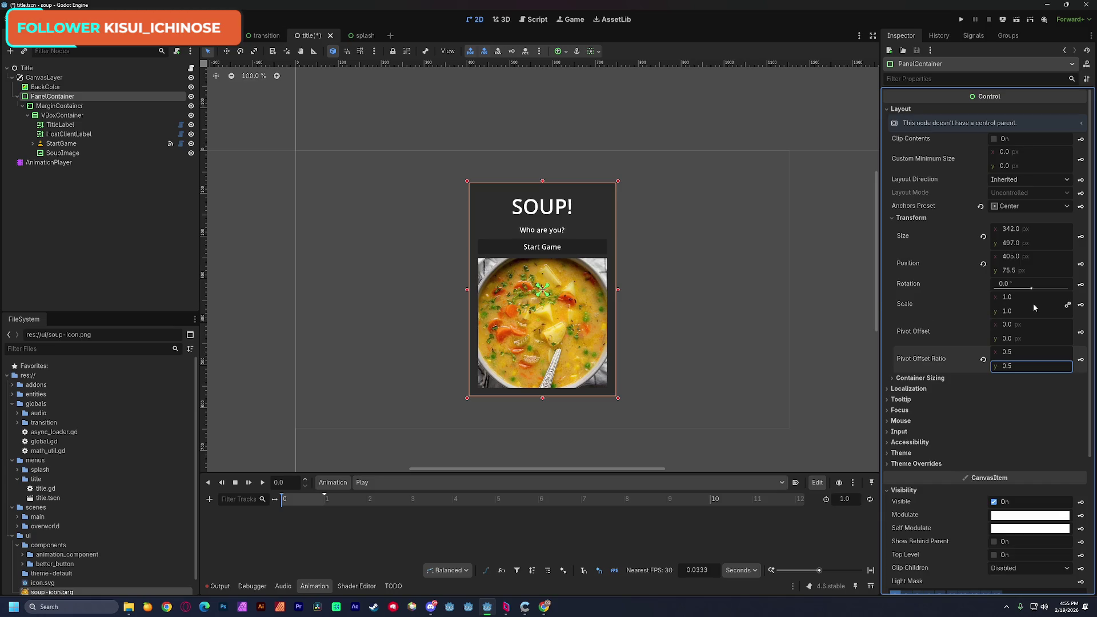
Step: Create a PanelContainer scale track with a full-size keyframe at 0 s, undoing a trial scale of 0
click(1080, 305)
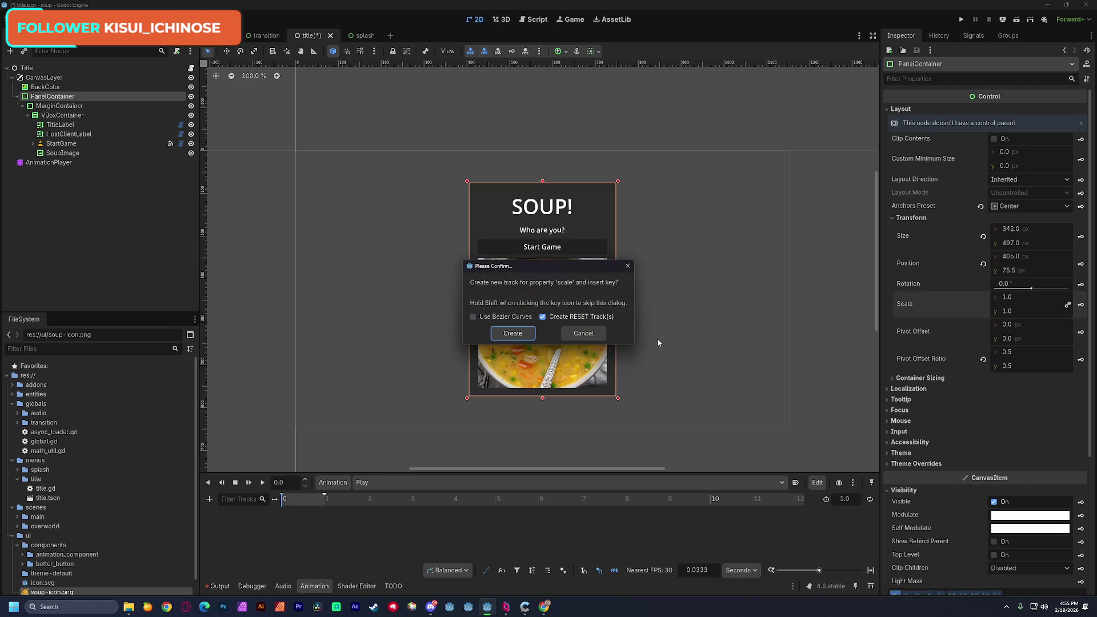
click(523, 333)
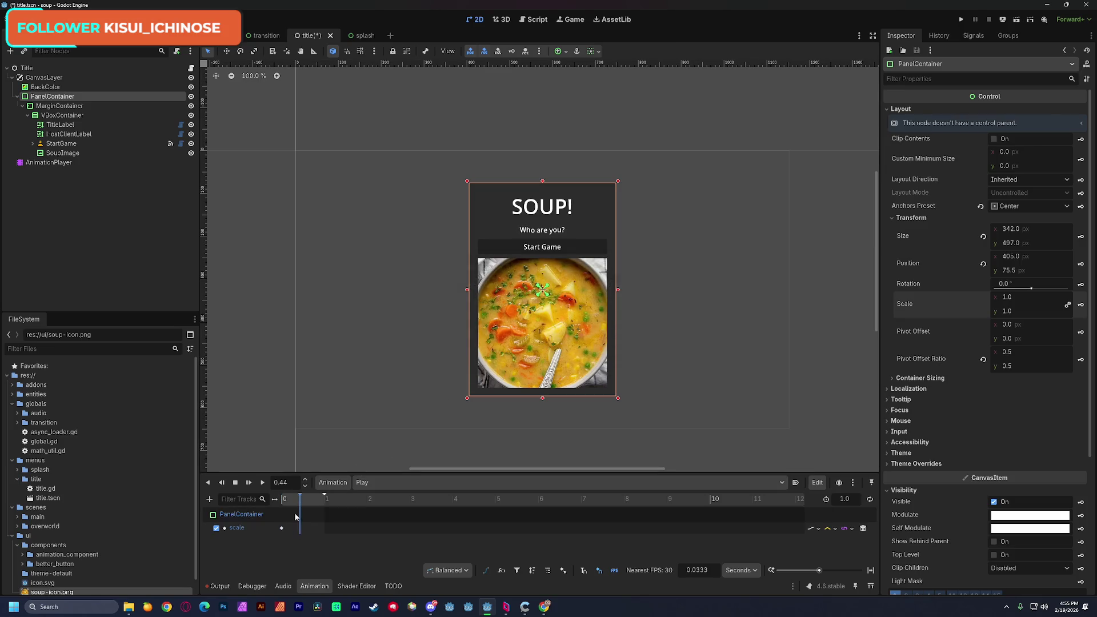
click(1010, 312)
text(0)
key(Return)
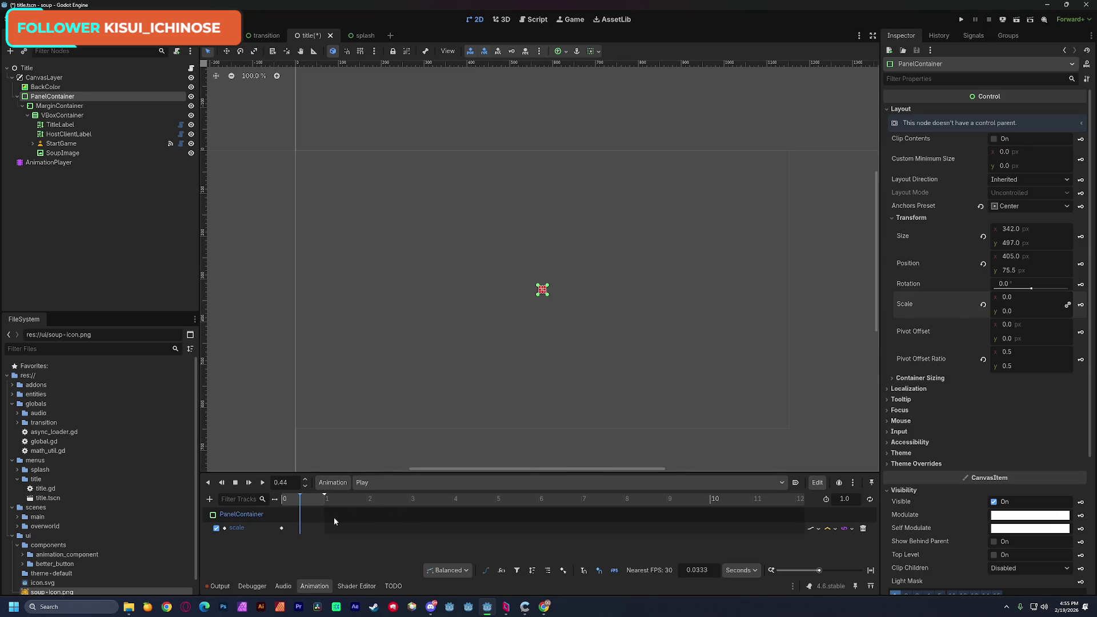
key(ctrl+z)
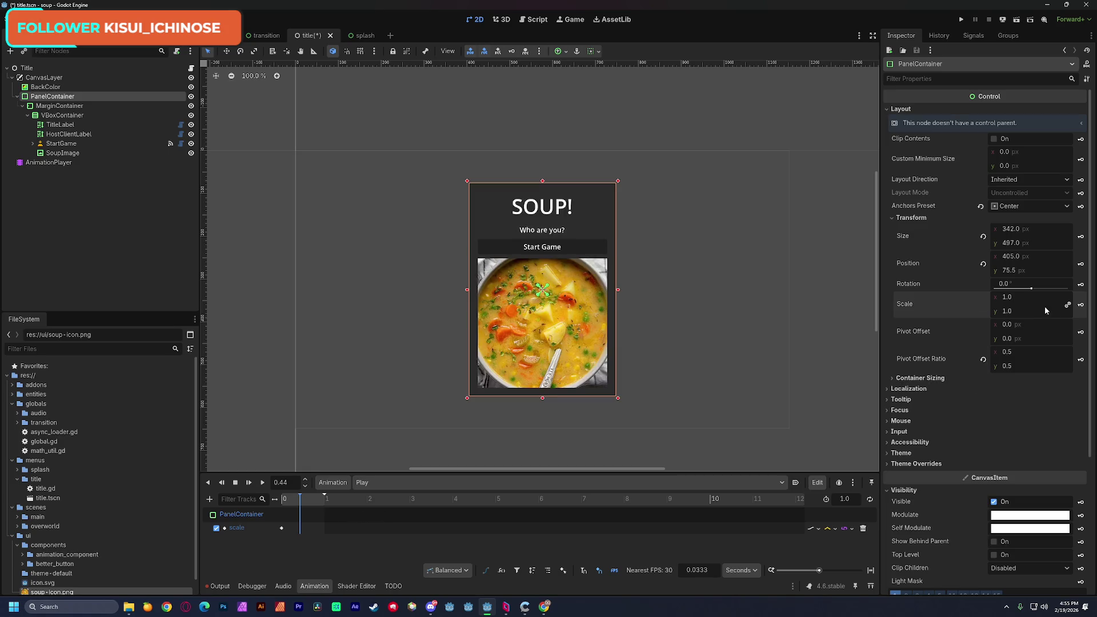
Step: Insert a second full-size scale keyframe and move it to 0.6 s
click(1080, 304)
drag(303, 503, 307, 502)
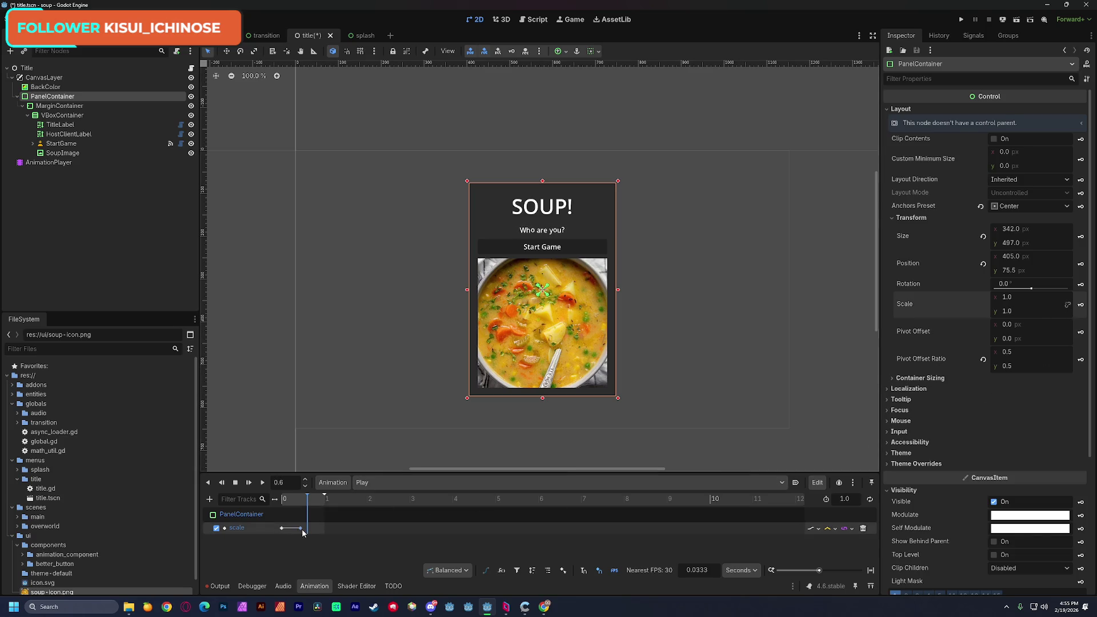
drag(303, 532, 308, 531)
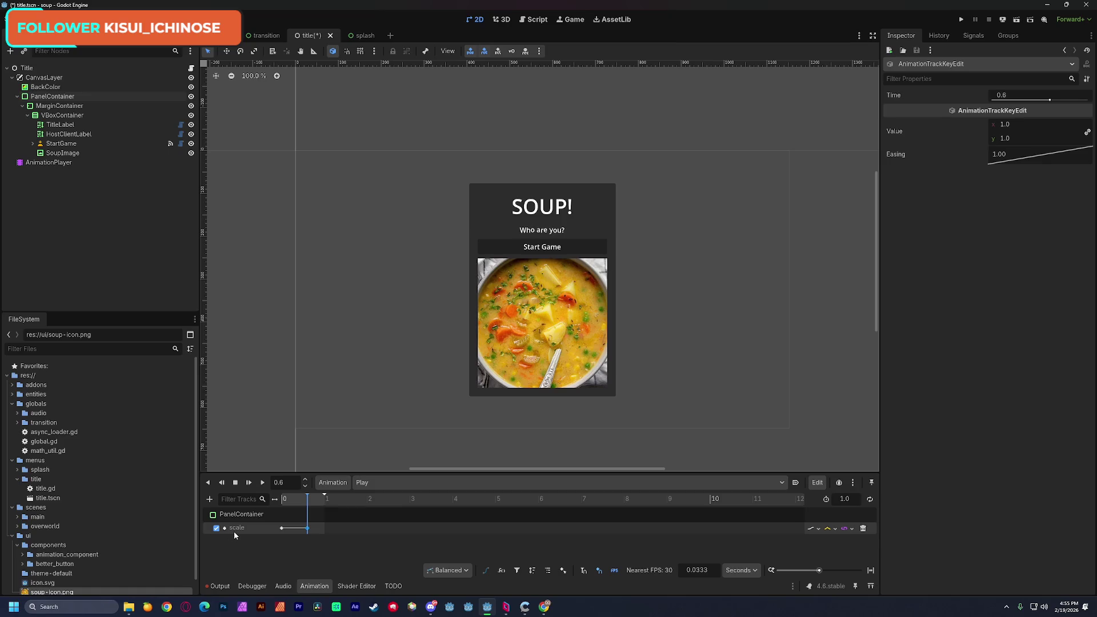
Step: Try the track path as scale.y and scale:y, revert it to scale, and save the scene
double_click(234, 526)
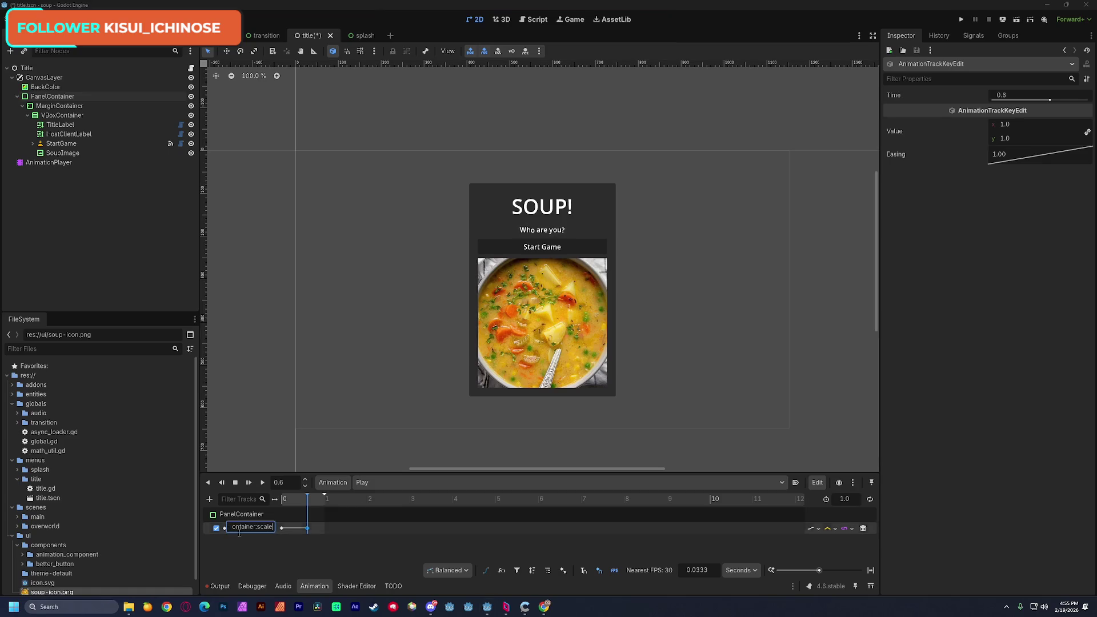
mouse_move(262, 528)
mouse_down()
mouse_move(221, 531)
mouse_move(279, 531)
mouse_up()
key(End)
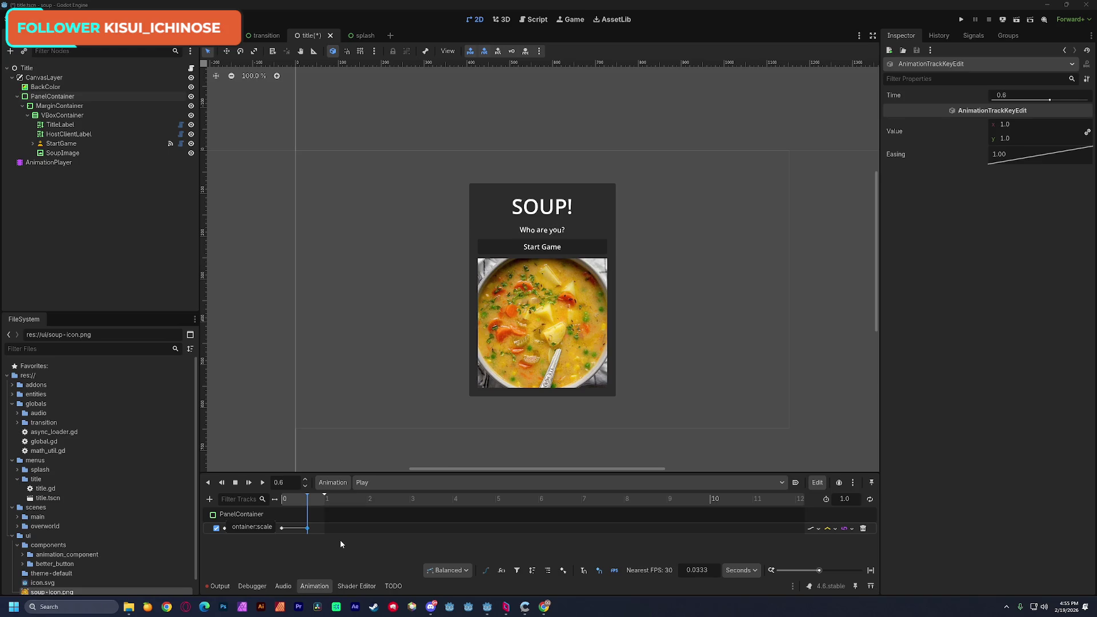
text(.)
text(y)
key(Return)
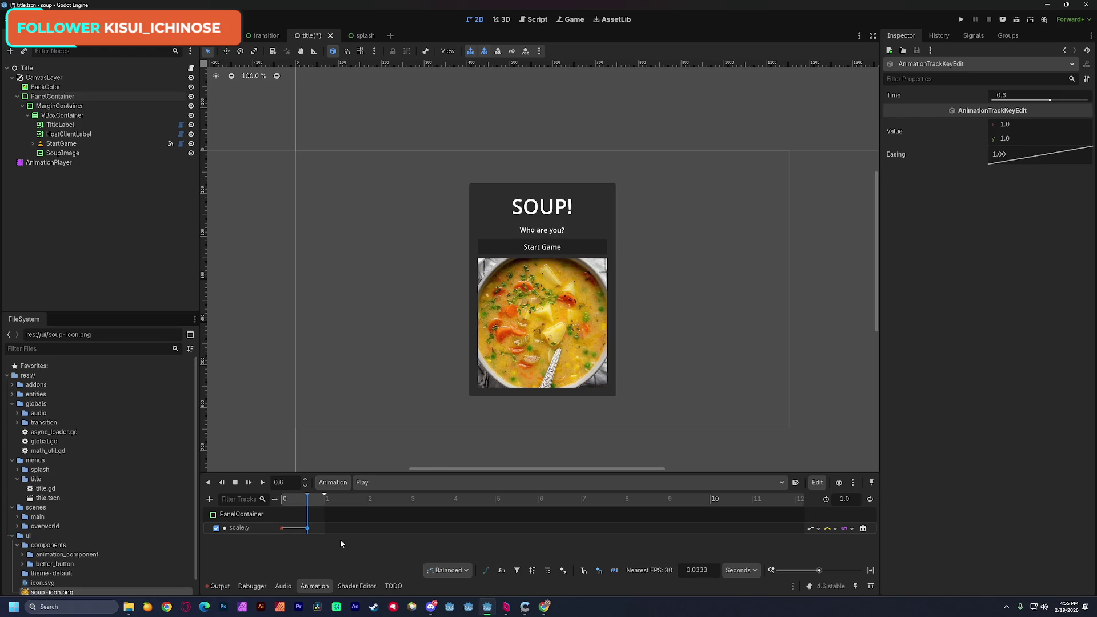
double_click(269, 528)
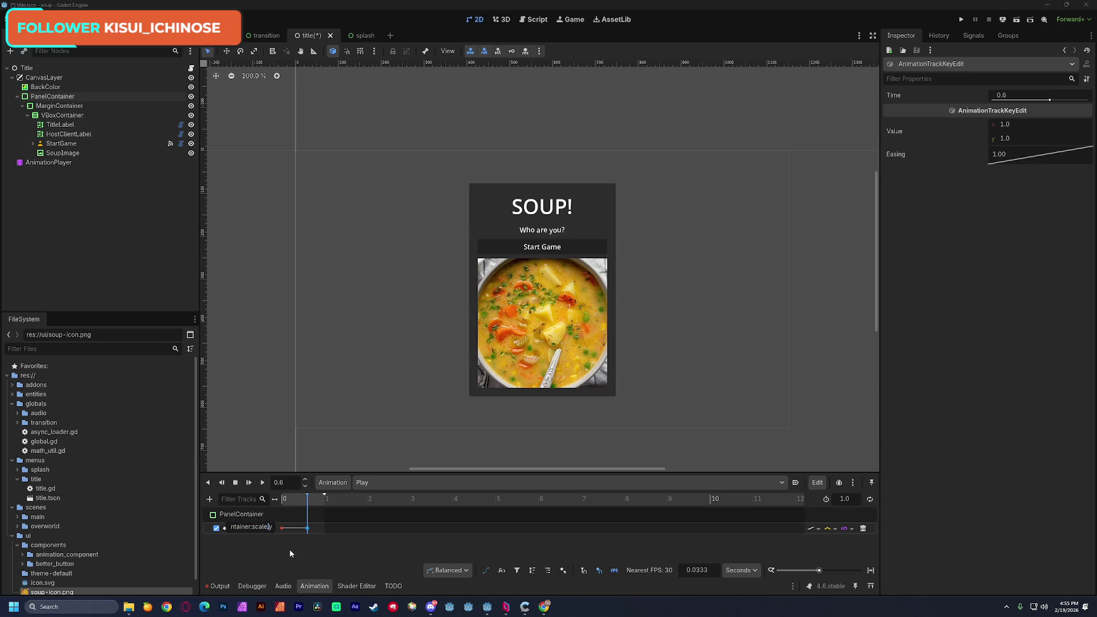
key(BackSpace)
key(BackSpace)
text(:y)
key(Return)
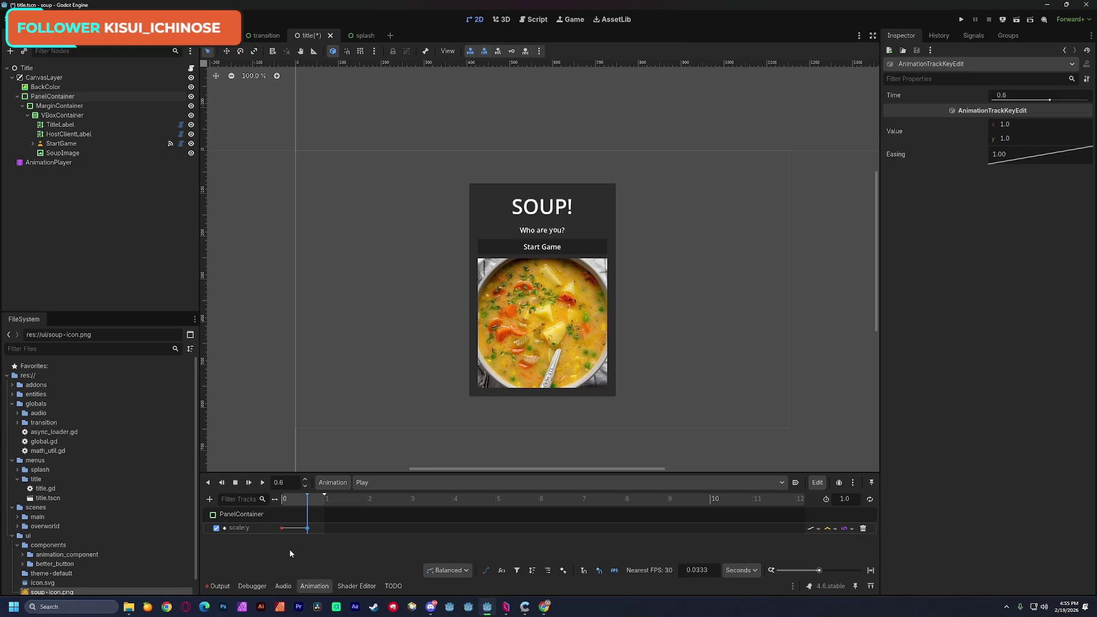
double_click(274, 528)
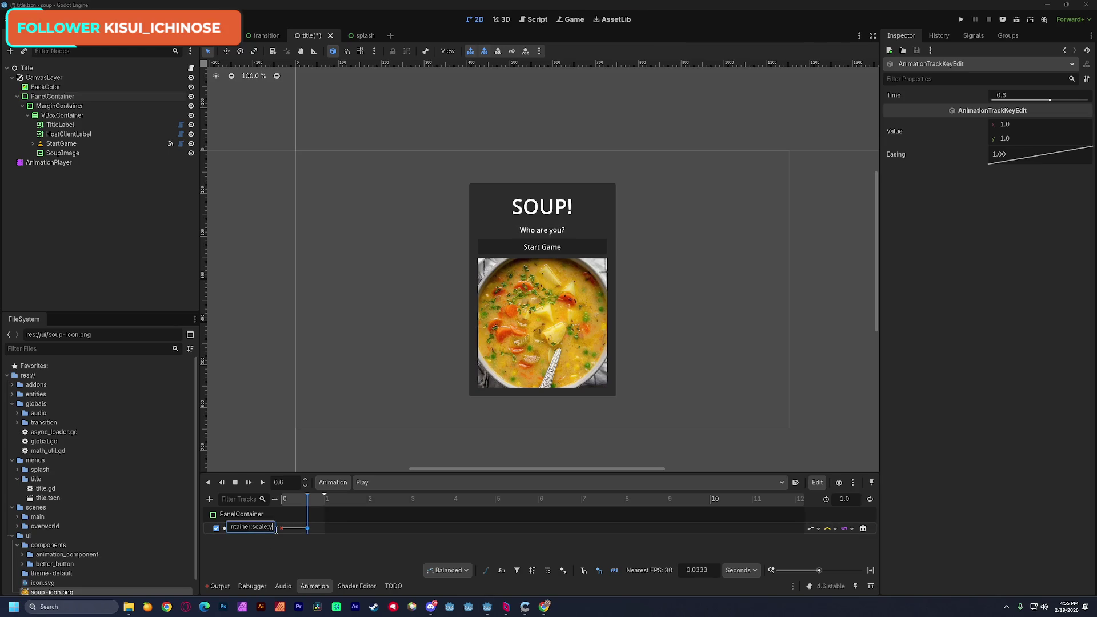
key(BackSpace)
key(BackSpace)
key(Return)
key(ctrl+s)
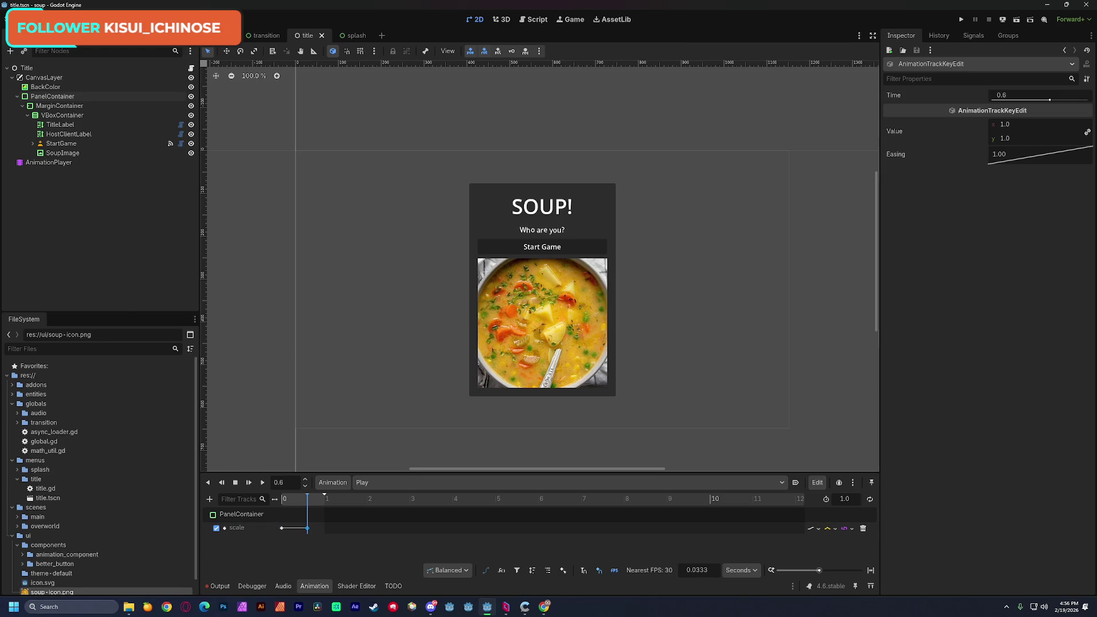
key(alt+Tab)
Step: Google 'godot animation player scale x y' and scroll through the results
drag(528, 63, 522, 64)
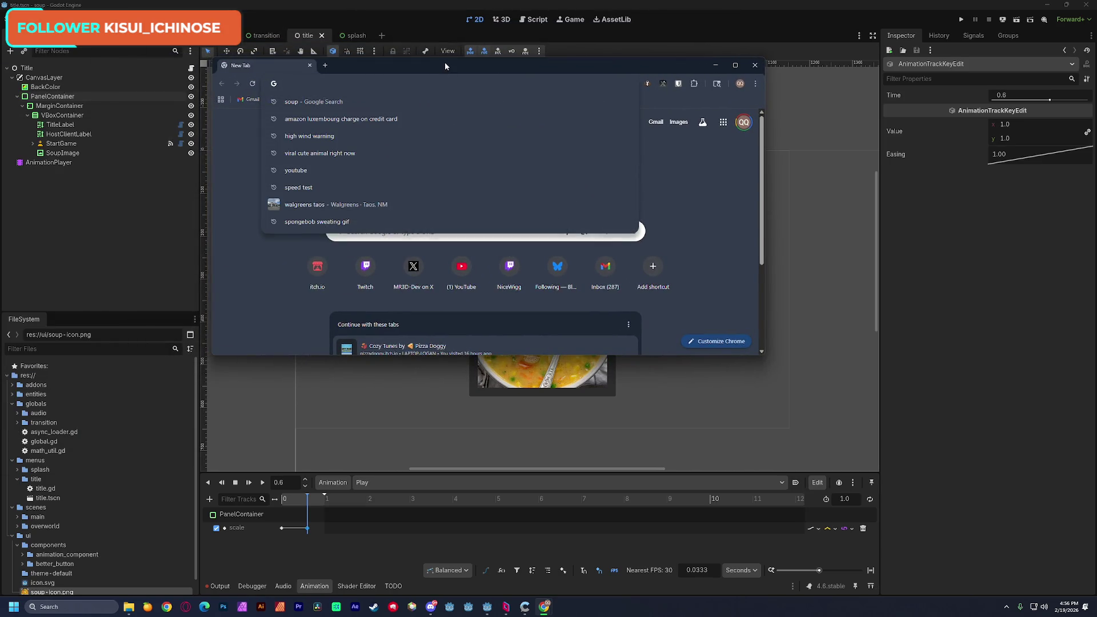
text(godot)
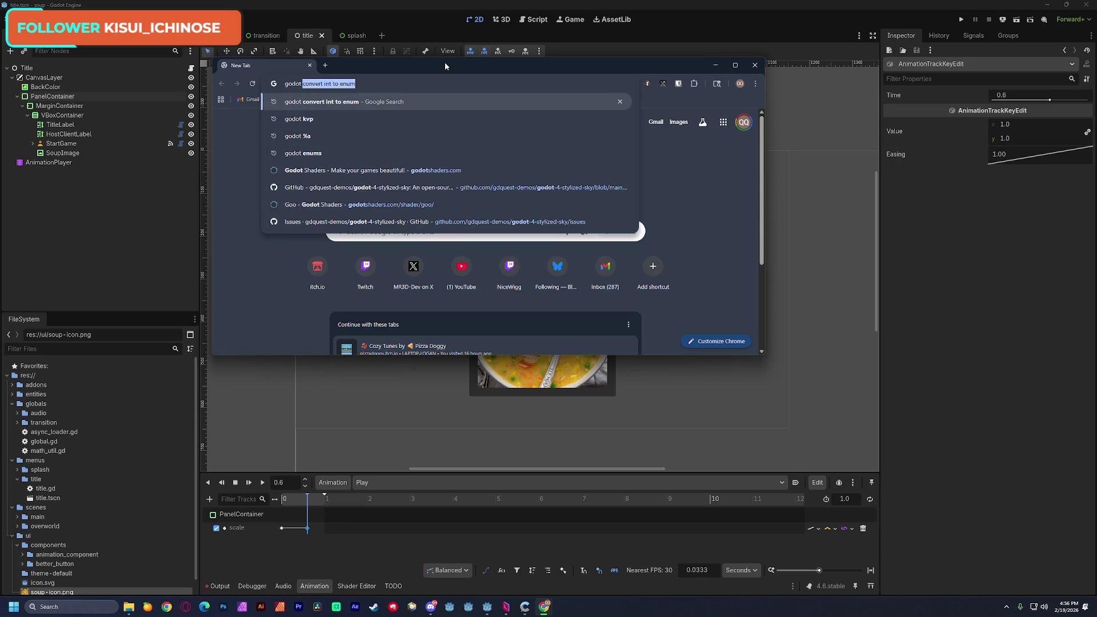
text( animation)
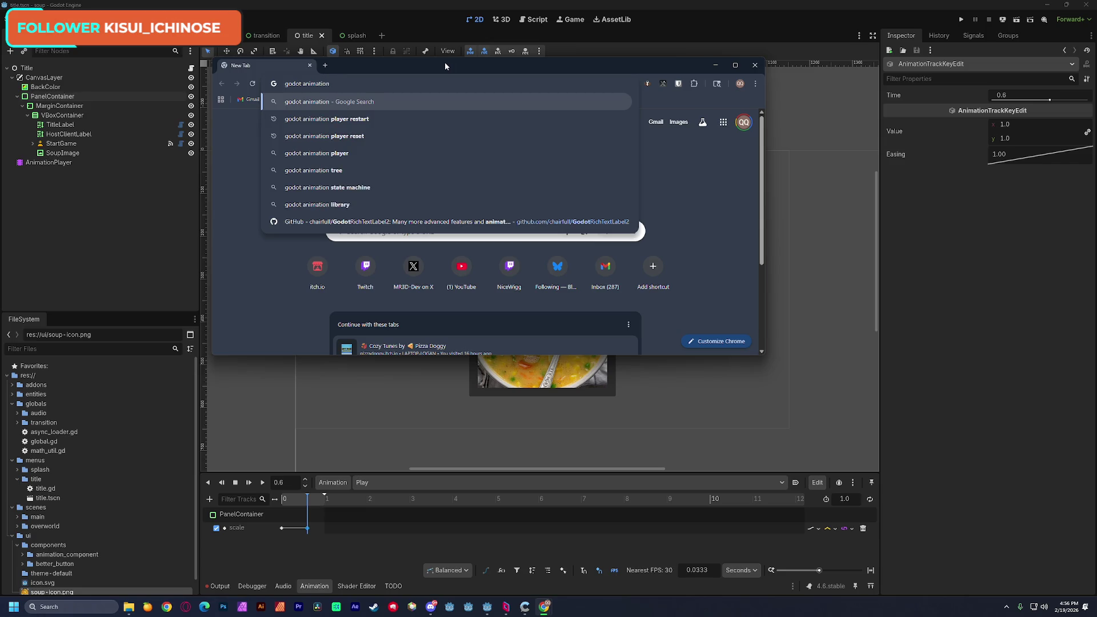
text( player)
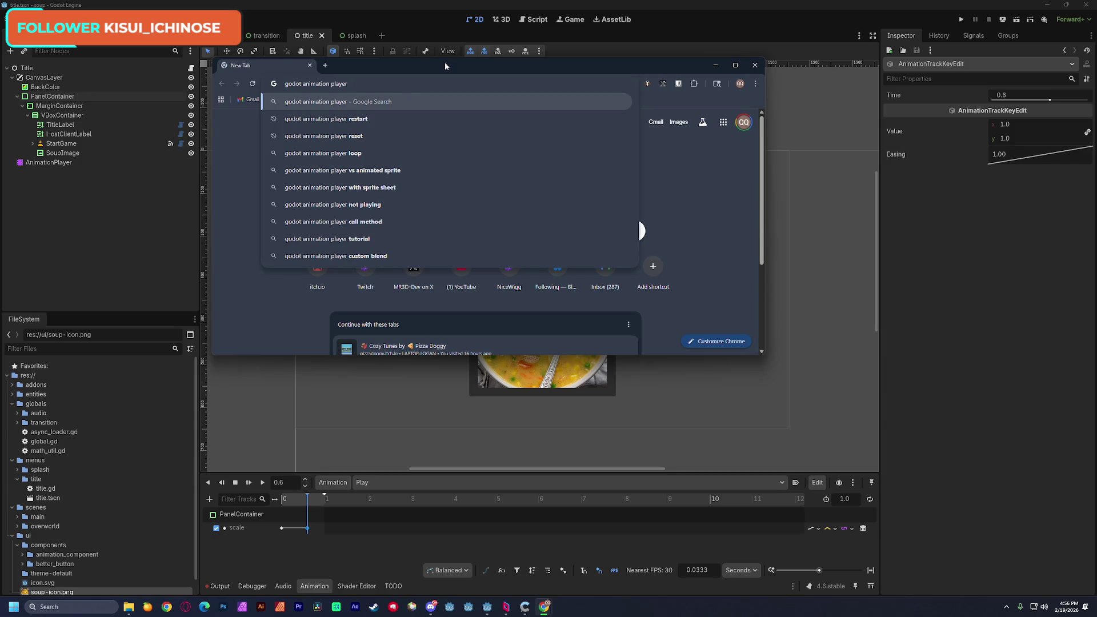
text( scale)
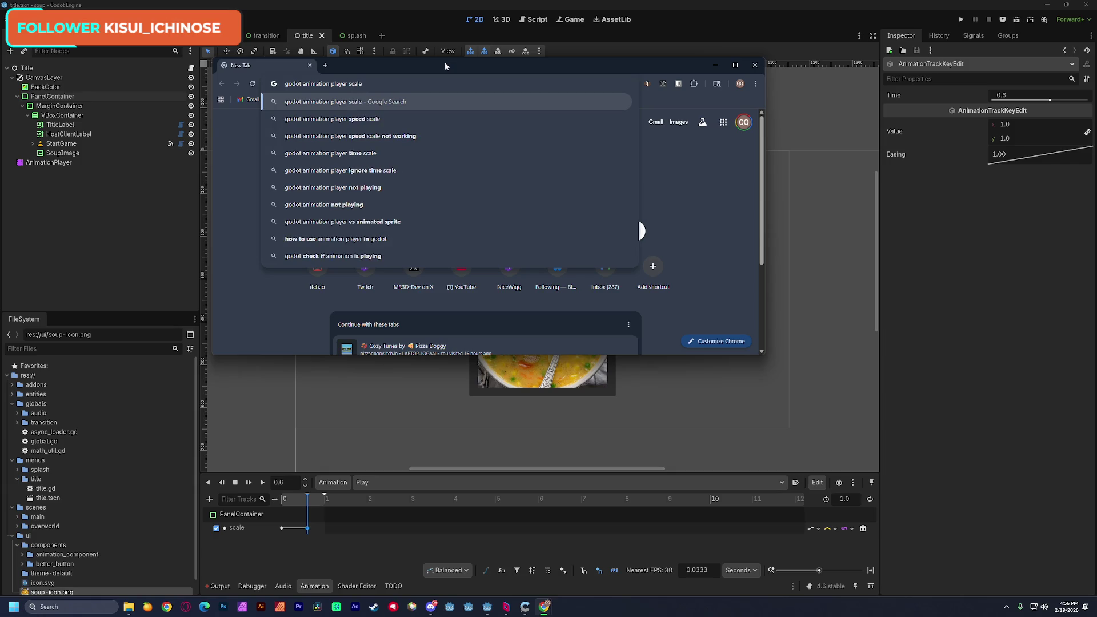
text( x)
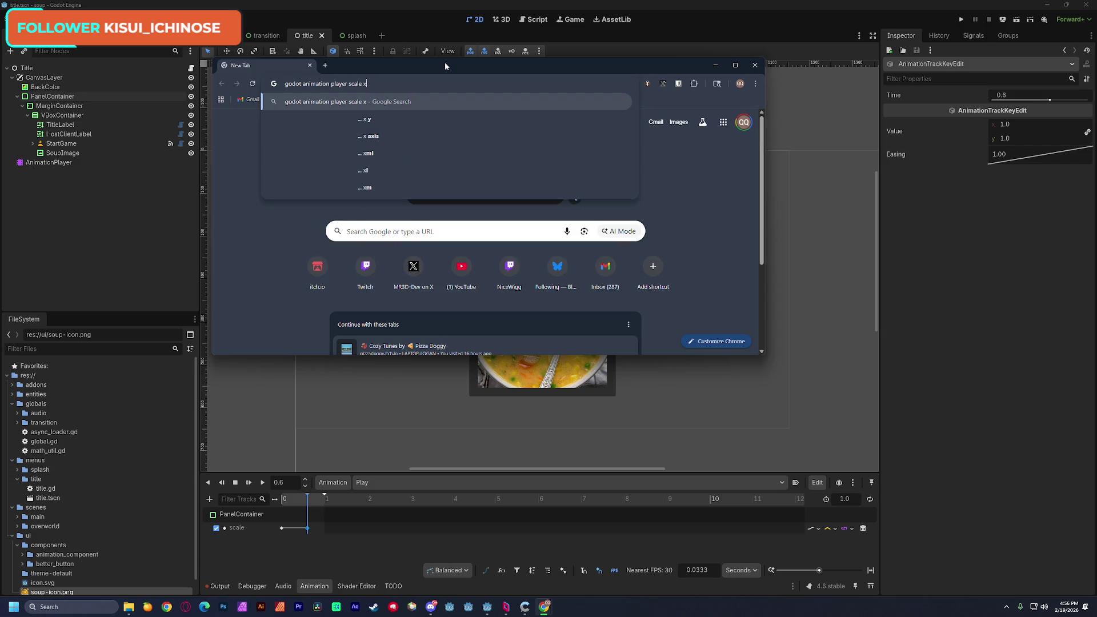
text( y)
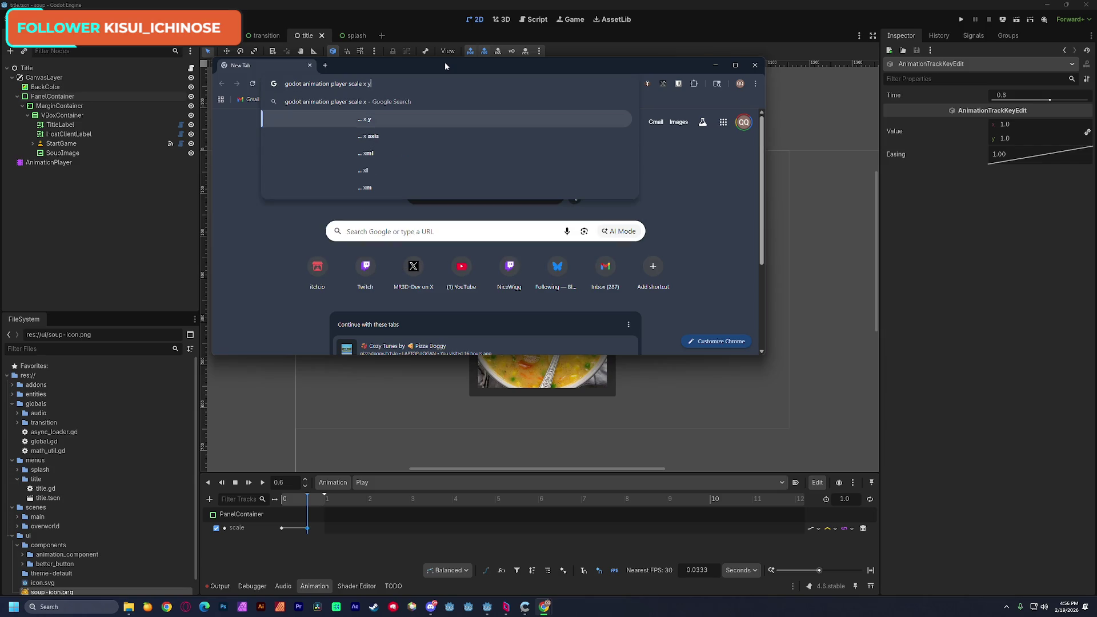
key(Return)
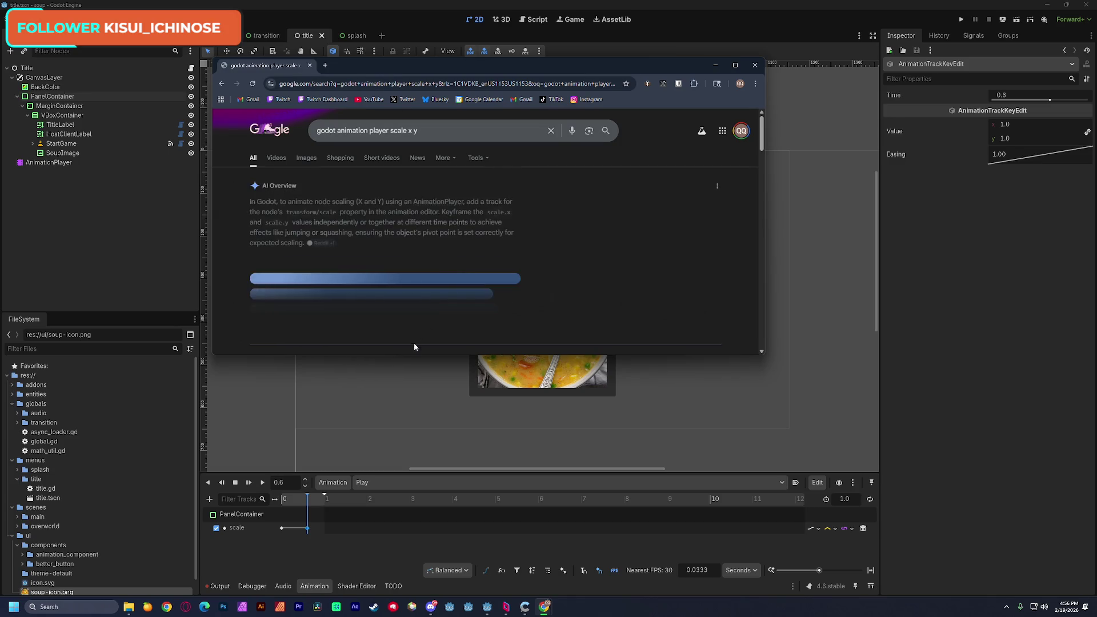
drag(411, 357, 409, 477)
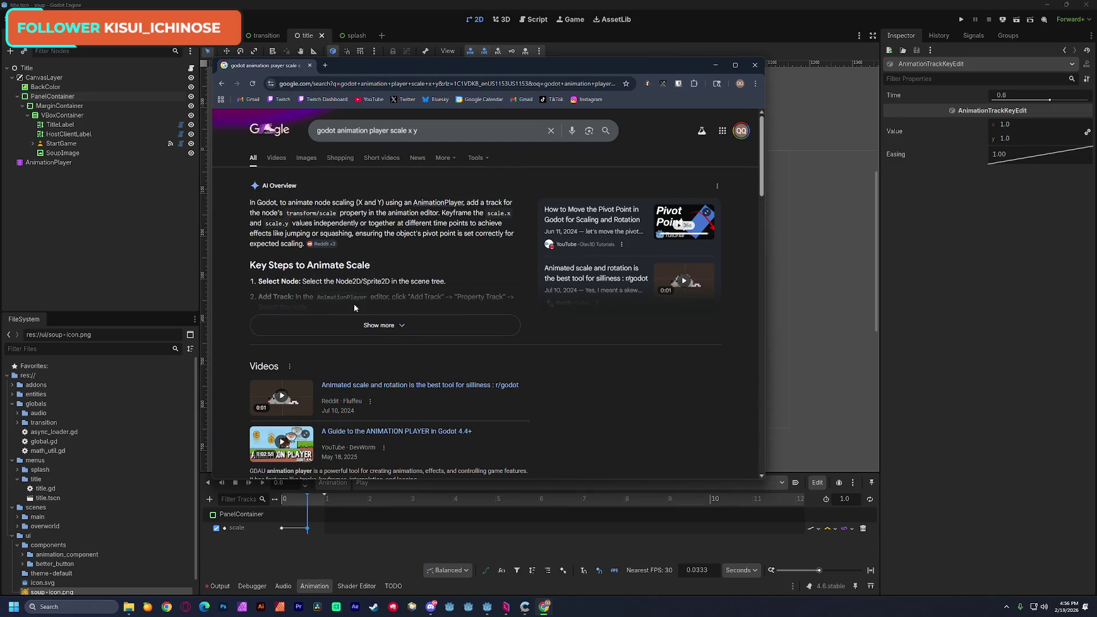
scroll(382, 221, down, 3)
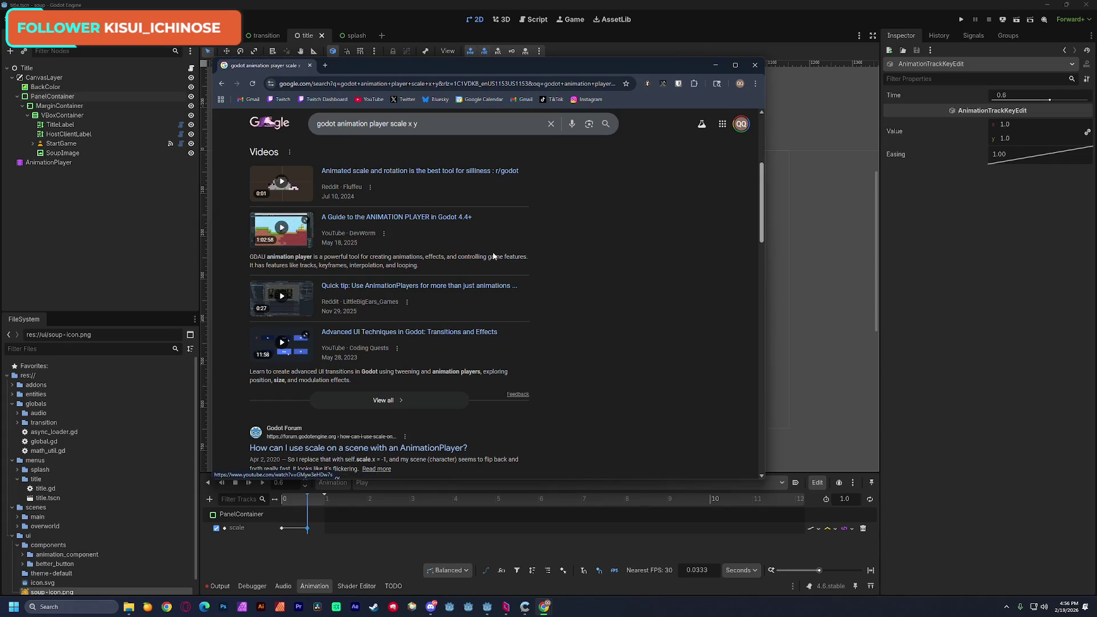
scroll(514, 300, down, 3)
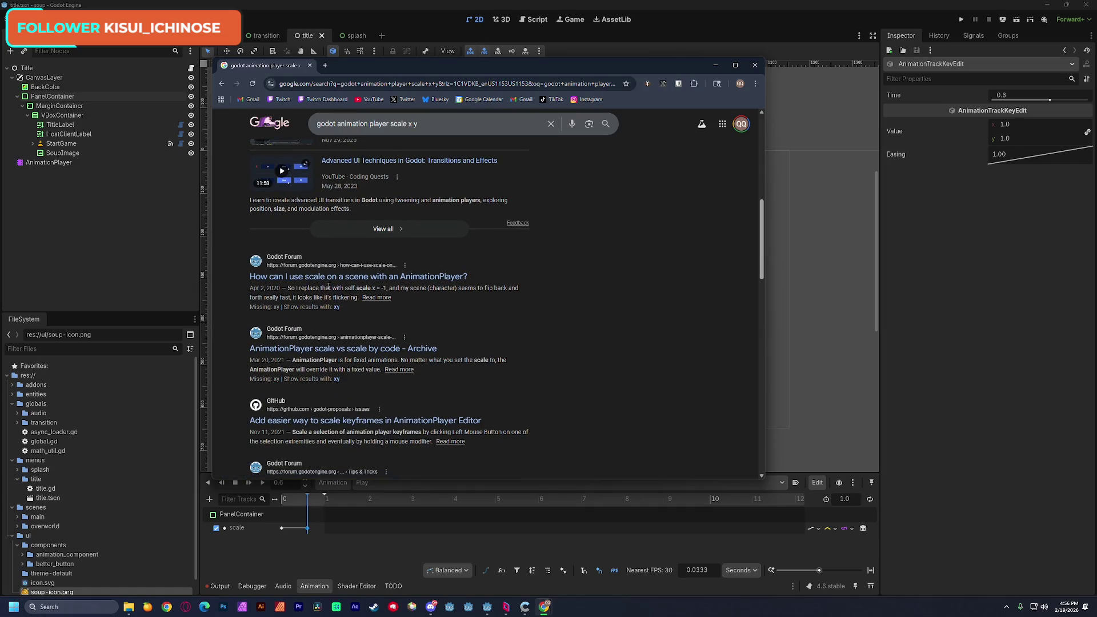
scroll(328, 287, down, 3)
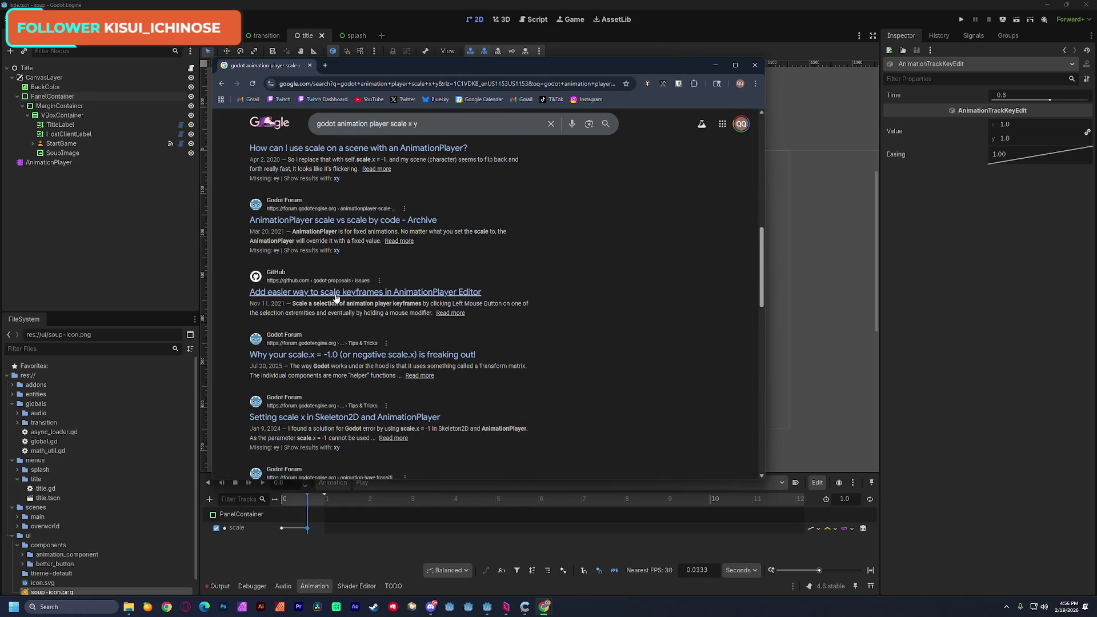
scroll(336, 298, down, 1)
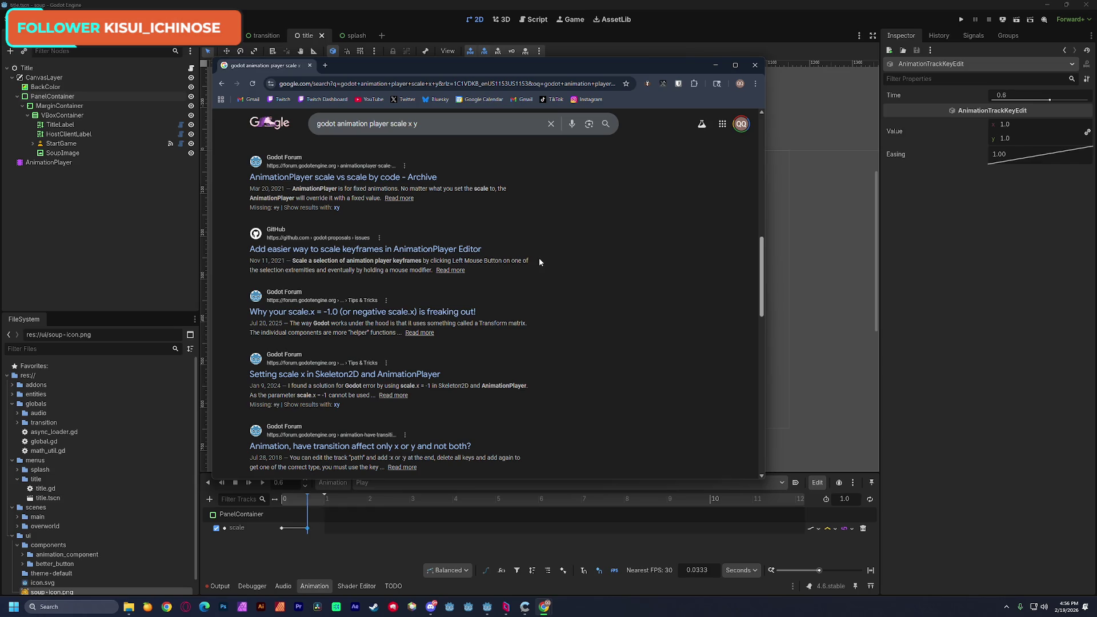
scroll(541, 267, up, 10)
Step: Refine the query with 'independently' and expand the AI Overview answer
click(464, 120)
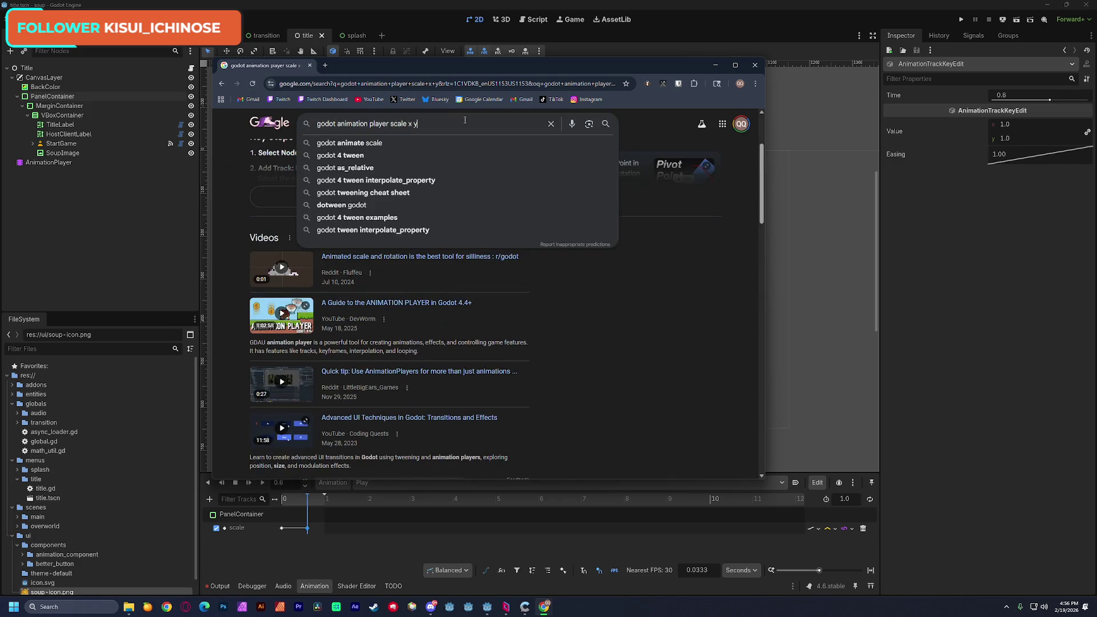
text( independently)
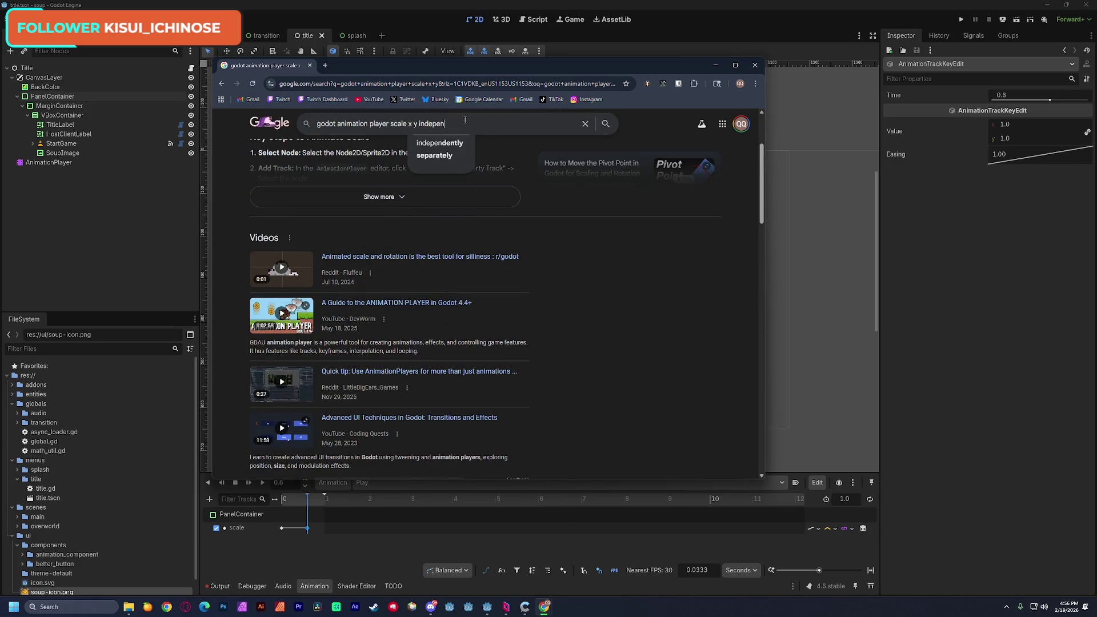
key(Return)
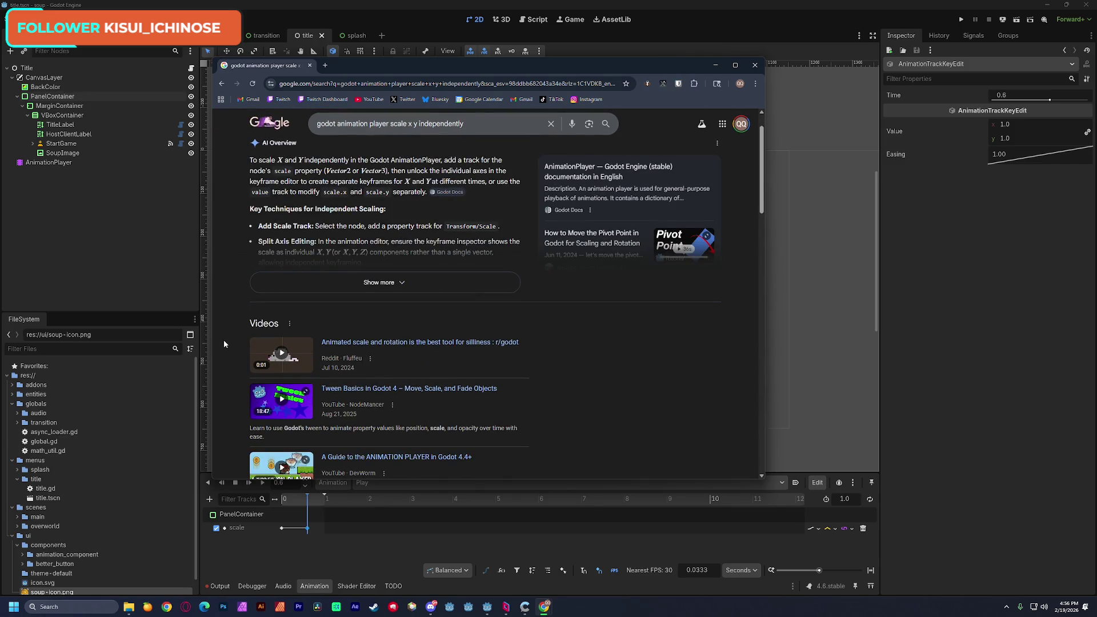
click(378, 282)
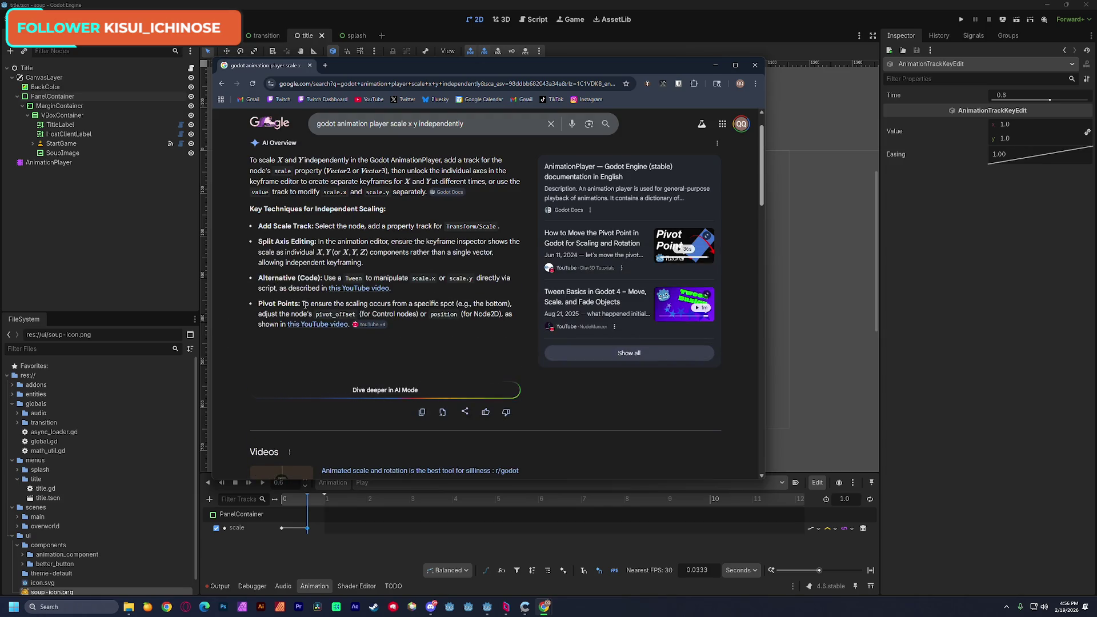
scroll(279, 251, up, 1)
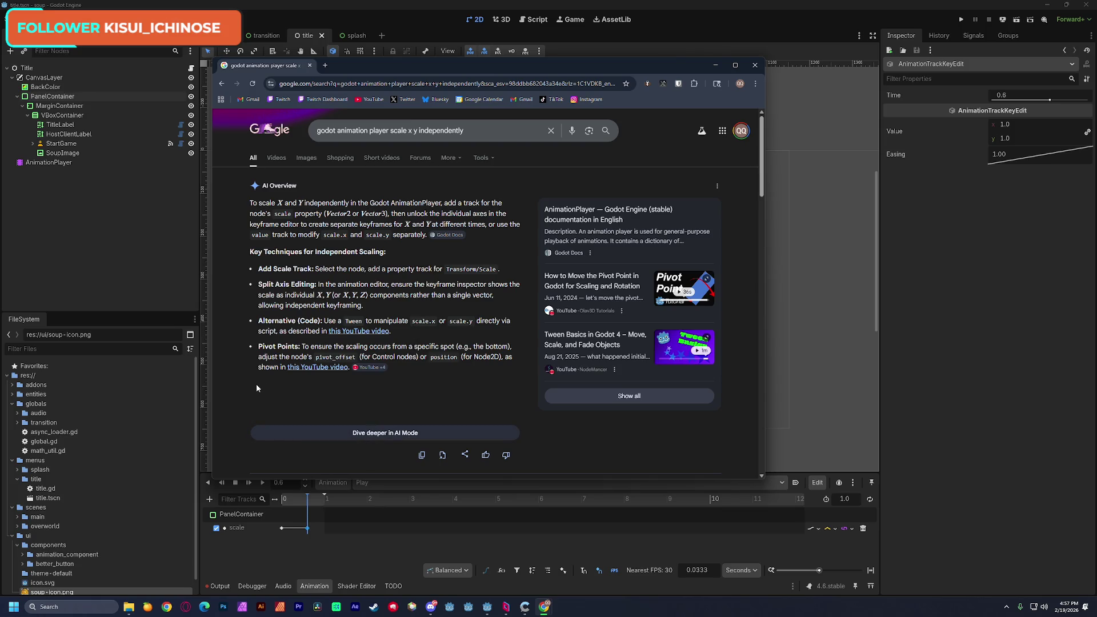
scroll(283, 382, down, 7)
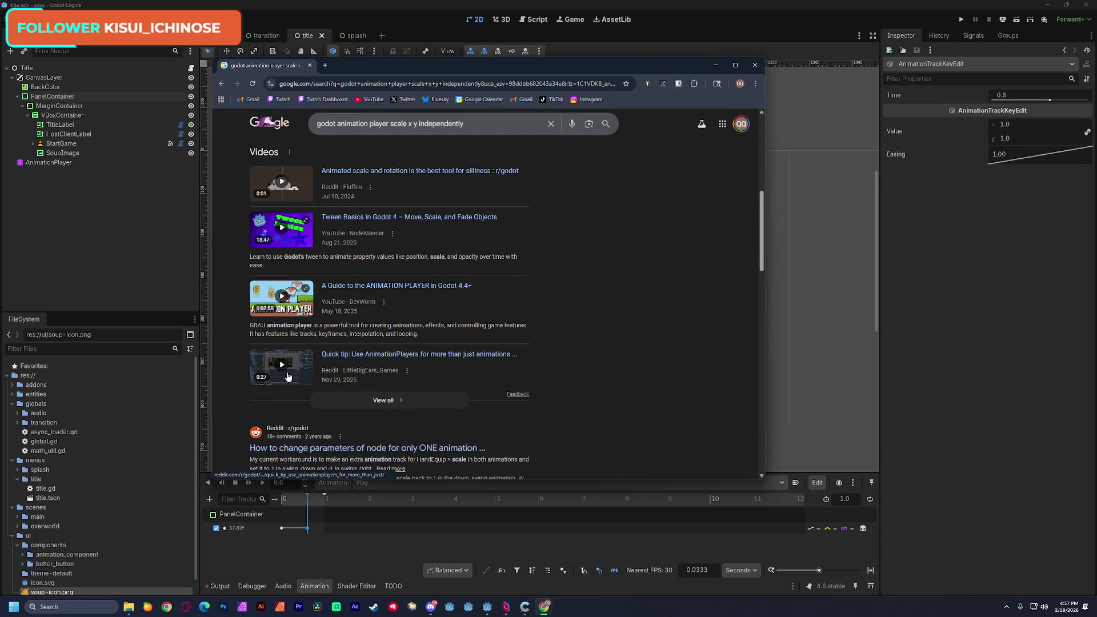
scroll(226, 336, down, 1)
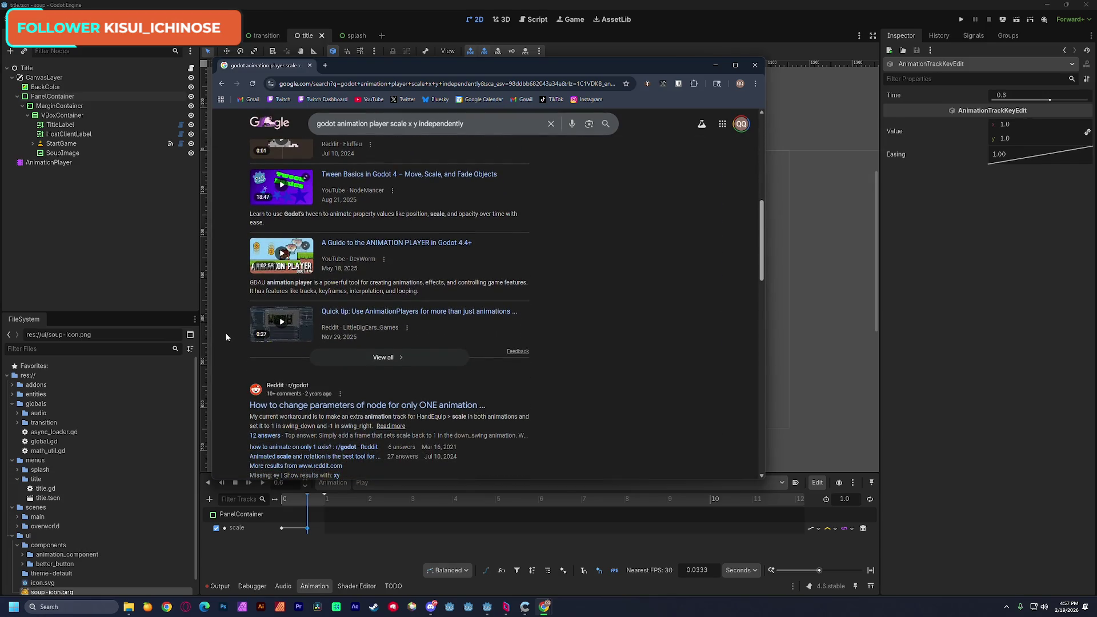
scroll(226, 335, up, 10)
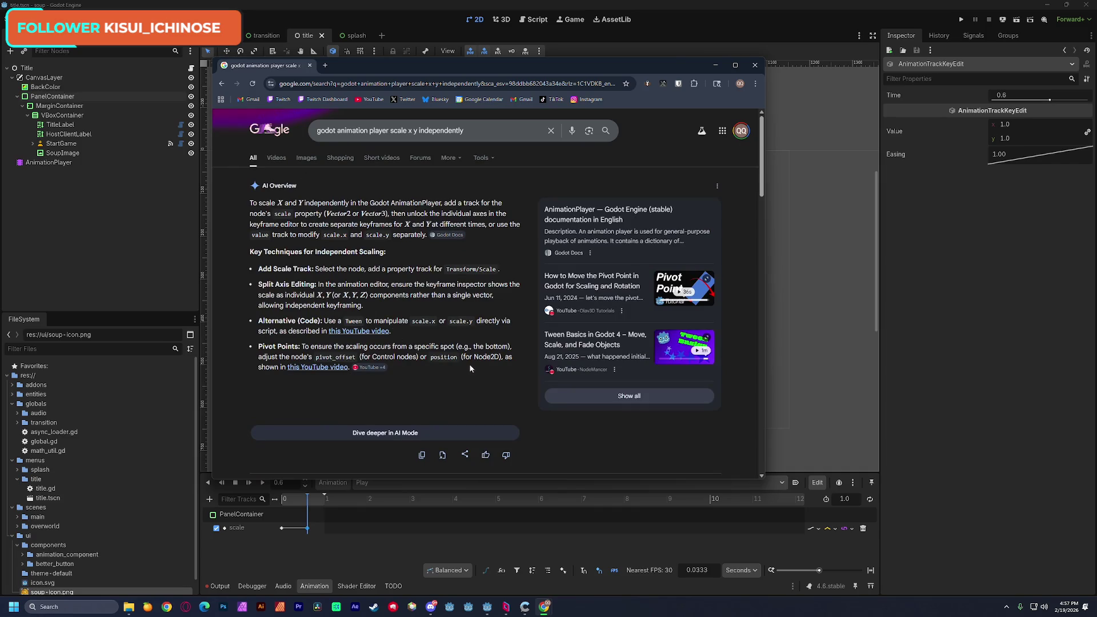
scroll(234, 352, down, 4)
scroll(233, 353, down, 1)
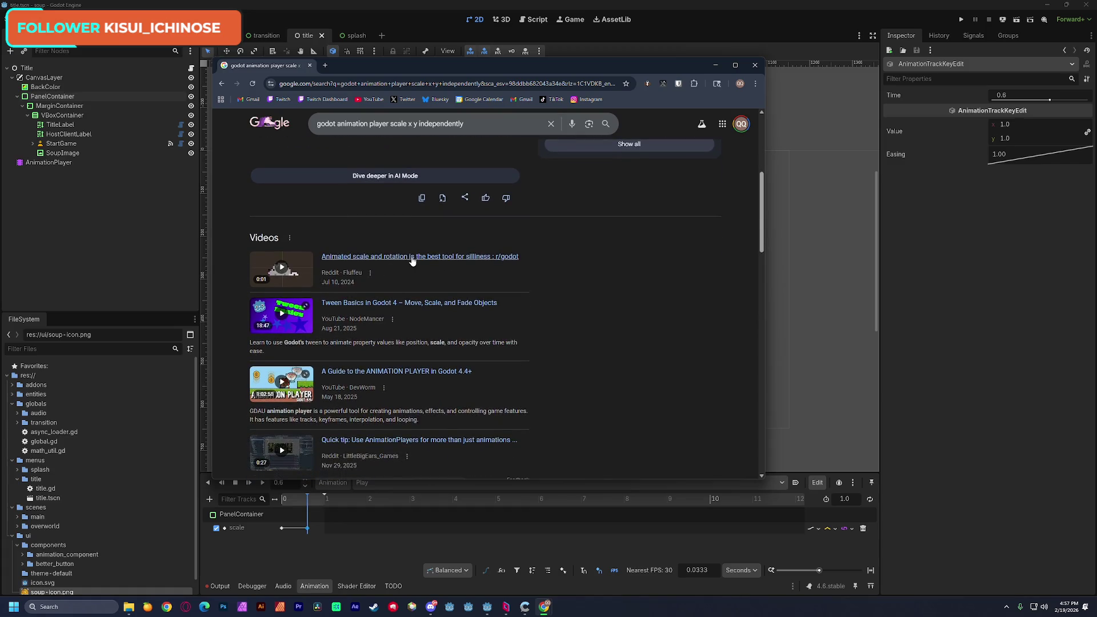
Step: Open the Reddit thread on animated scale and rotation and read the Skew replies
click(365, 258)
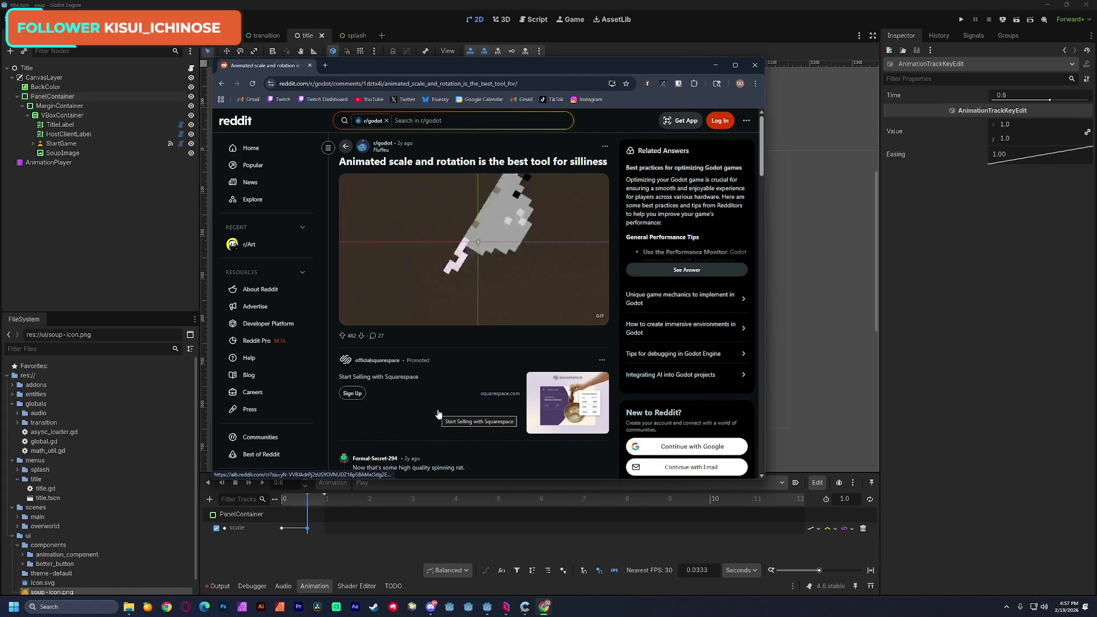
scroll(438, 400, down, 3)
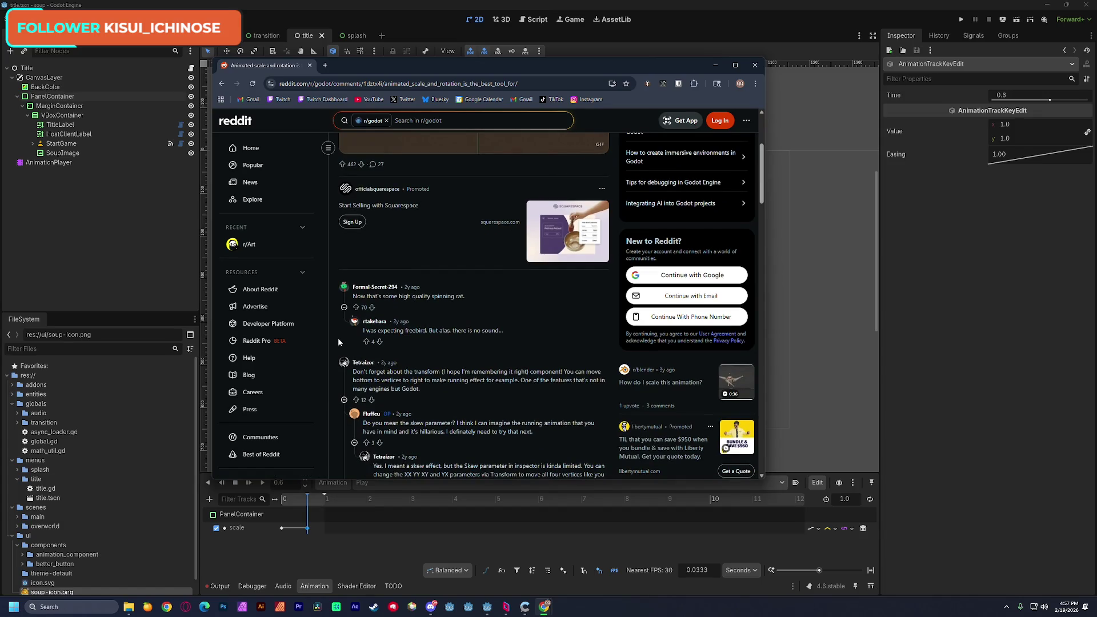
scroll(540, 332, down, 3)
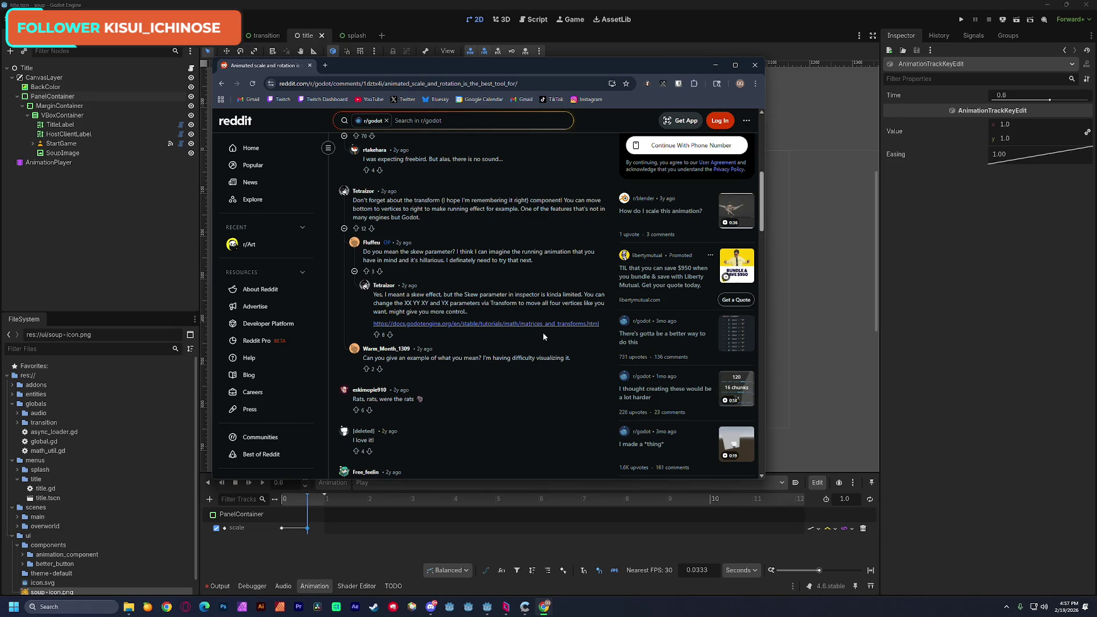
mouse_move(384, 295)
mouse_down()
mouse_move(555, 297)
mouse_move(412, 301)
mouse_move(552, 304)
mouse_move(422, 313)
mouse_move(450, 311)
mouse_up()
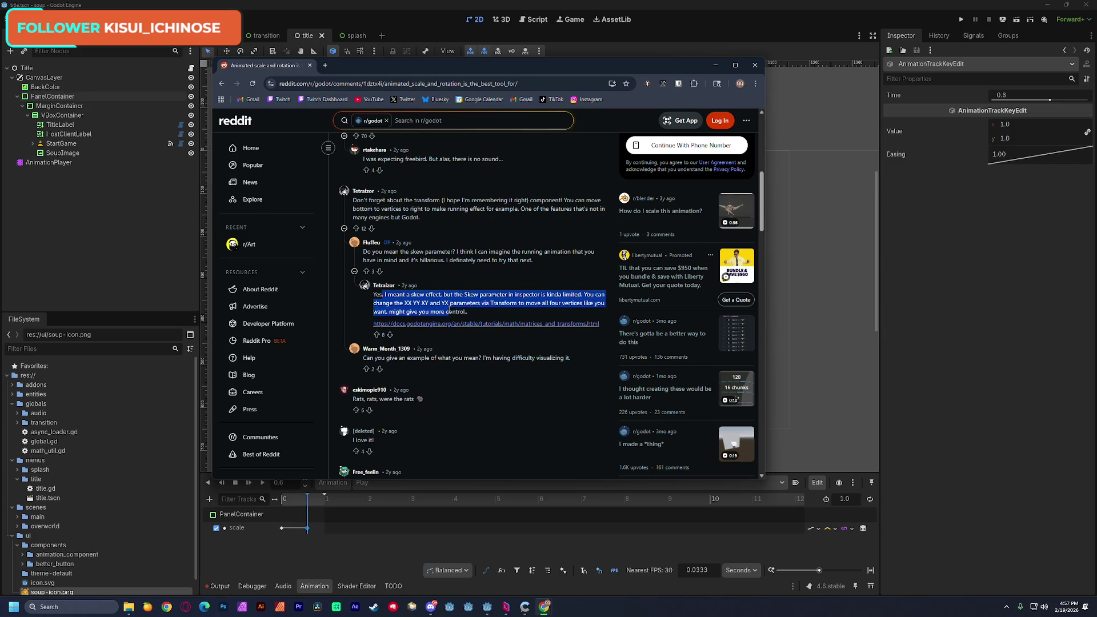
click(433, 305)
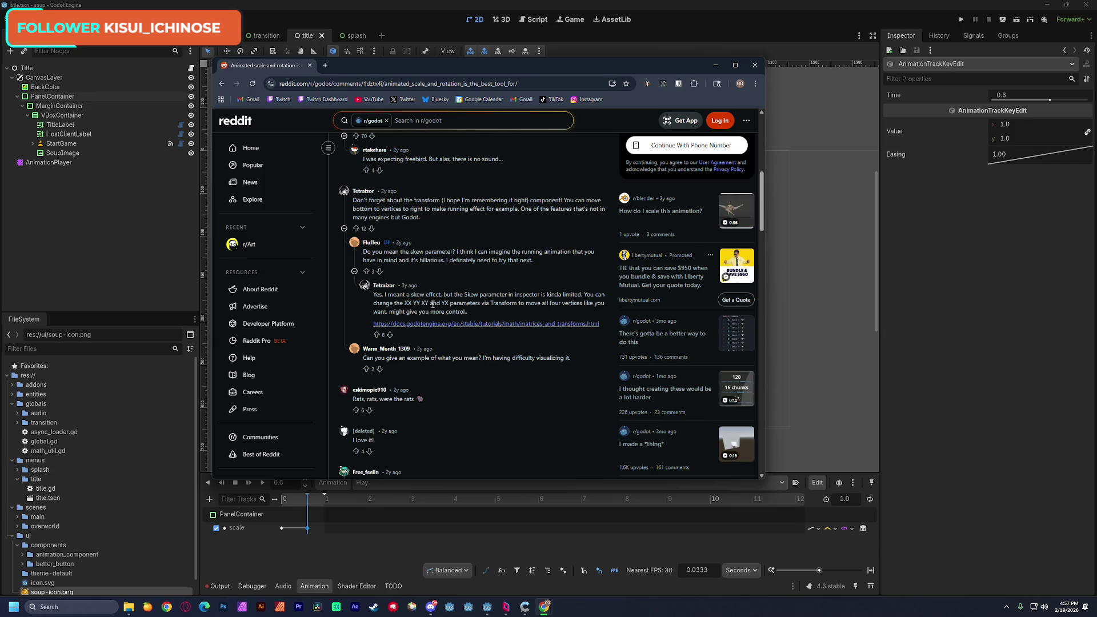
scroll(433, 304, down, 2)
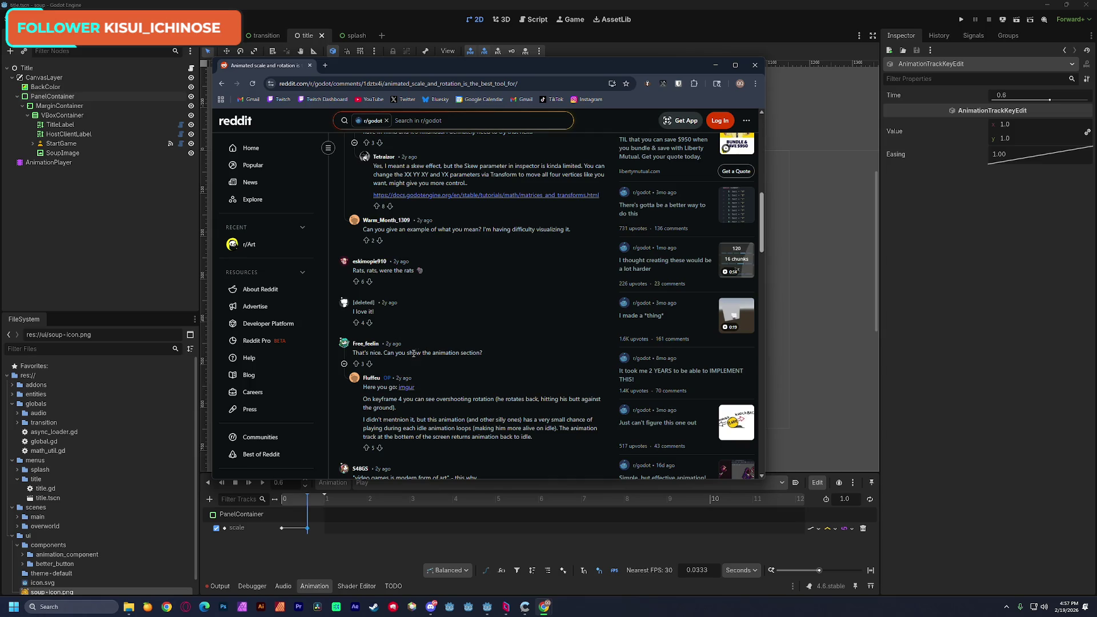
drag(408, 352, 471, 354)
click(406, 387)
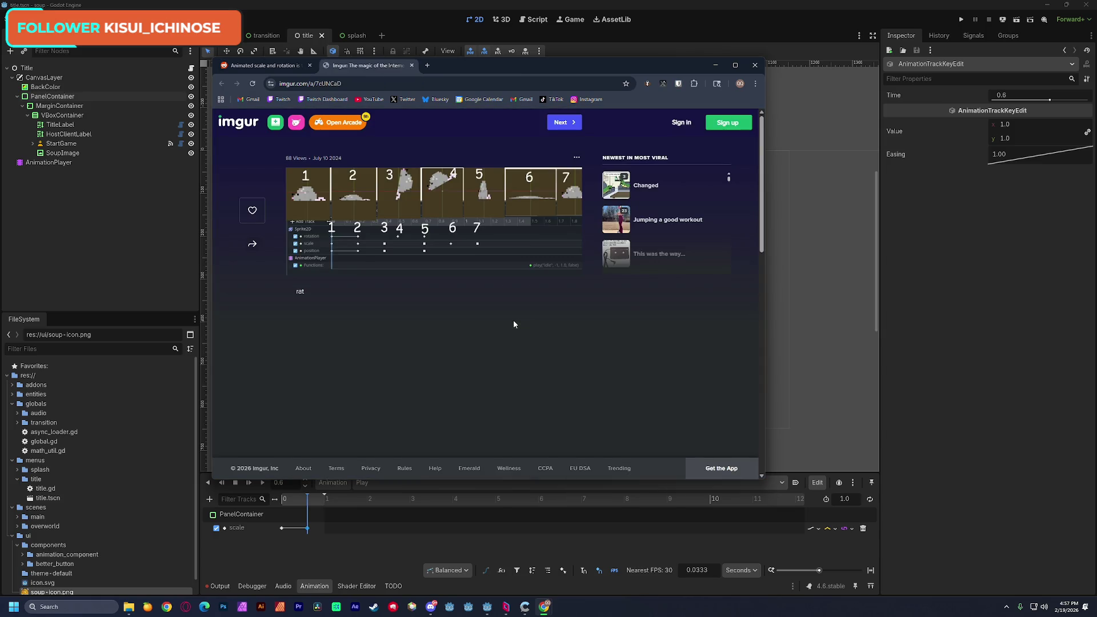
click(344, 248)
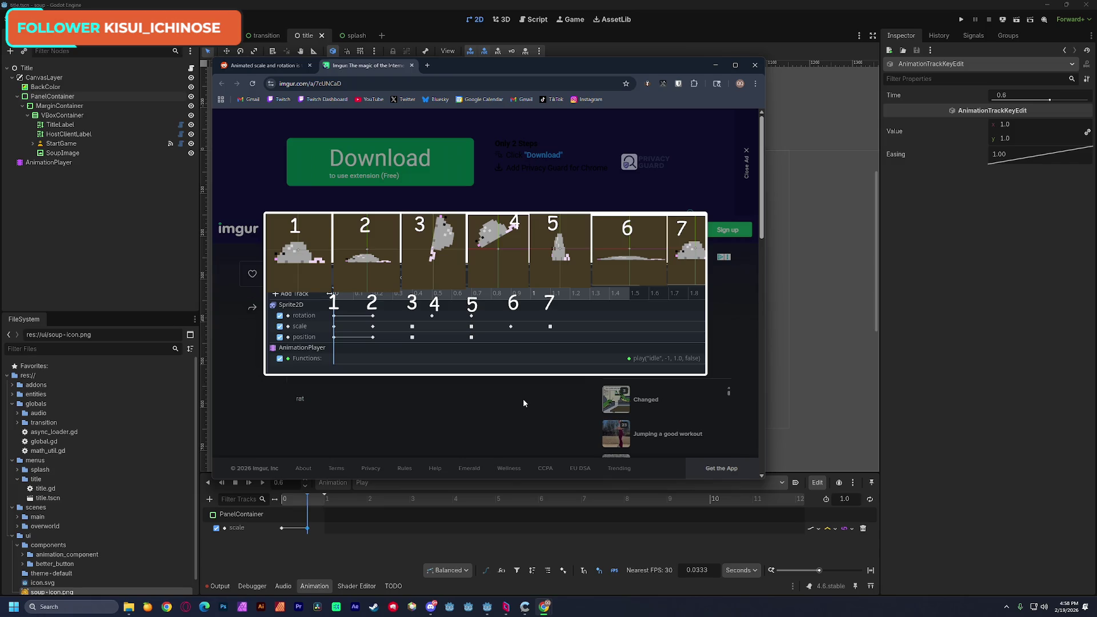
click(523, 398)
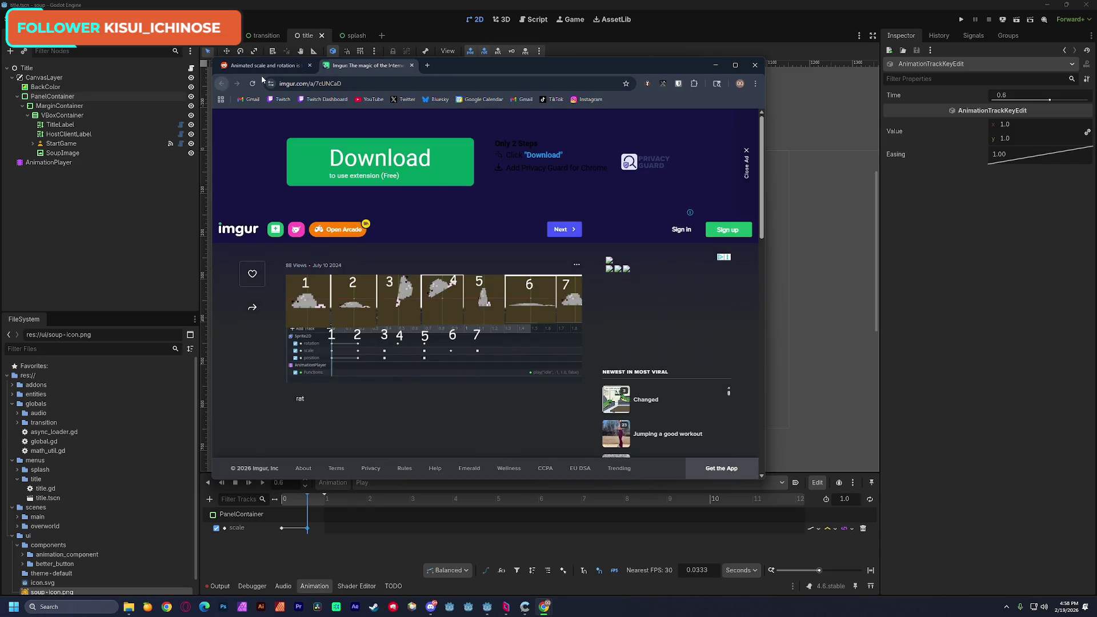
click(411, 65)
click(492, 284)
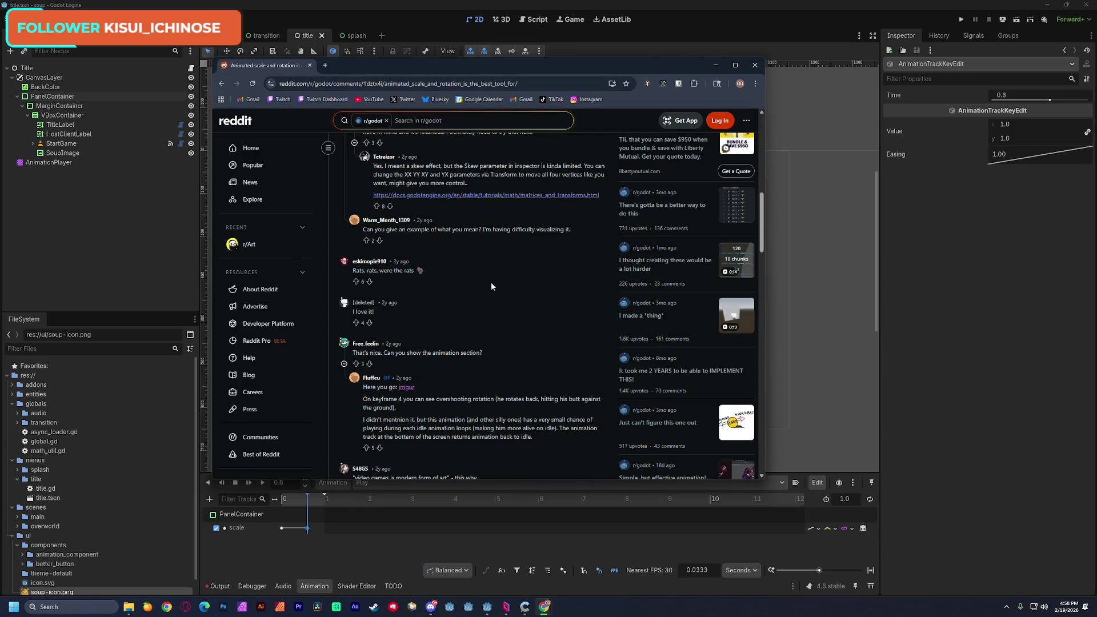
Step: Move the scale keyframe to 0.7 s and set its unlinked y scale to 0.1
click(715, 65)
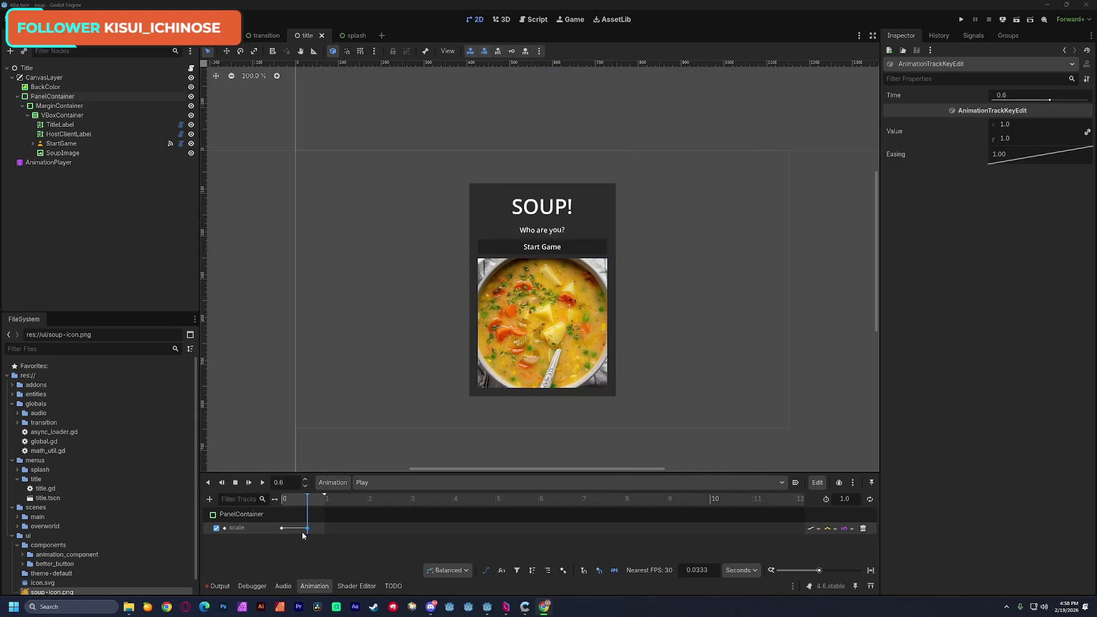
drag(307, 529, 311, 506)
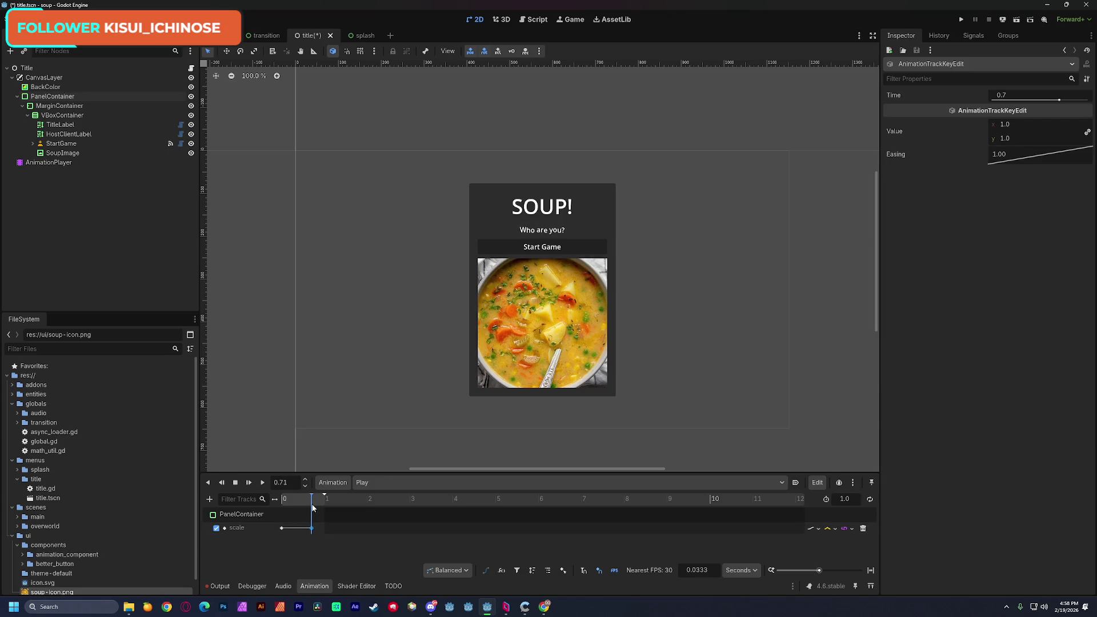
click(1086, 132)
click(1013, 138)
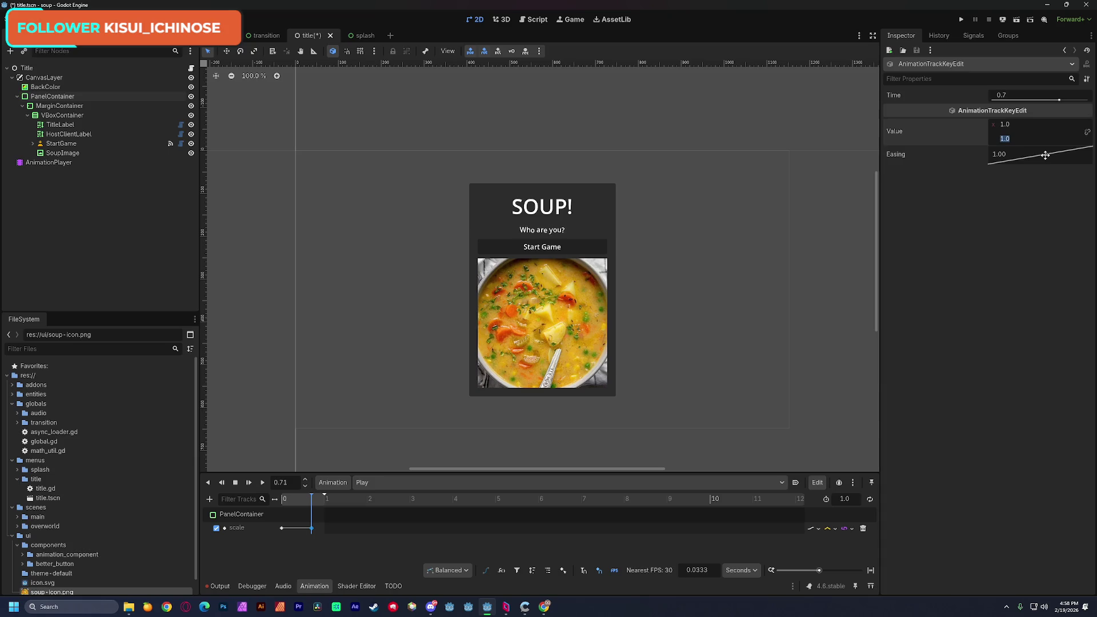
text(0.1)
key(Return)
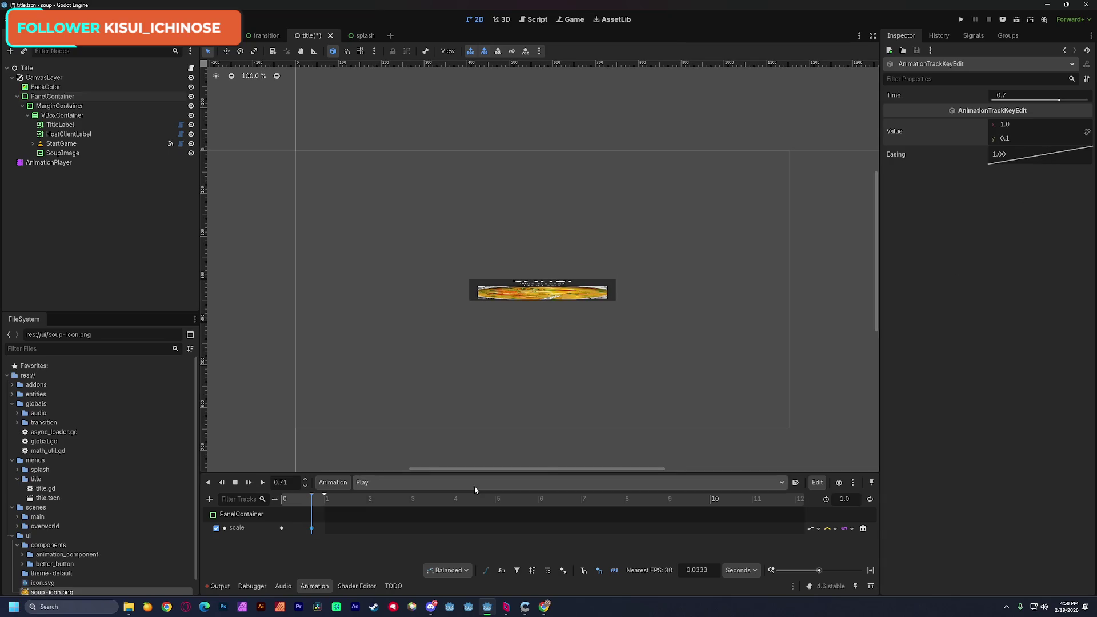
Step: Add a scale keyframe at 0.81 s with x and y scale both 0
click(316, 502)
drag(315, 502, 317, 501)
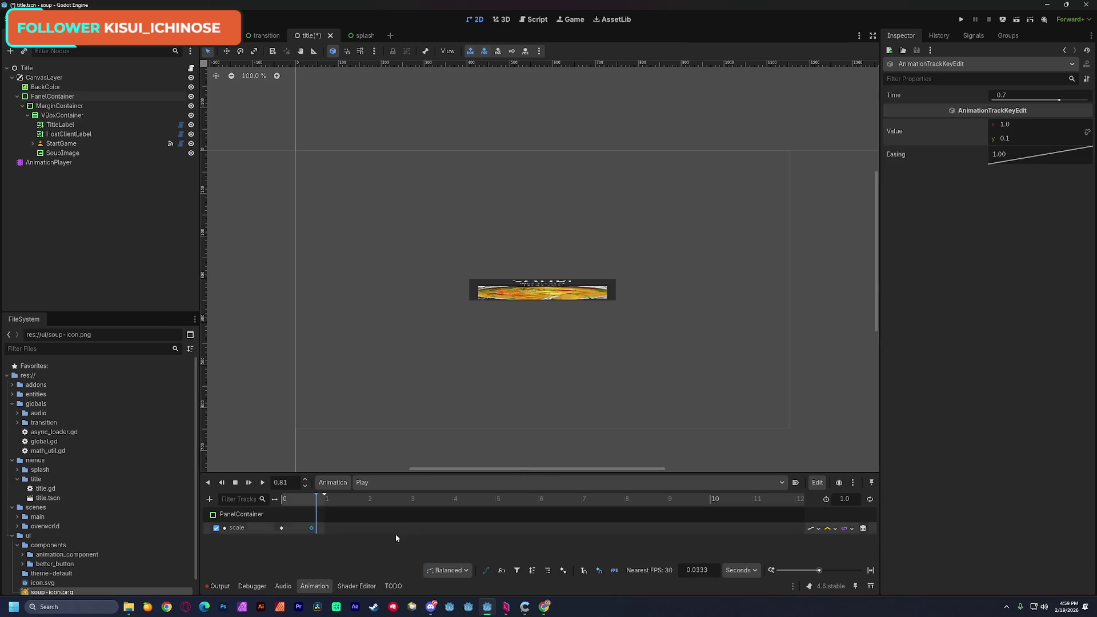
drag(311, 528, 315, 528)
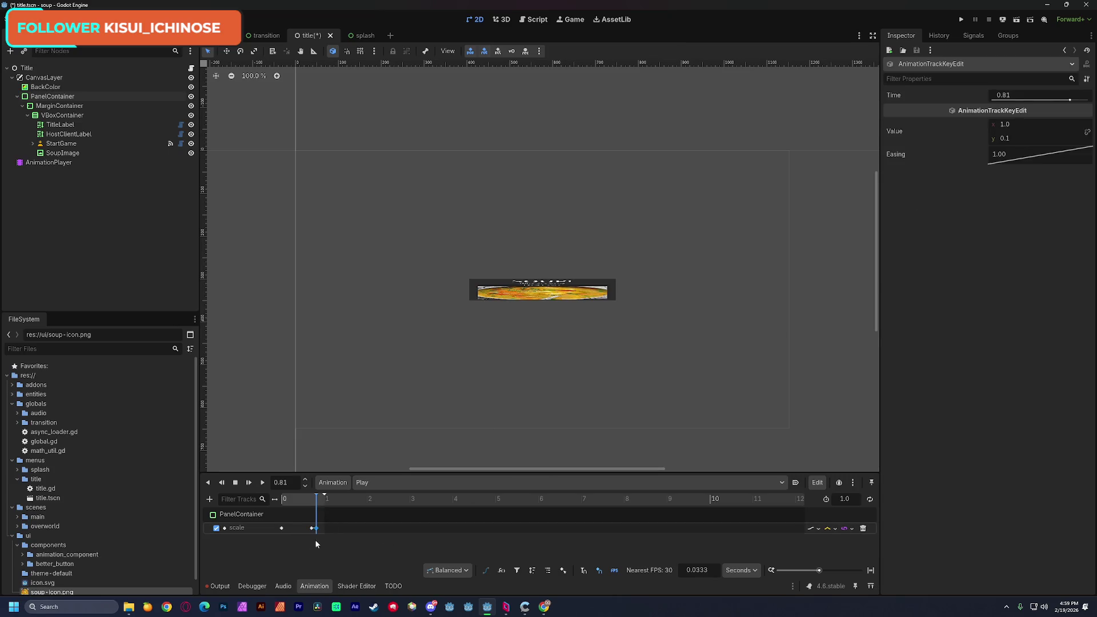
click(1004, 127)
text(0)
click(1009, 138)
text(0)
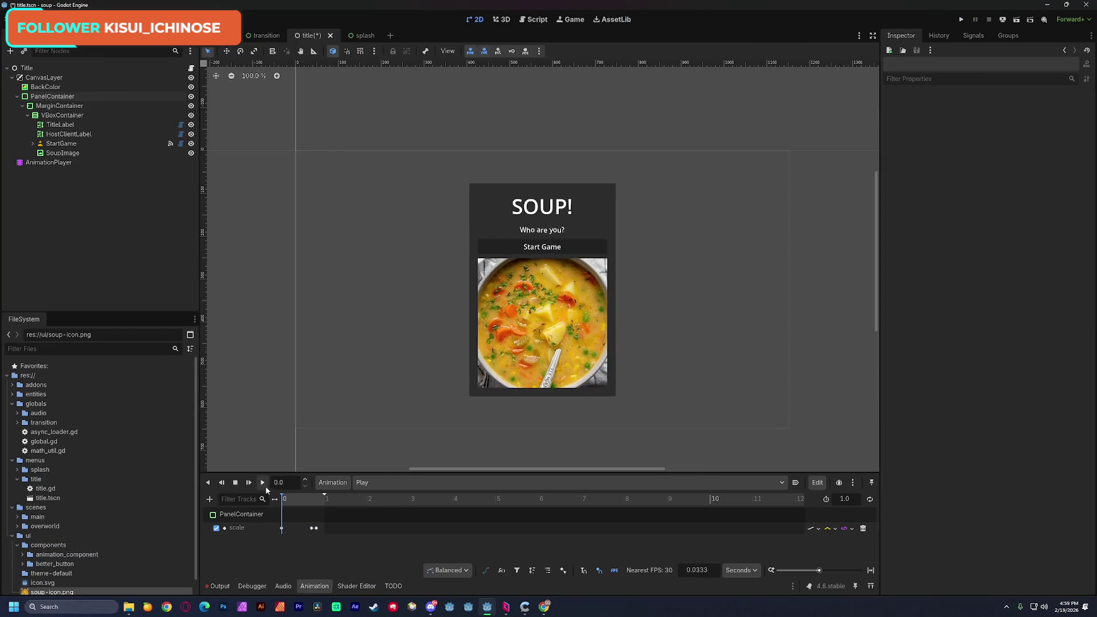
Step: Give the 0 s scale keyframe Ease Out and shift the squash keyframe to 0.6667 s
click(263, 482)
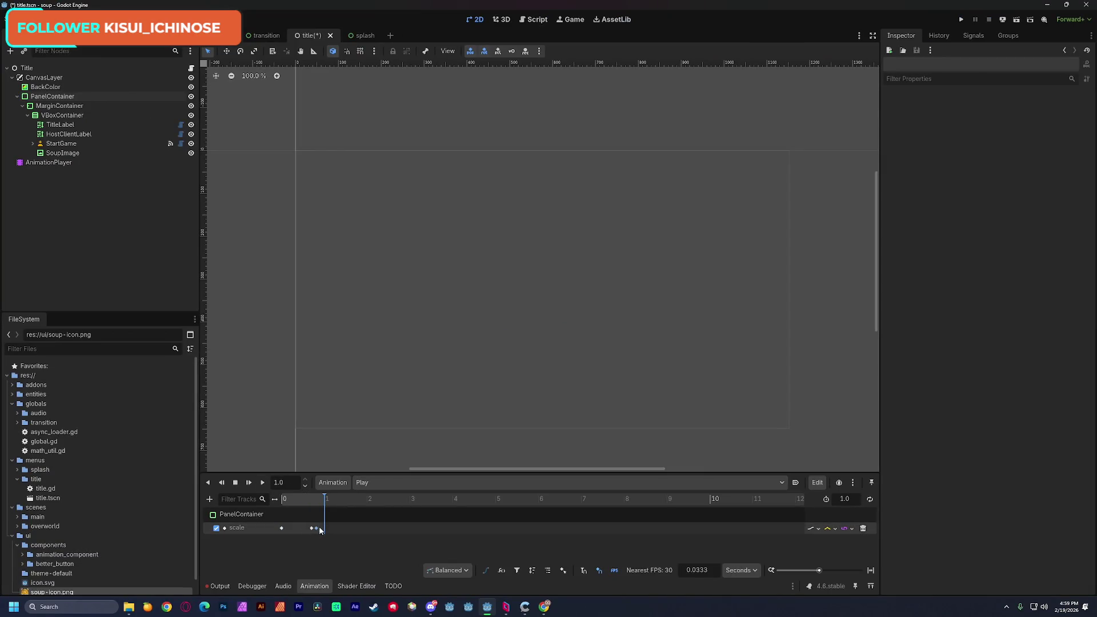
mouse_move(289, 500)
mouse_down()
mouse_move(295, 508)
mouse_move(282, 503)
mouse_up()
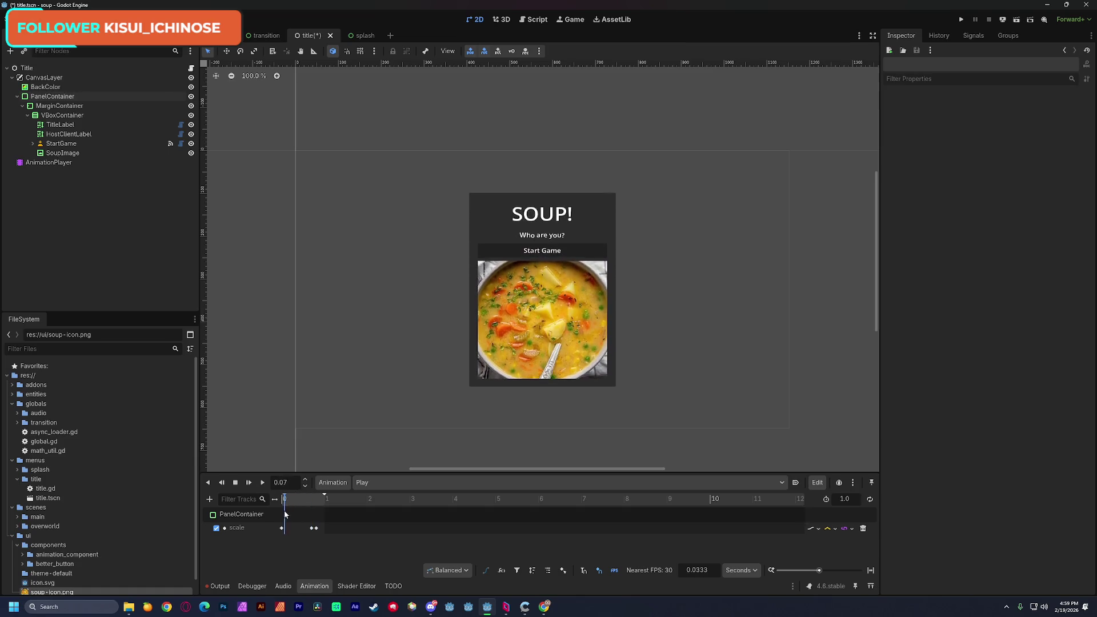
click(281, 528)
right_click(998, 162)
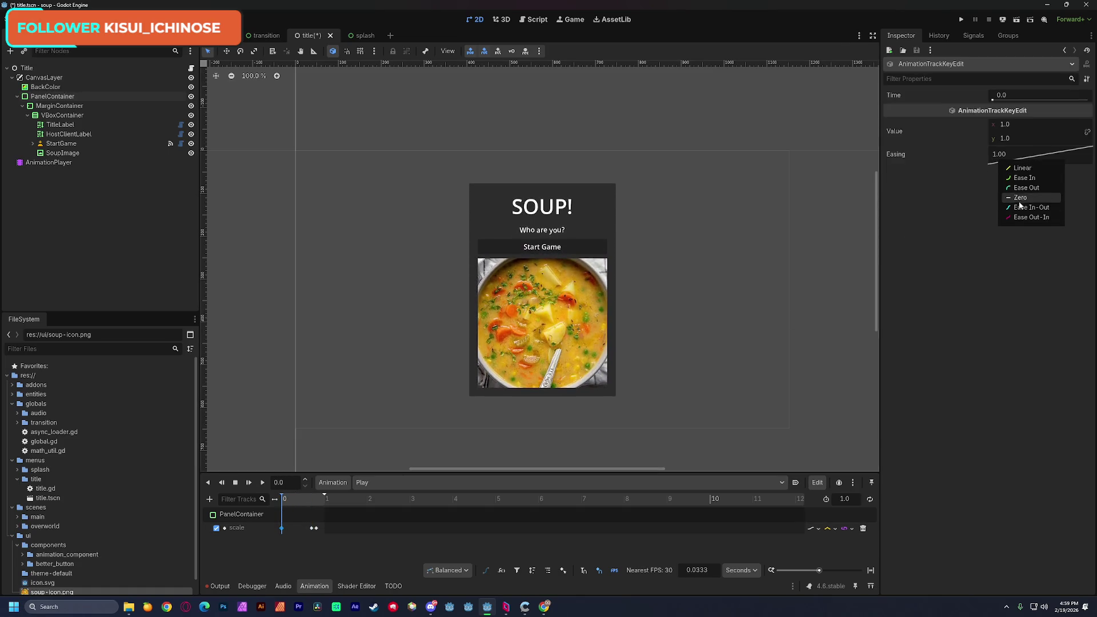
click(1026, 188)
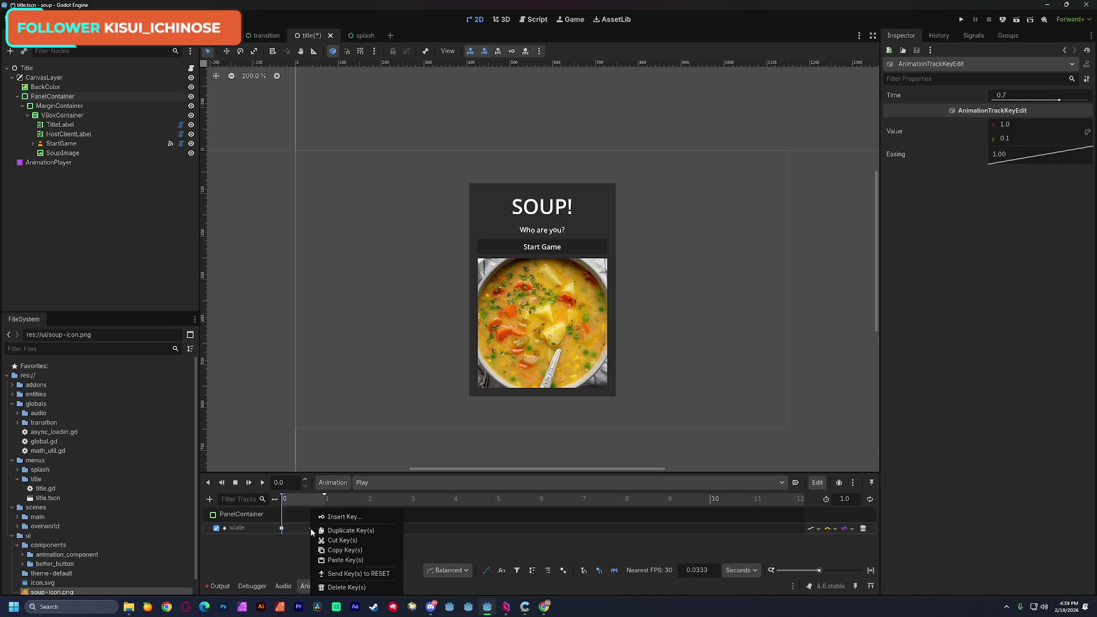
click(310, 533)
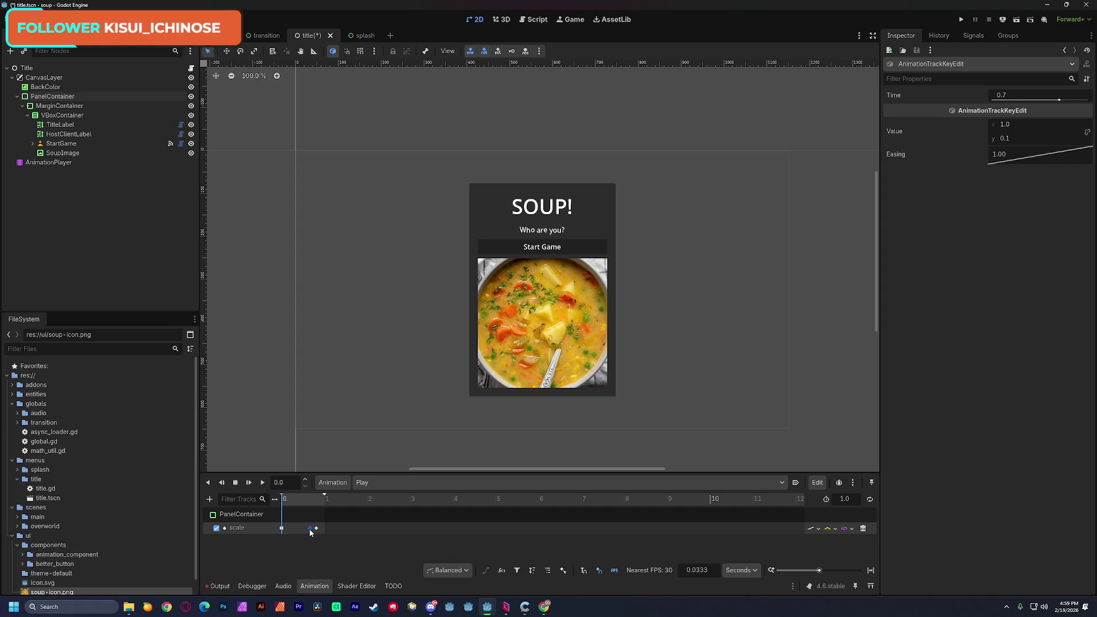
drag(310, 532, 309, 532)
Step: Set the collapse keyframe to Ease In and pull the squash keyframe earlier to 0.4 s
click(317, 528)
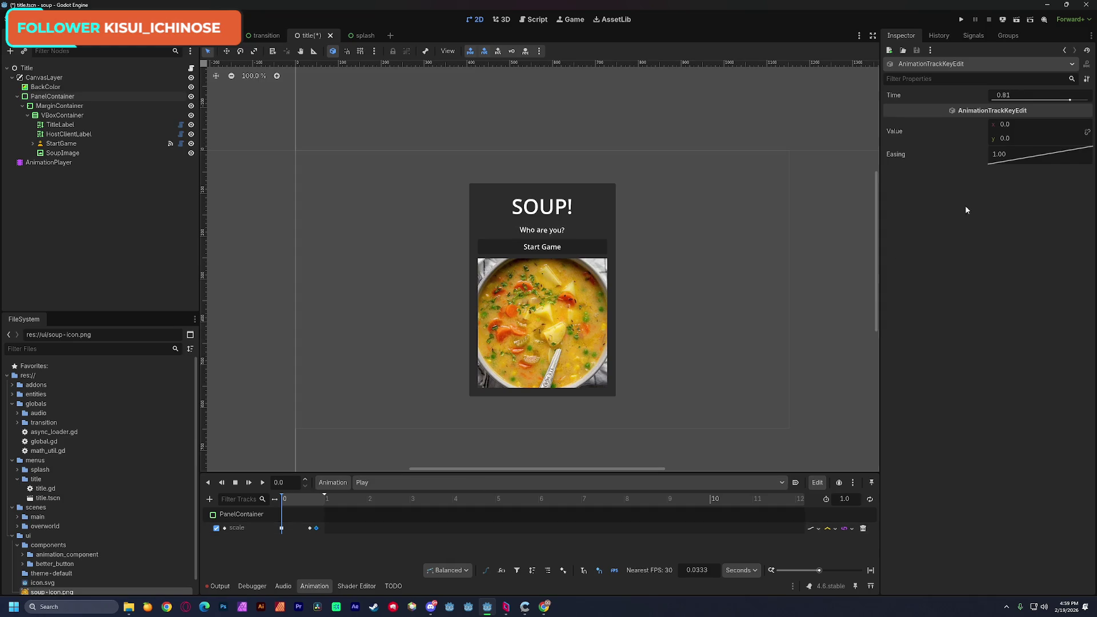
right_click(1023, 160)
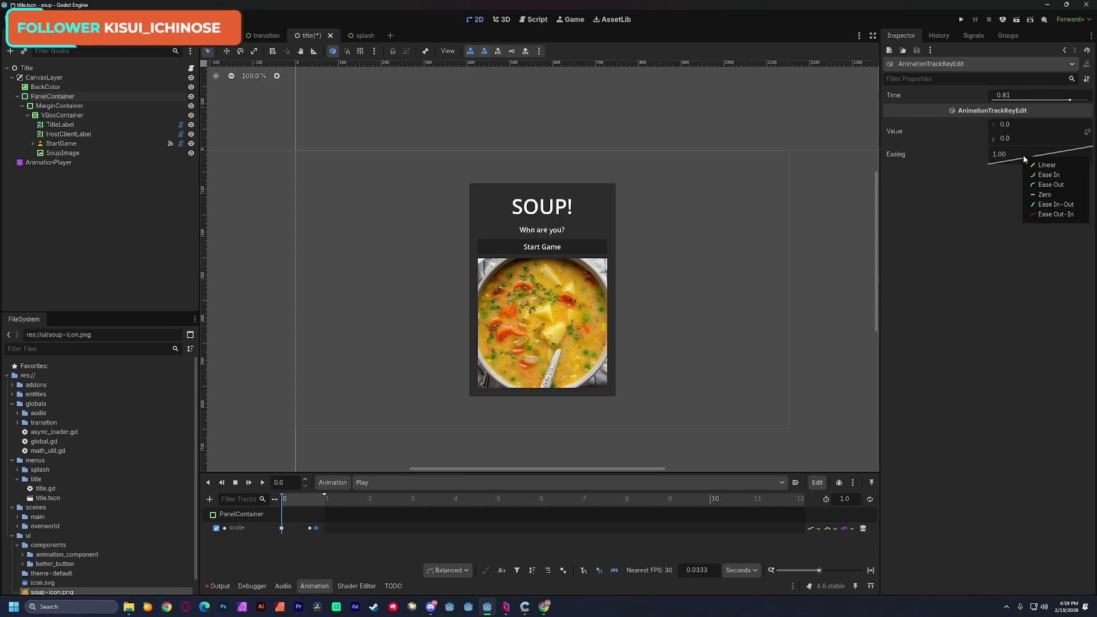
click(1063, 175)
click(309, 527)
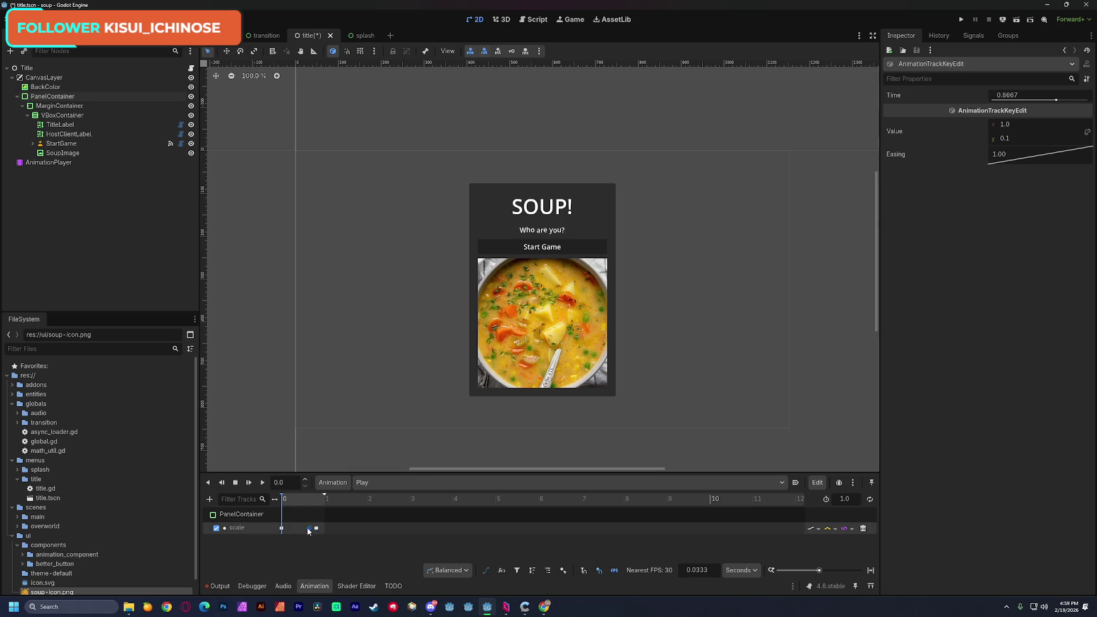
click(317, 528)
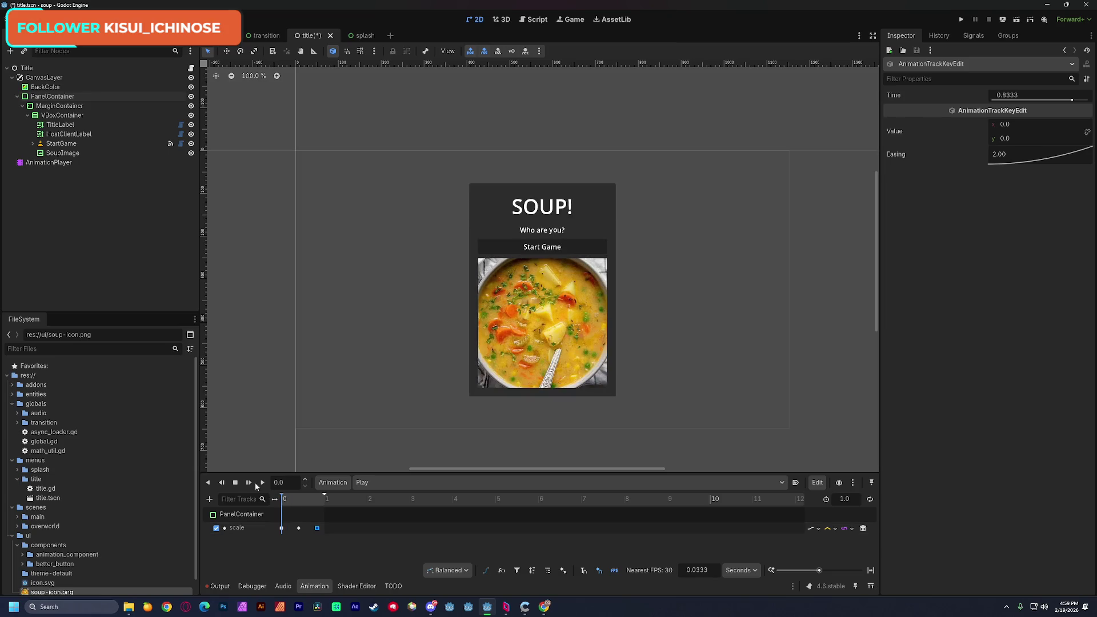
click(262, 483)
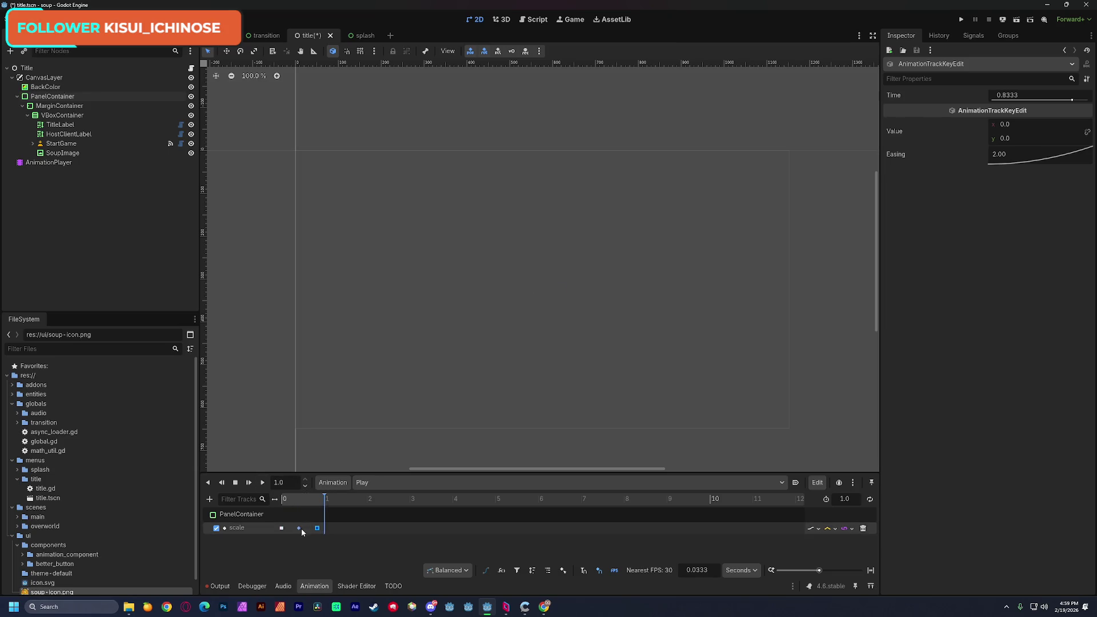
drag(300, 528, 310, 528)
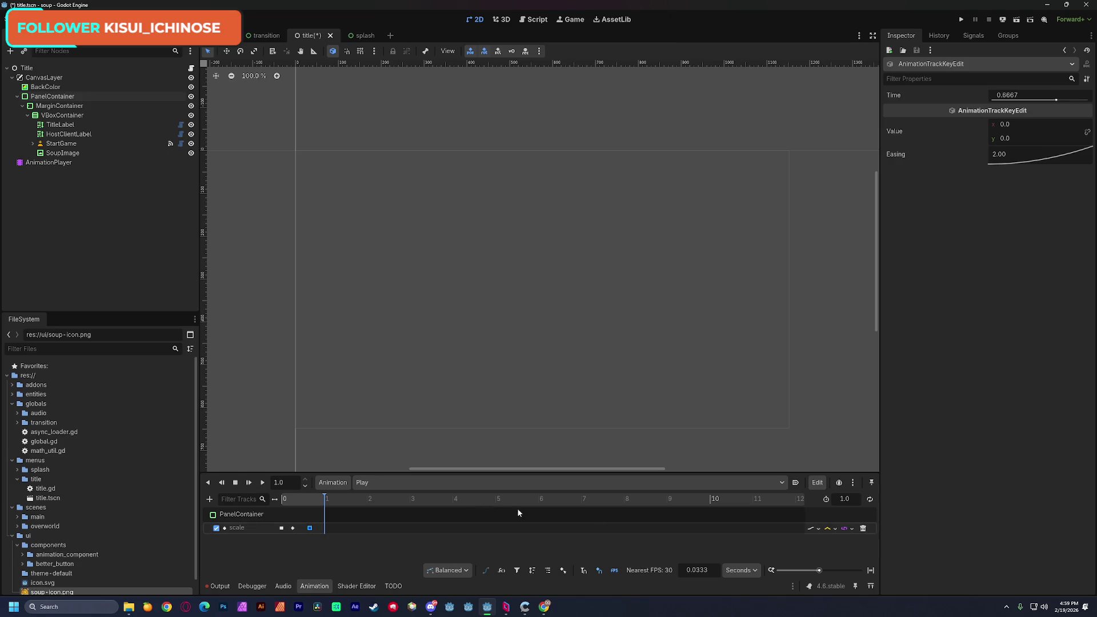
drag(818, 570, 826, 570)
Step: Move the squash keyframe to 0.1333 s and give it Ease In-Out easing
key(shift+d)
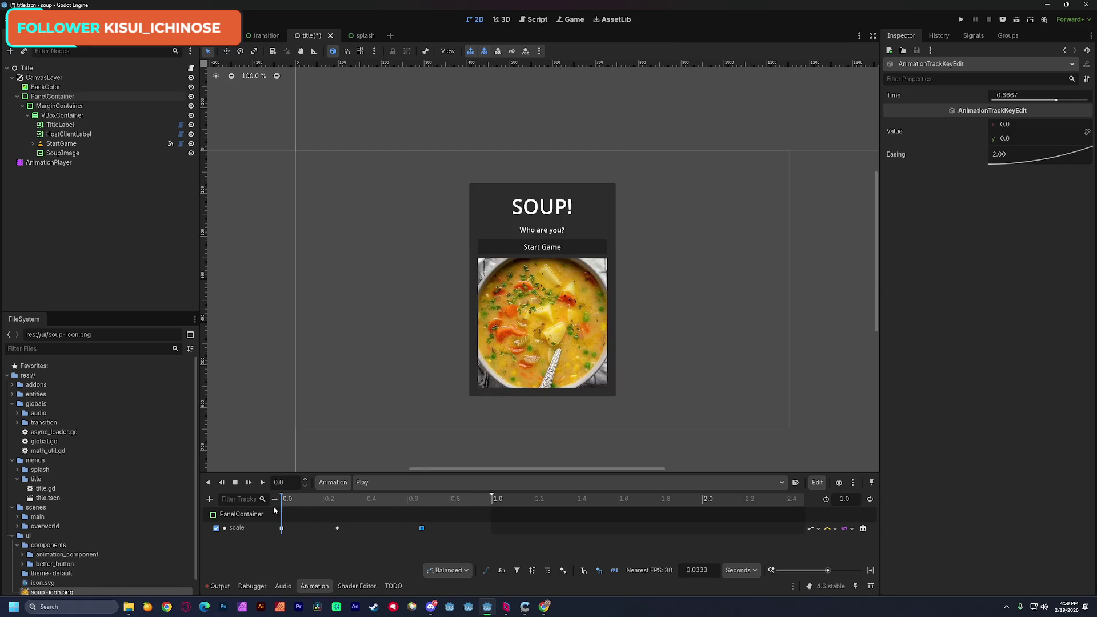
drag(338, 529, 309, 529)
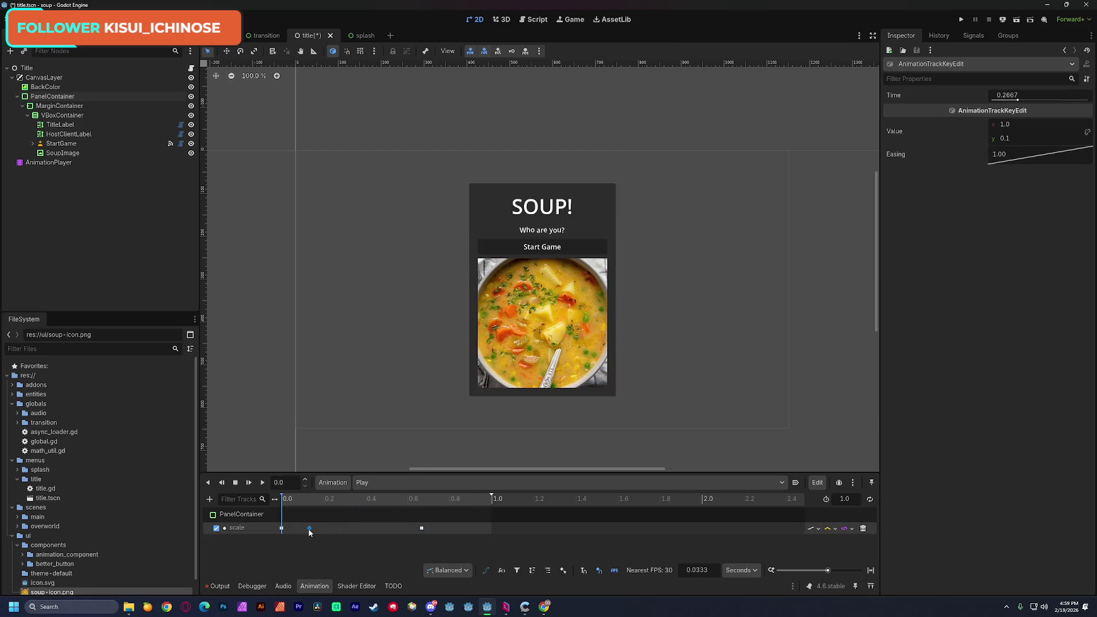
click(263, 483)
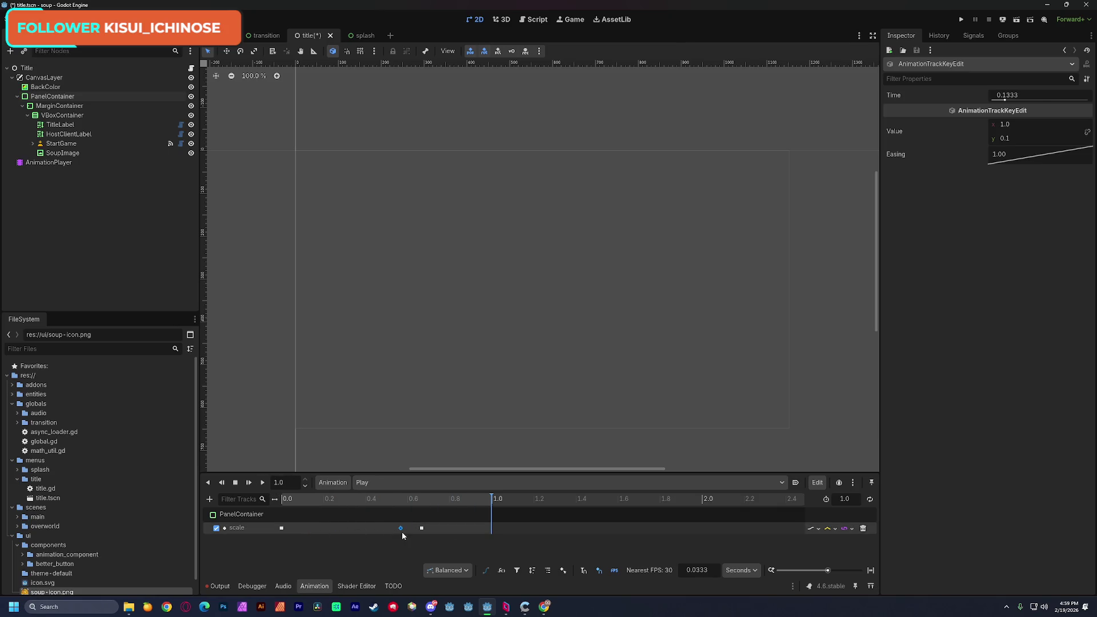
click(279, 499)
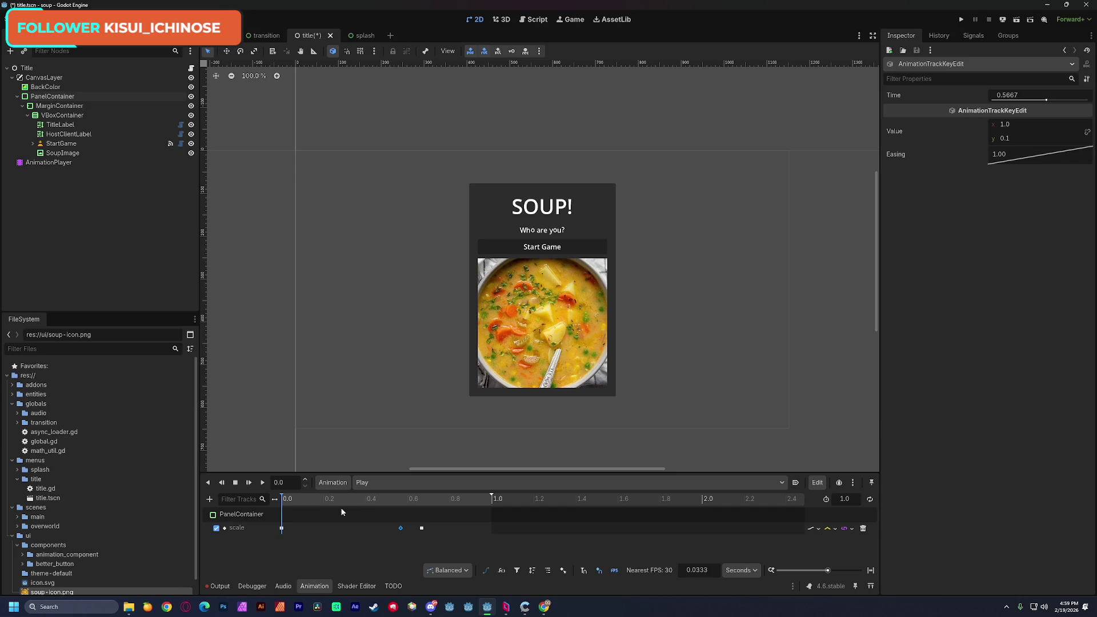
right_click(1002, 156)
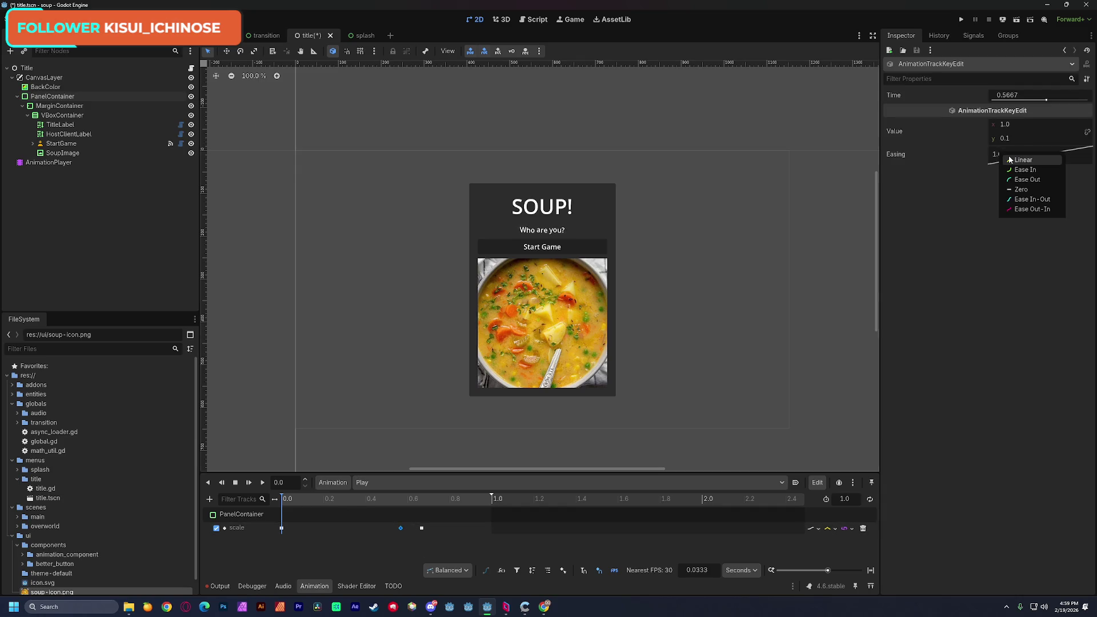
click(1027, 199)
Step: Retime the squash keyframe to 0.2 s and the collapse keyframe to about 0.2667 s
click(248, 482)
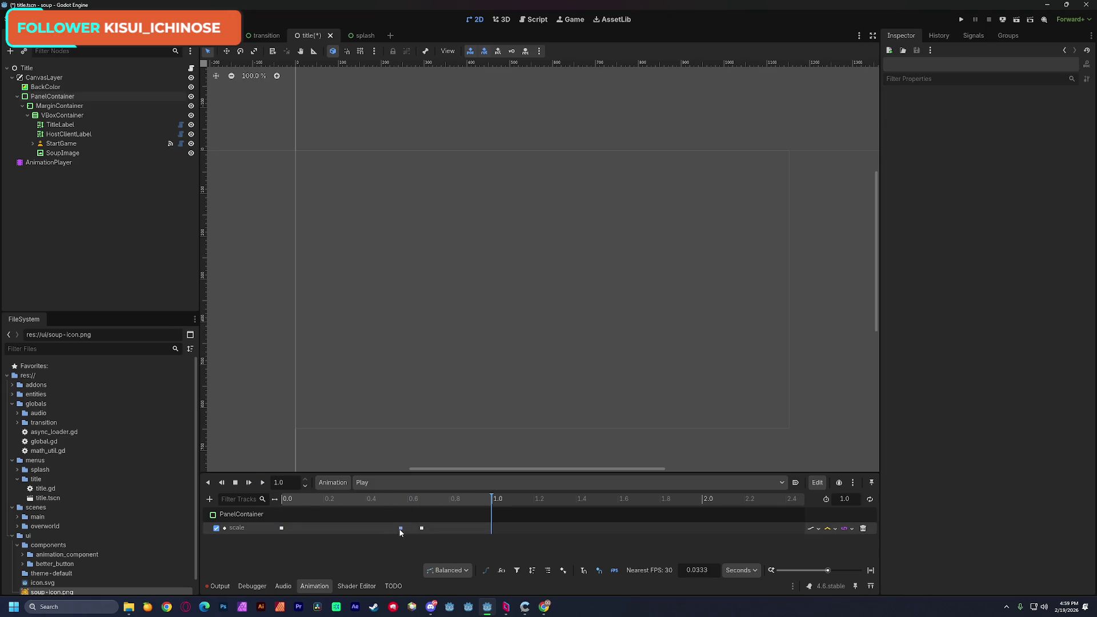
drag(400, 528, 323, 528)
click(262, 482)
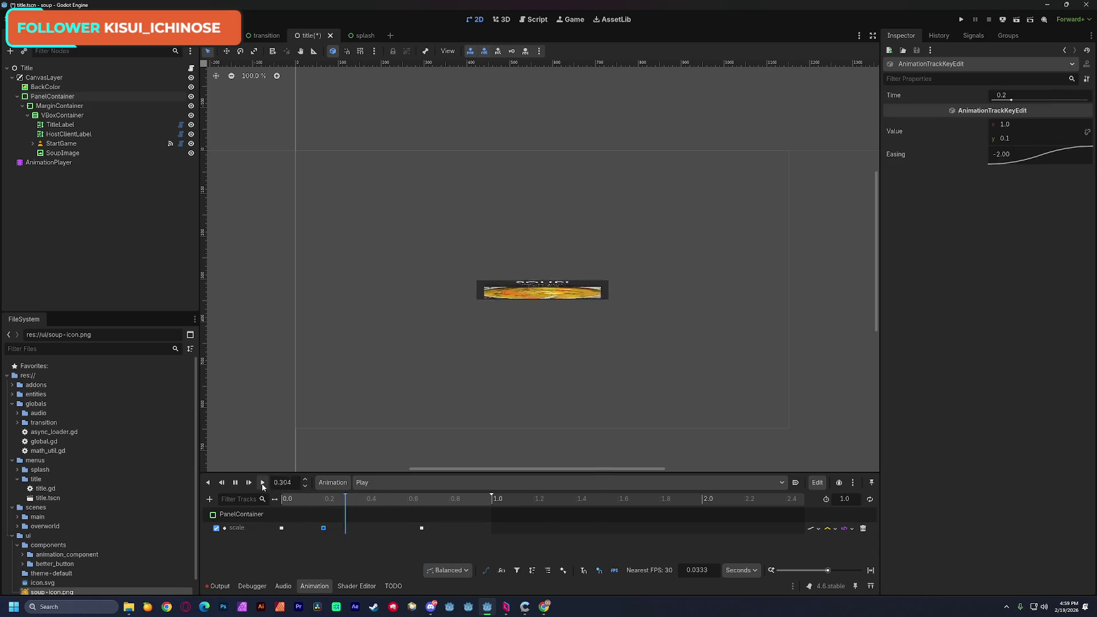
click(395, 547)
drag(422, 527, 336, 527)
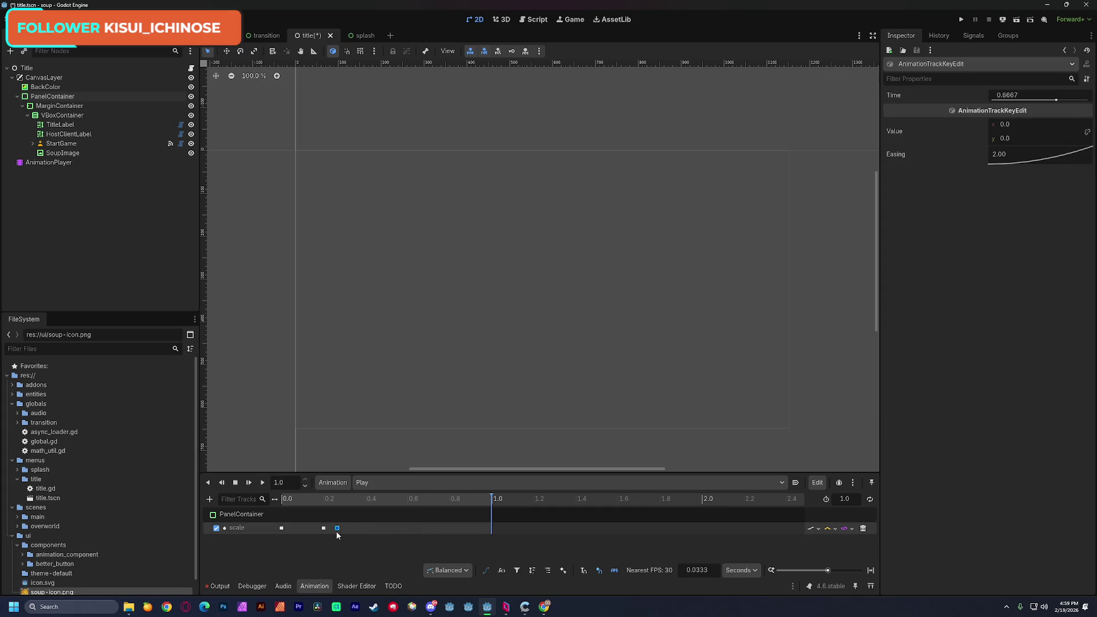
click(262, 482)
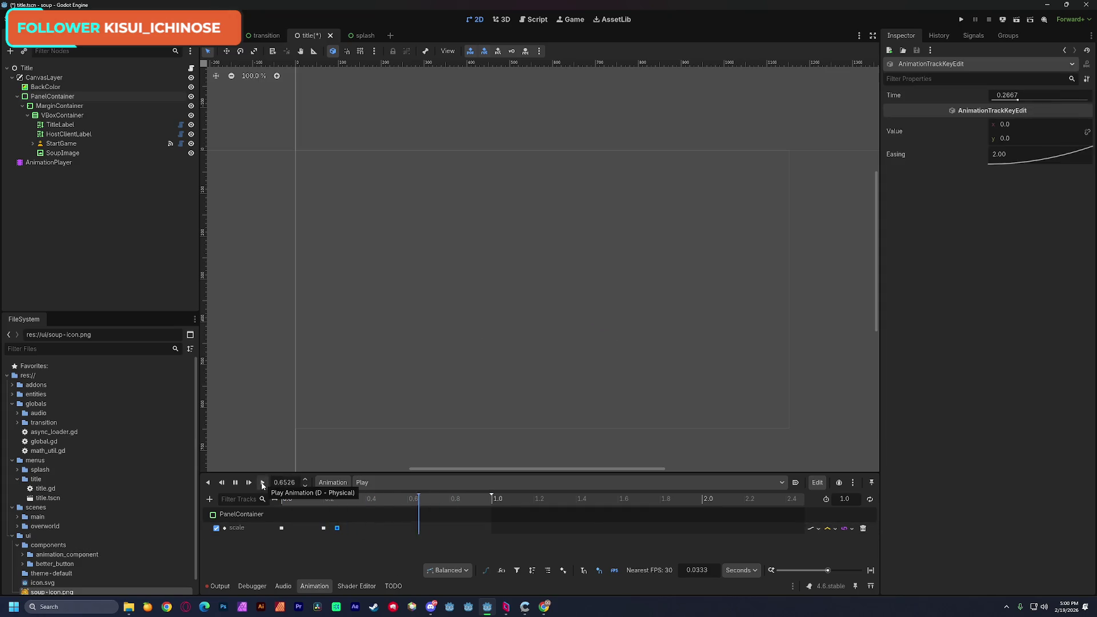
drag(343, 532, 350, 533)
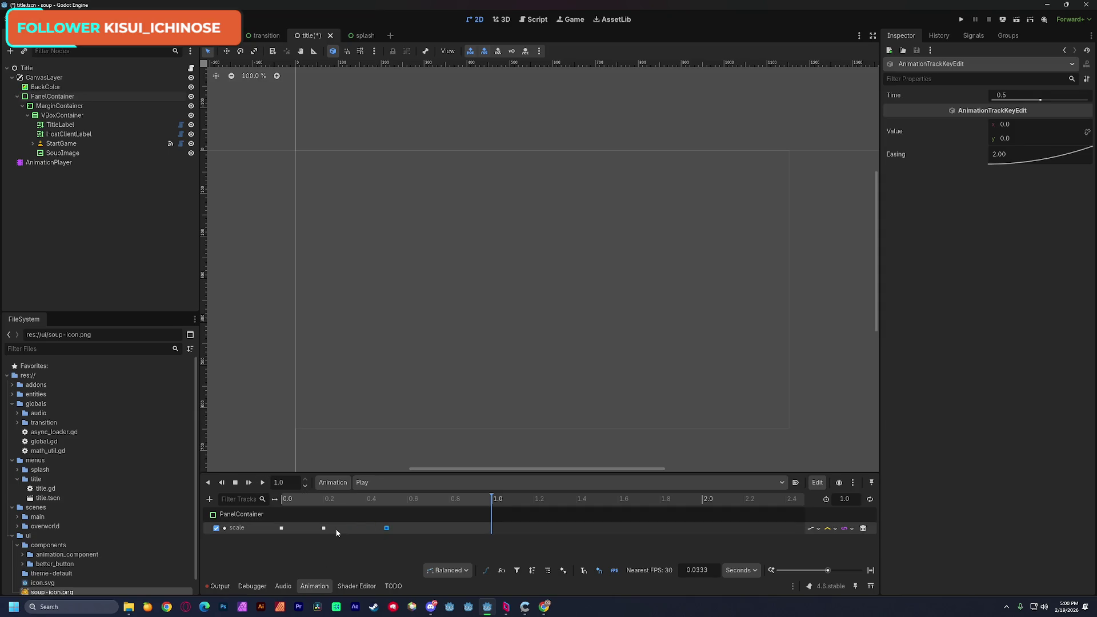
click(336, 529)
click(262, 482)
Step: Delete the 0.5 s keyframe and give the remaining key Ease In with y scale 0
click(386, 528)
key(Delete)
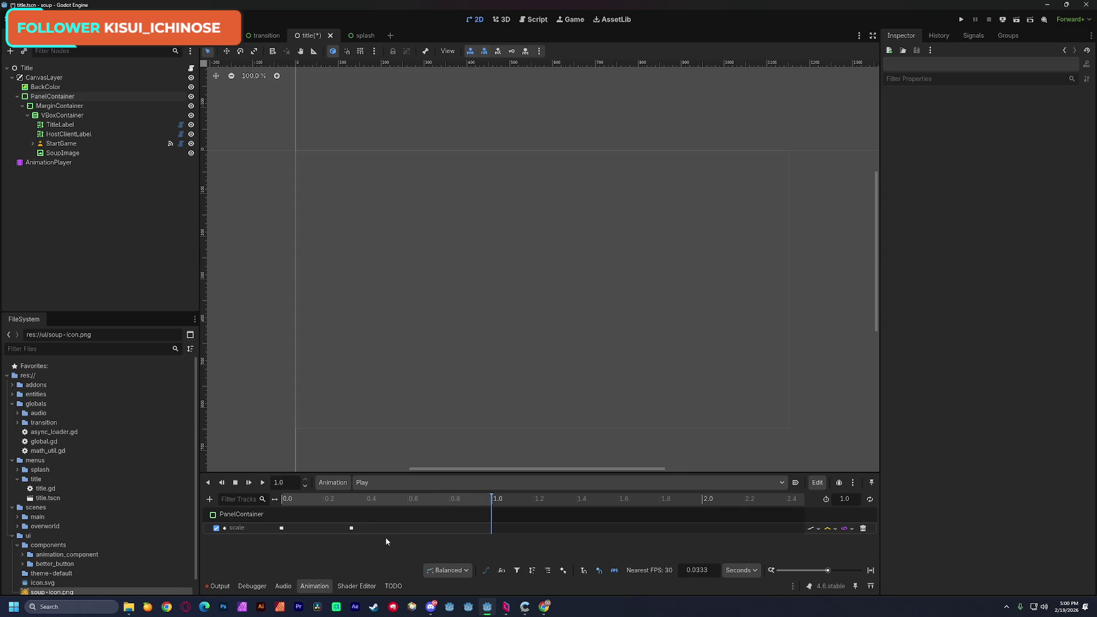
click(352, 528)
right_click(1018, 161)
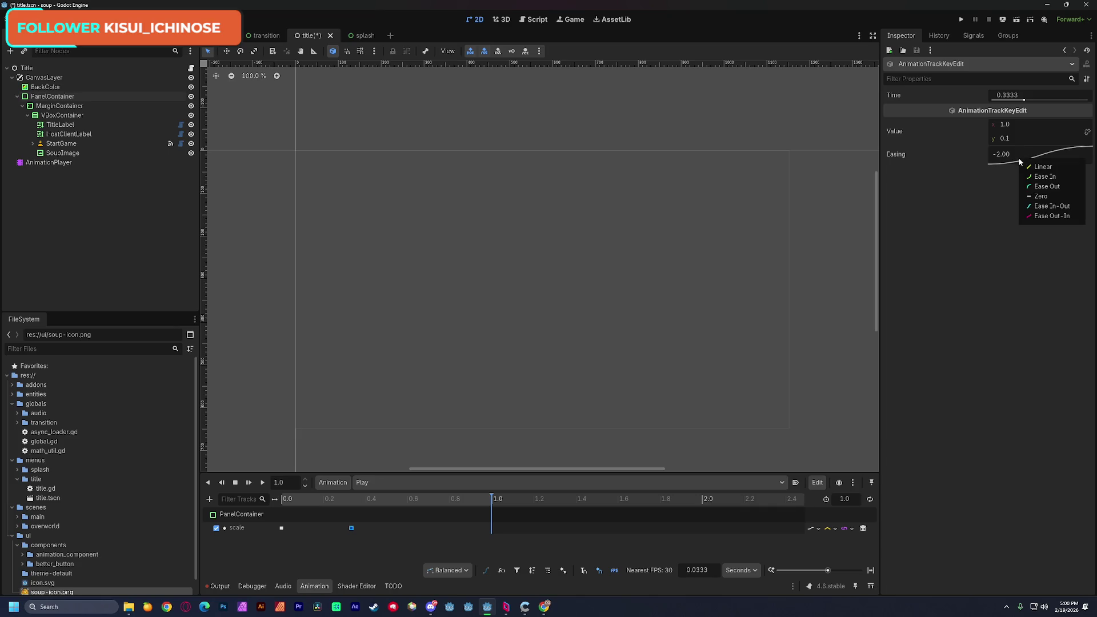
click(1071, 179)
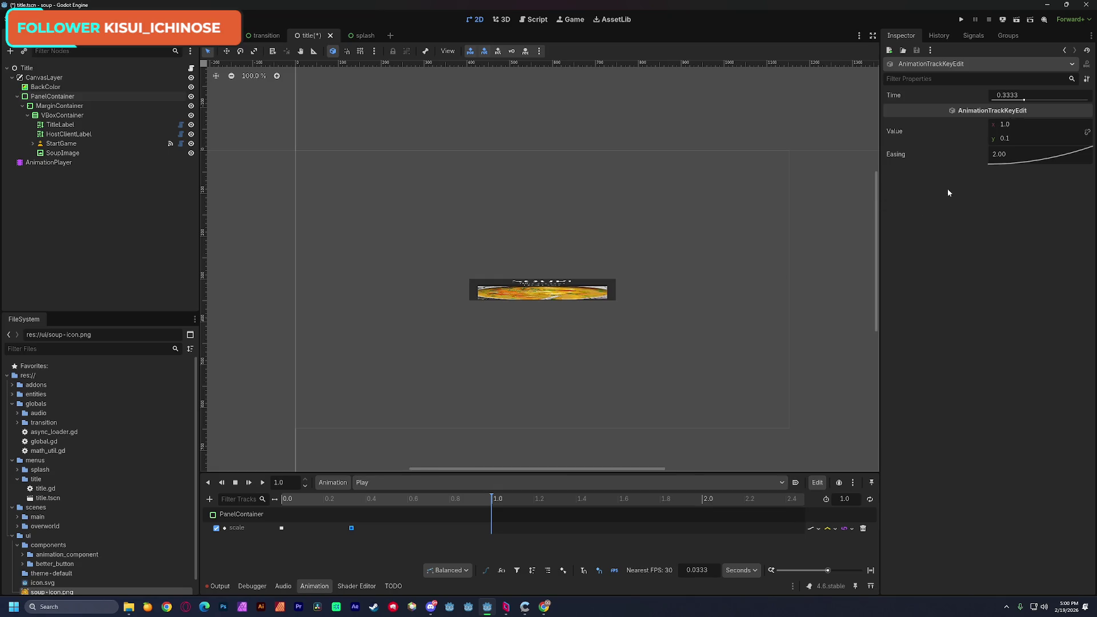
click(1016, 138)
text(0)
key(Return)
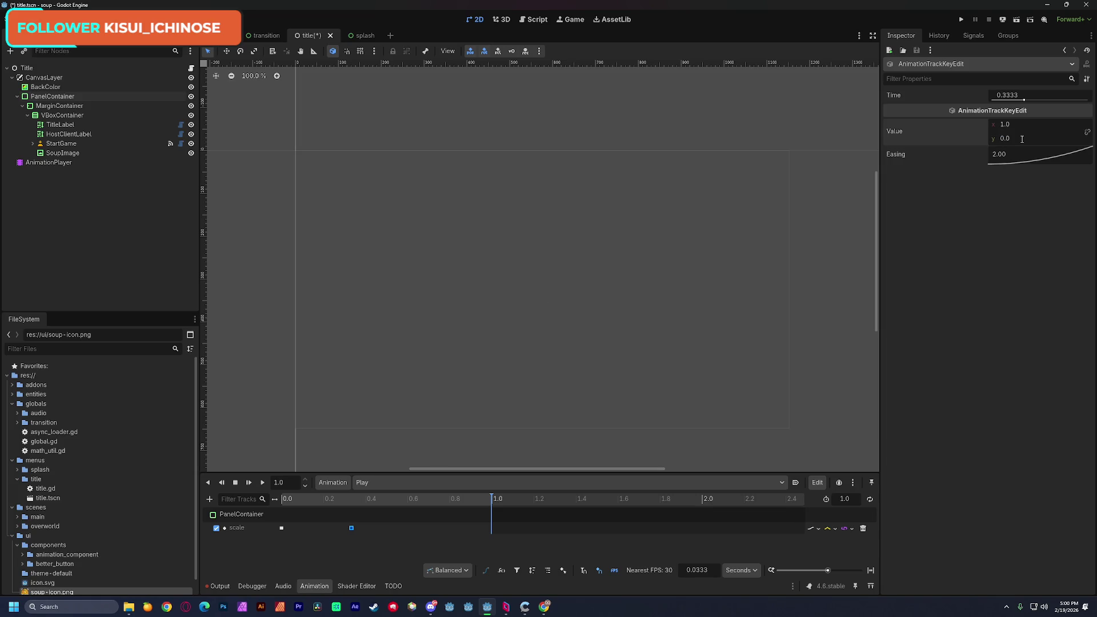
Step: Replay the two-key animation from the start to check the quicker flattening
drag(320, 500, 263, 486)
click(263, 486)
click(314, 544)
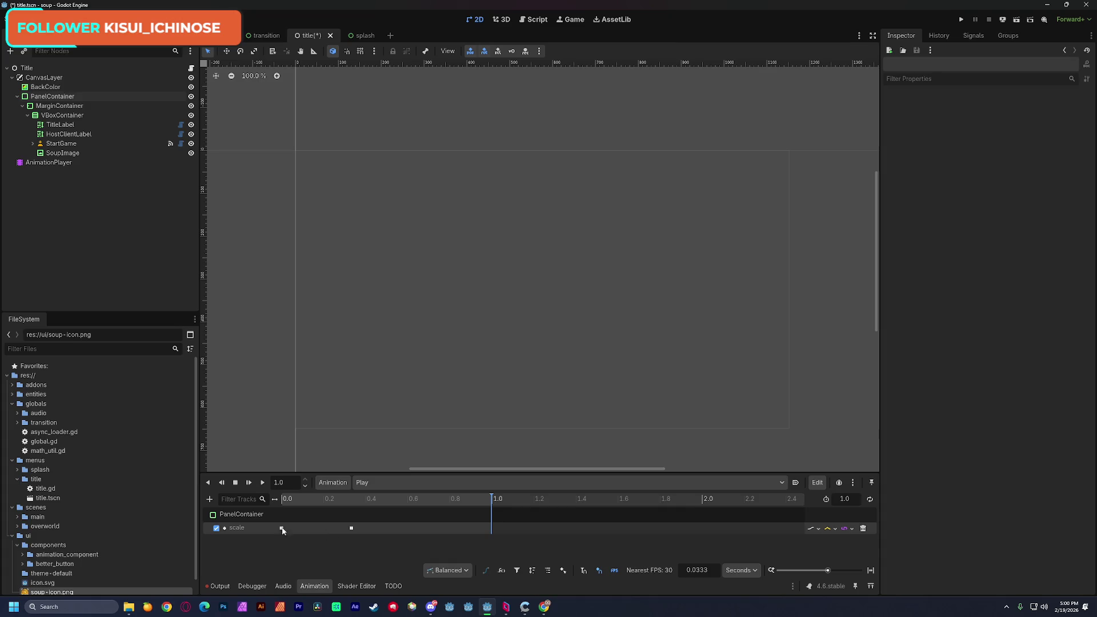
click(282, 527)
click(350, 527)
click(281, 528)
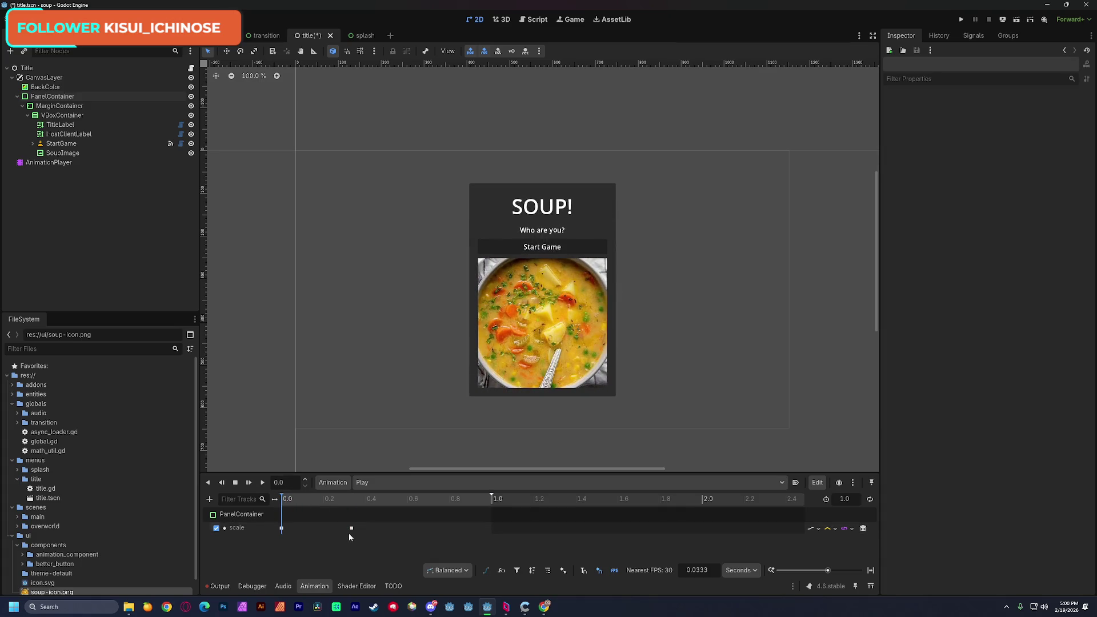
click(263, 482)
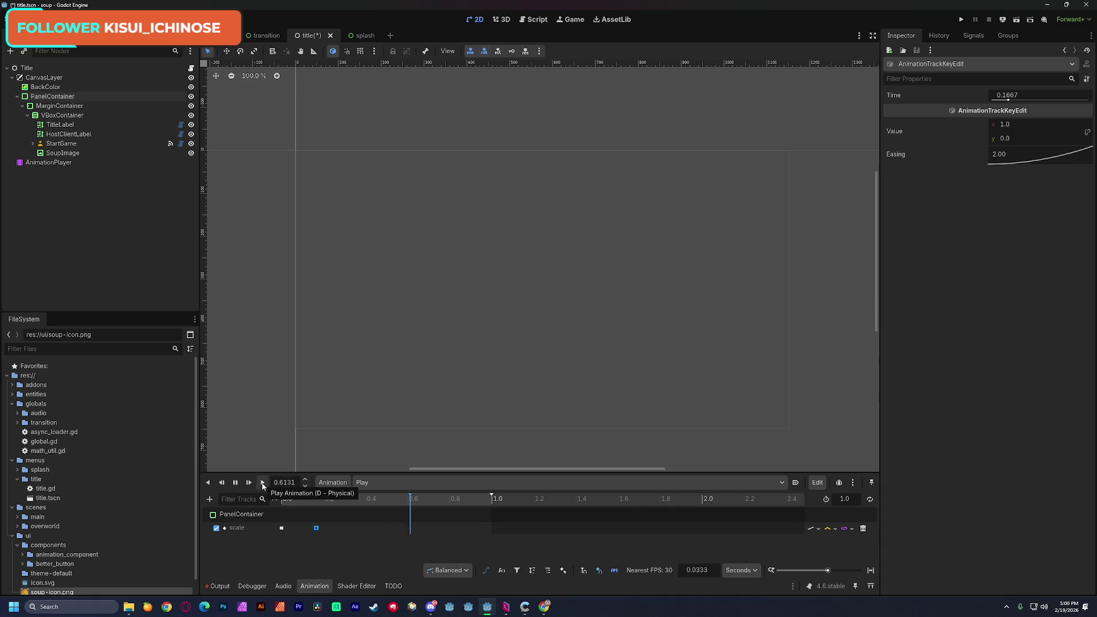